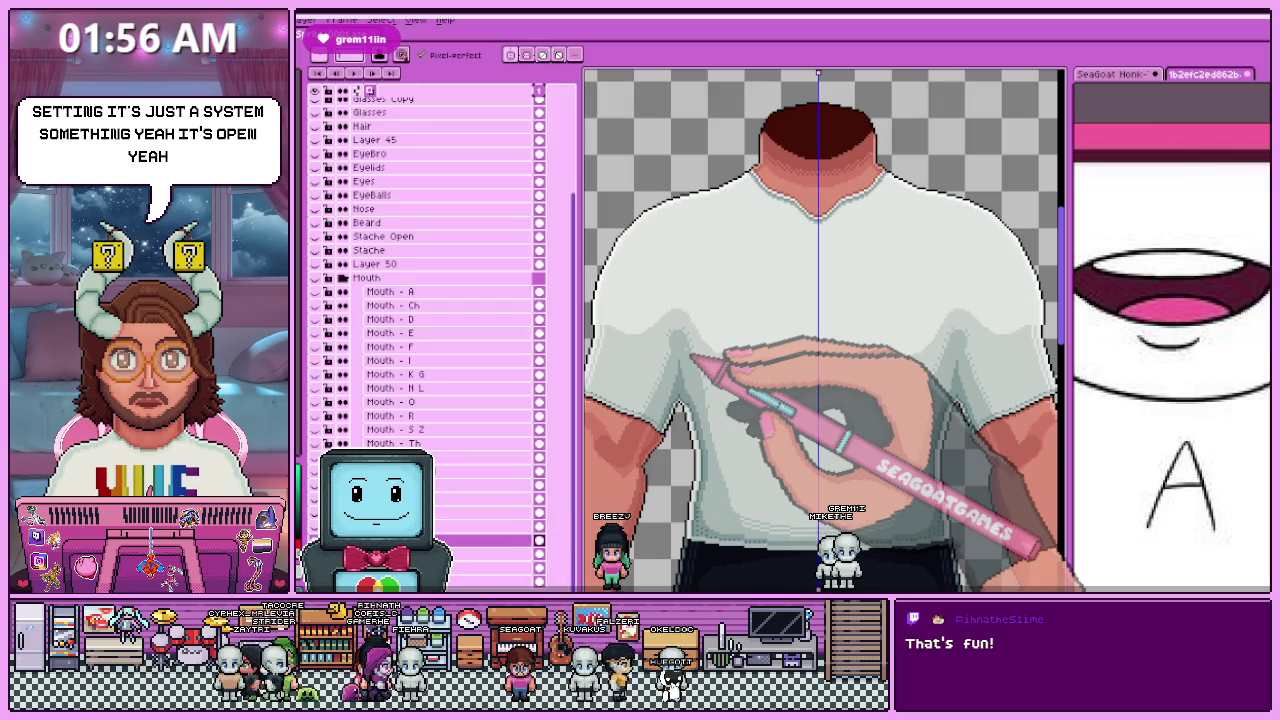
Step: Zoom around the figure, then bring back the rainbow HUE logo on the white shirt
scroll(690, 116, "down", 3)
scroll(740, 130, "up", 3)
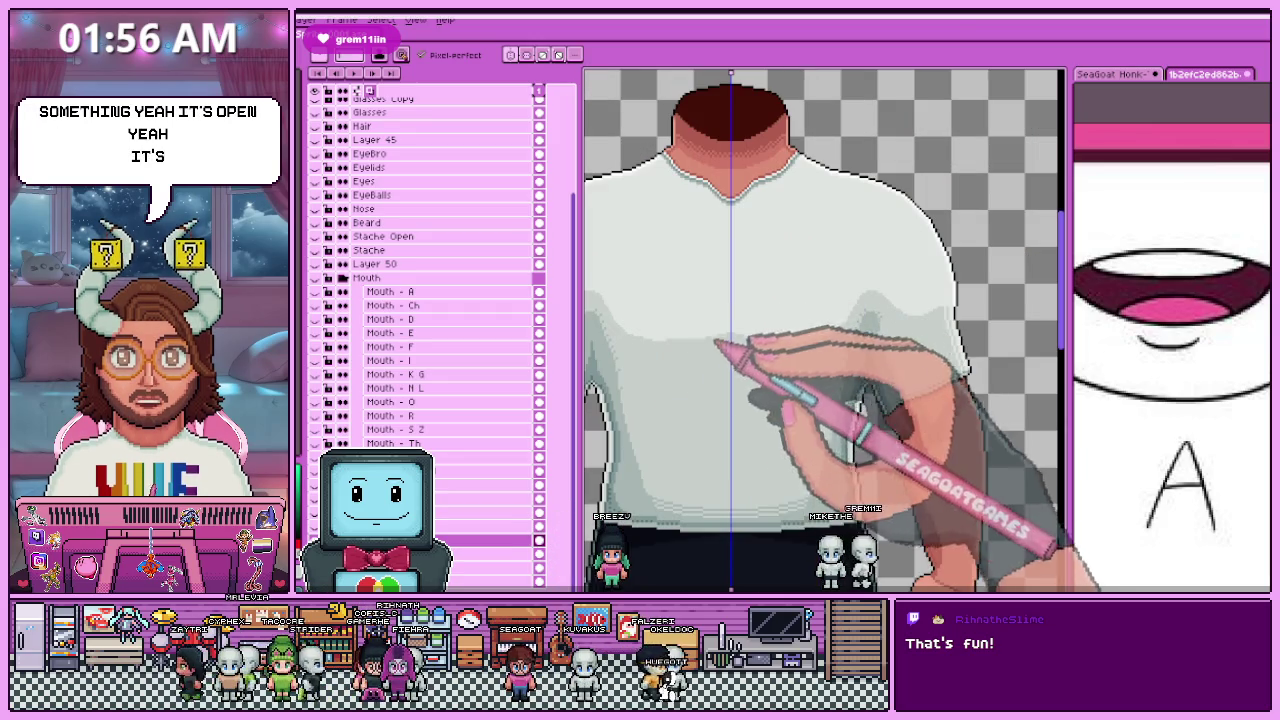
scroll(700, 350, "up", 1)
scroll(650, 365, "up", 1)
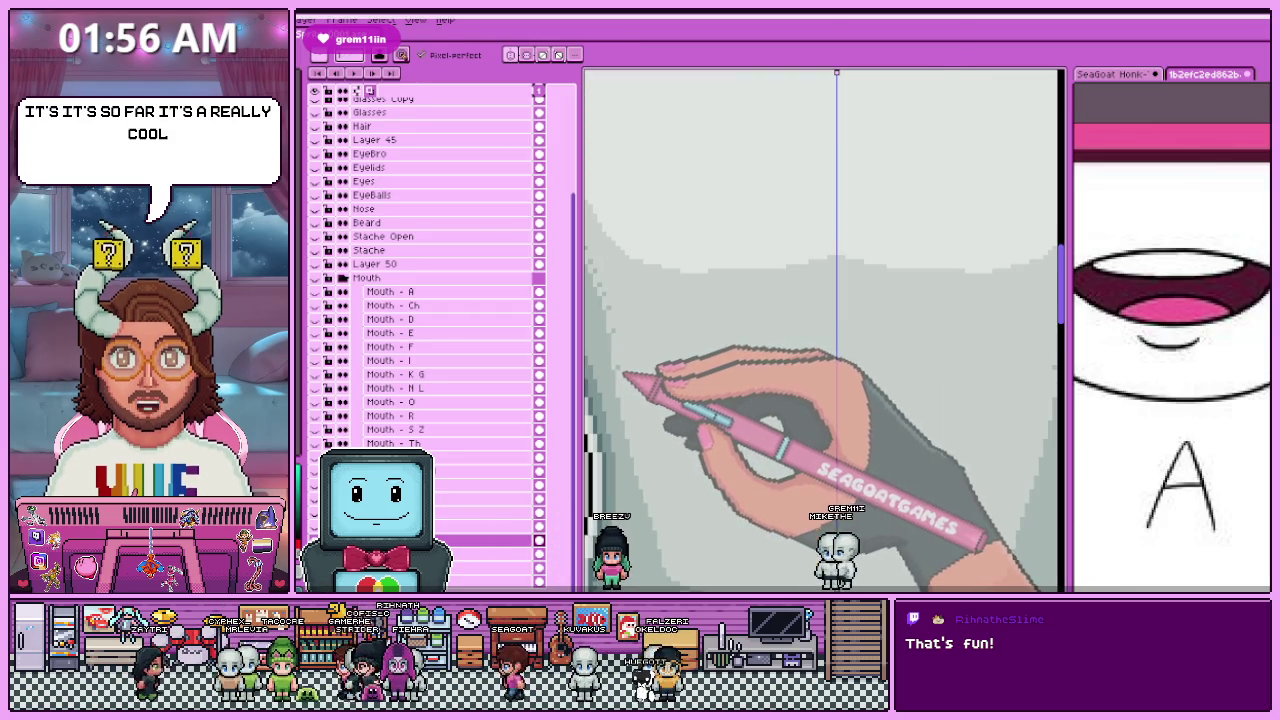
scroll(623, 375, "up", 1)
scroll(635, 420, "down", 1)
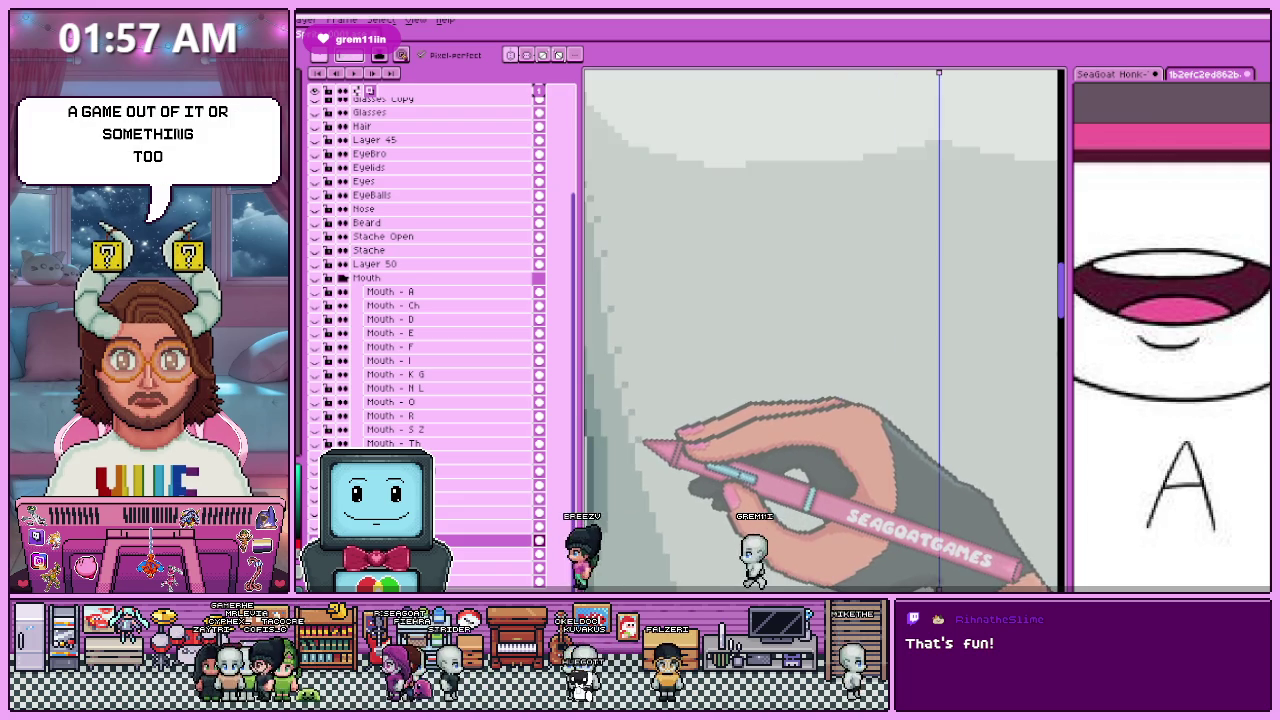
scroll(650, 455, "down", 1)
scroll(652, 462, "down", 2)
scroll(650, 440, "up", 2)
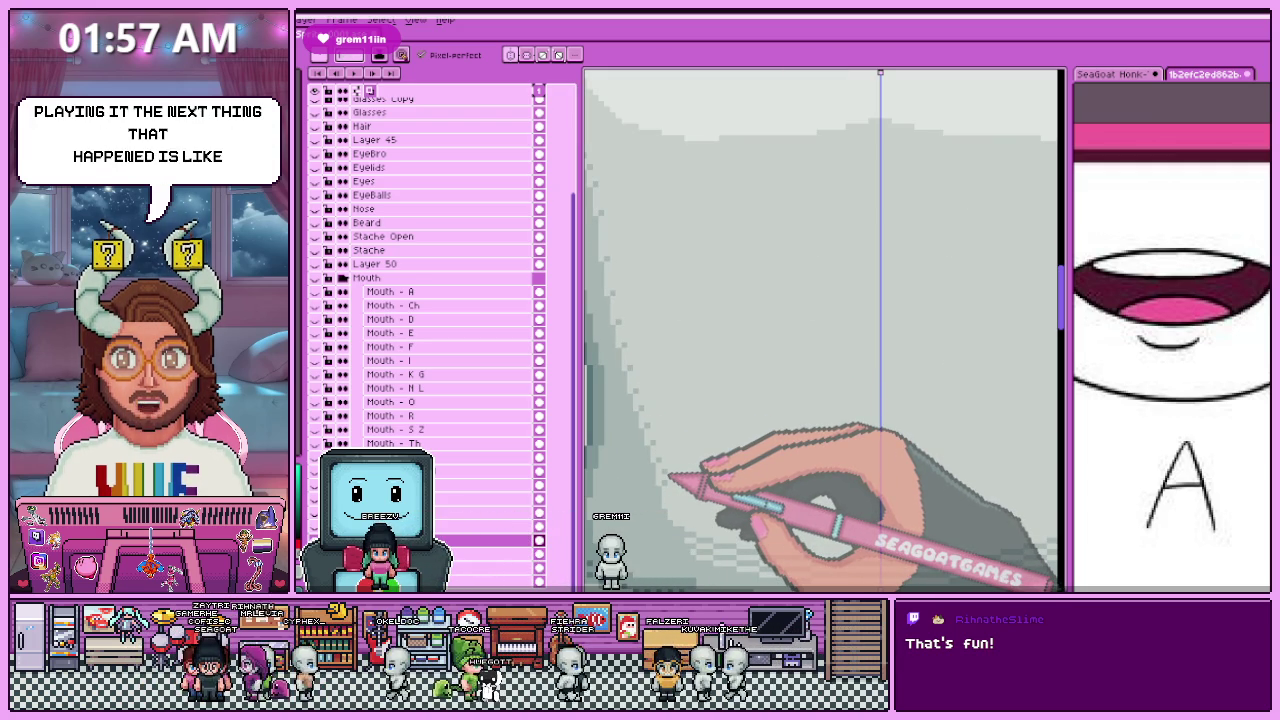
scroll(675, 485, "up", 2)
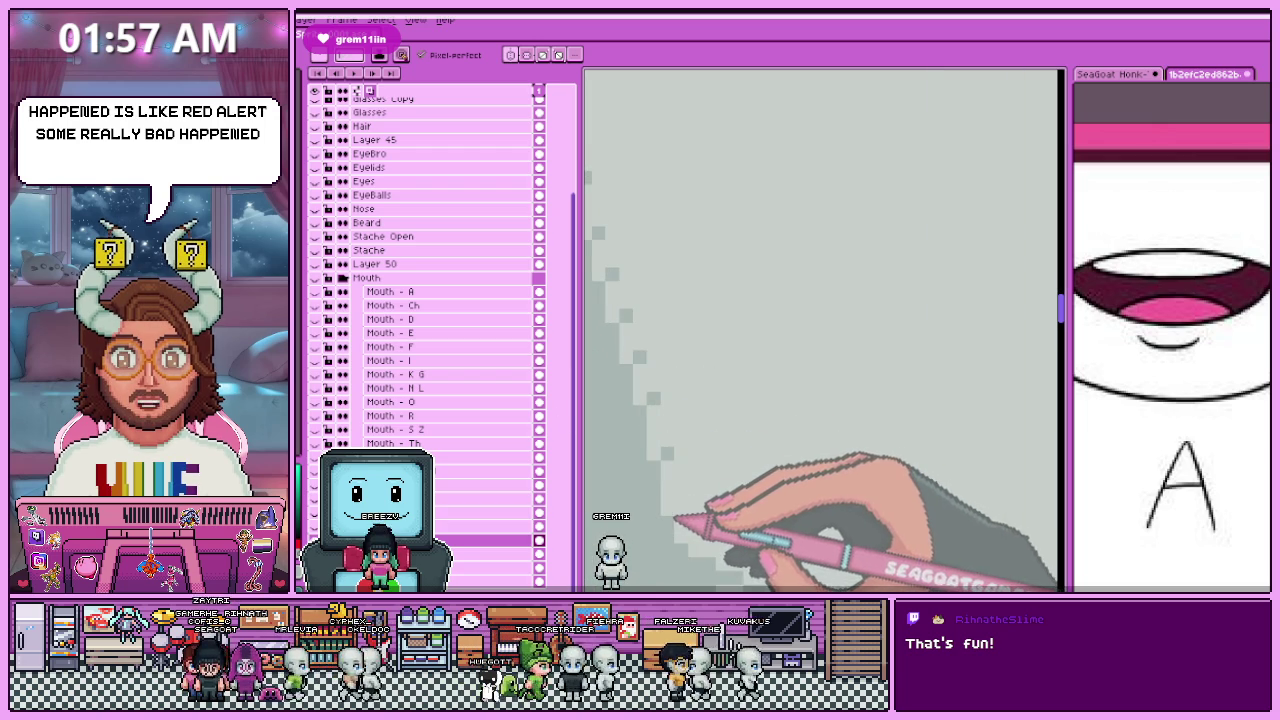
scroll(680, 528, "down", 2)
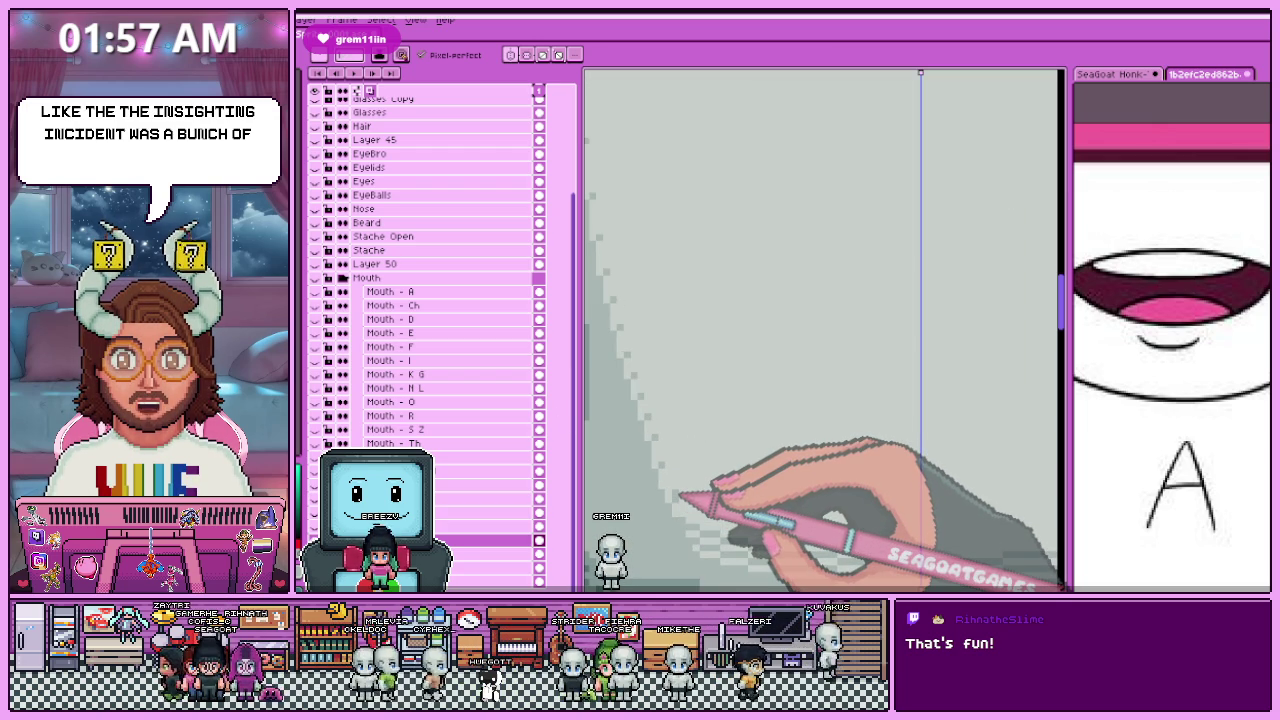
scroll(680, 497, "down", 2)
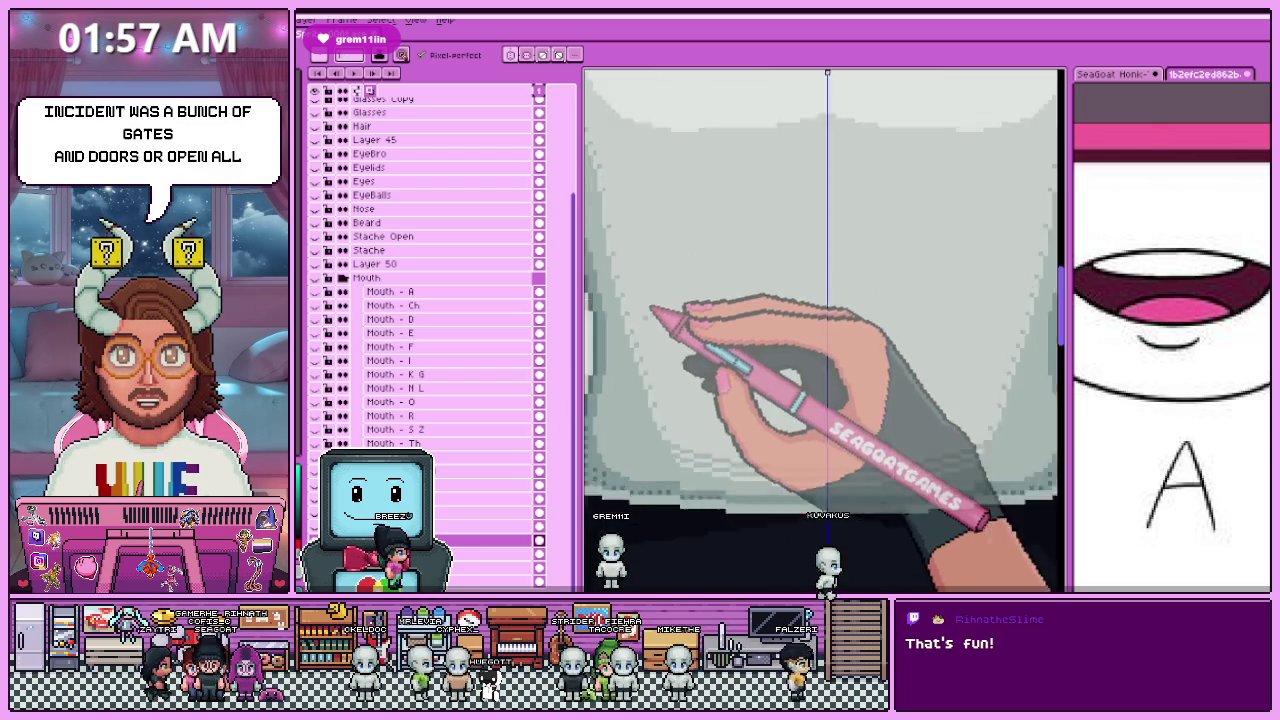
scroll(657, 309, "down", 1)
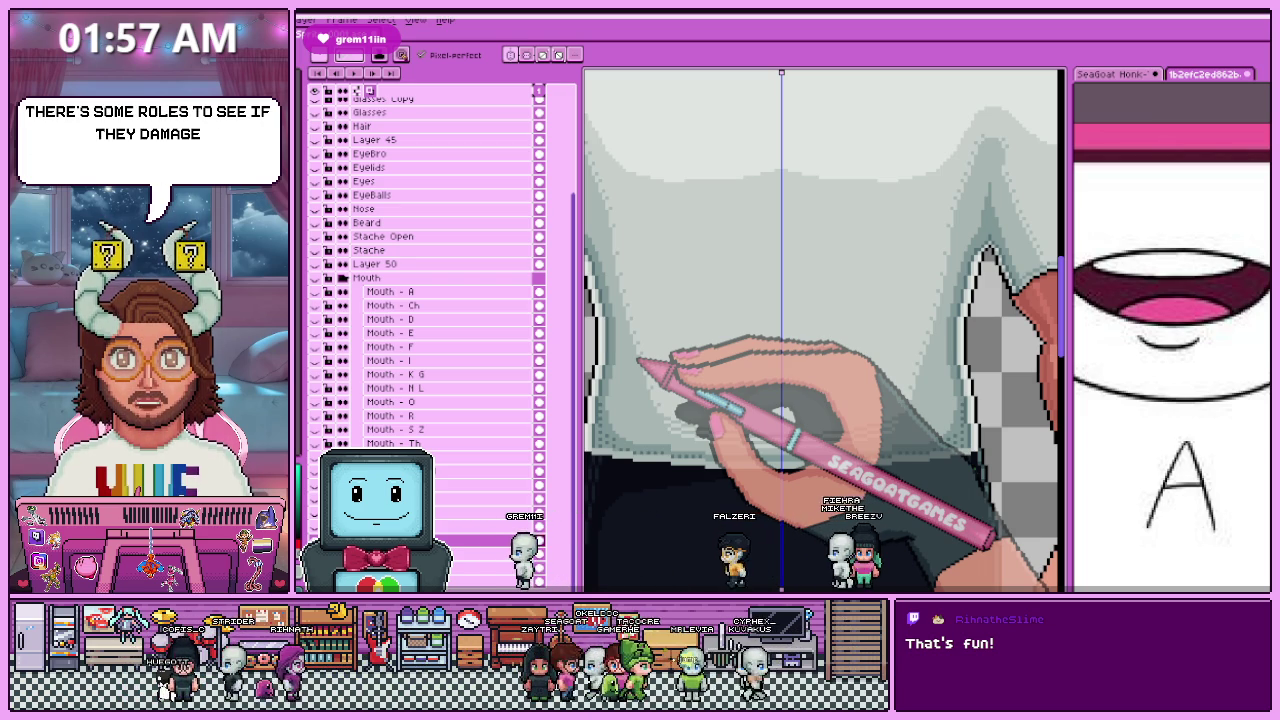
scroll(748, 268, "down", 2)
scroll(746, 286, "down", 2)
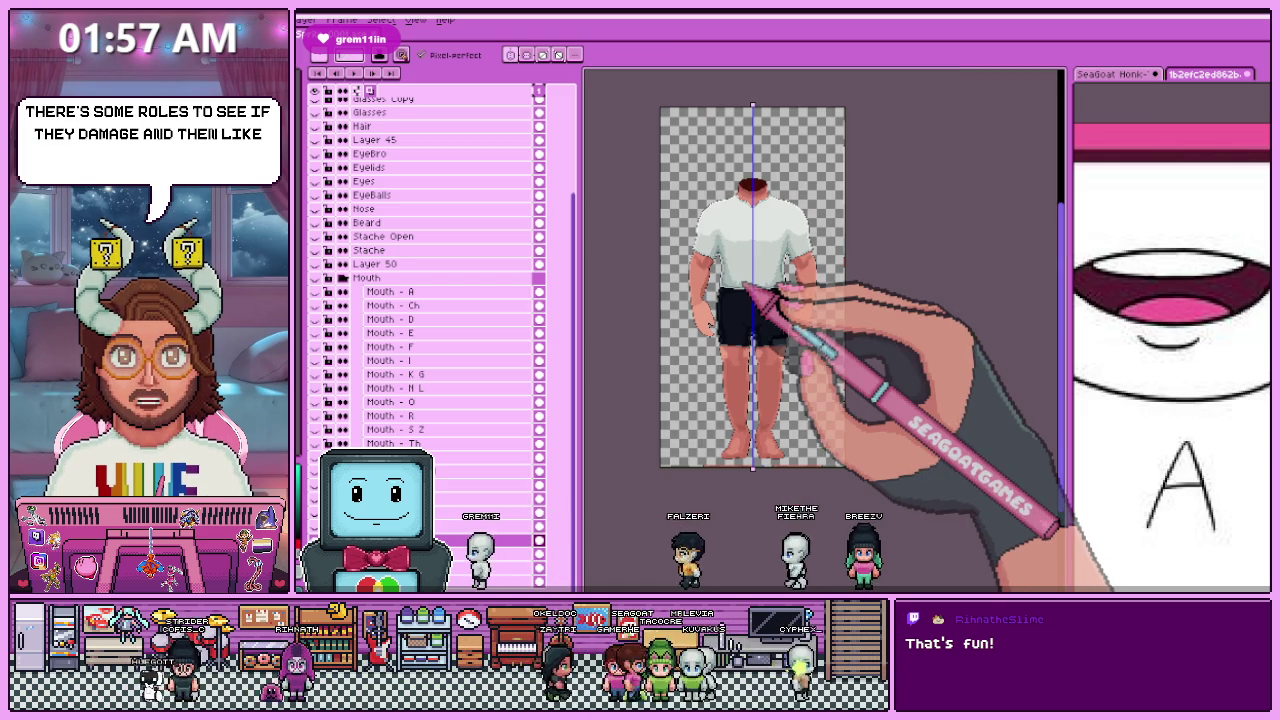
scroll(750, 290, "up", 2)
scroll(740, 280, "up", 2)
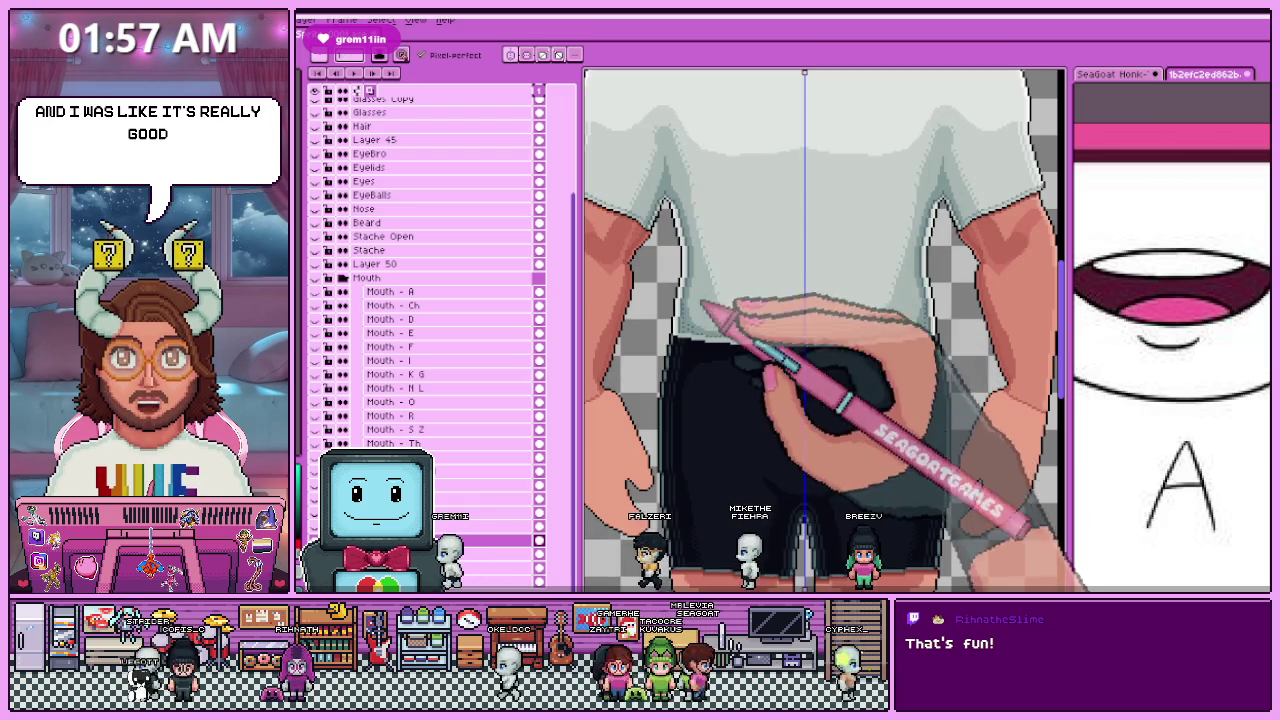
scroll(714, 257, "down", 4)
scroll(720, 320, "up", 2)
scroll(705, 310, "up", 2)
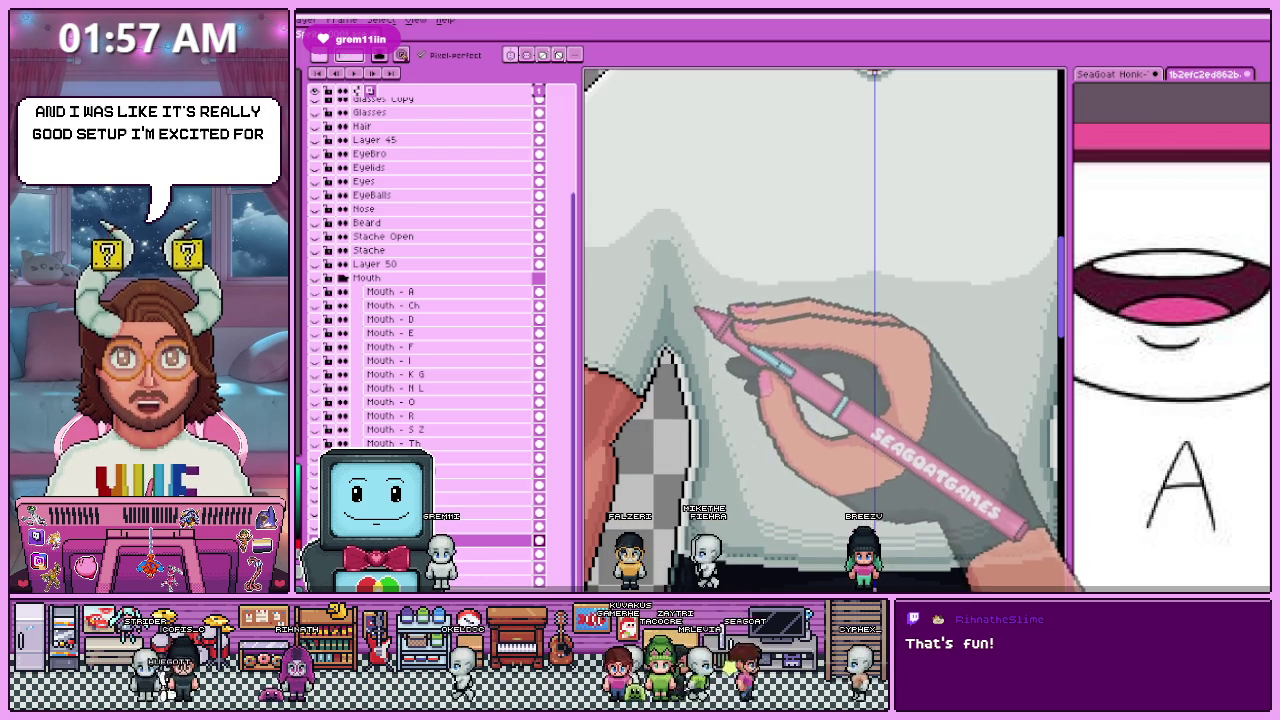
scroll(690, 310, "up", 1)
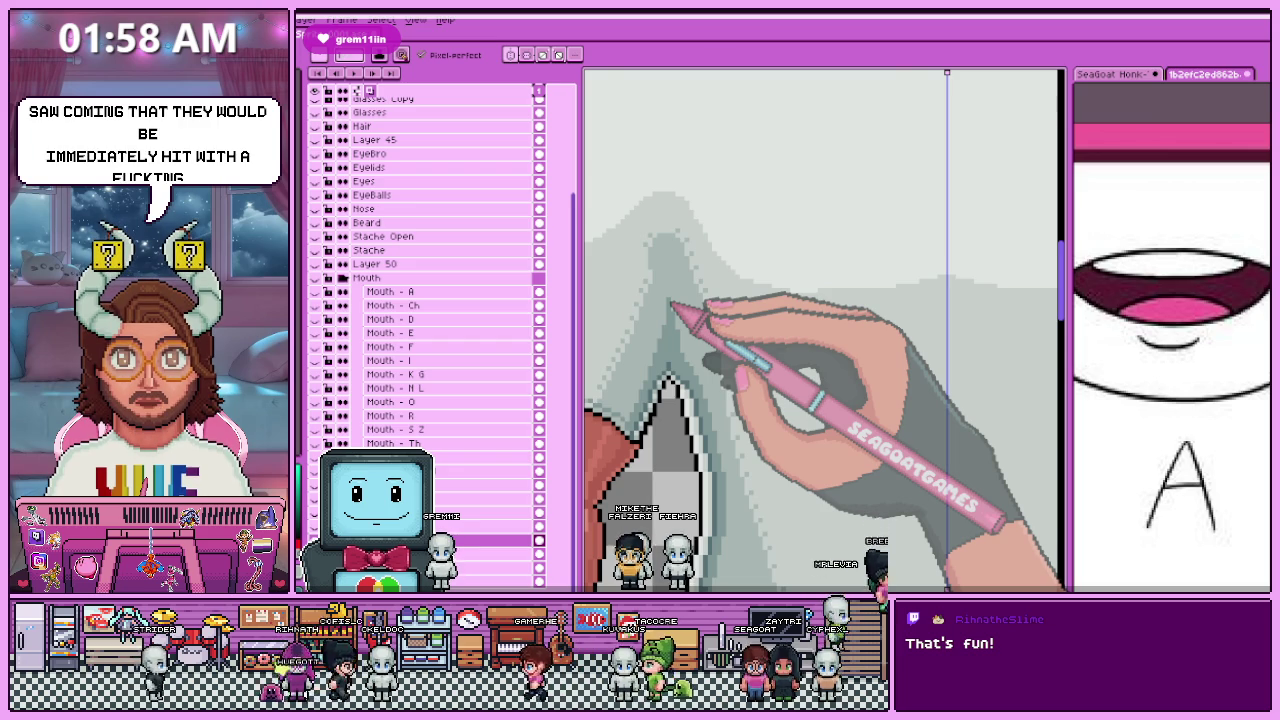
scroll(650, 300, "down", 3)
scroll(686, 334, "up", 3)
scroll(682, 232, "down", 3)
scroll(814, 343, "up", 3)
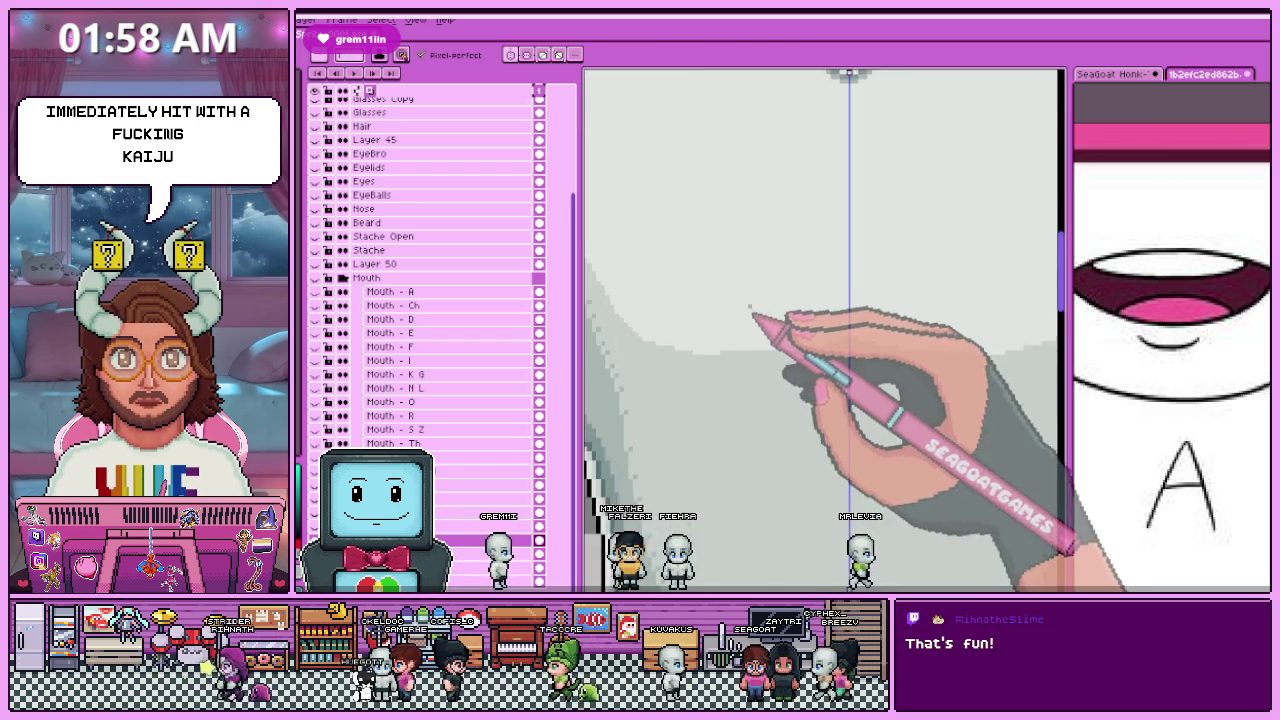
scroll(797, 337, "down", 1)
scroll(640, 258, "down", 3)
scroll(666, 250, "up", 2)
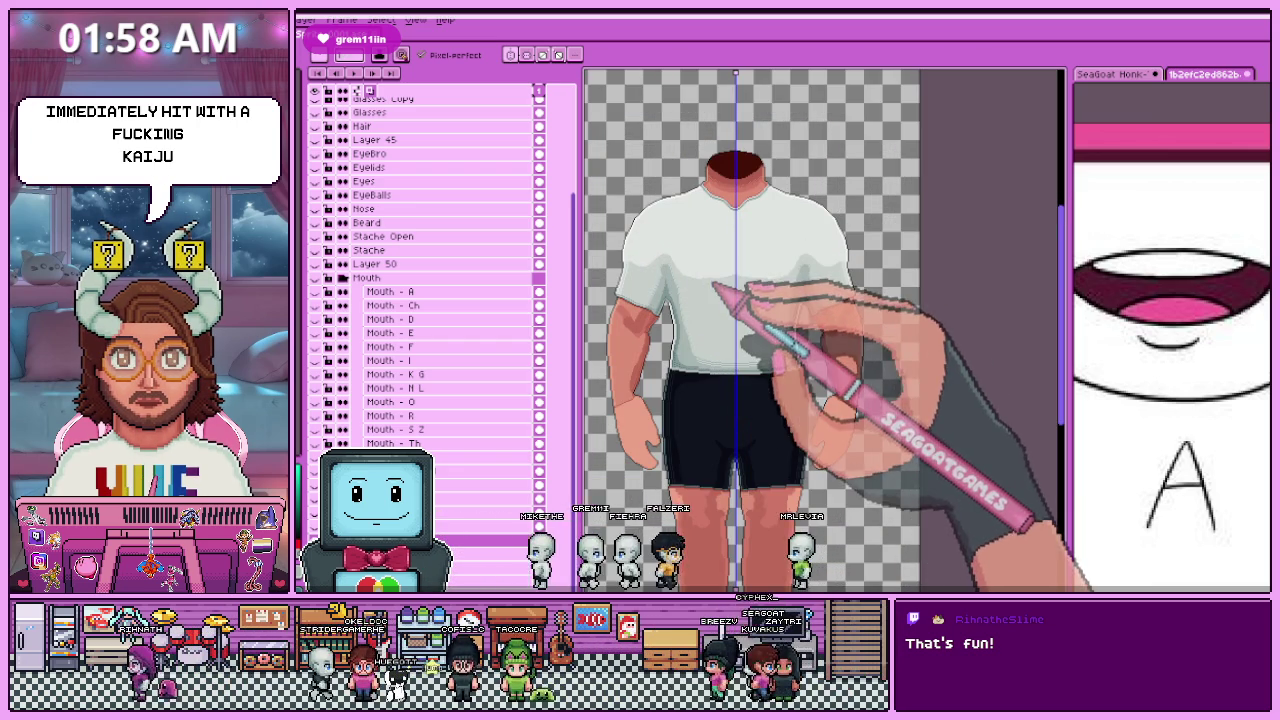
scroll(745, 318, "down", 2)
scroll(744, 316, "up", 1)
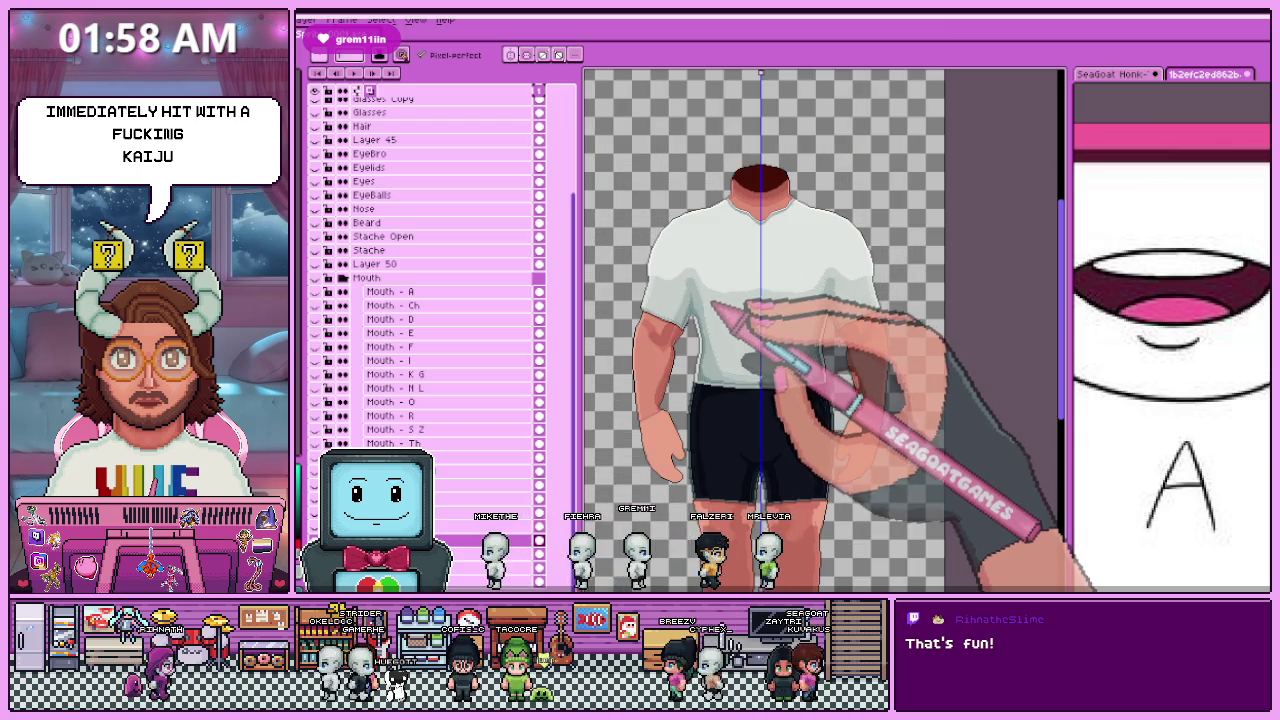
scroll(730, 340, "down", 1)
scroll(728, 340, "up", 1)
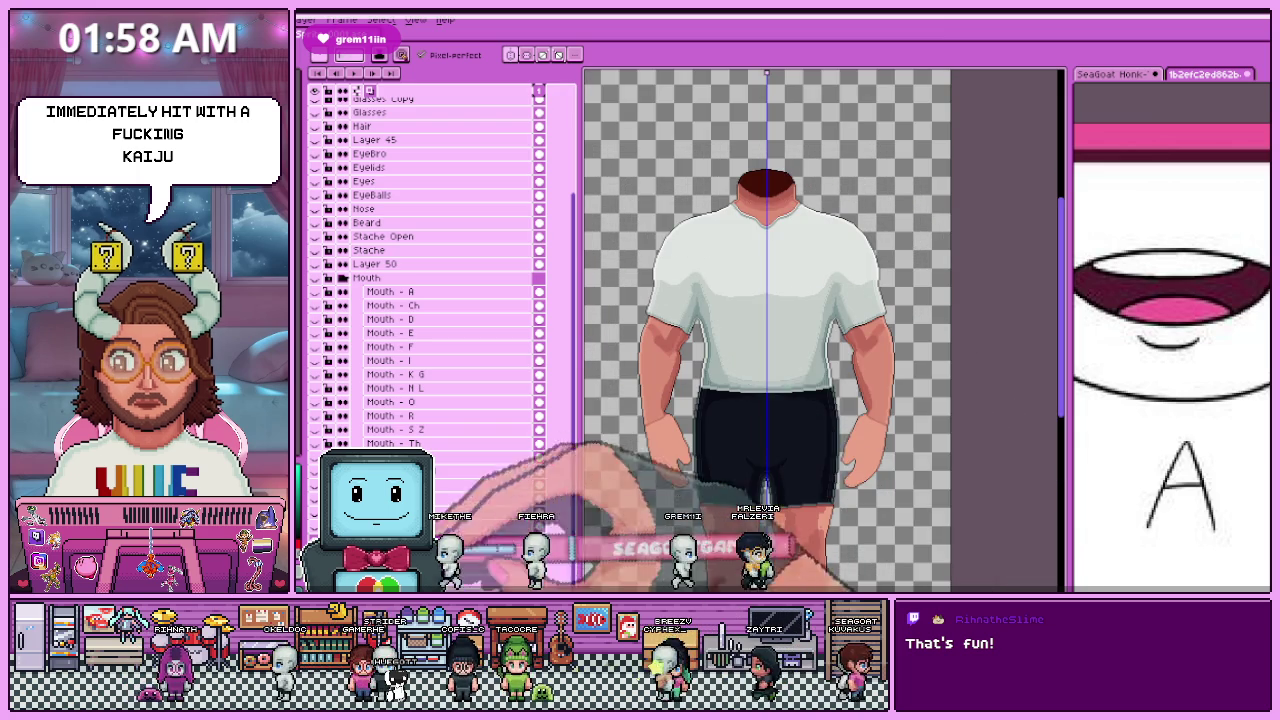
key("ctrl+z")
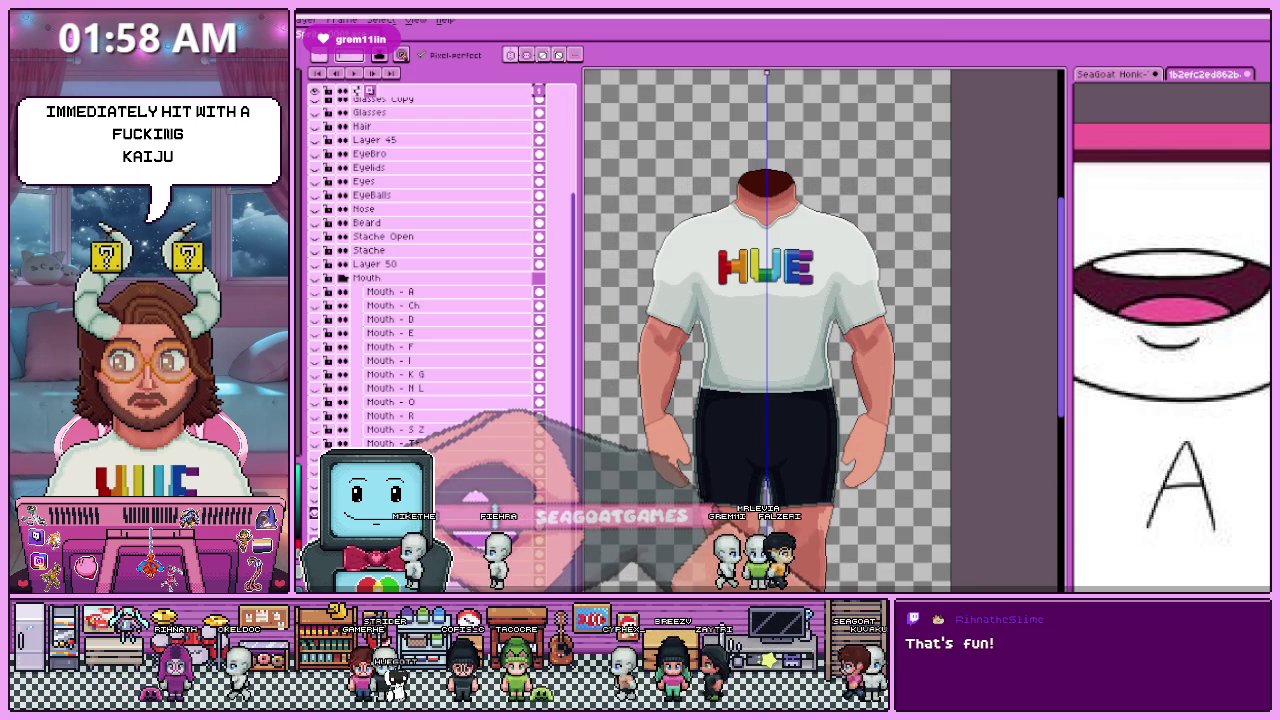
Step: Hide the logo, export the body as 'Y - Body (Normal).png' to Honk, then hide the body
key("ctrl+y")
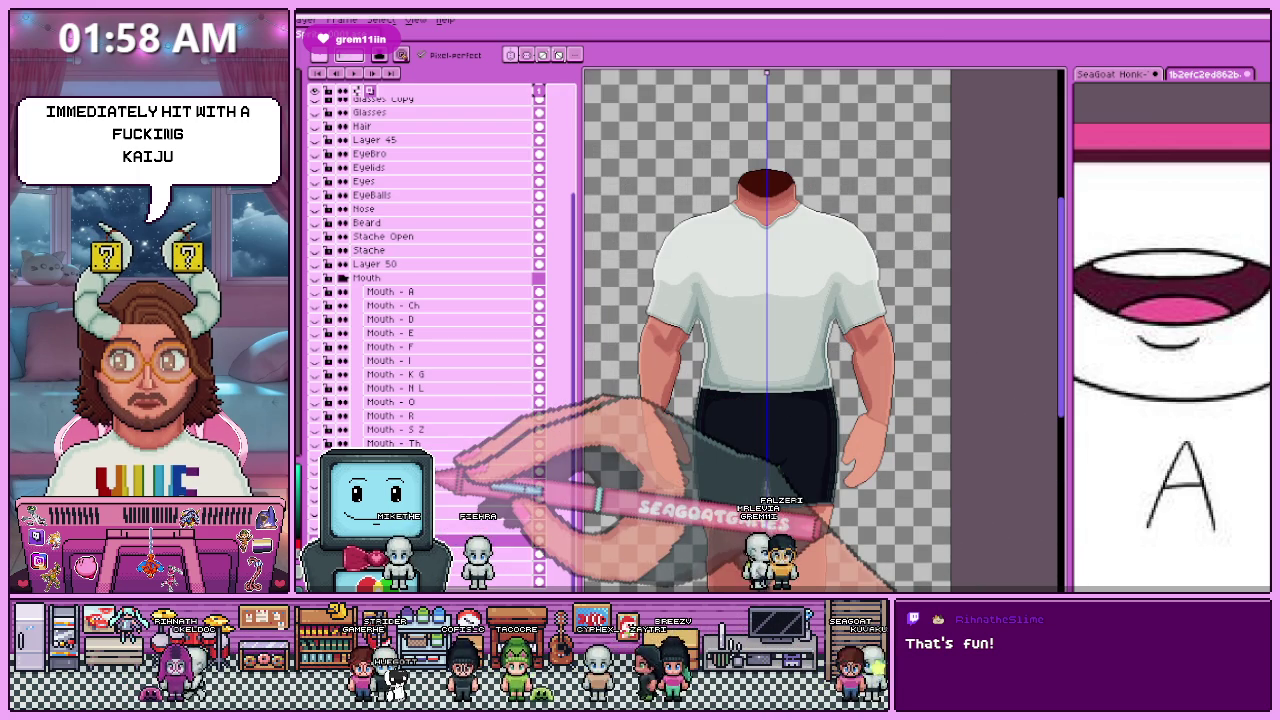
key("ctrl+alt+shift+s")
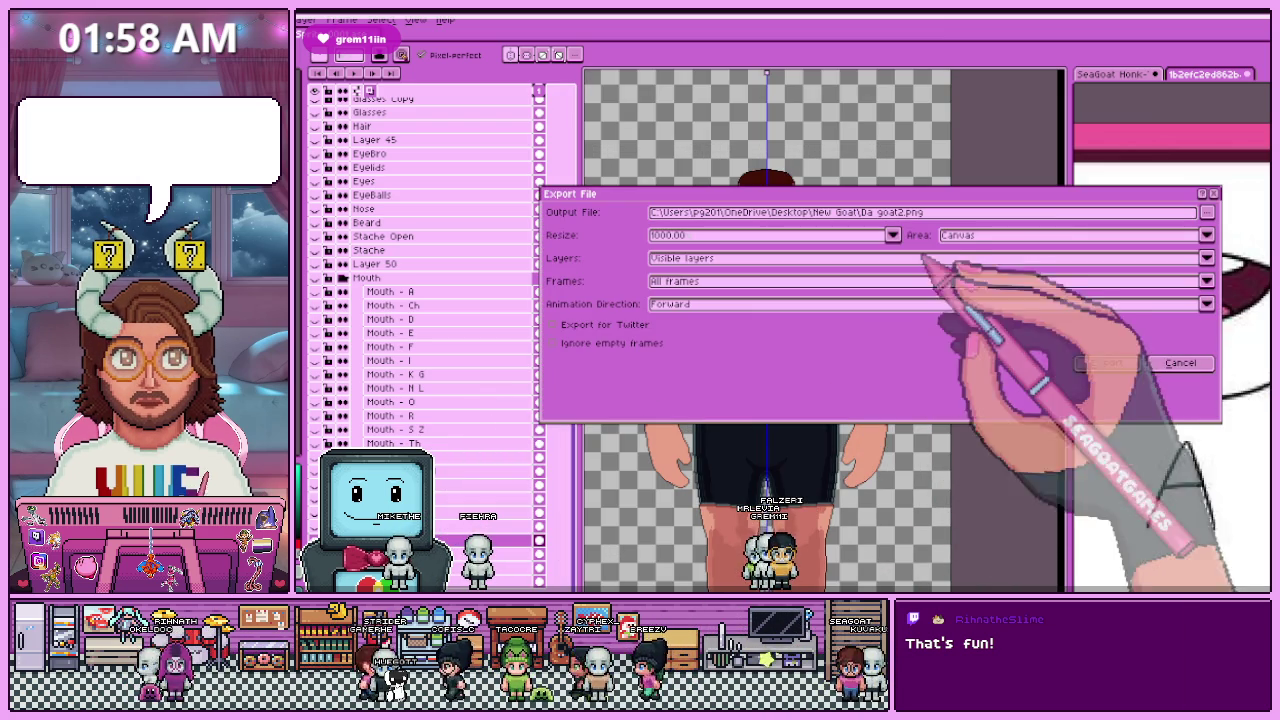
left_click(1207, 212)
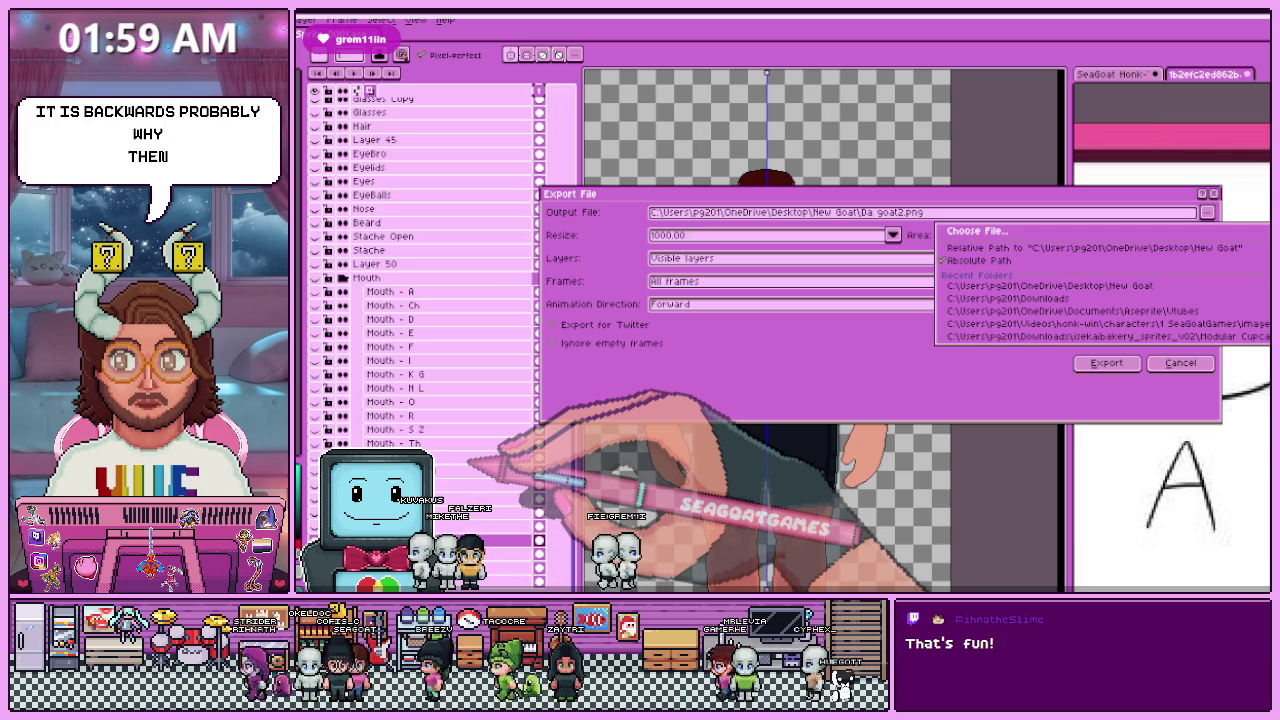
left_click(1050, 285)
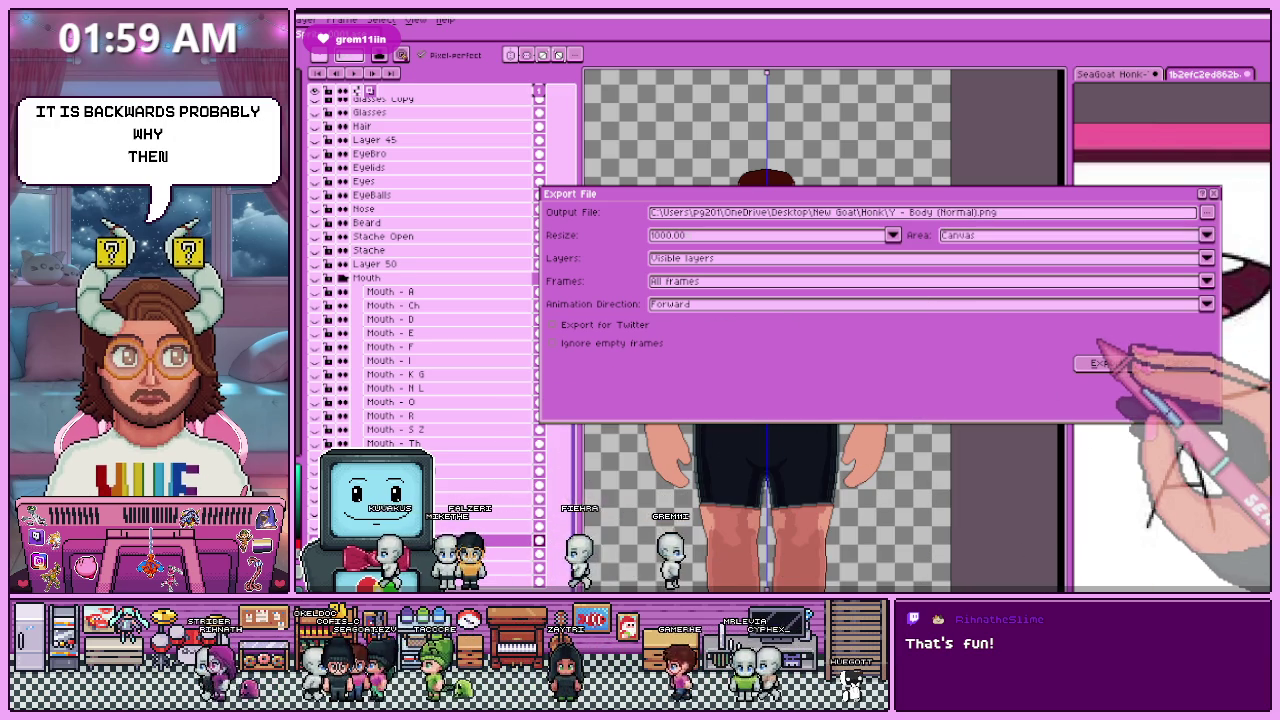
left_click(1106, 363)
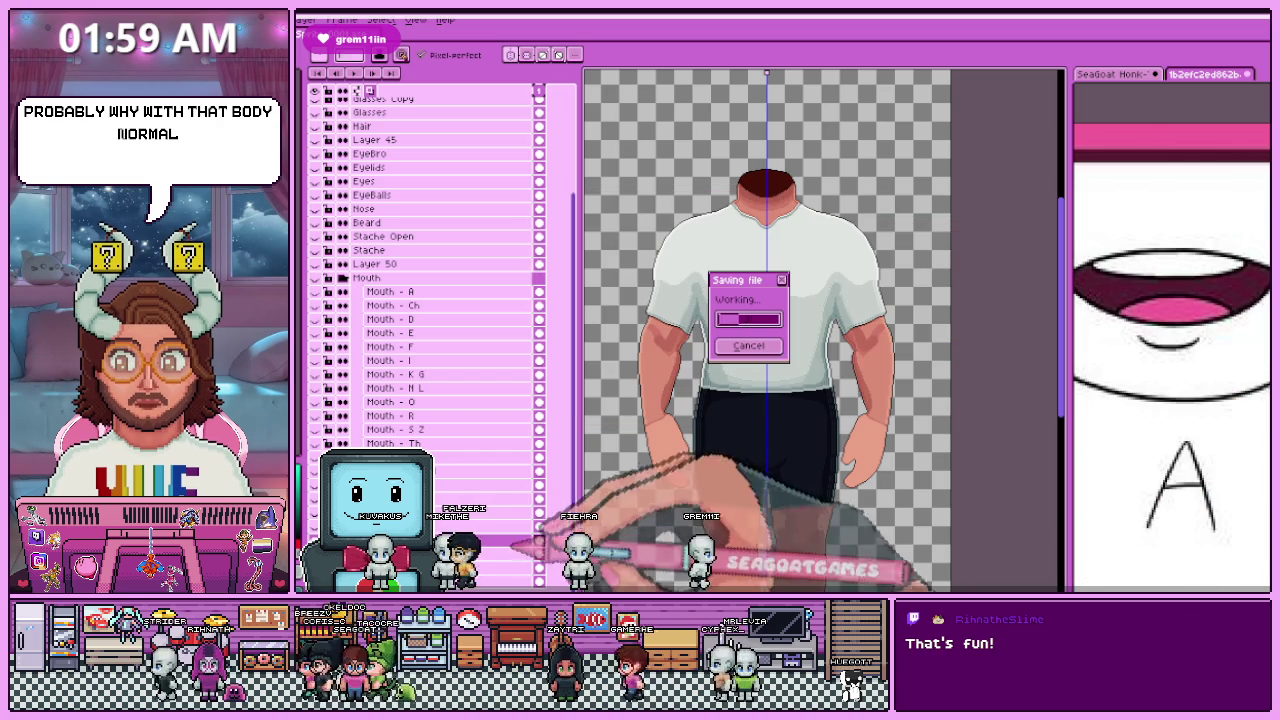
left_click(342, 470)
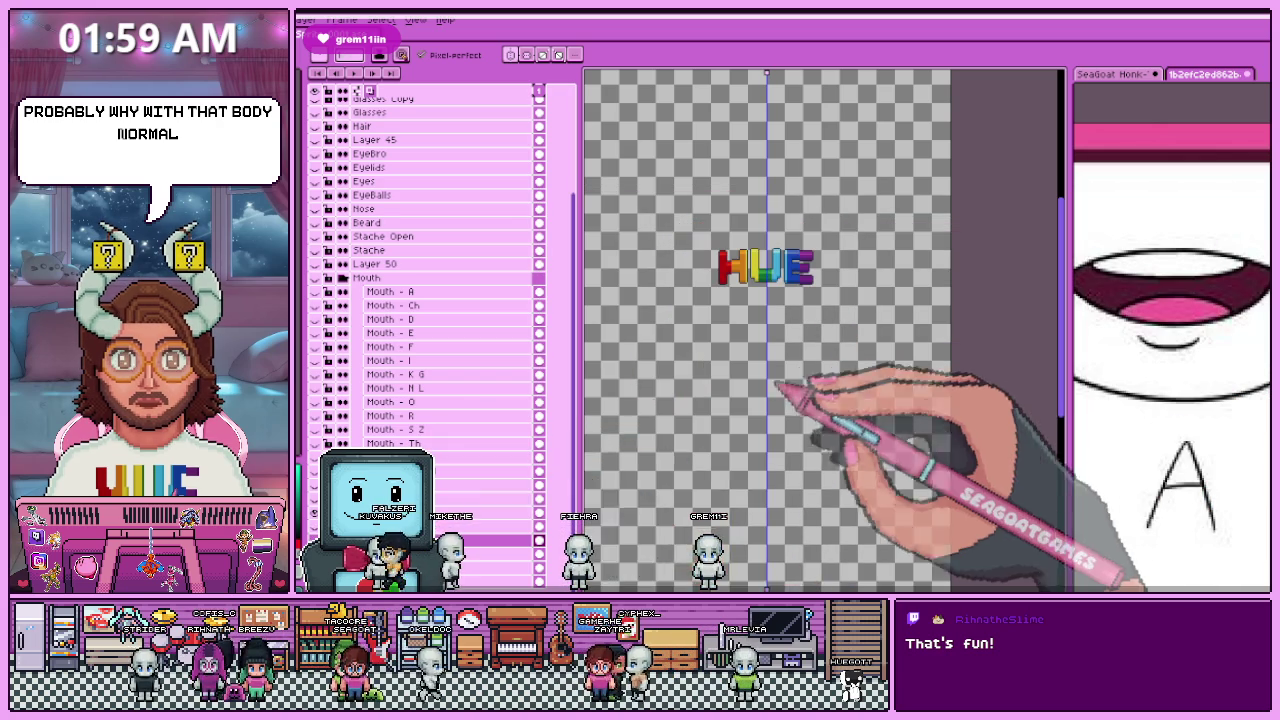
Step: Change the output name from 'Y - Body' to 'X - Shirt (Normal).png' and export the logo layer
key("ctrl+alt+shift+s")
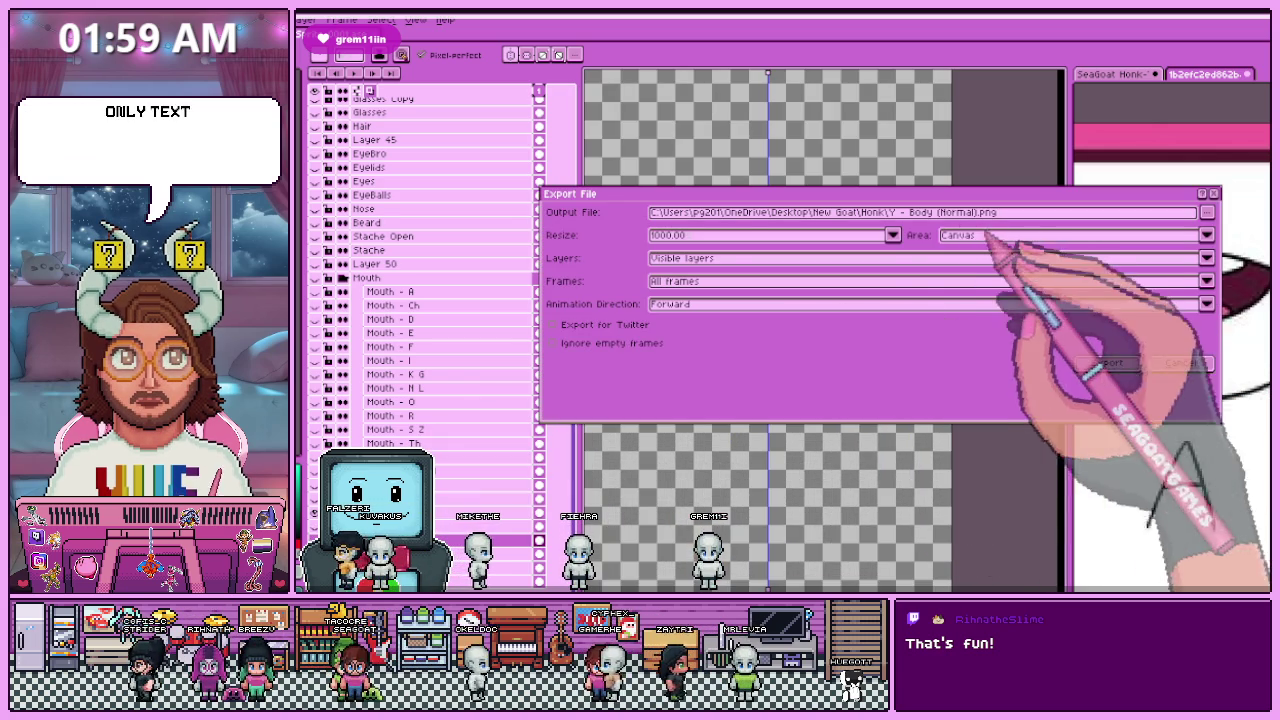
double_click(890, 212)
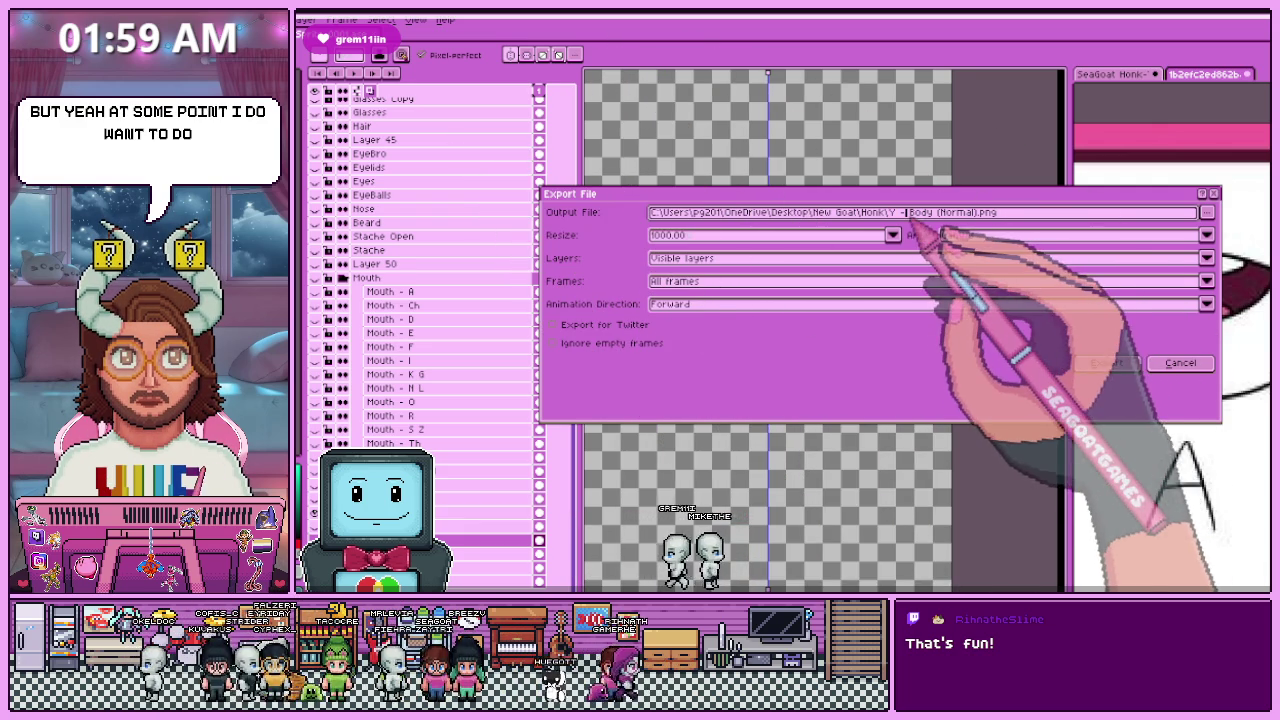
type("X")
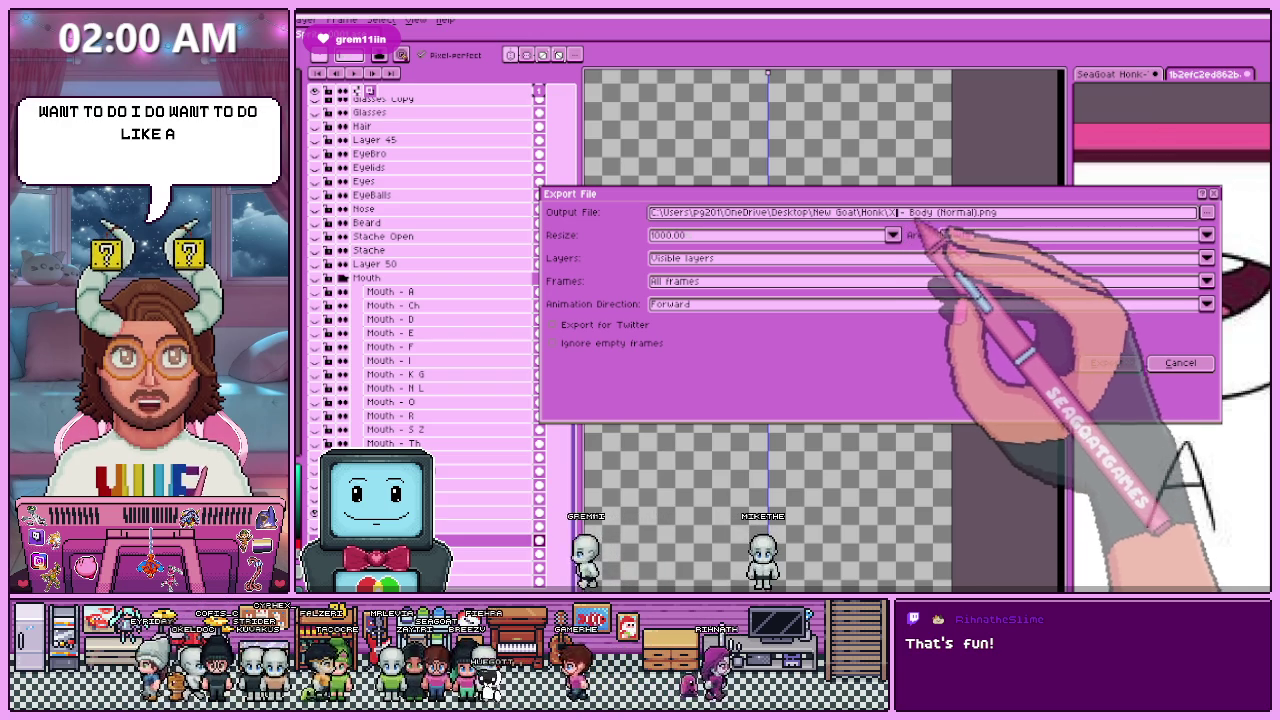
double_click(920, 212)
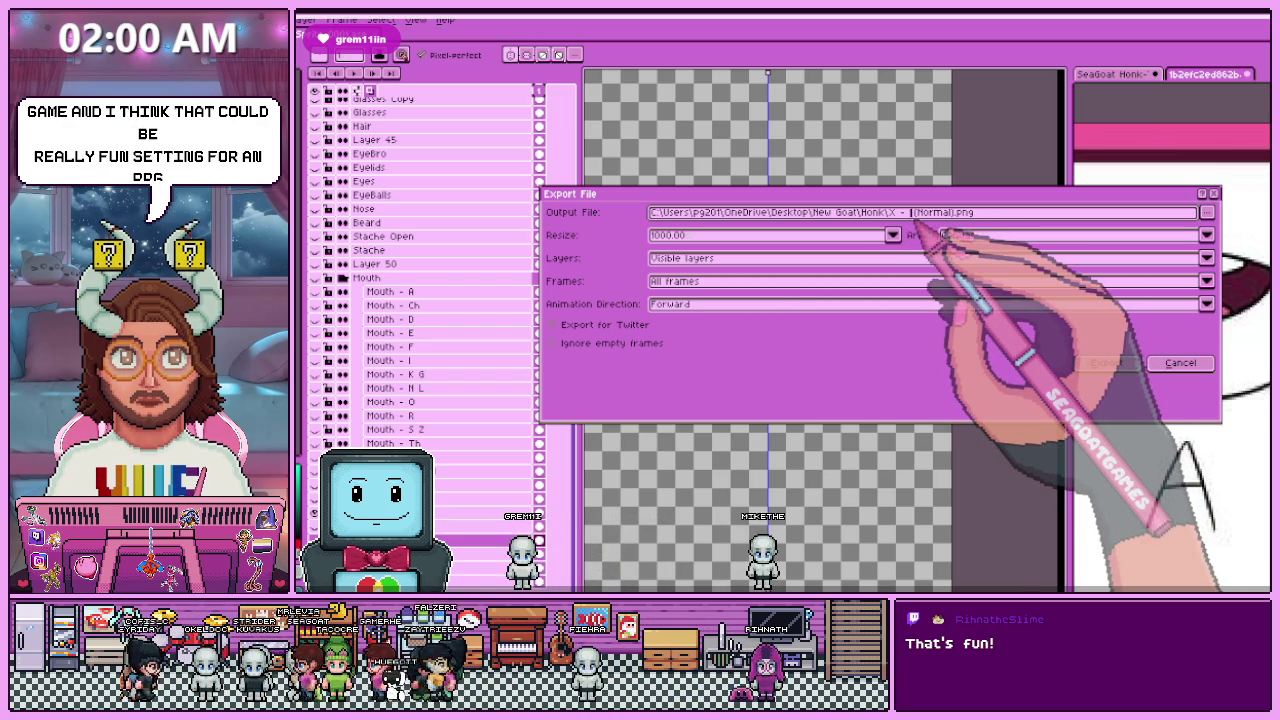
type("Shirt")
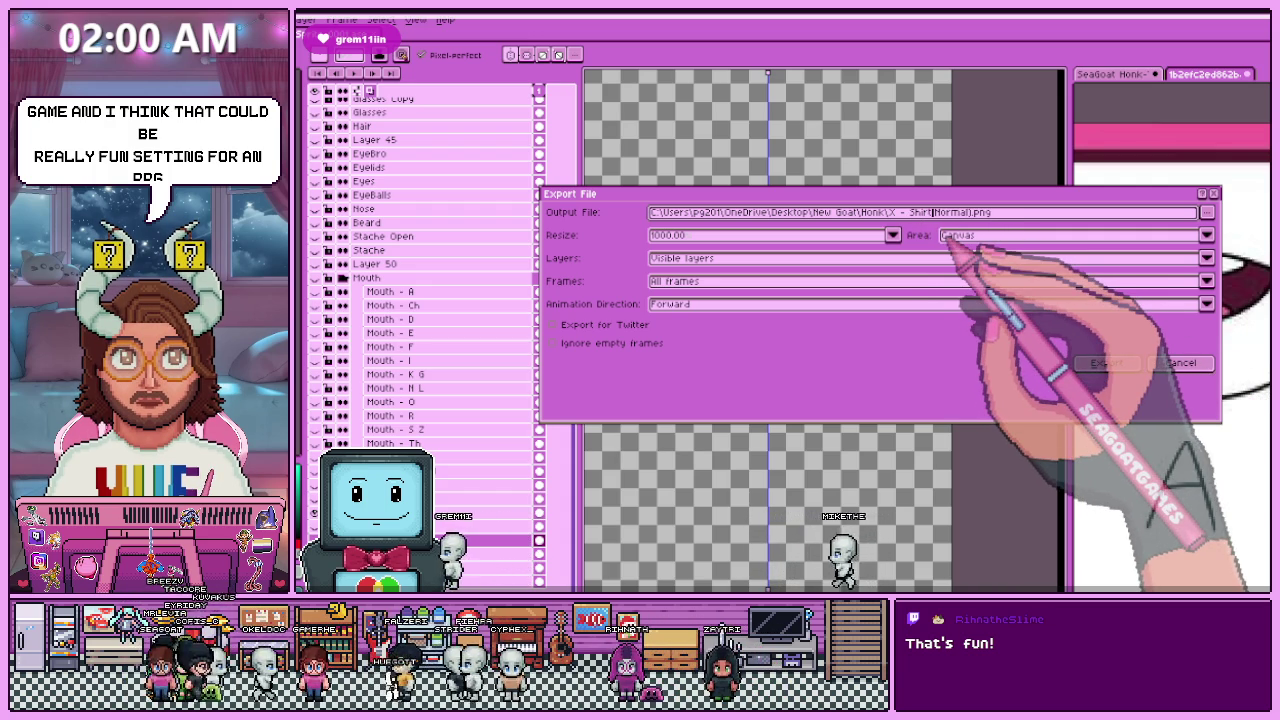
left_click(1105, 363)
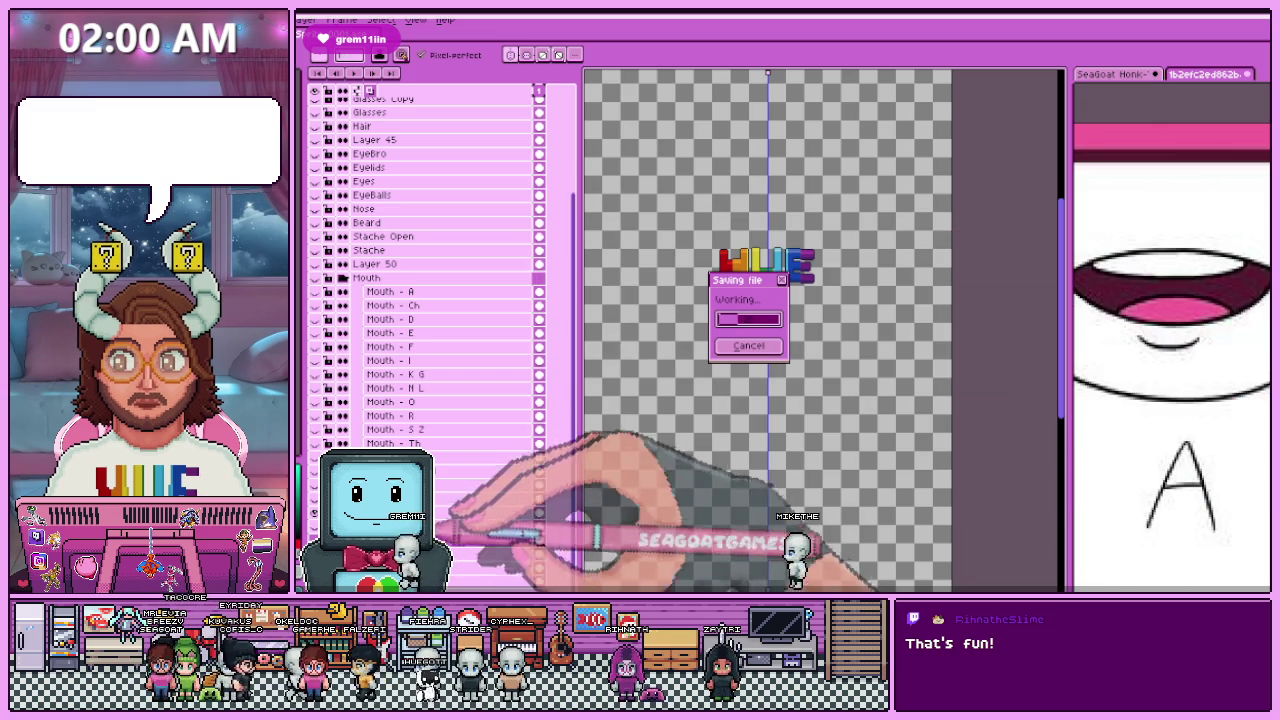
Step: Export the head as a PNG whose name ends in 'Head (Normal)'
scroll(745, 330, "down", 2)
scroll(771, 206, "up", 4)
scroll(809, 180, "down", 3)
scroll(766, 286, "up", 2)
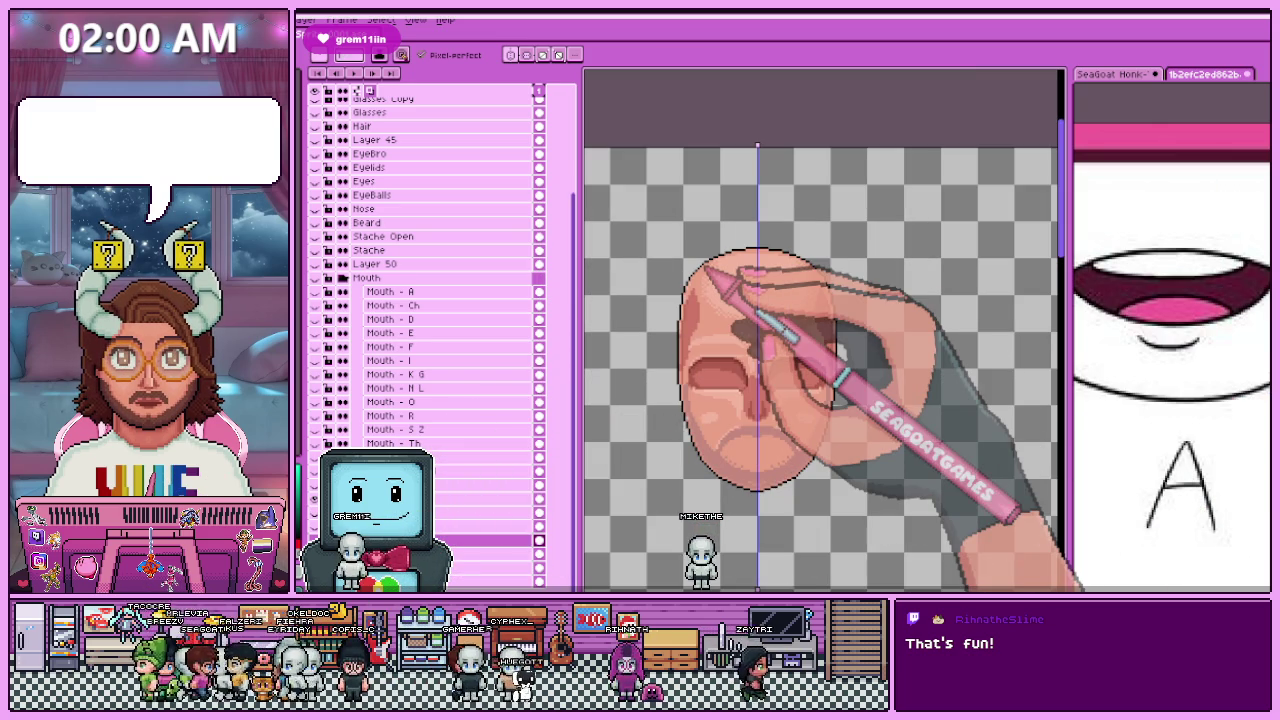
key("ctrl+alt+shift+s")
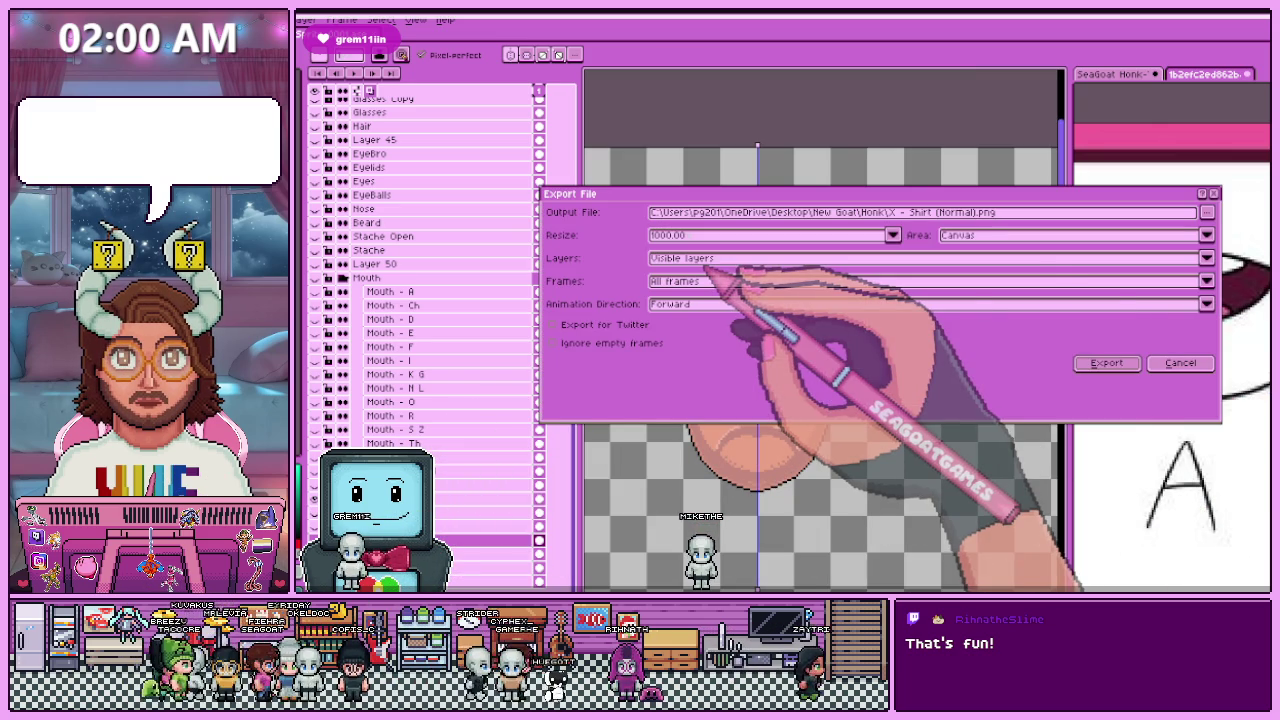
double_click(893, 213)
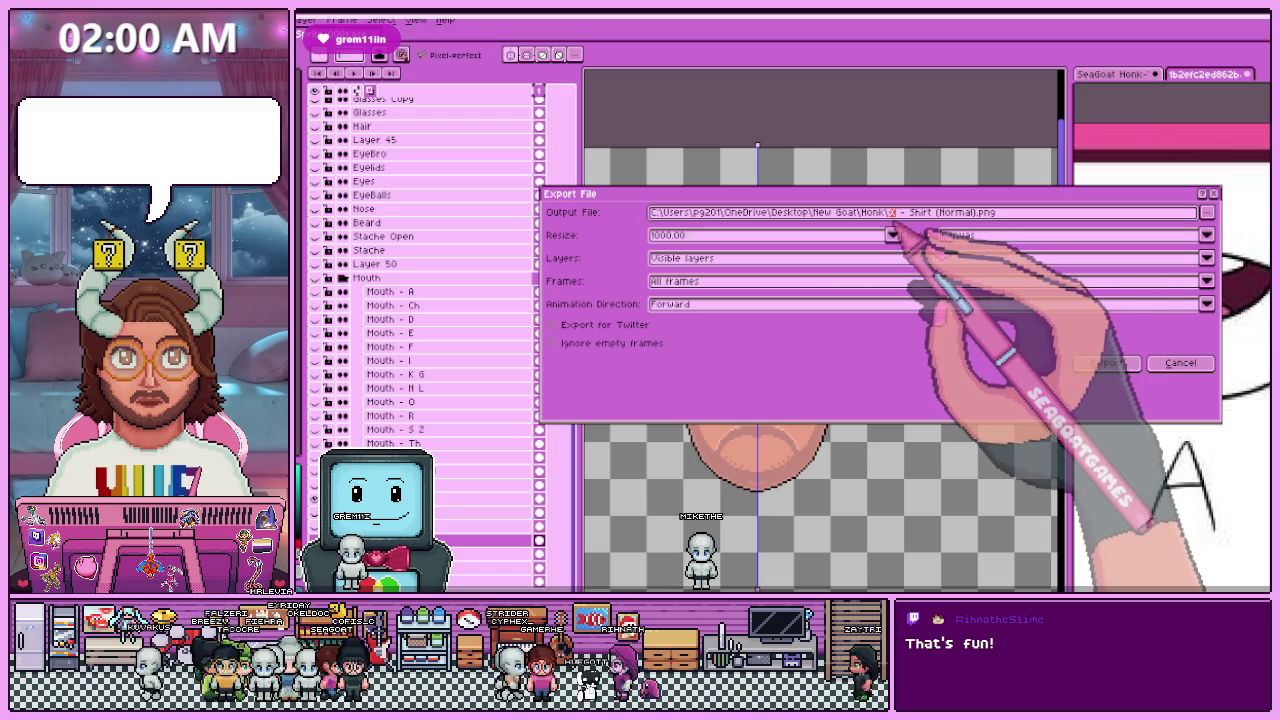
type("C")
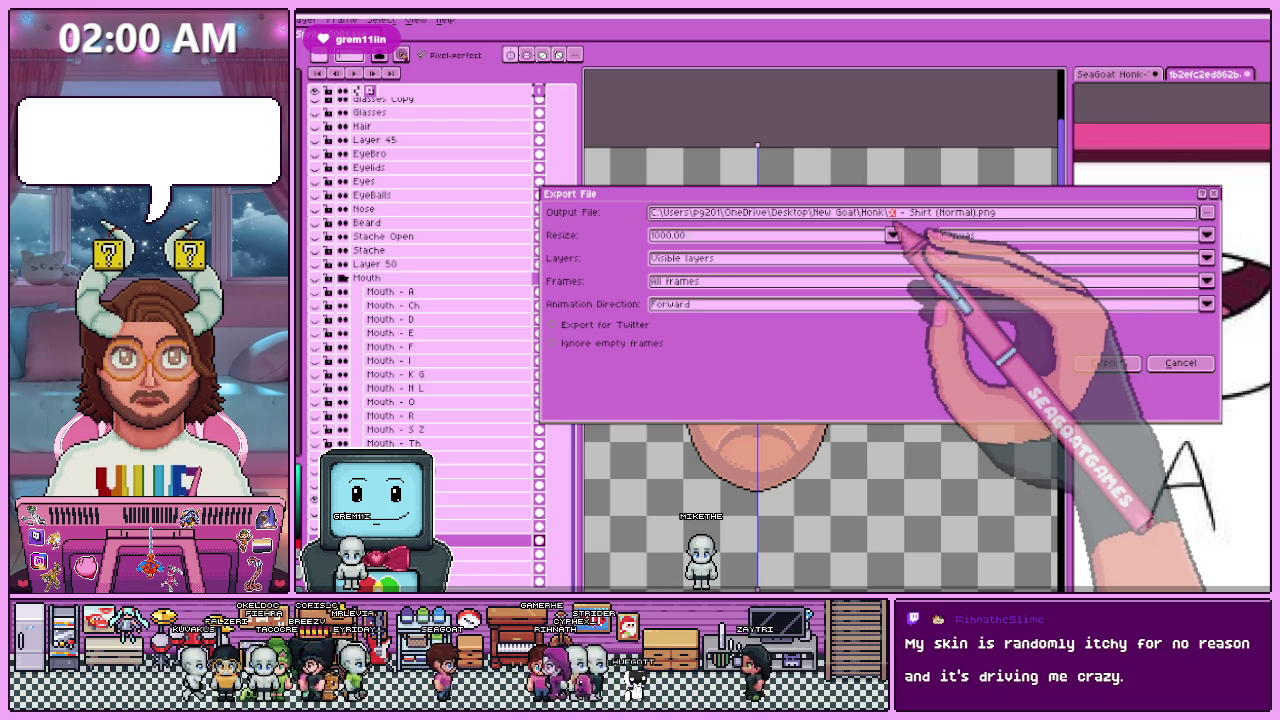
type("W")
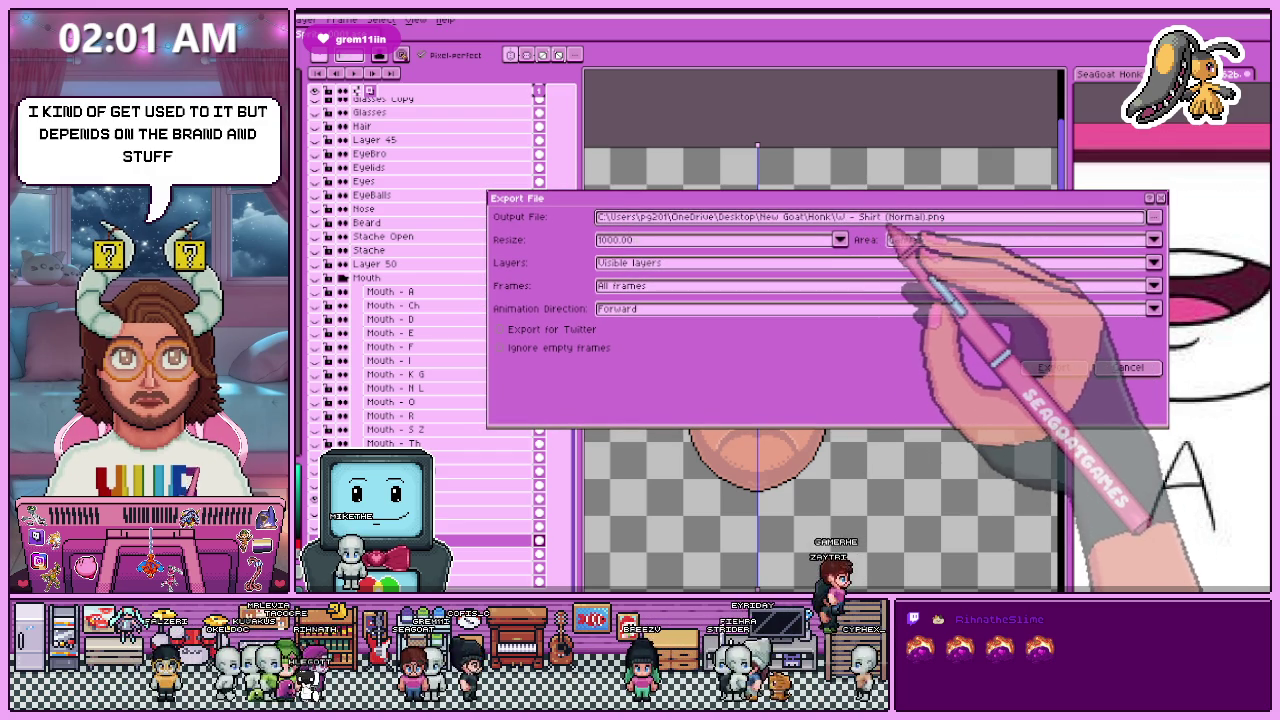
double_click(869, 217)
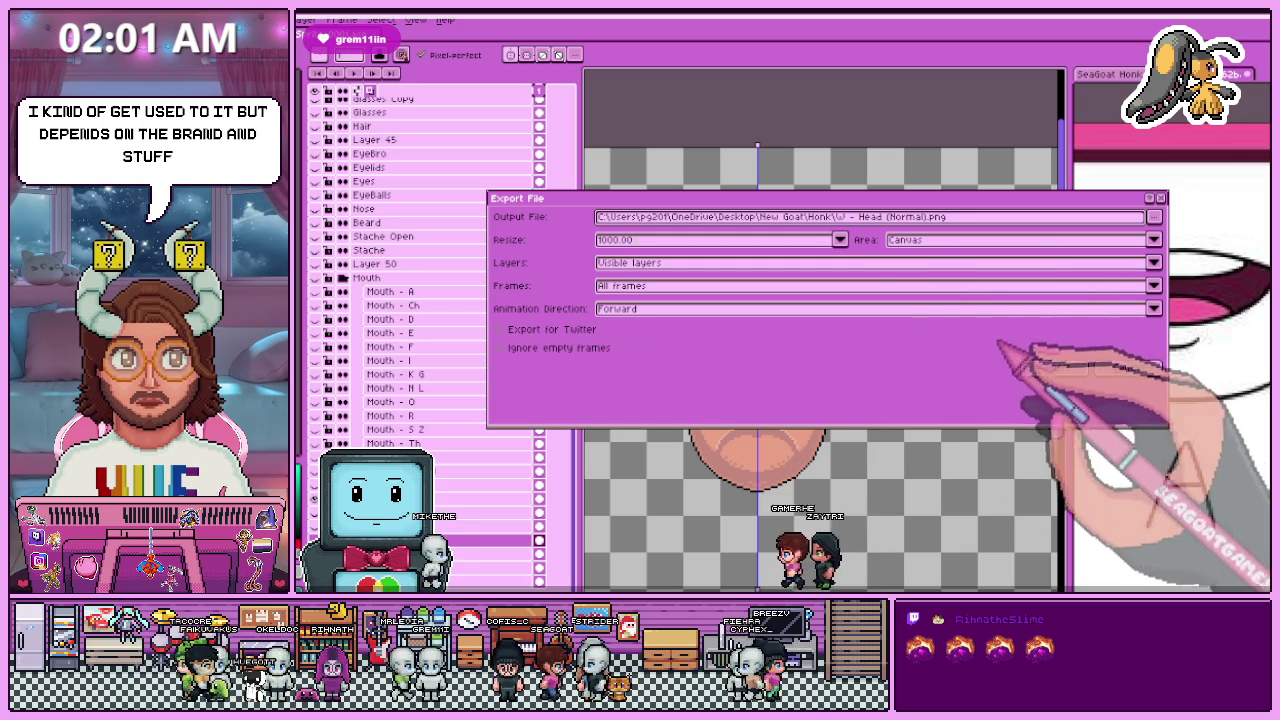
left_click(1053, 367)
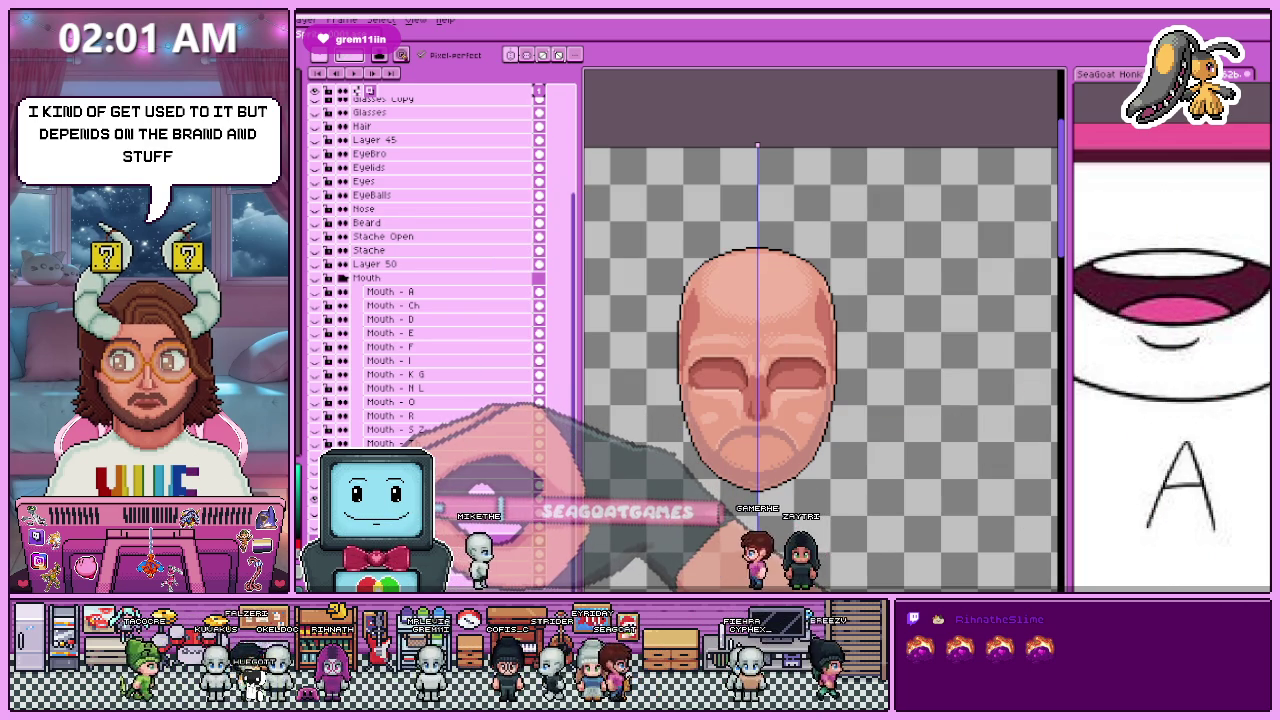
Step: Export the talking head as 'W - Head Talking (Normal).png' at 1000%
scroll(760, 350, "down", 2)
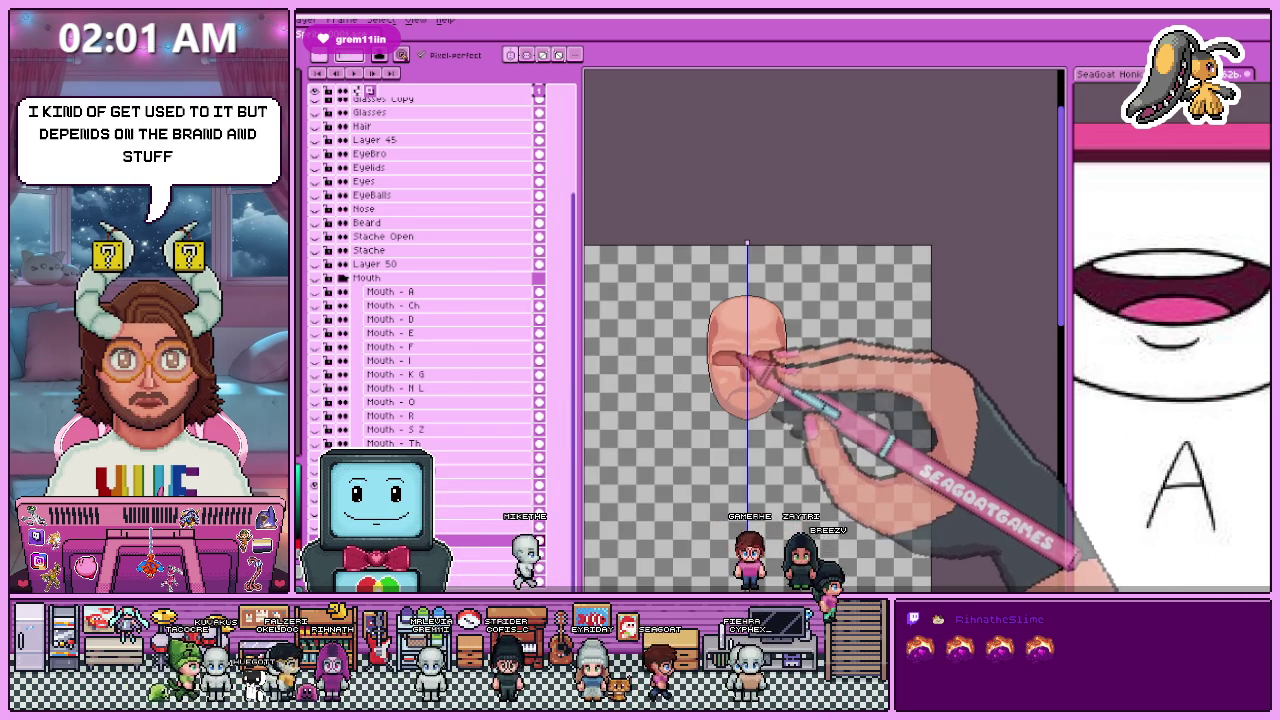
scroll(760, 350, "up", 2)
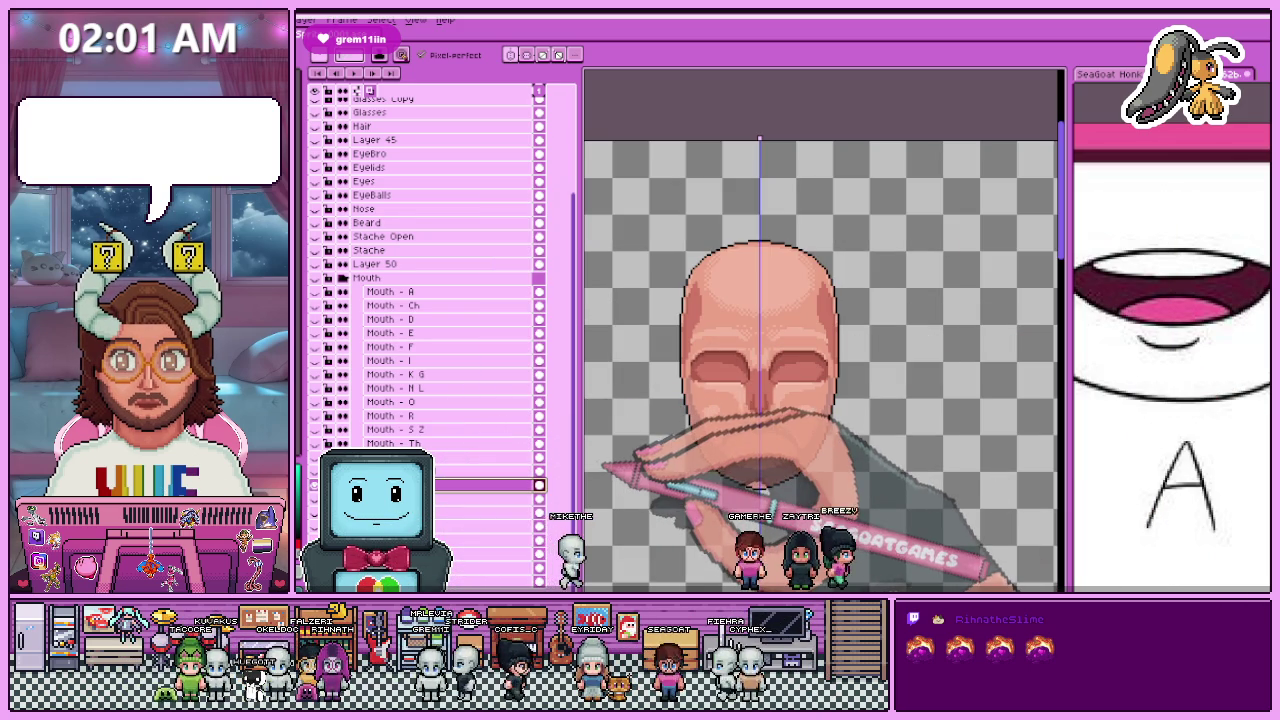
key("ctrl+shift+e")
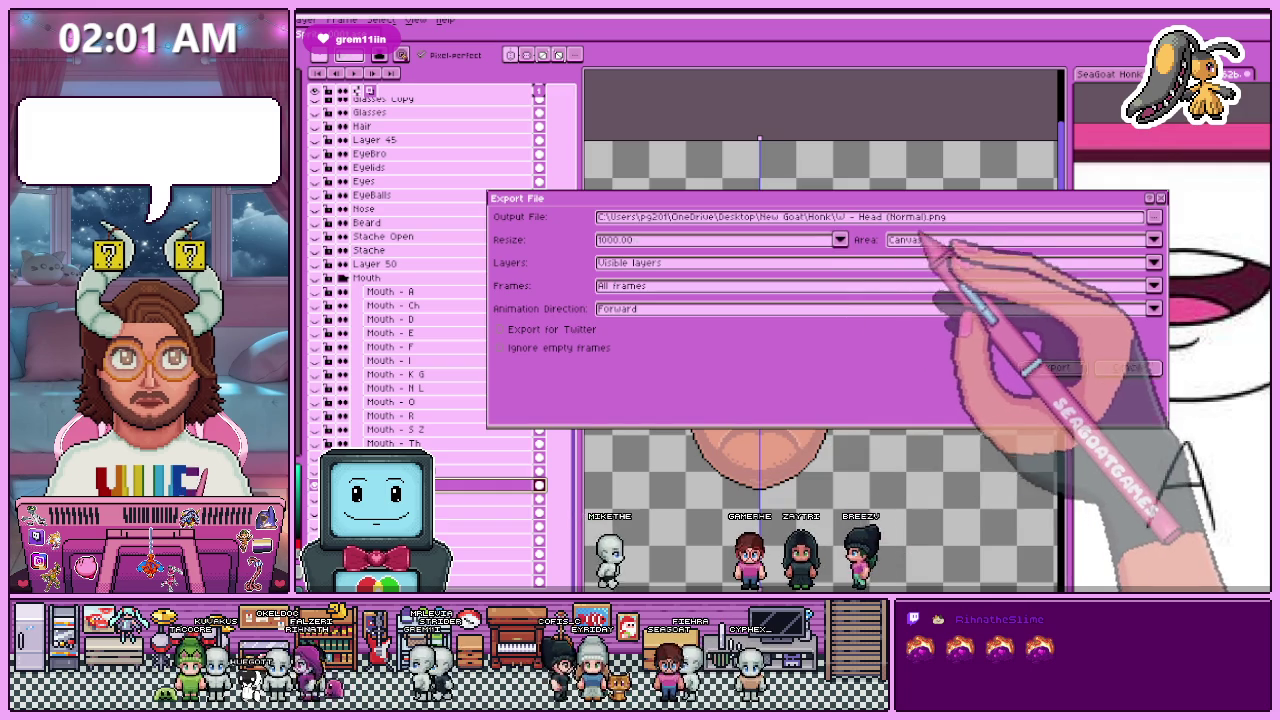
left_click(926, 216)
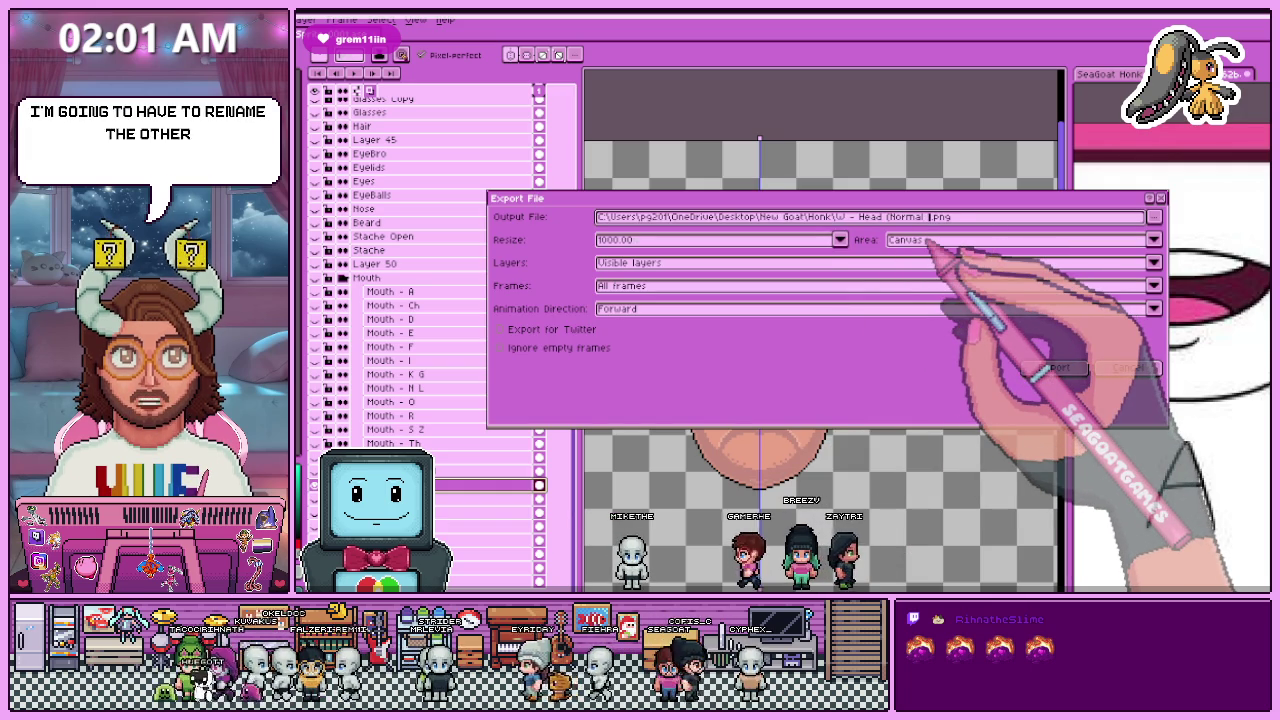
type("-")
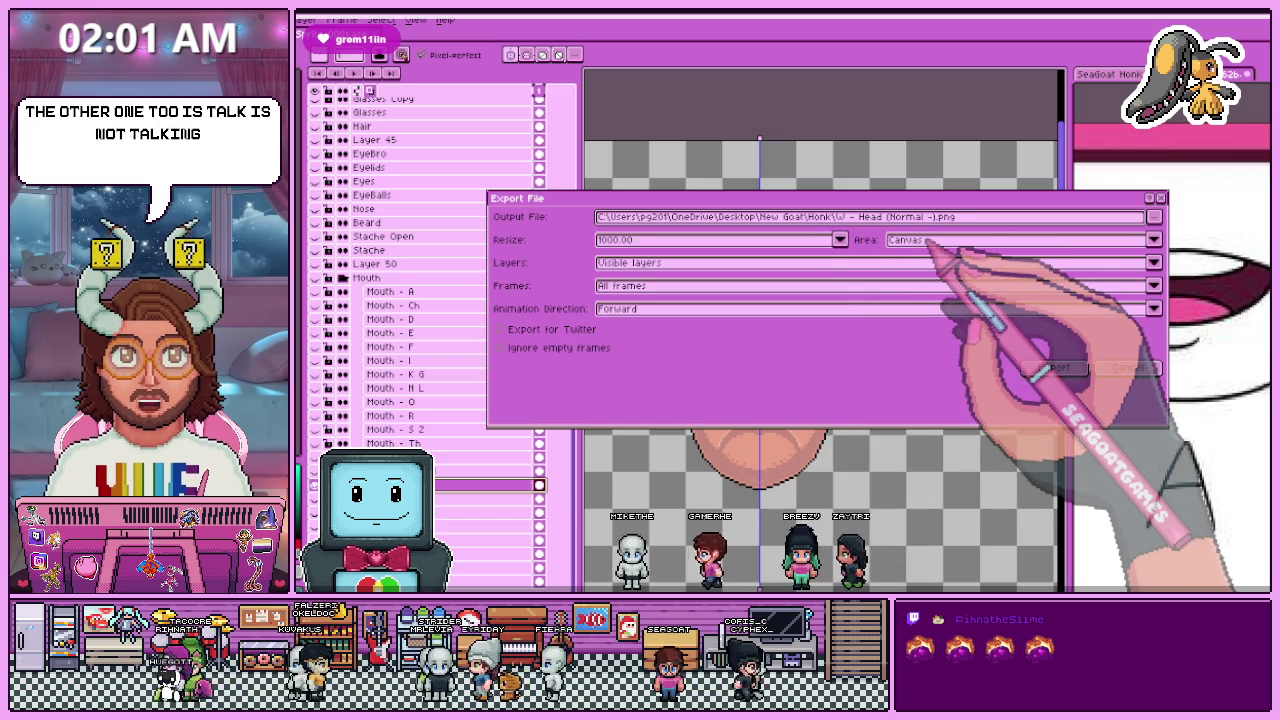
type(" )")
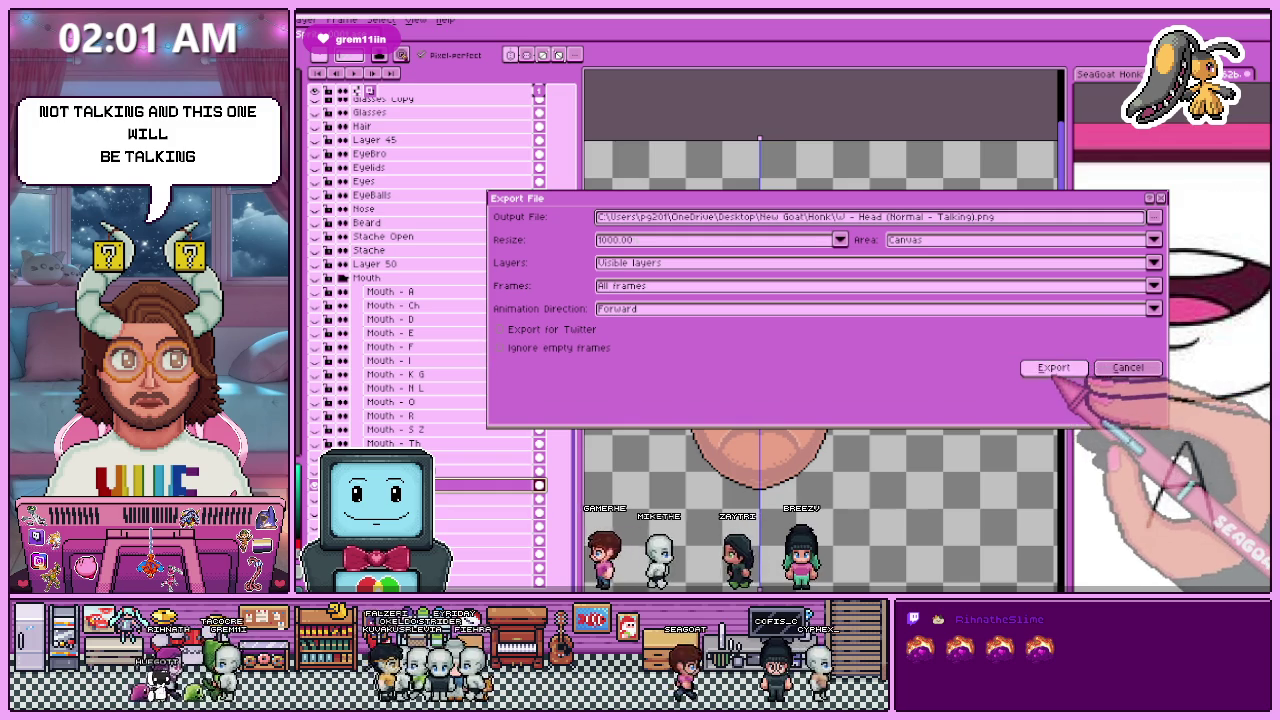
key("BackSpace")
key("BackSpace")
key("BackSpace")
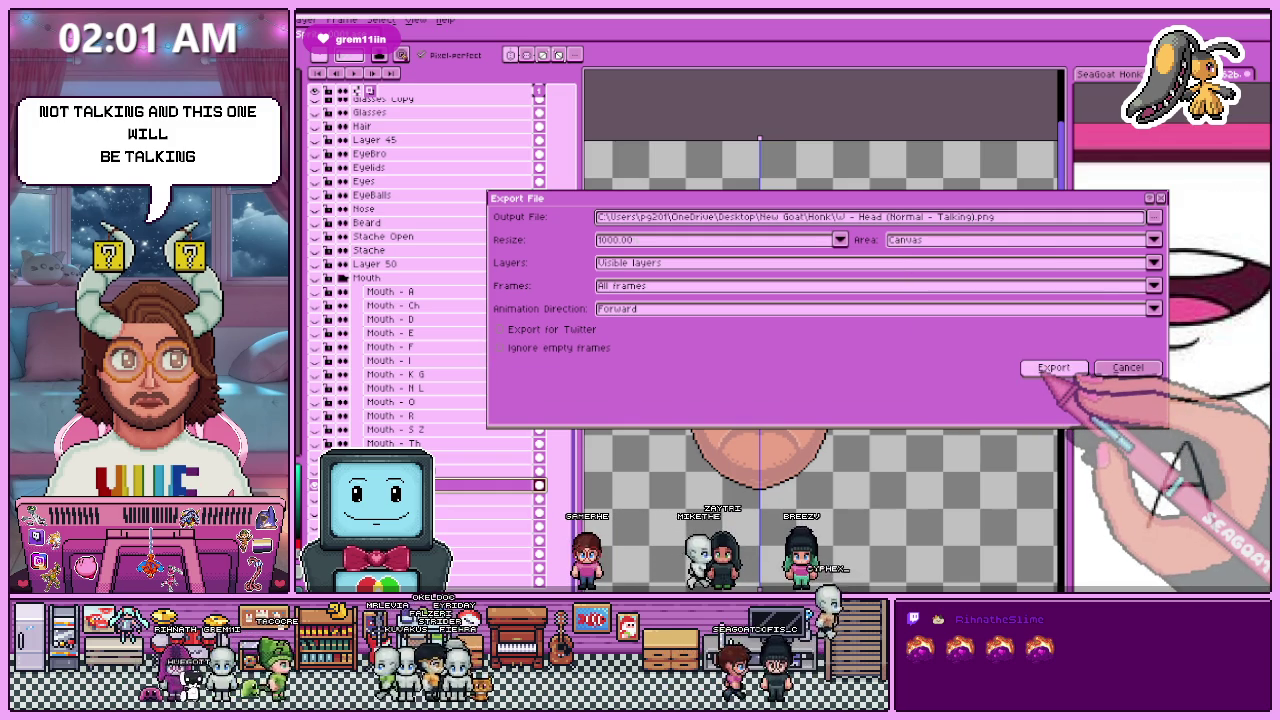
key("BackSpace")
key("BackSpace")
key("BackSpace")
type(")")
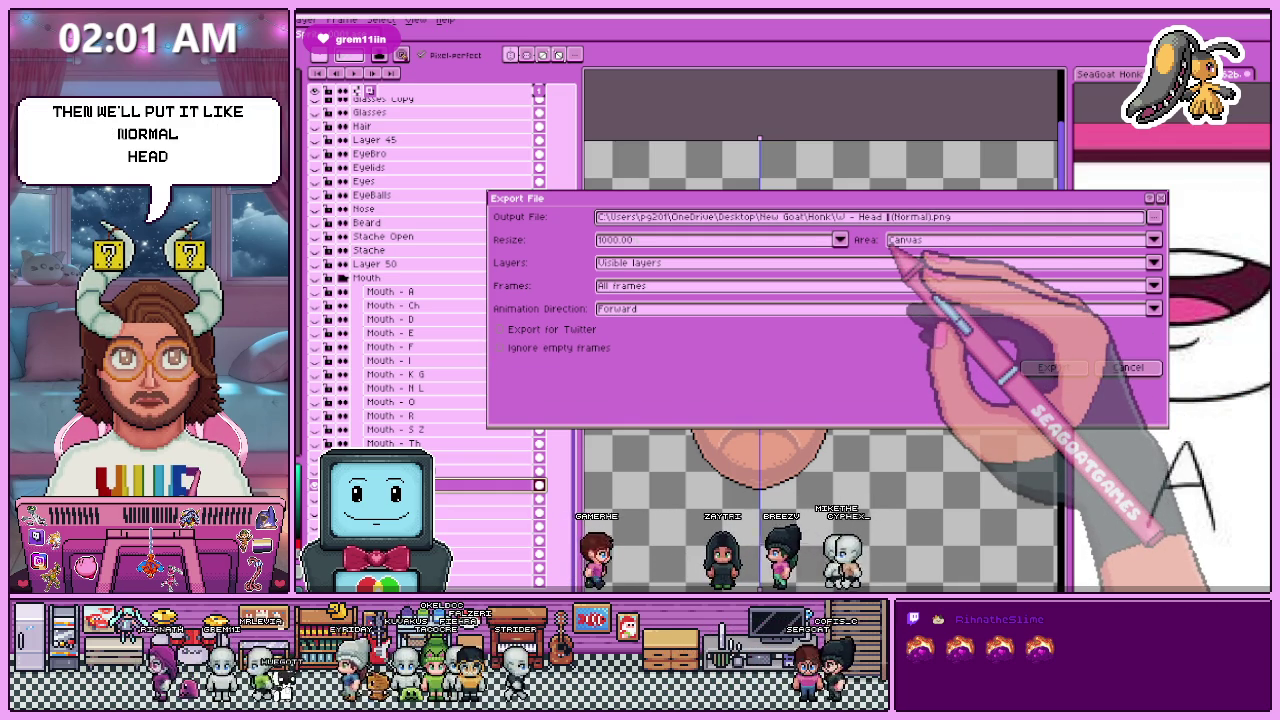
key("Left")
key("Left")
key("Left")
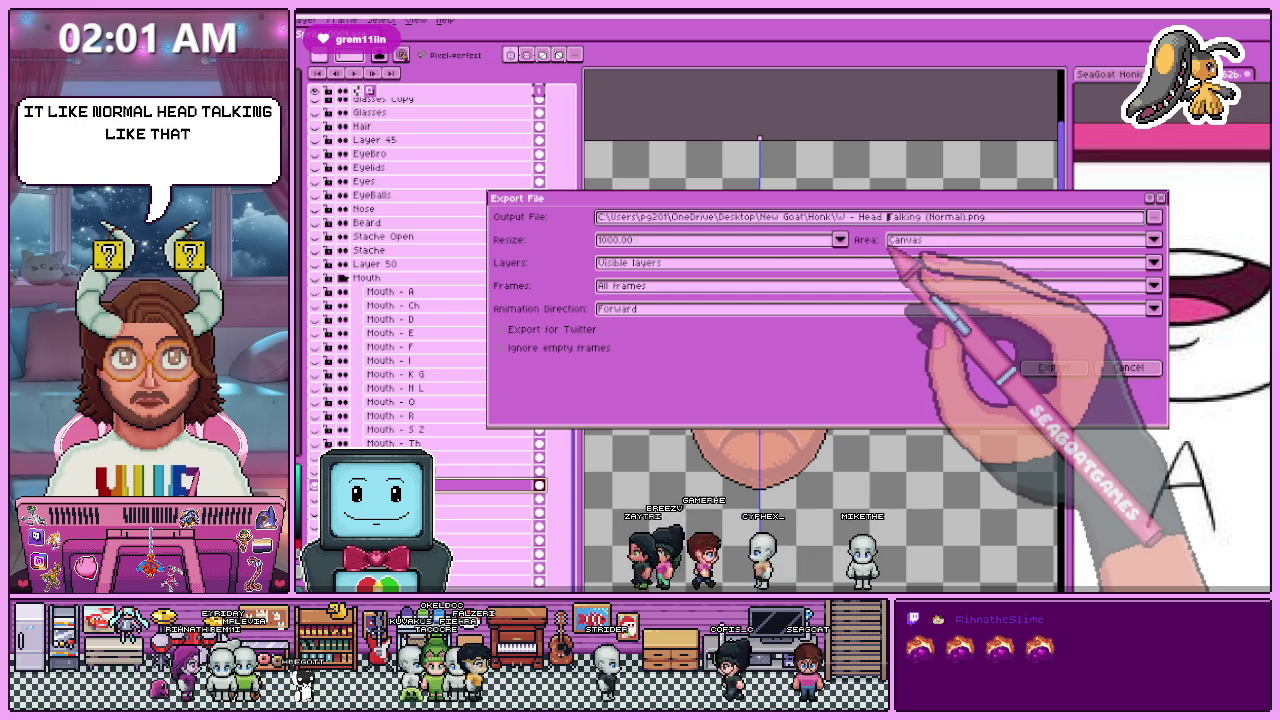
left_click(1045, 367)
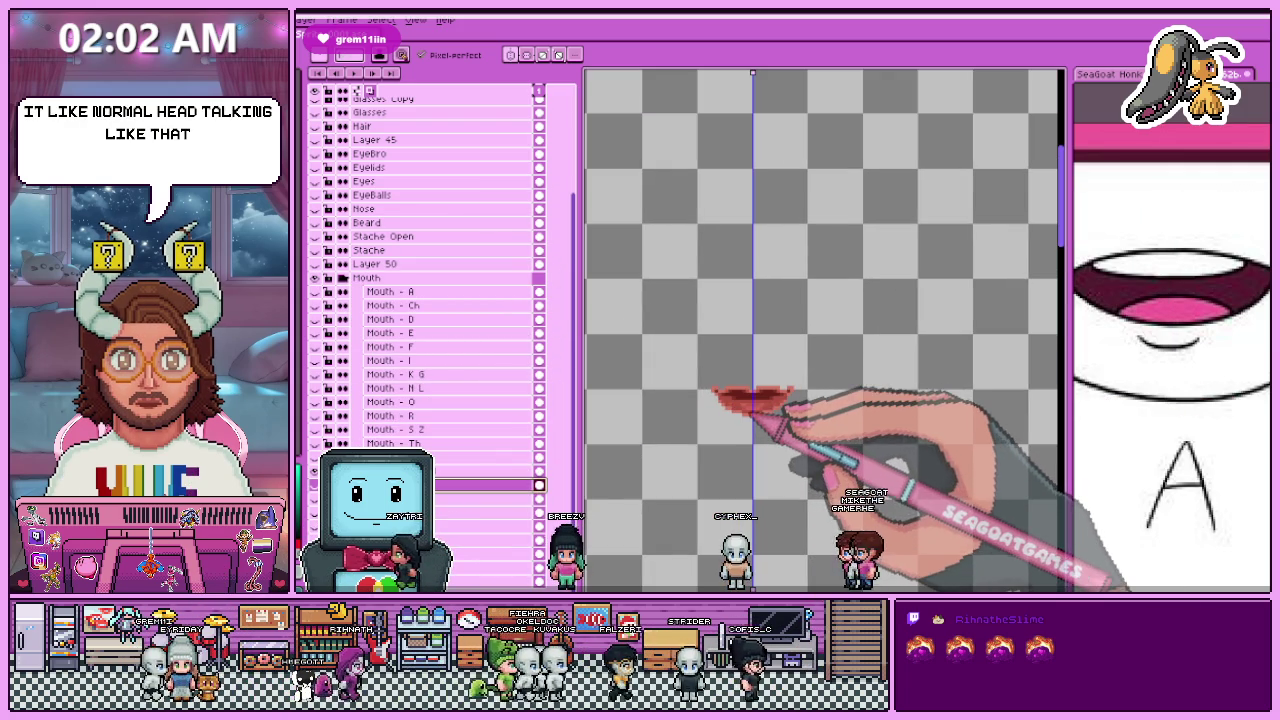
scroll(752, 400, "up", 2)
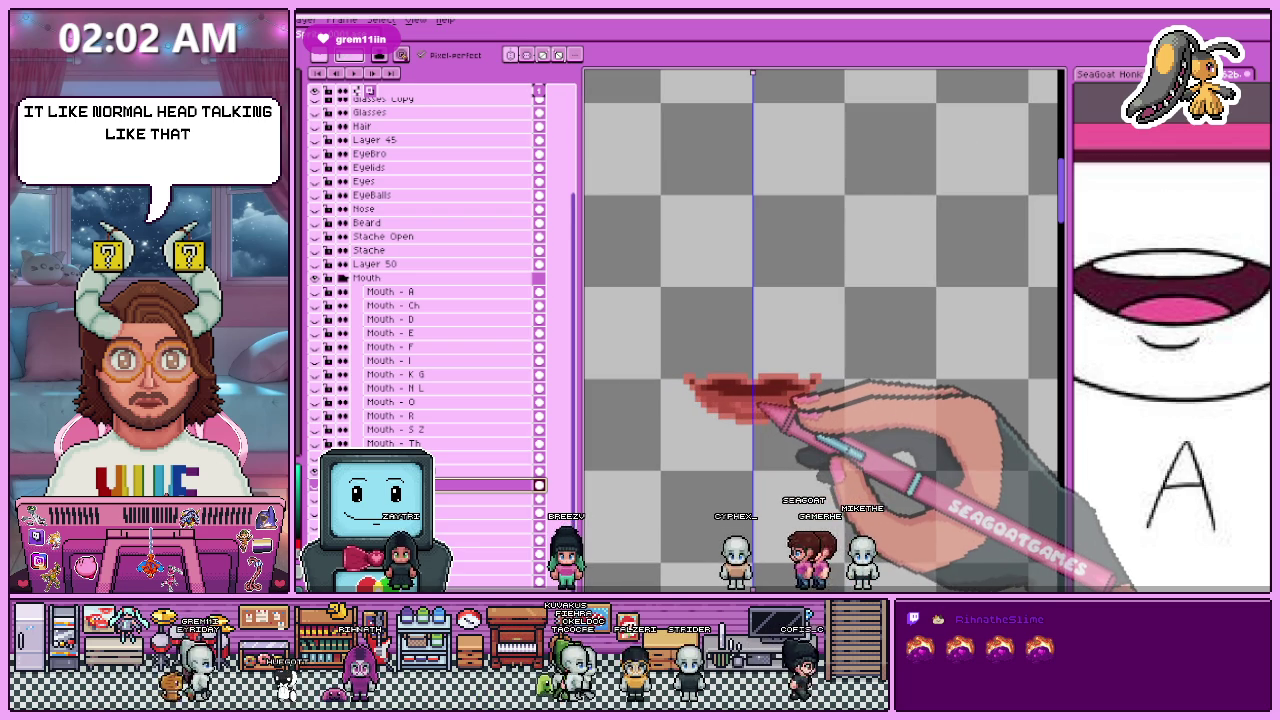
key("ctrl+alt+shift+s")
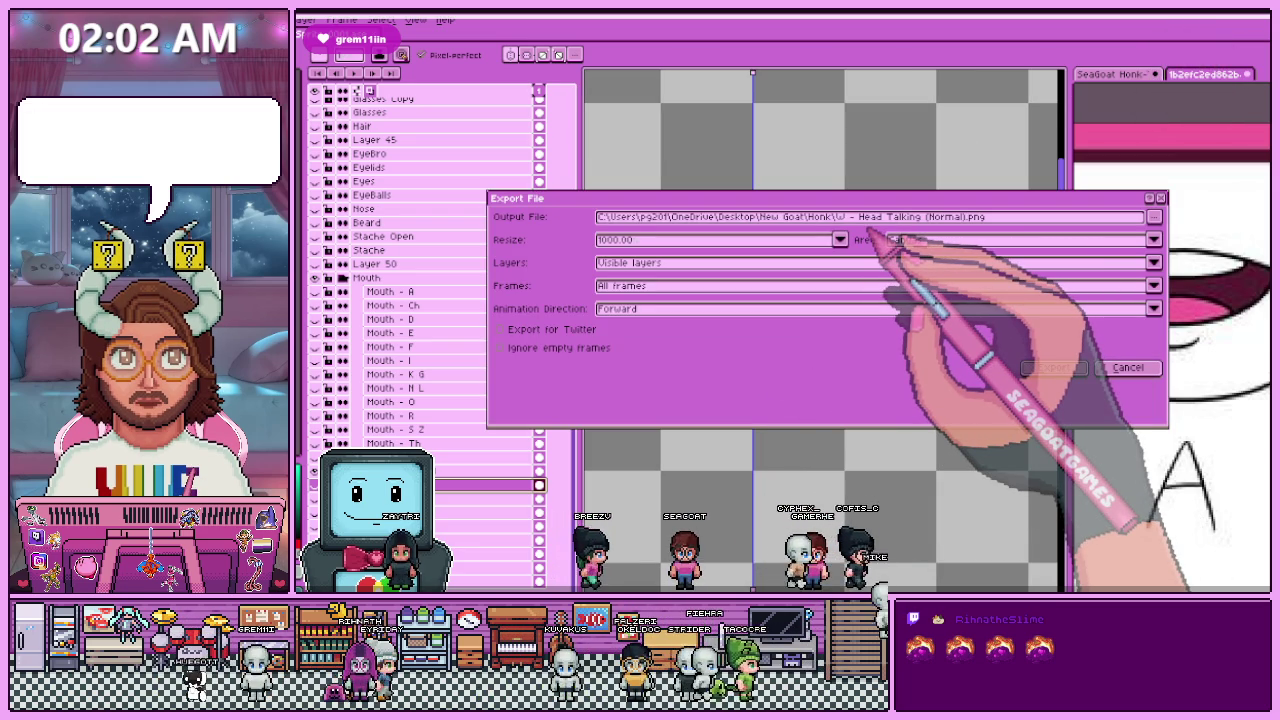
left_click(1127, 367)
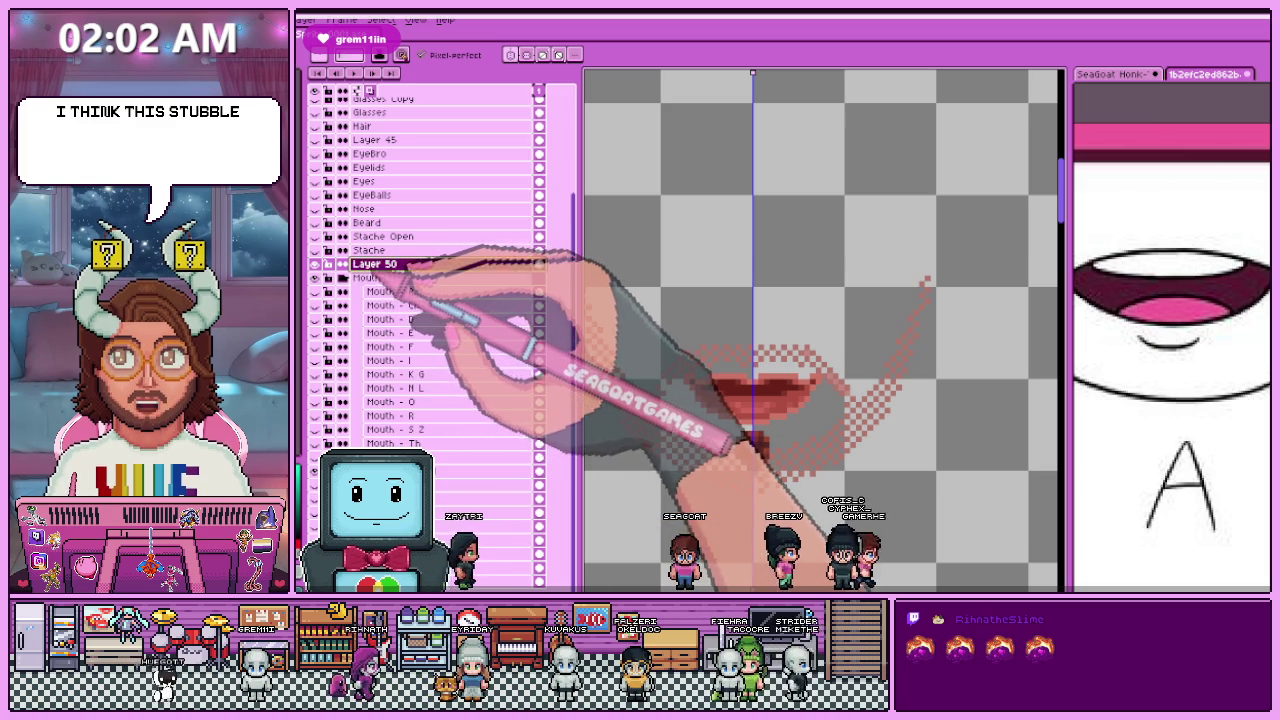
Step: Drag Layer 50 below the Mouth group and rename it as the stubble layer
left_click(400, 263)
double_click(390, 264)
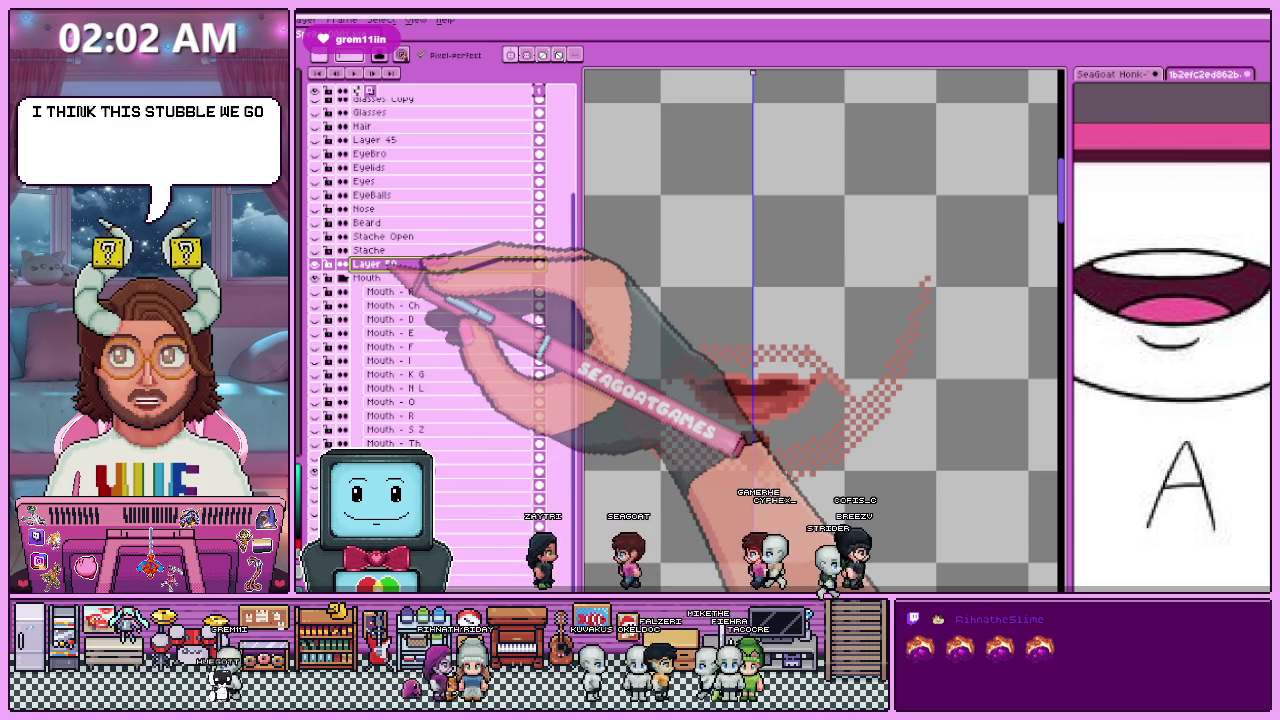
key("Return")
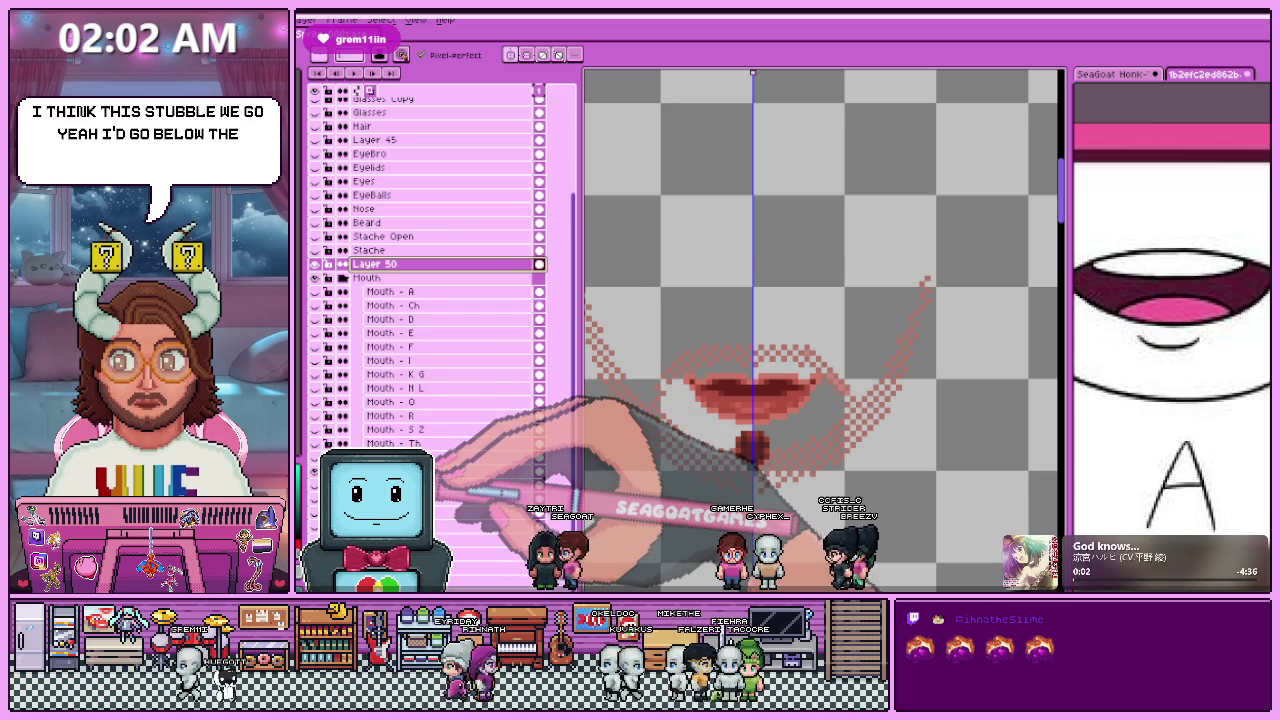
left_click_drag(390, 264, 390, 471)
key("shift+p")
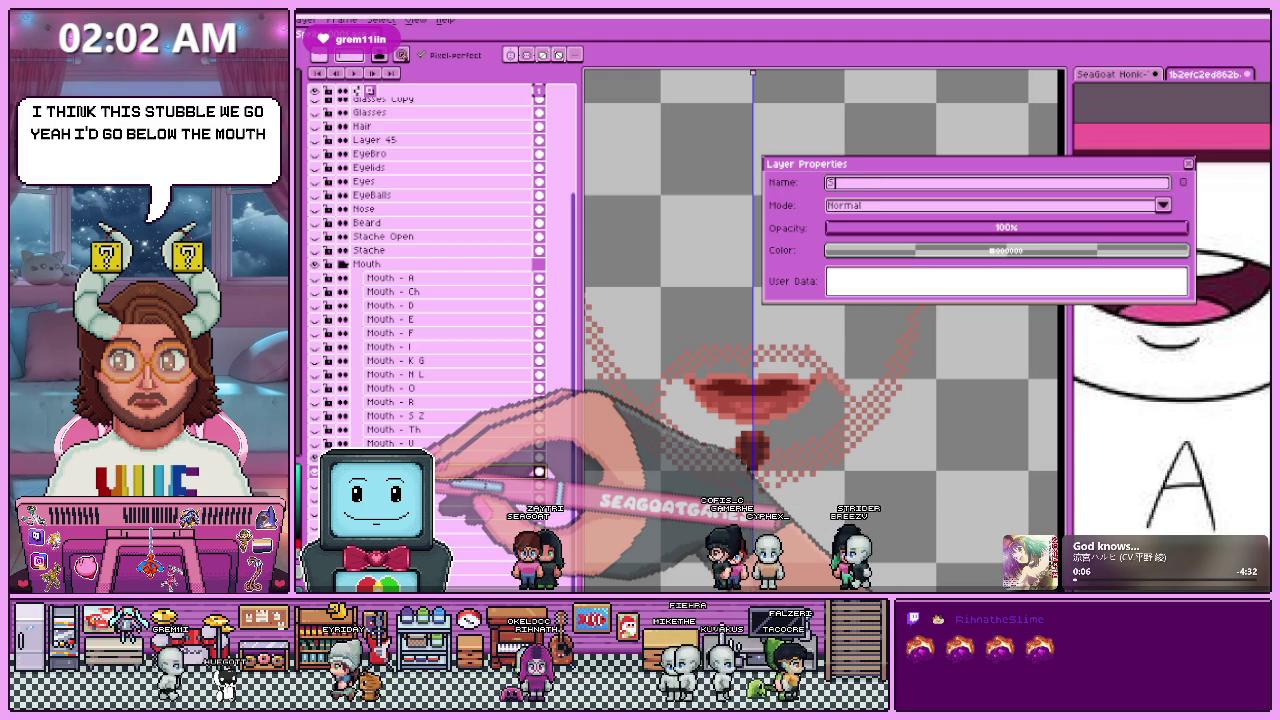
type("Stuble")
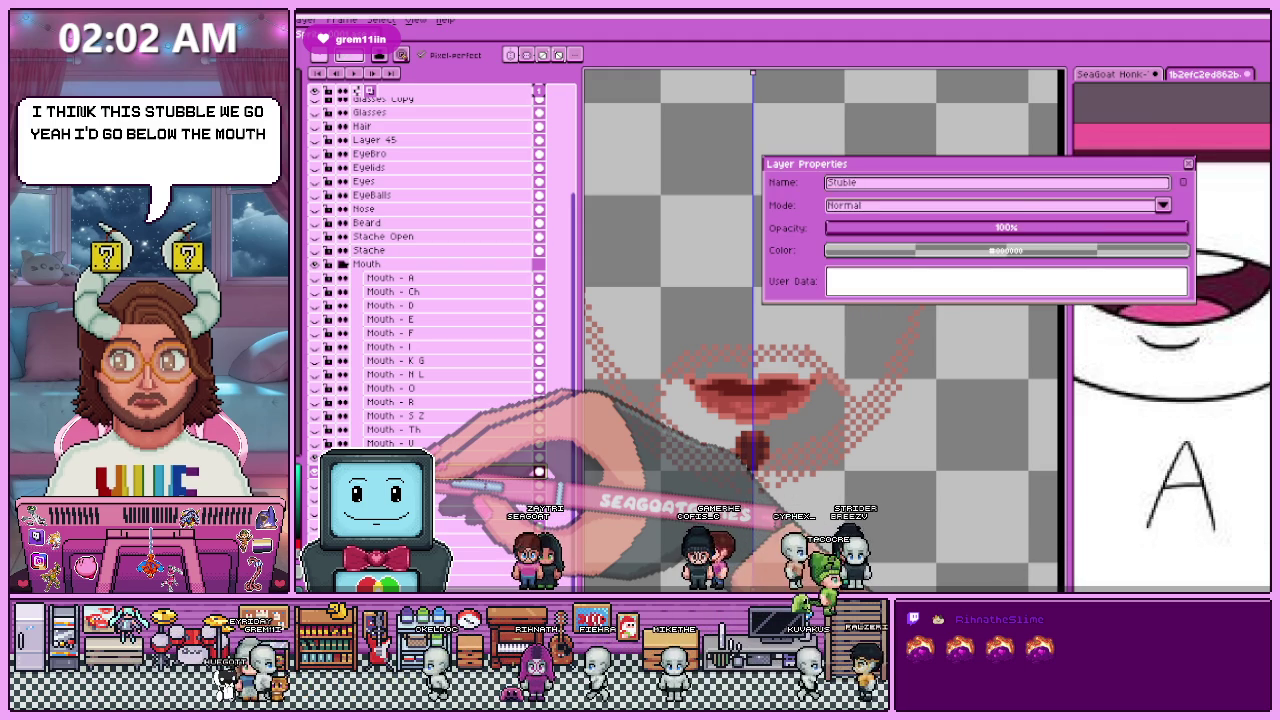
key("Return")
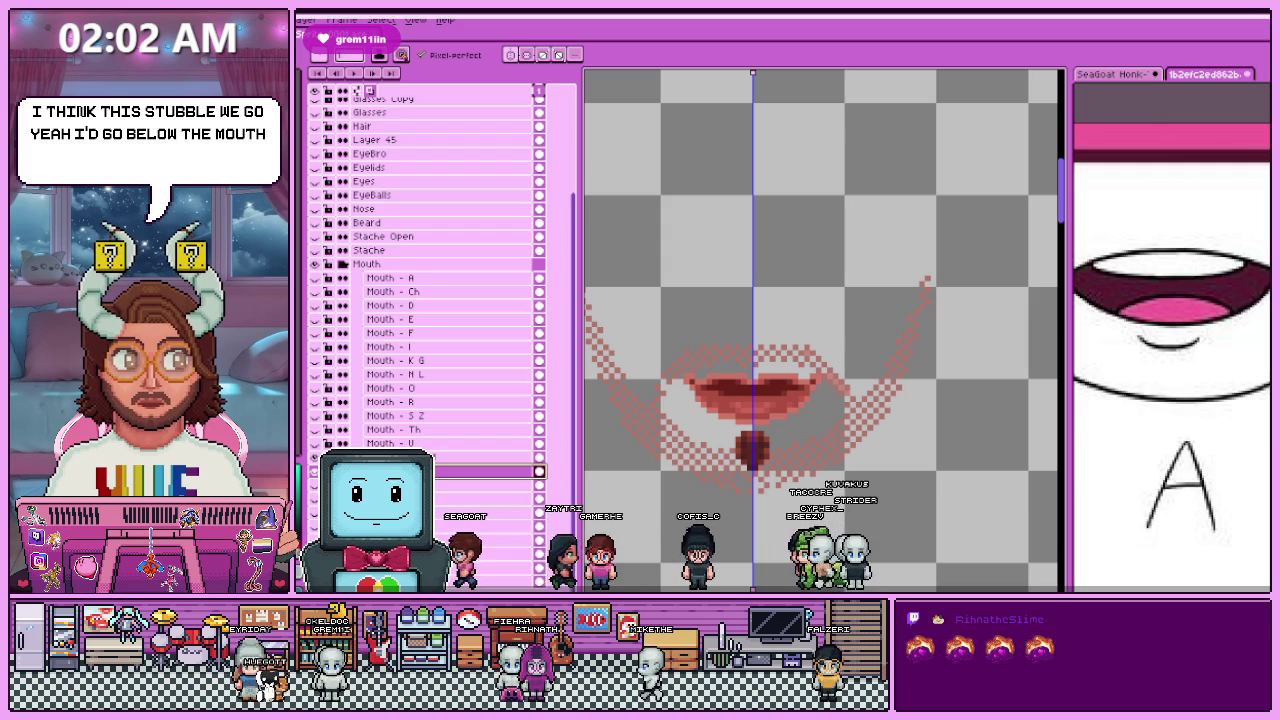
scroll(742, 438, "down", 1)
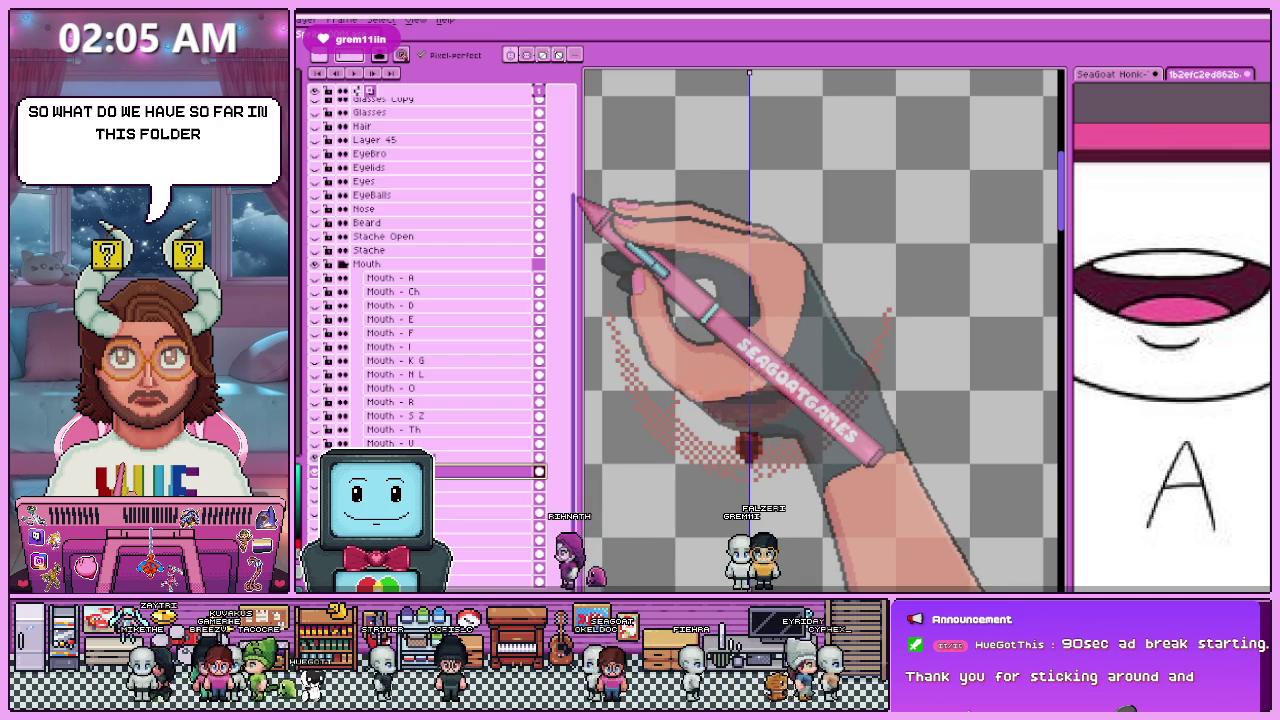
key("ctrl+z")
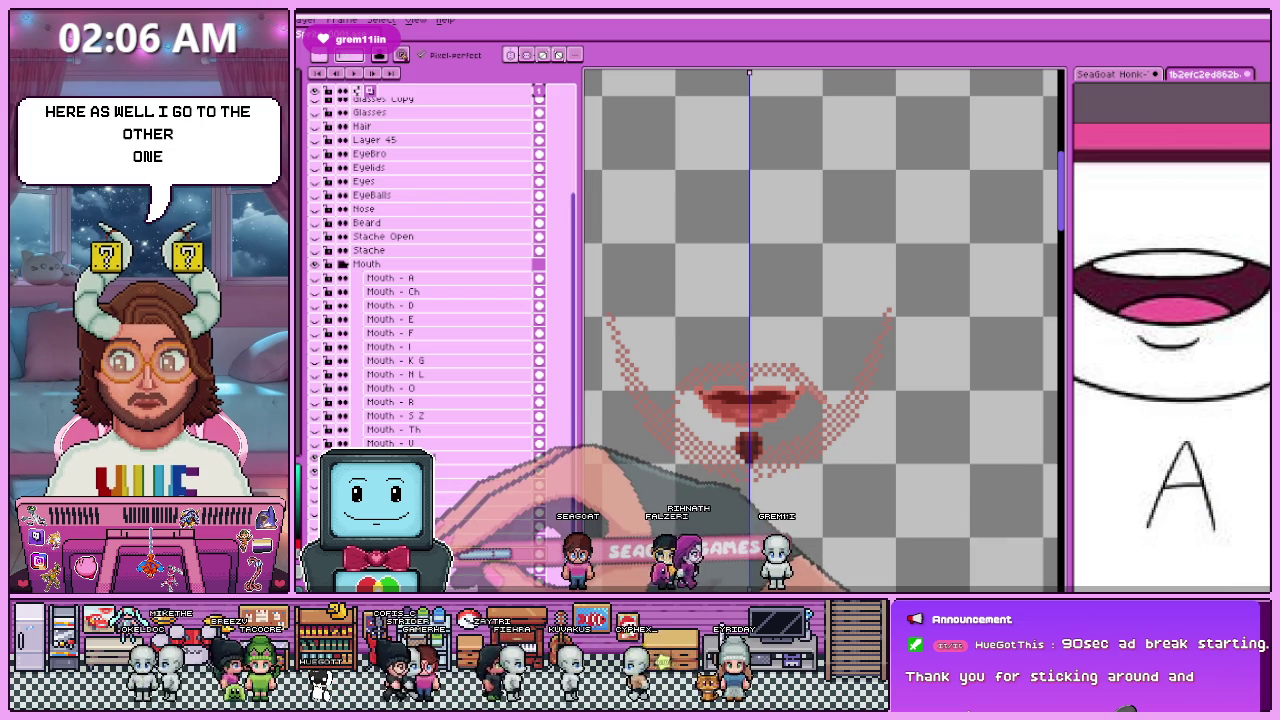
key("shift+p")
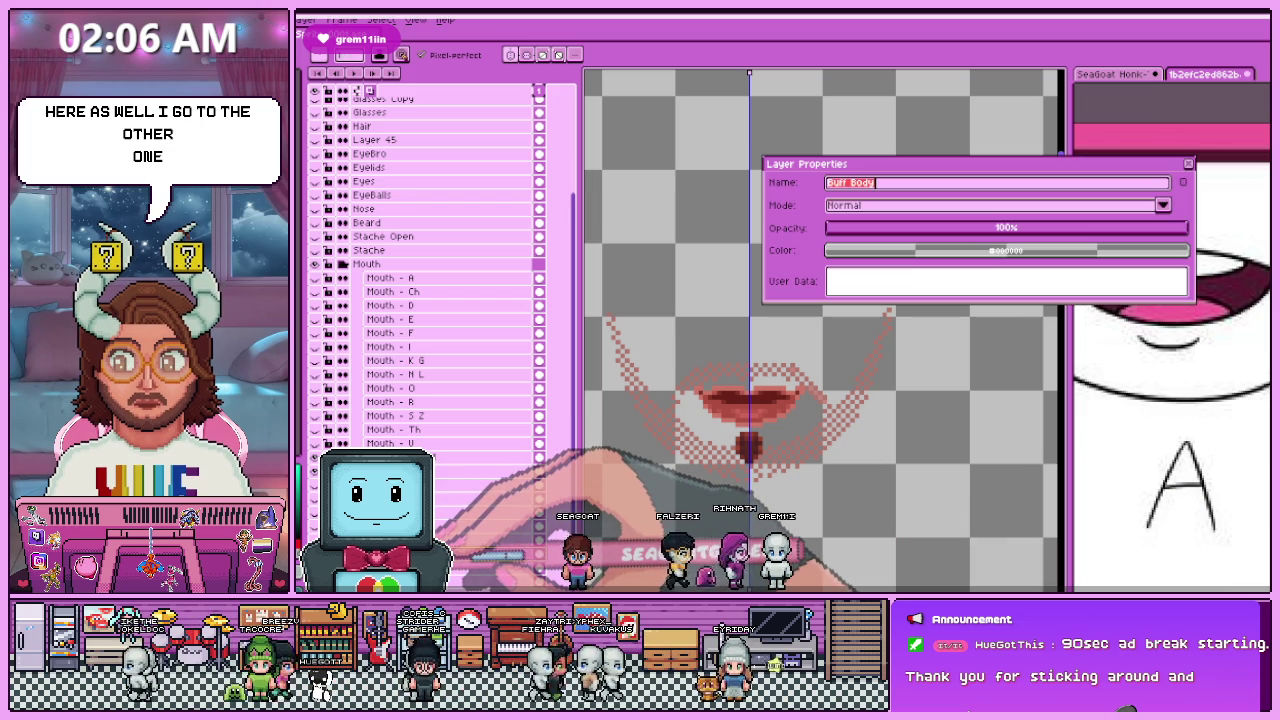
key("Return")
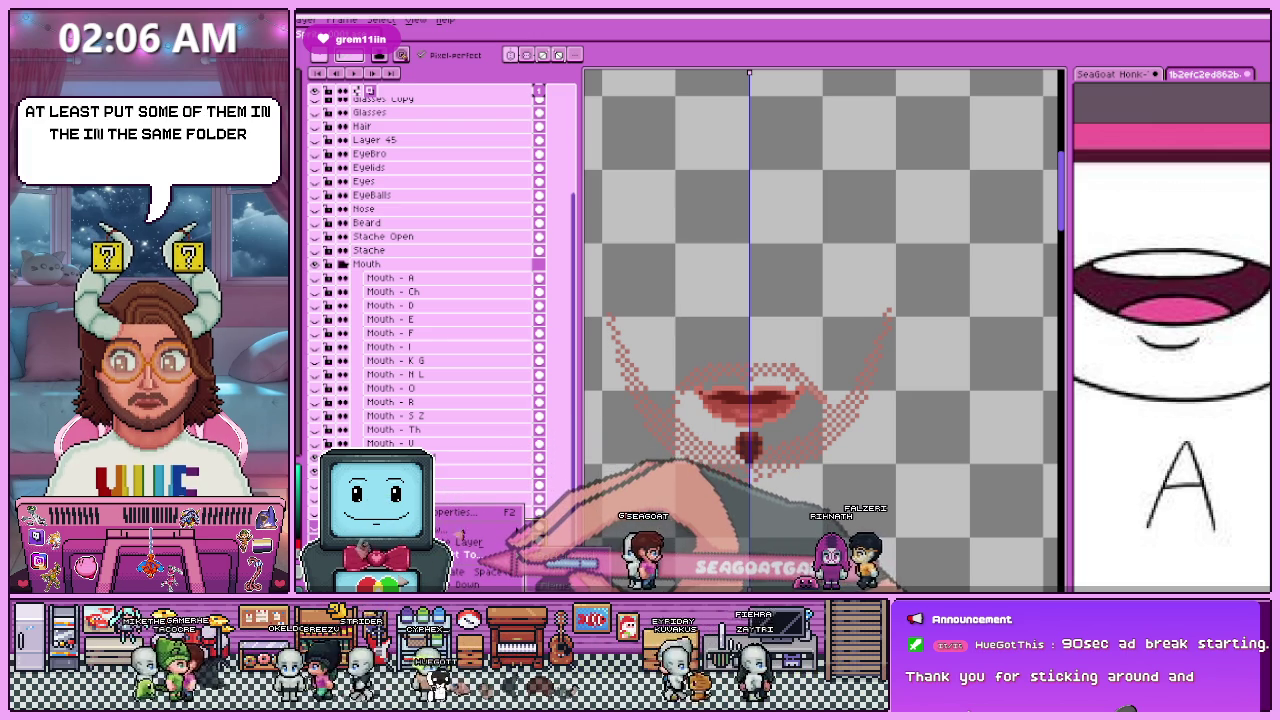
scroll(430, 300, "up", 2)
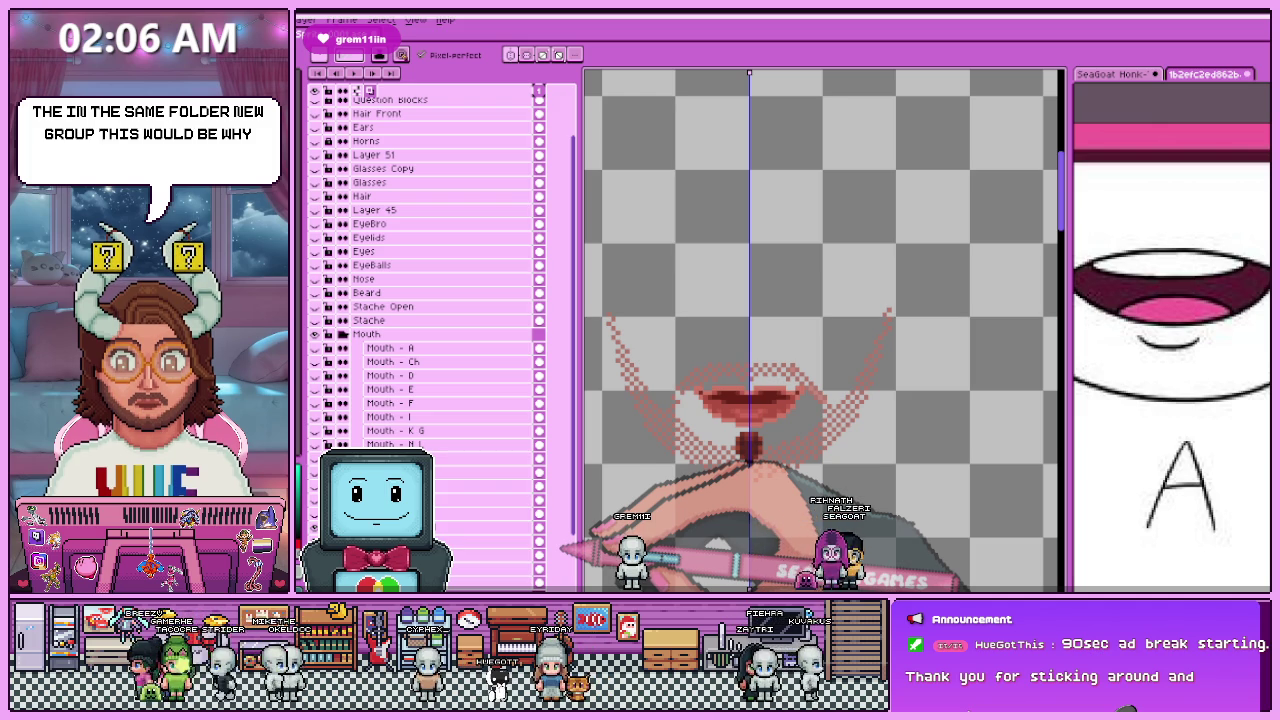
scroll(430, 300, "down", 2)
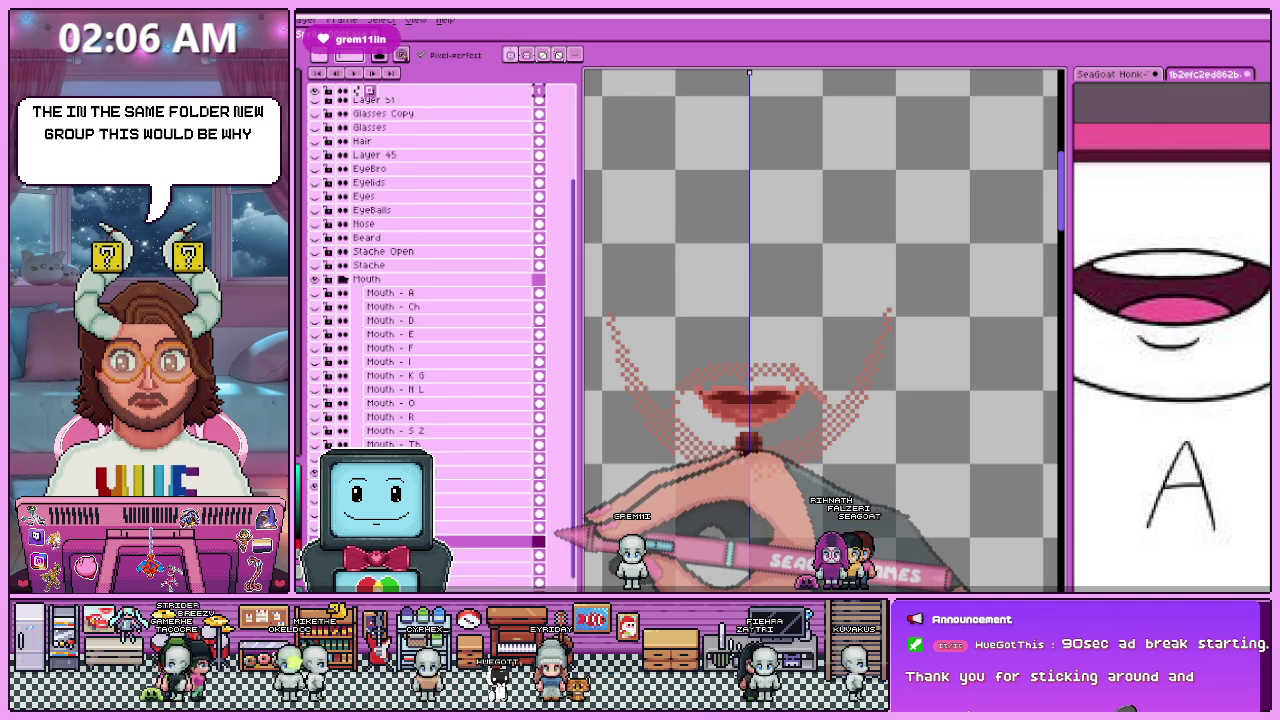
key("shift+p")
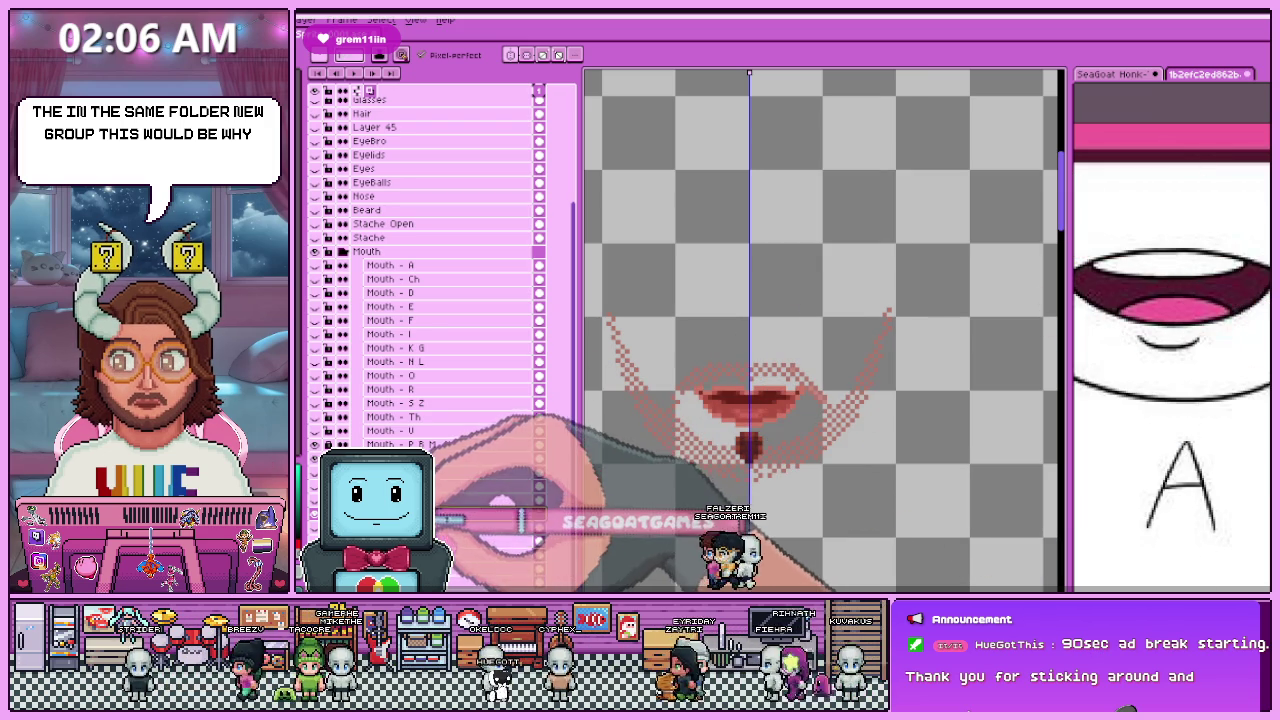
scroll(430, 270, "up", 1)
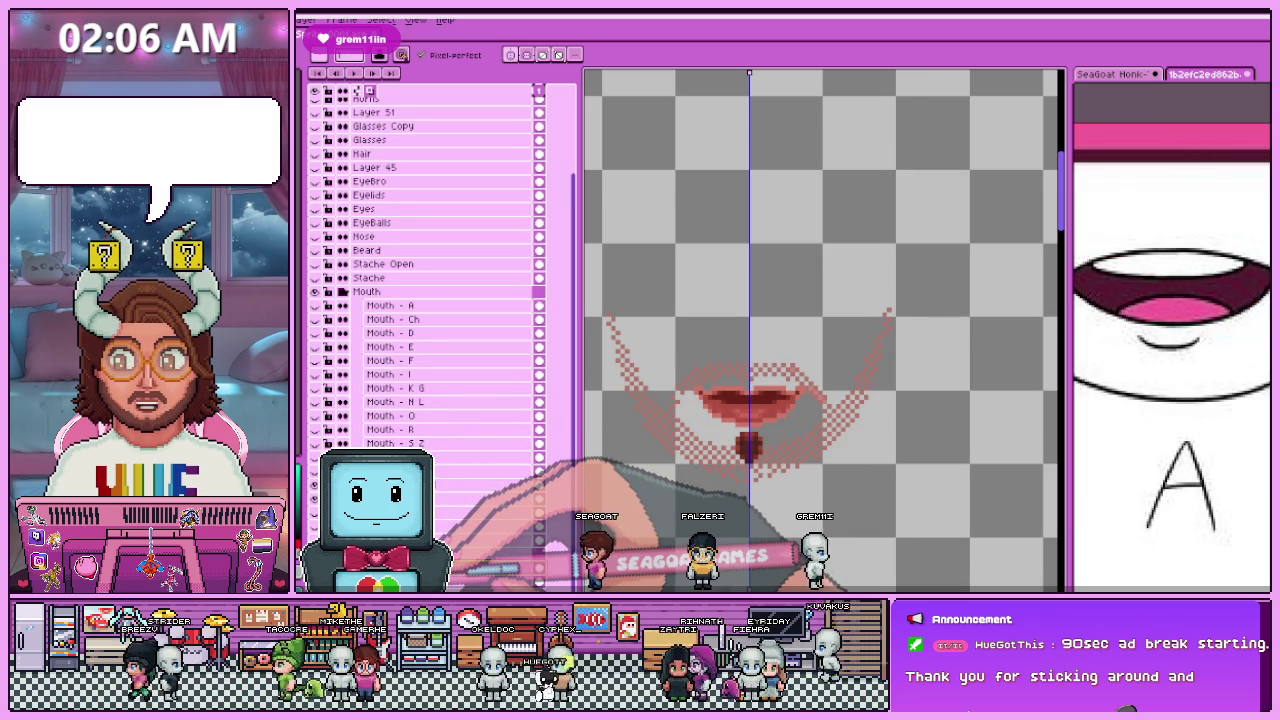
Step: Rename the Back Back Hair layer to '2 - Rear Hair'
key("shift+p")
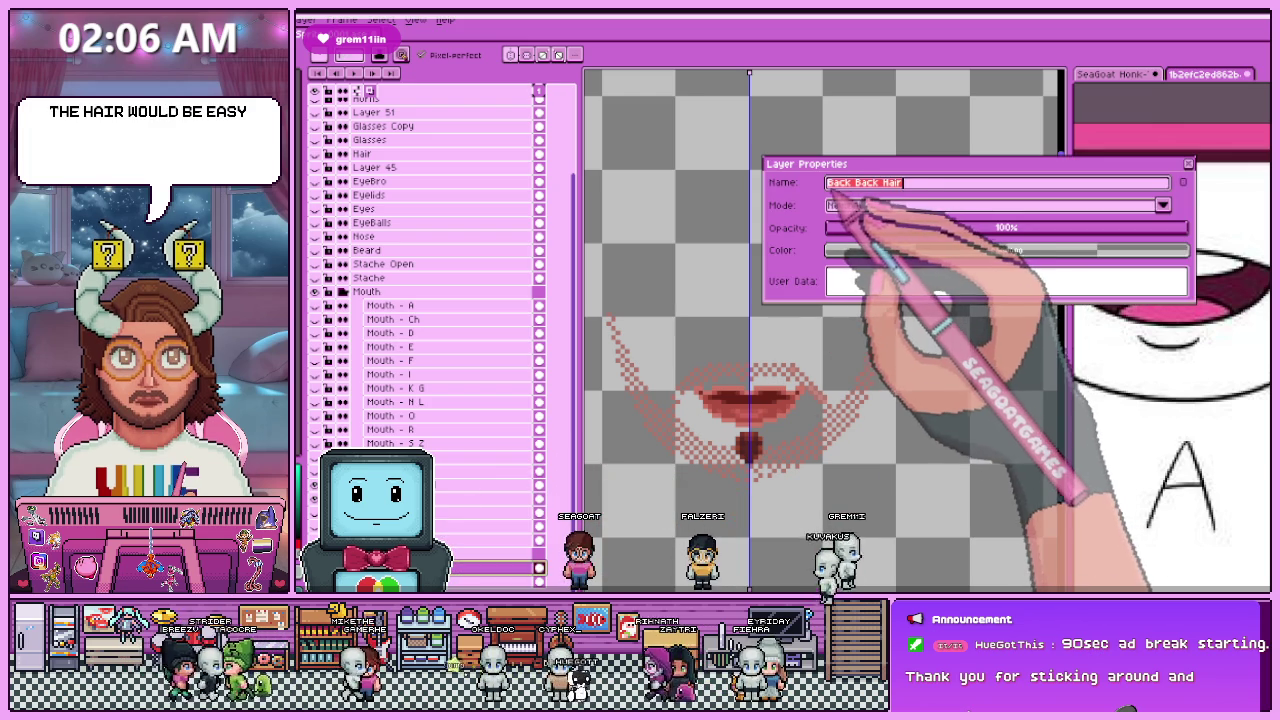
key("Home")
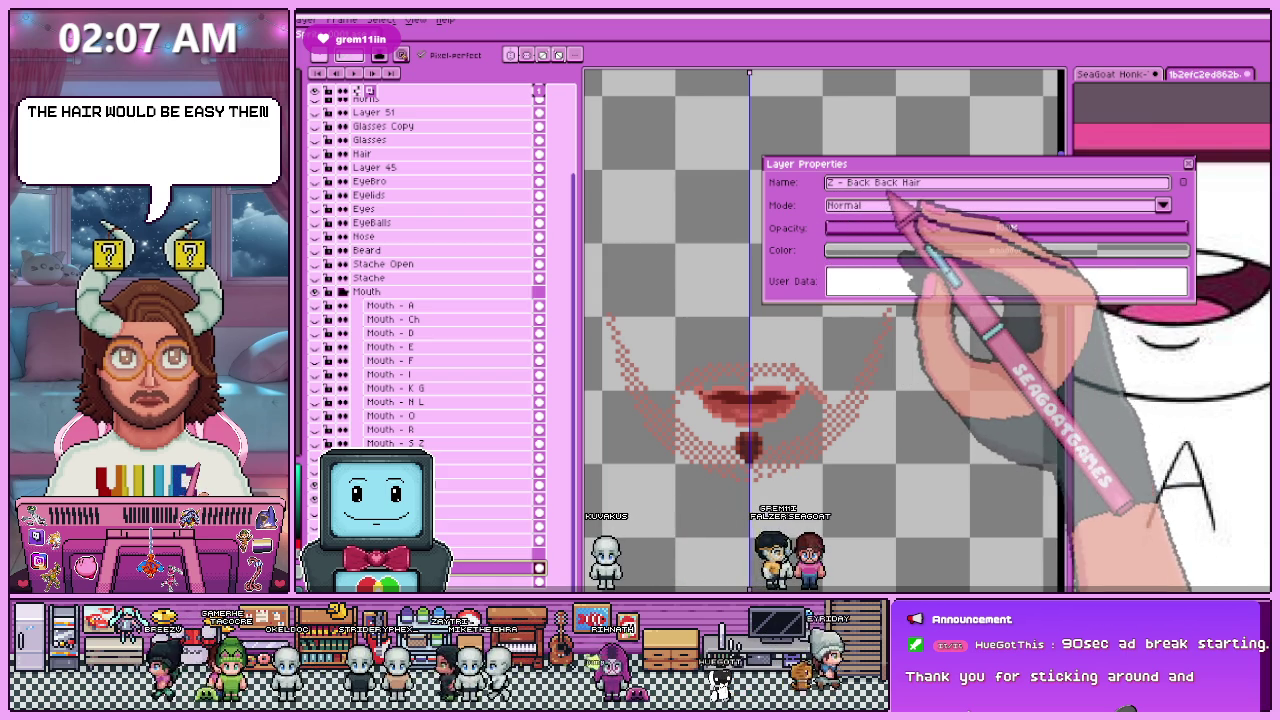
left_click_drag(899, 182, 846, 182)
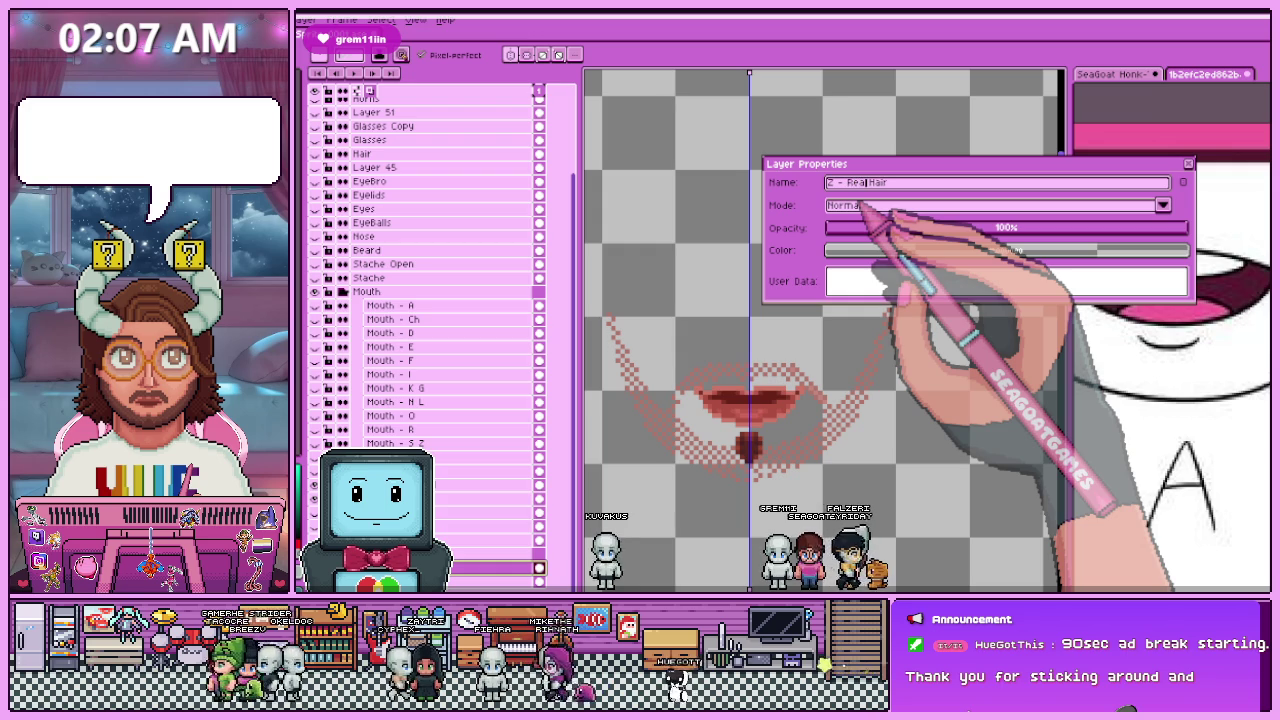
key("Return")
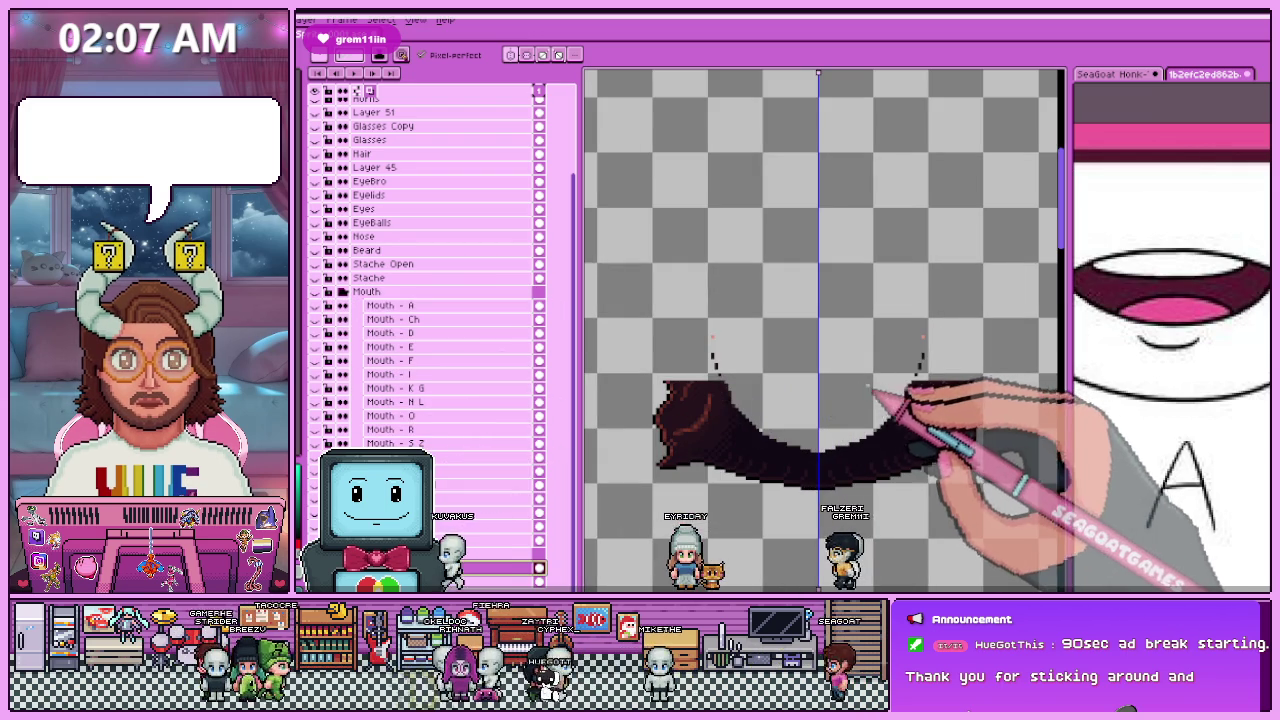
Step: Export the rear hair as '2 - Rear Hair (Normal).png'
key("ctrl+alt+shift+s")
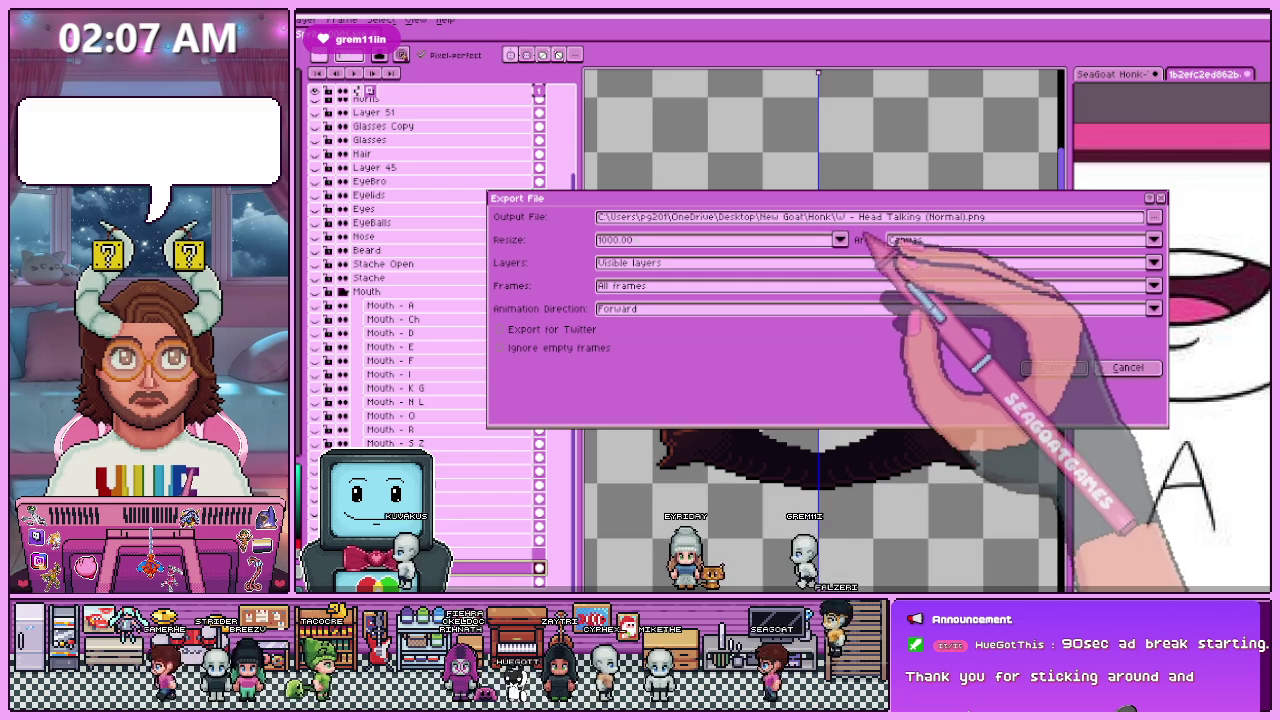
double_click(840, 217)
type("2")
double_click(898, 217)
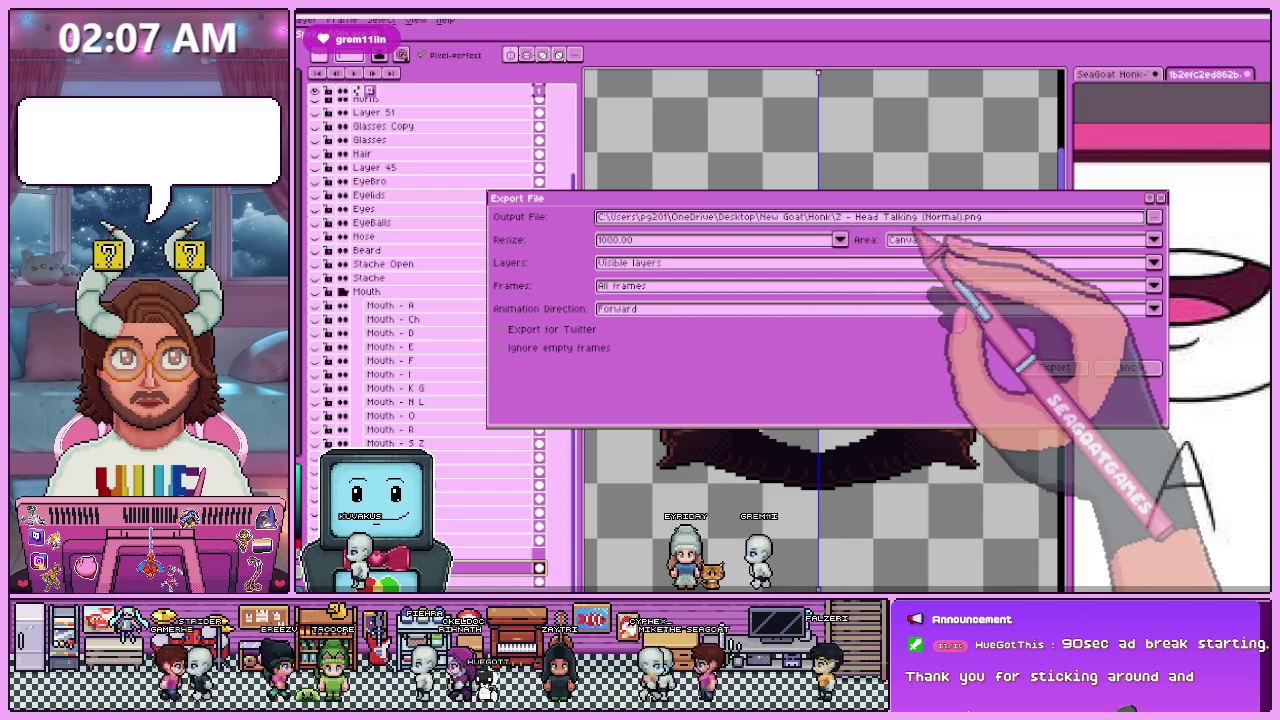
left_click_drag(900, 217, 858, 217)
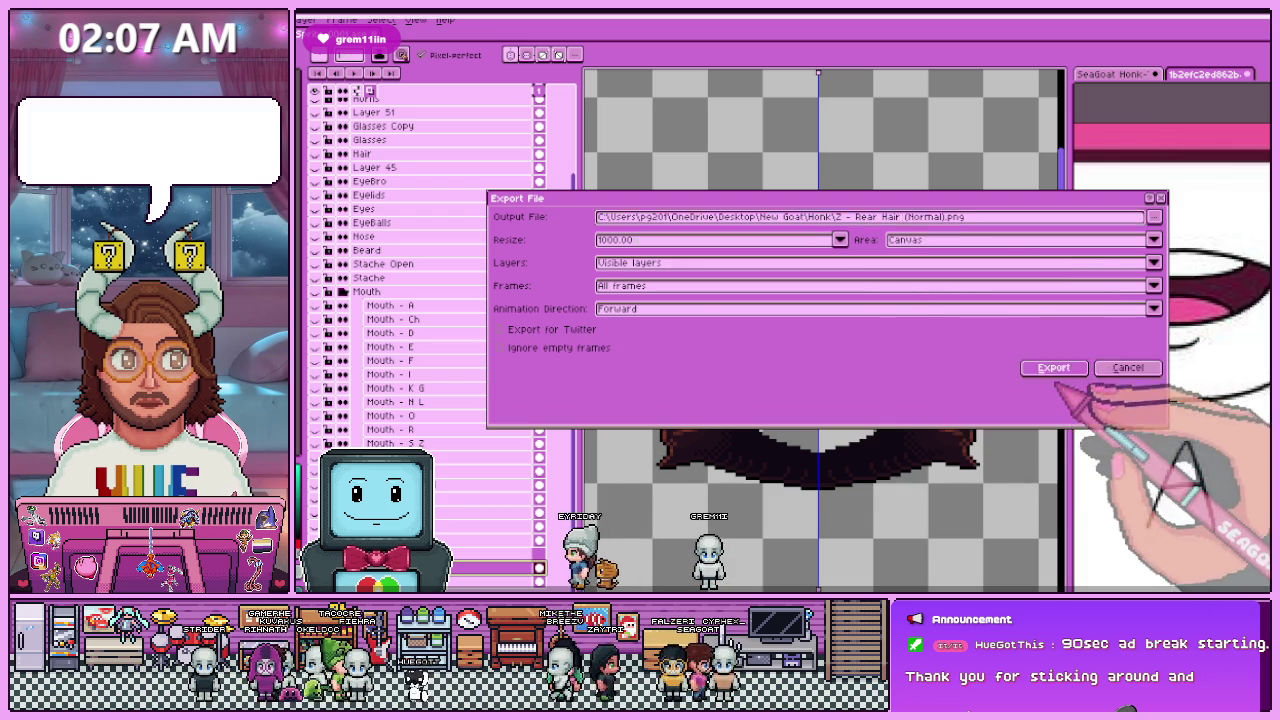
left_click(1054, 367)
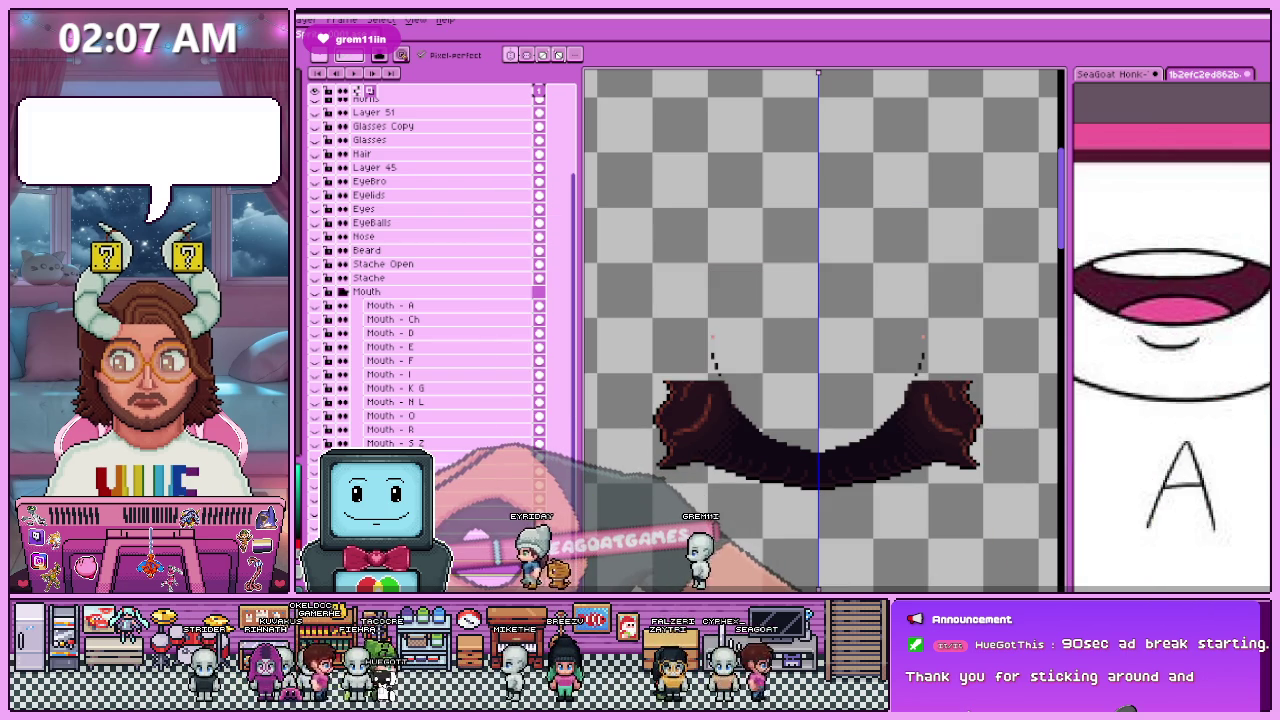
scroll(800, 395, "down", 3)
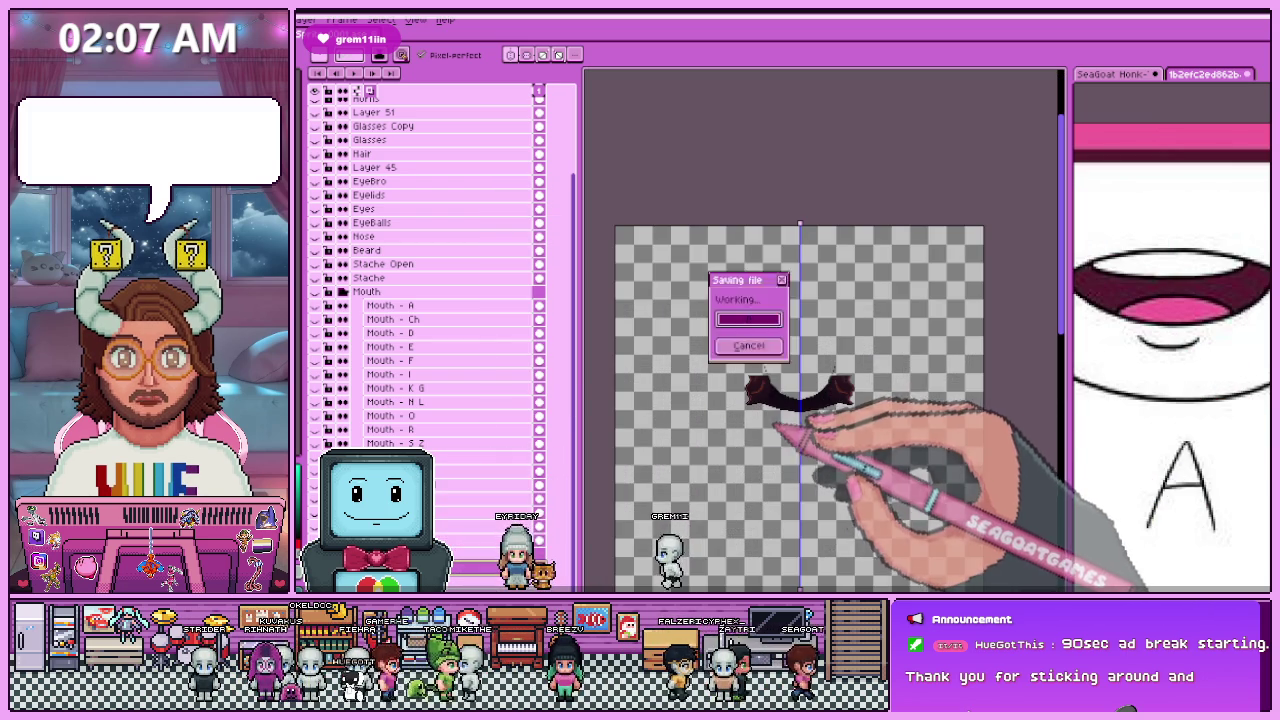
scroll(800, 395, "up", 2)
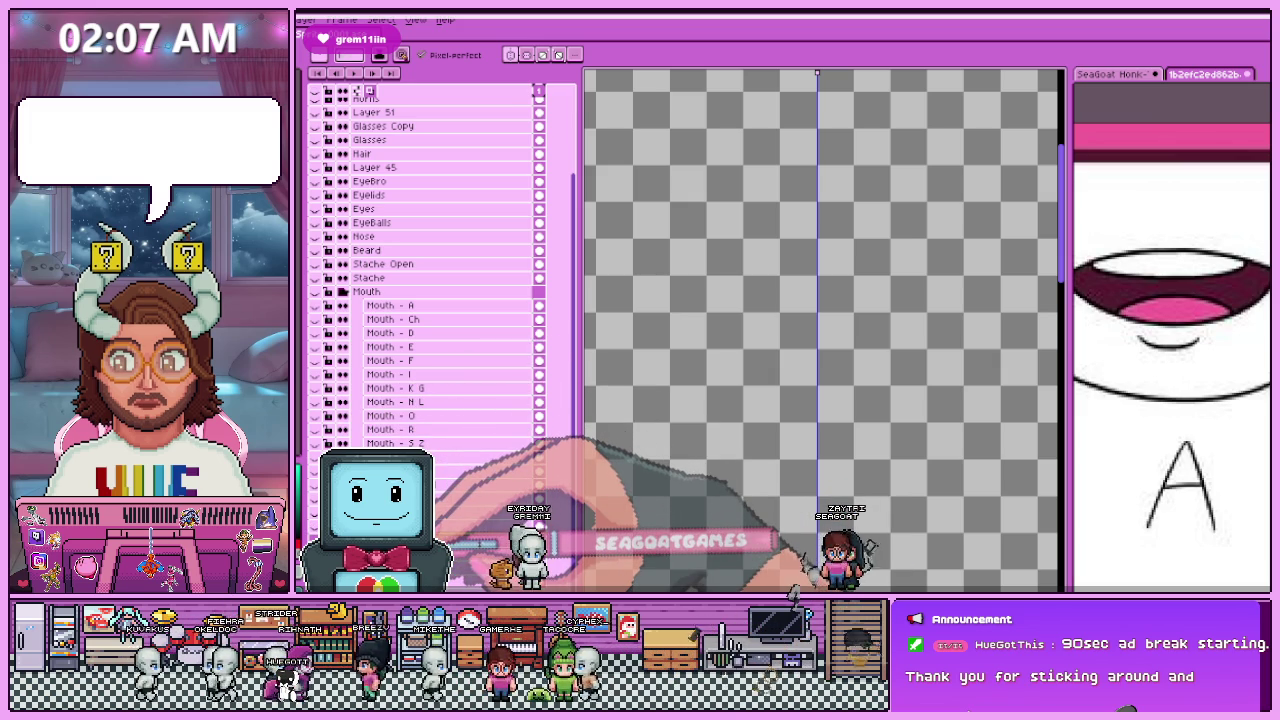
double_click(480, 540)
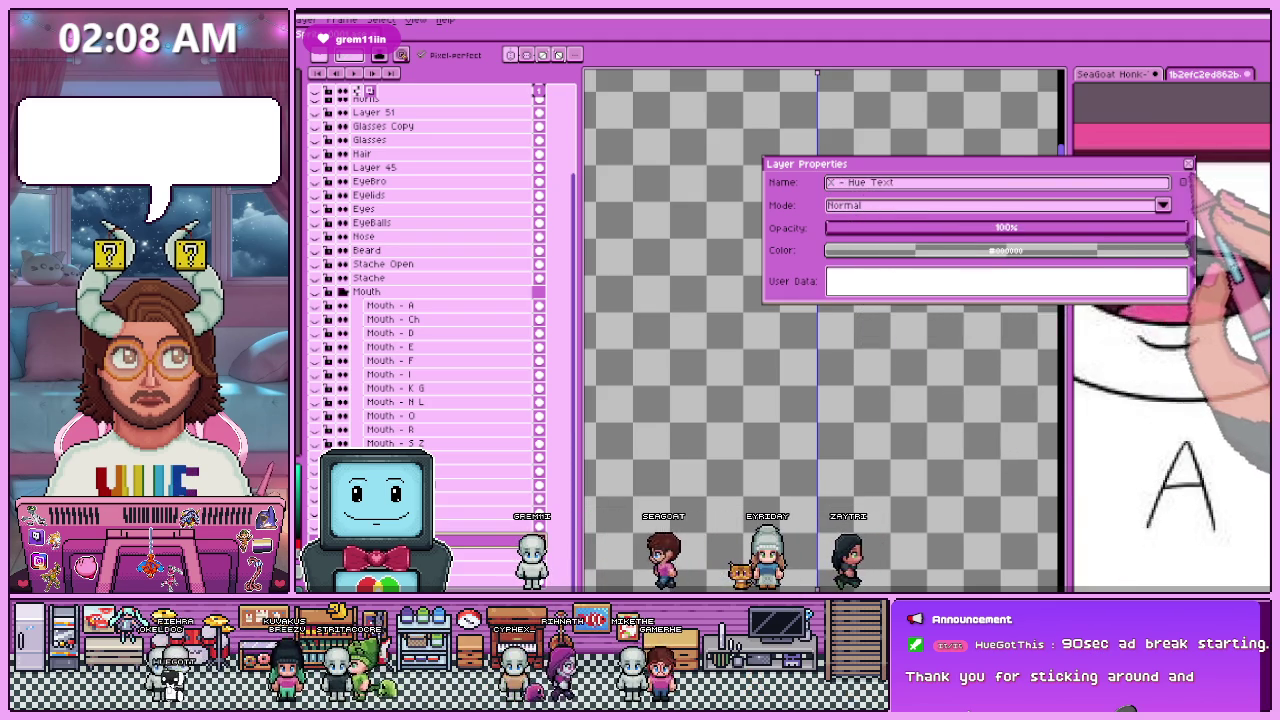
Step: Confirm the 'X - Hue Text' layer name, then open the Head layer's properties
left_click(1188, 163)
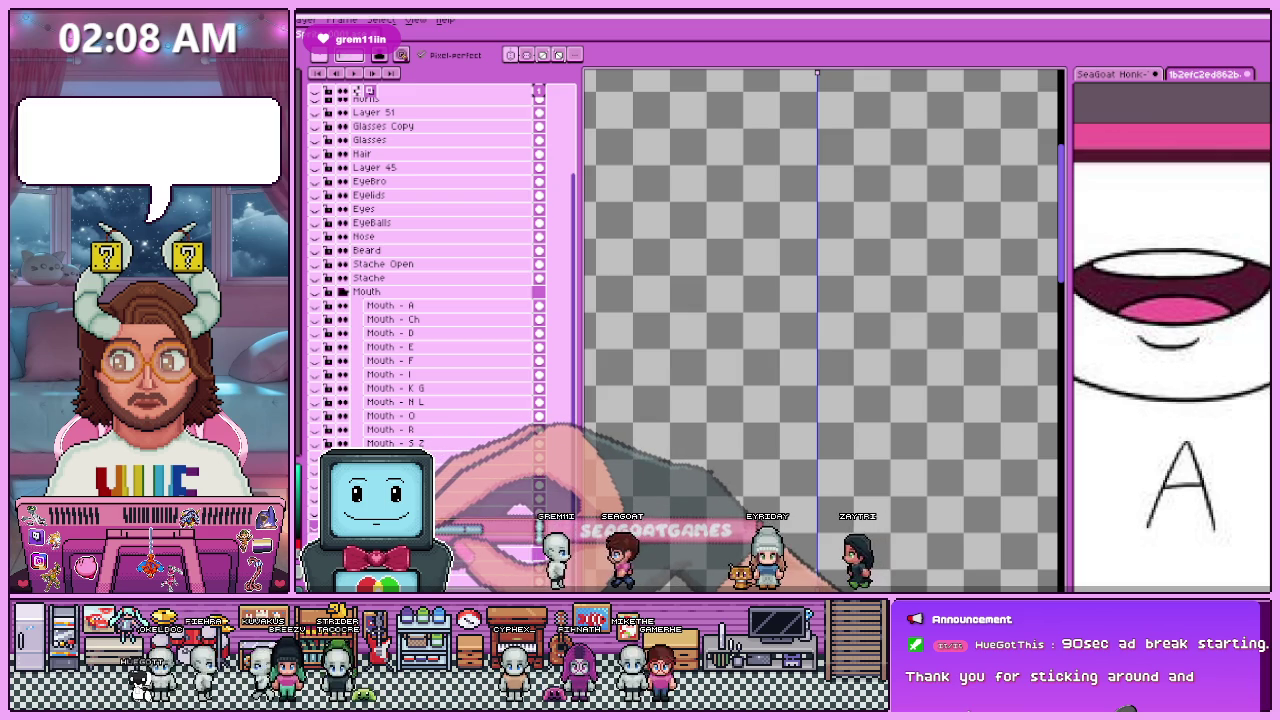
double_click(460, 527)
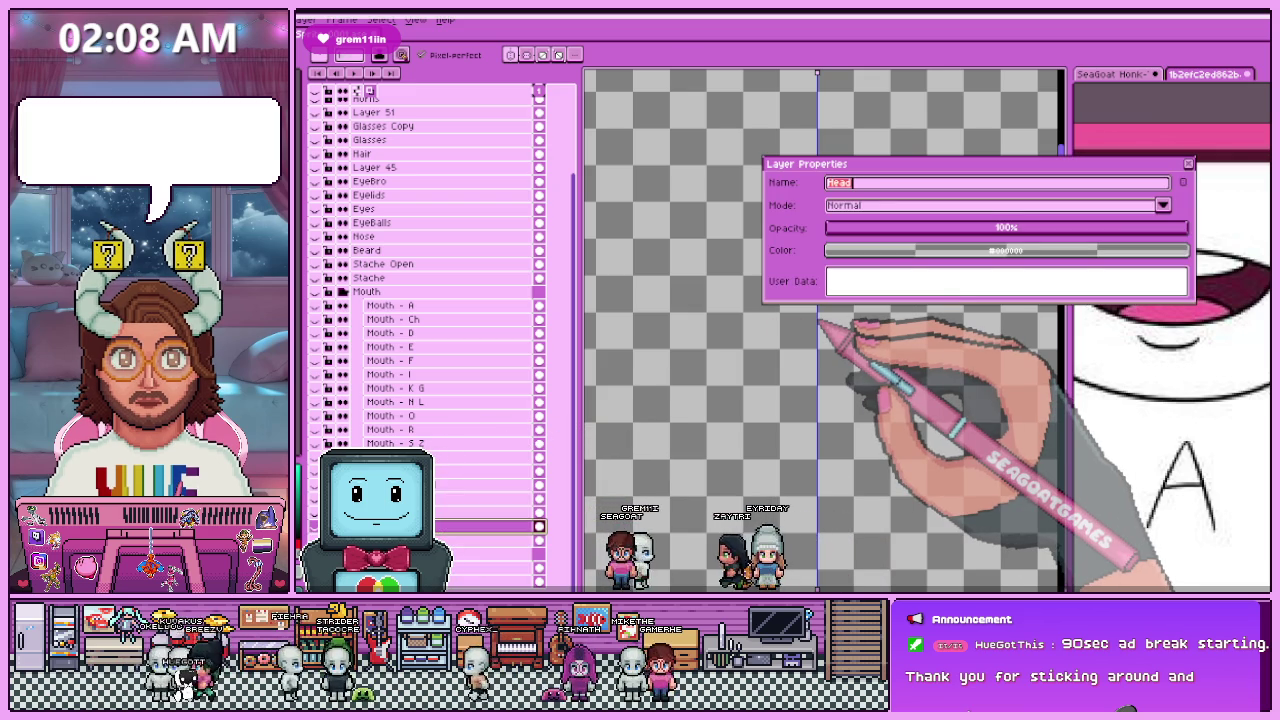
Step: Rename the Head layer to 'W Head - Static'
left_click(830, 183)
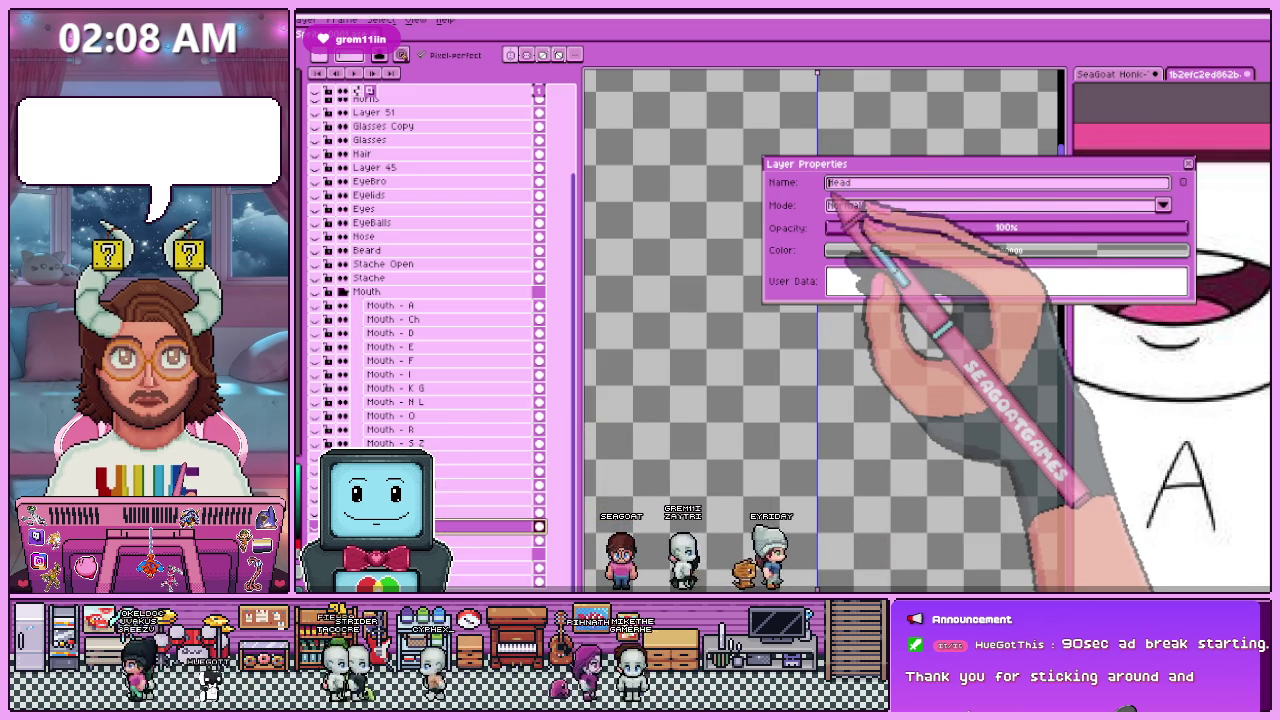
type("W")
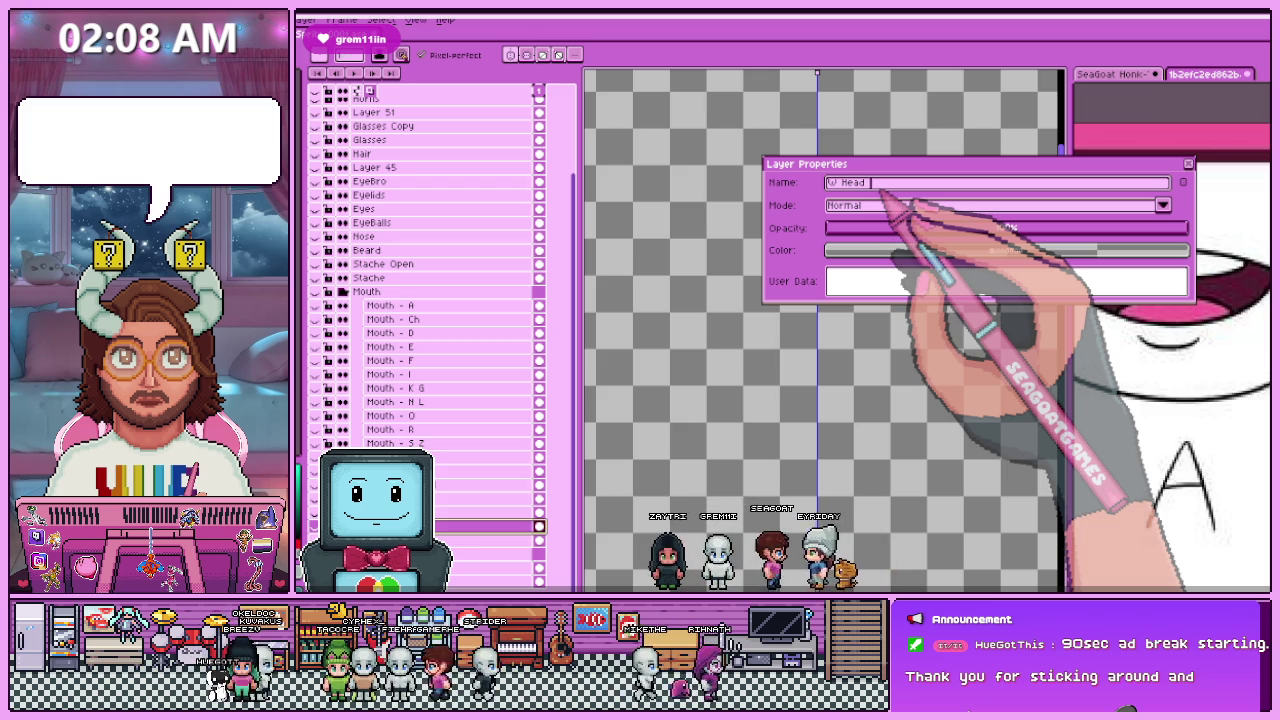
type("atic")
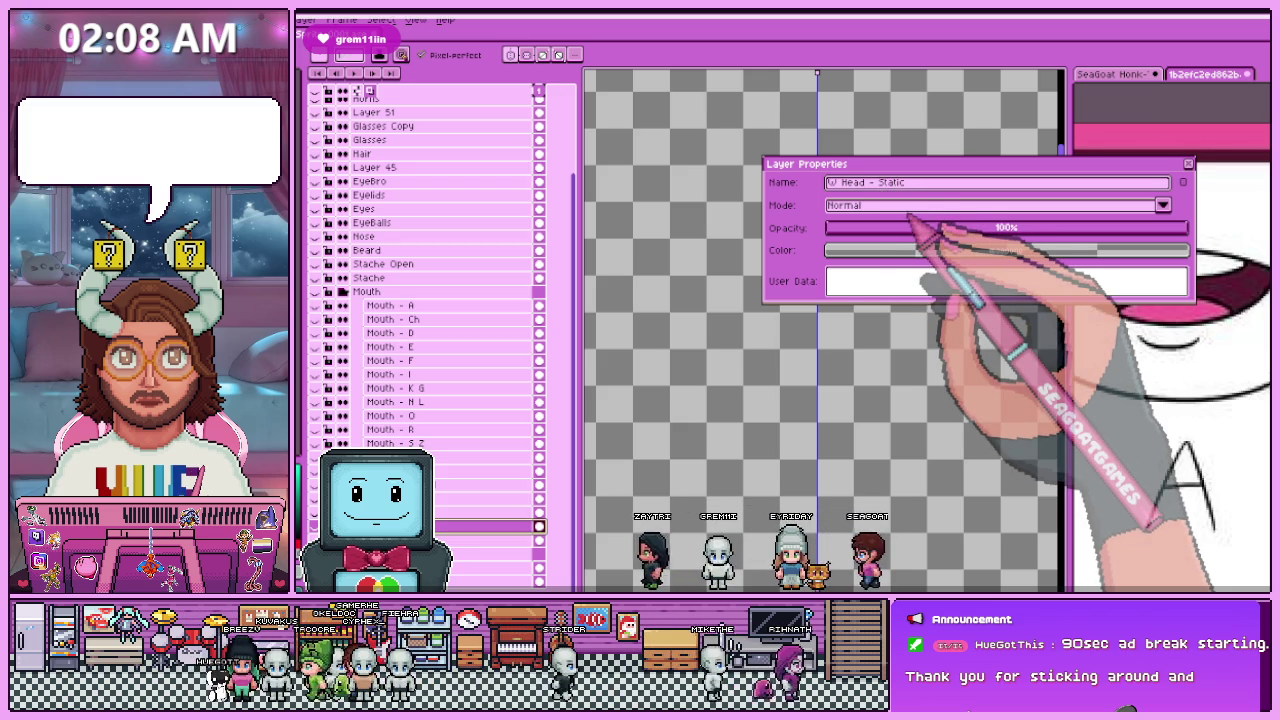
key("Return")
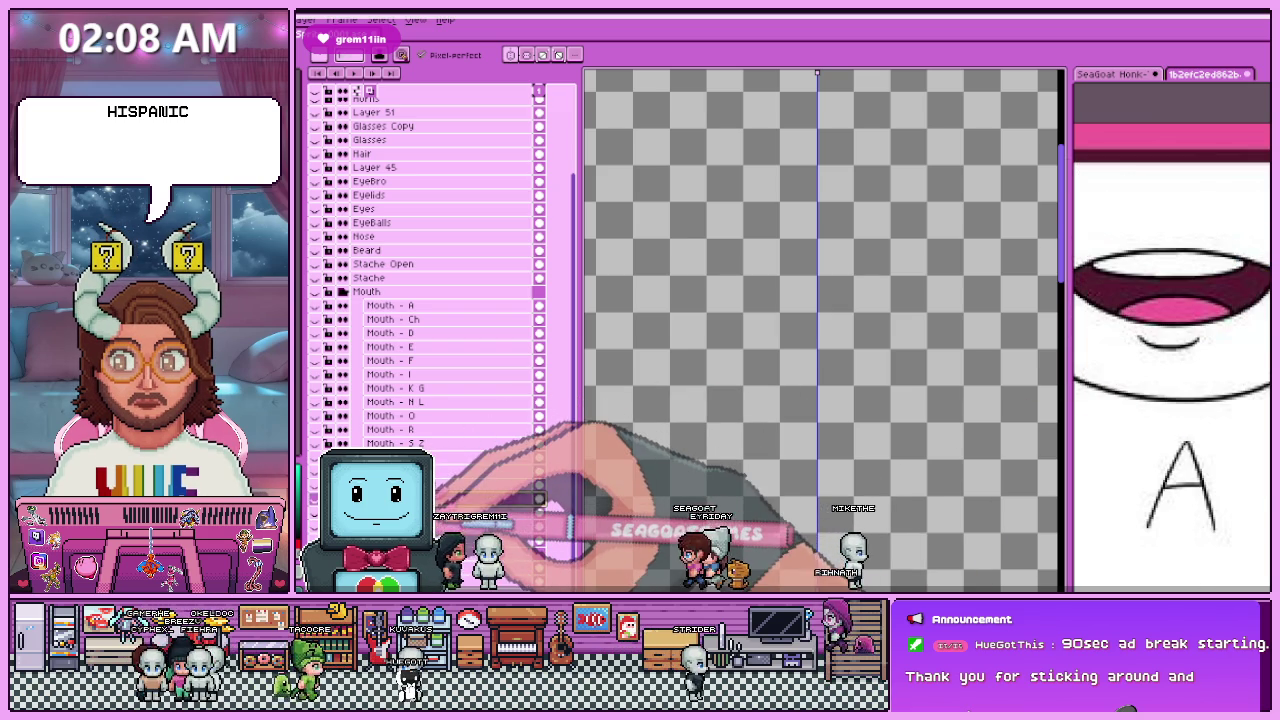
Step: Rename the Head - Talking layer to 'W Head - Talking'
key("shift+p")
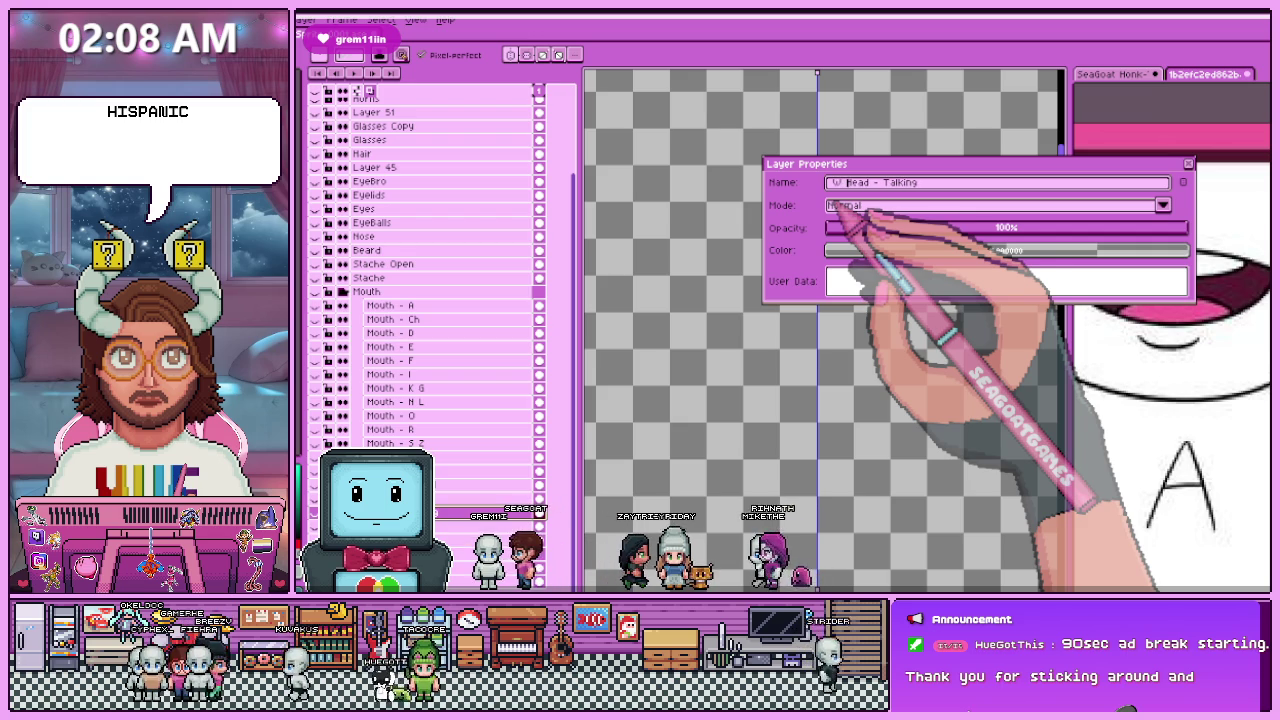
key("Escape")
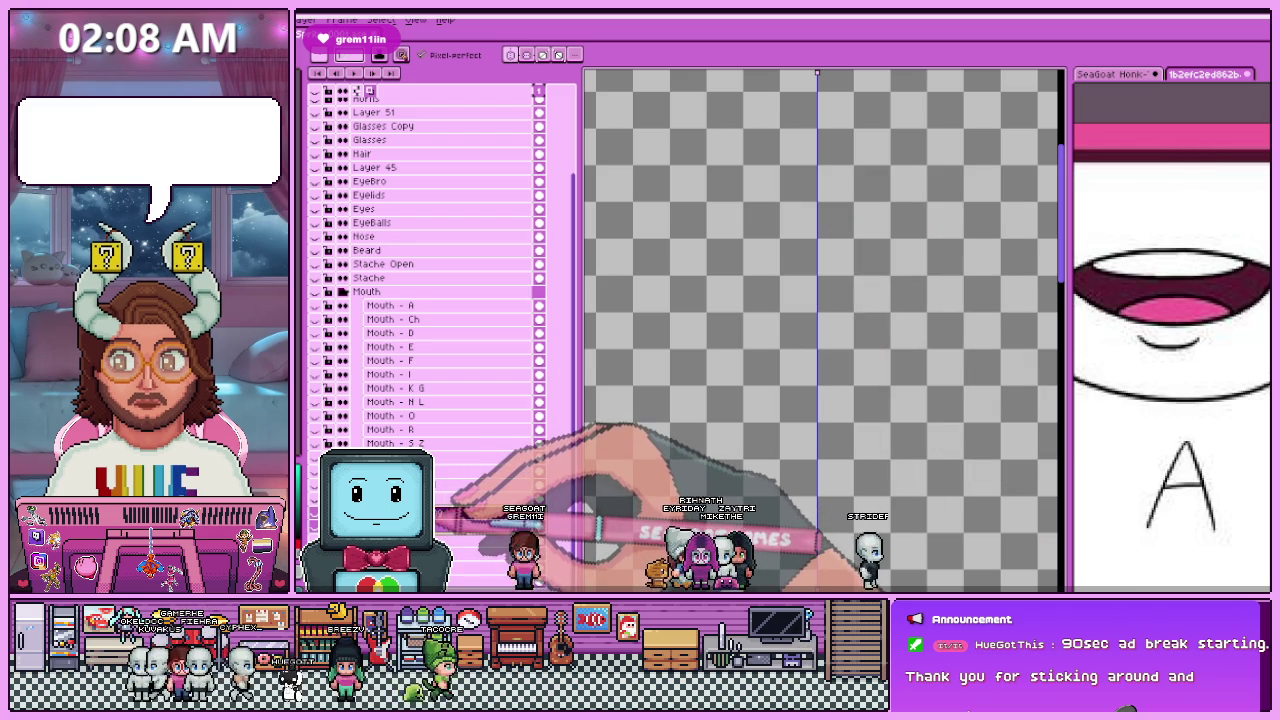
key("shift+p")
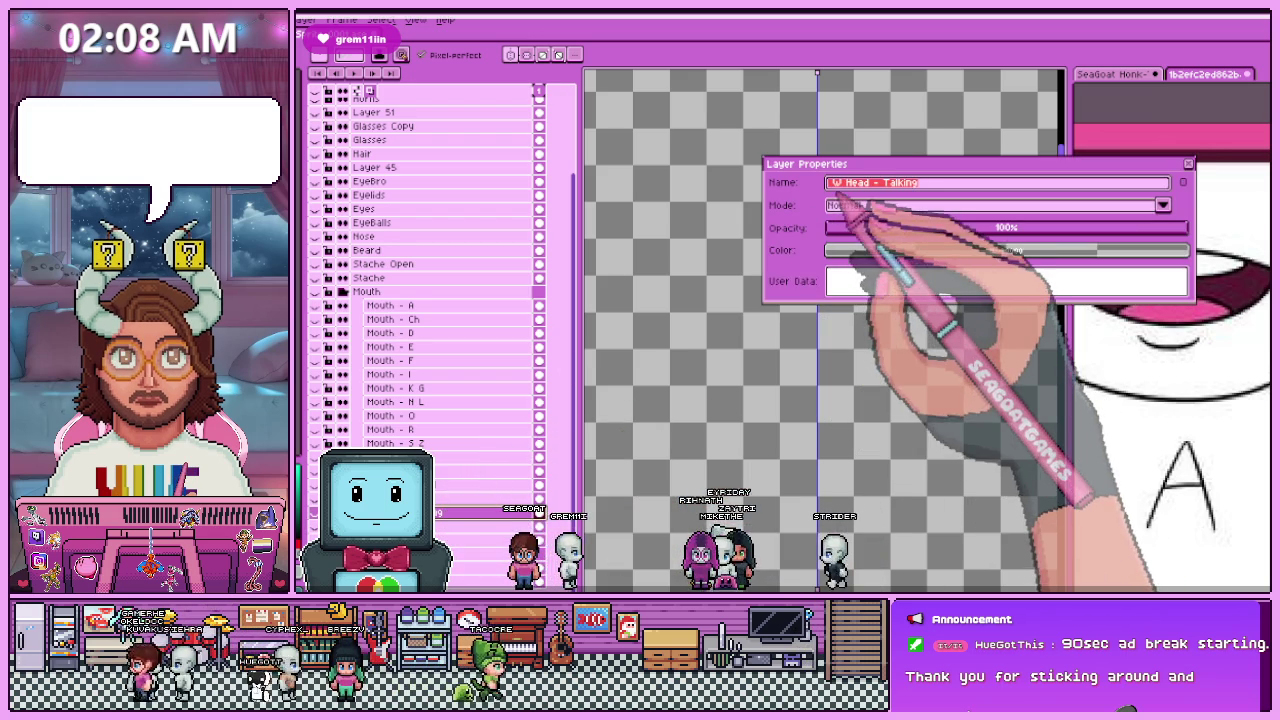
key("Escape")
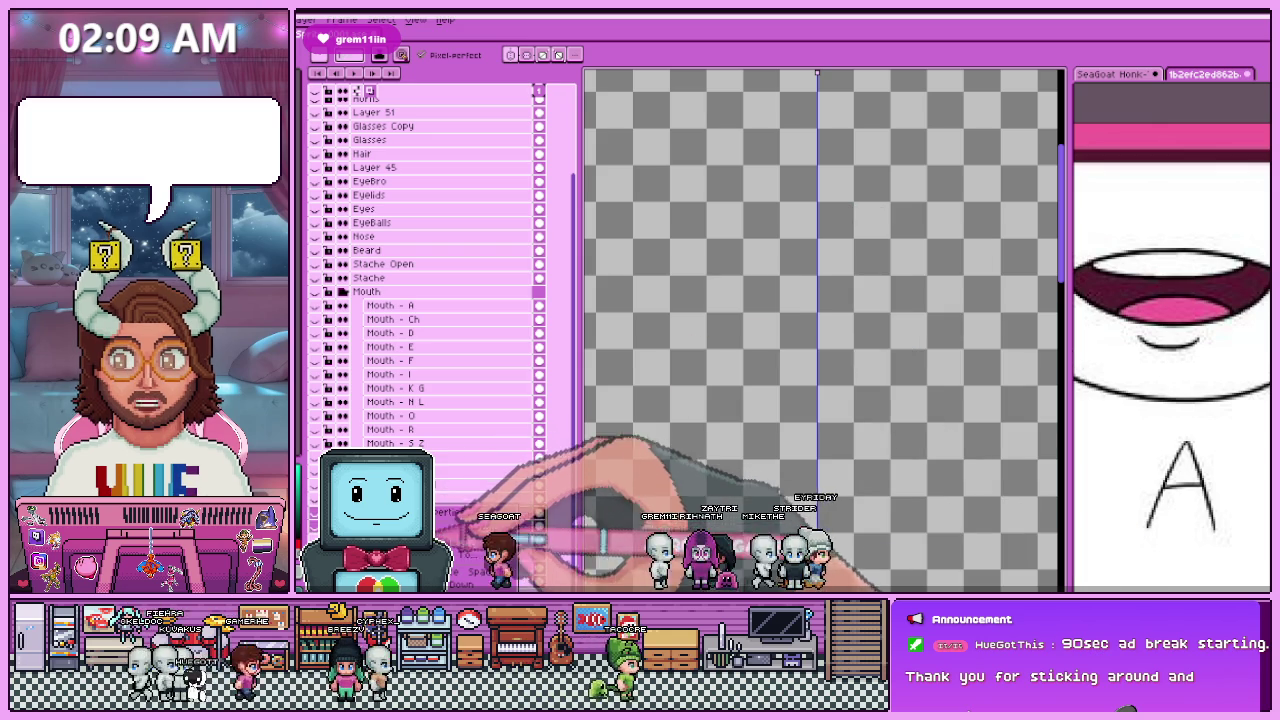
scroll(430, 270, "up", 2)
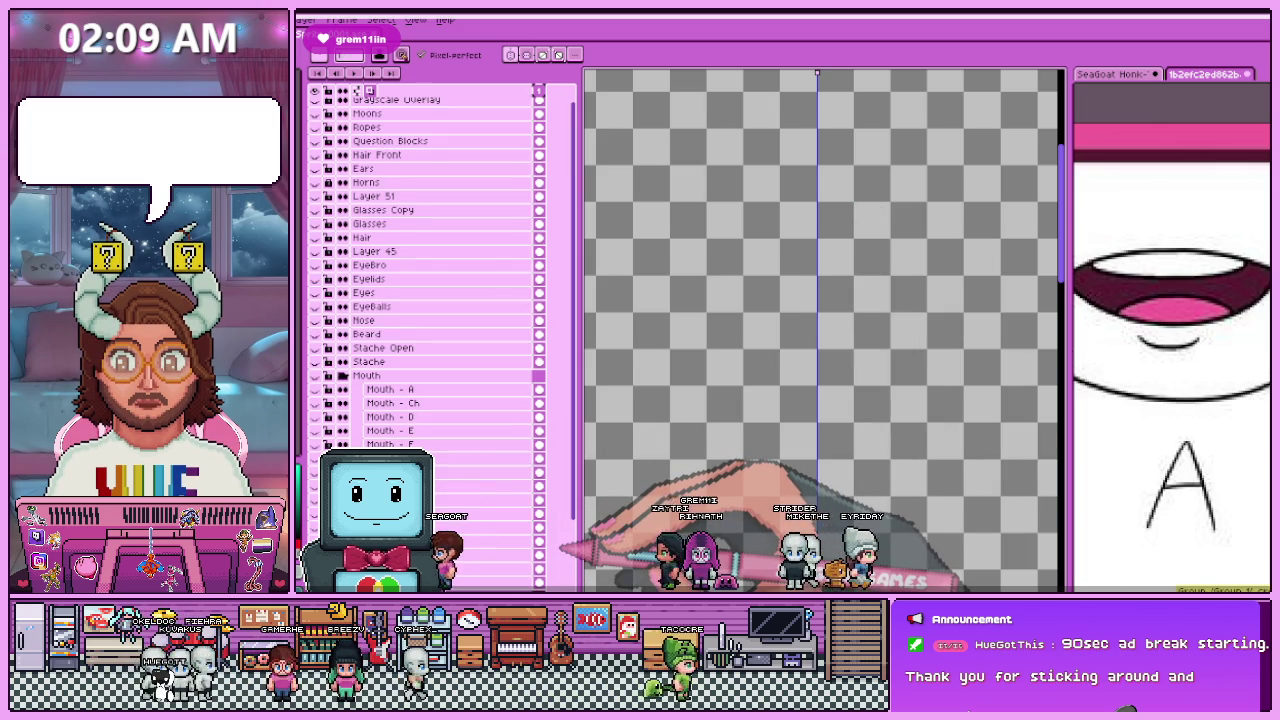
left_click(1220, 30)
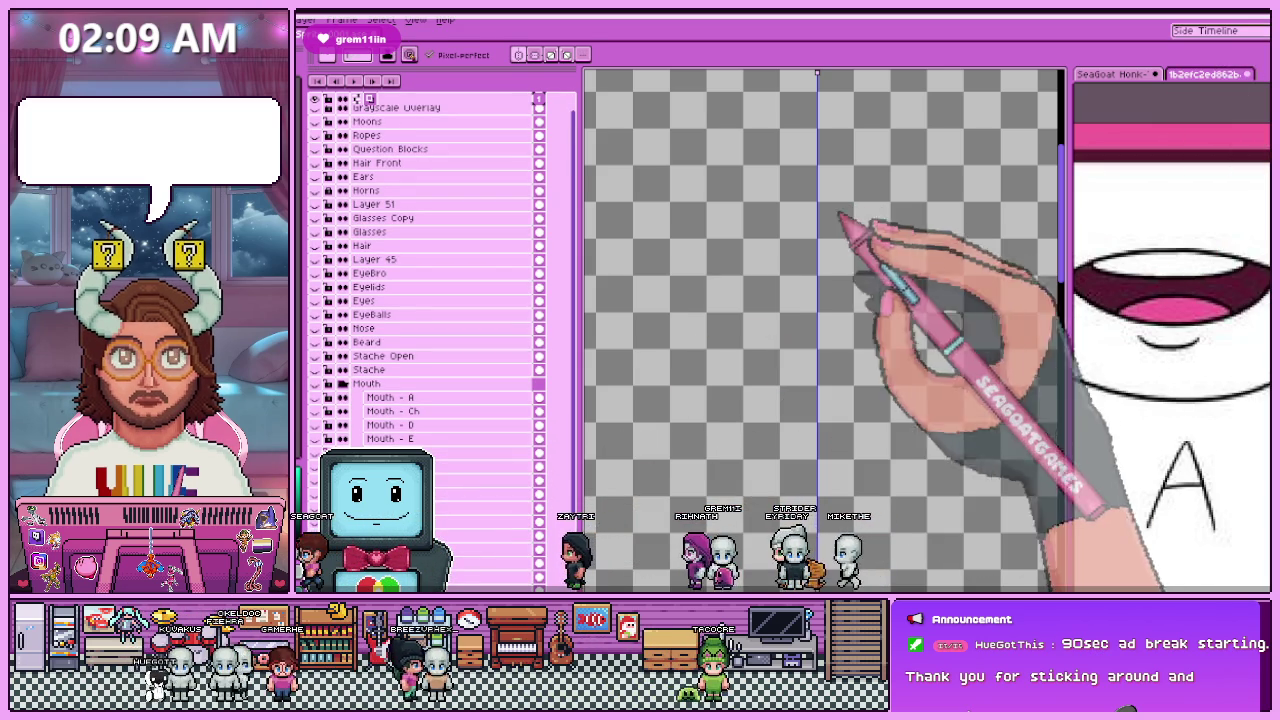
Step: Confirm the new group's name as 'Heads'
scroll(430, 300, "down", 2)
scroll(430, 350, "down", 1)
double_click(420, 498)
type("W Heads")
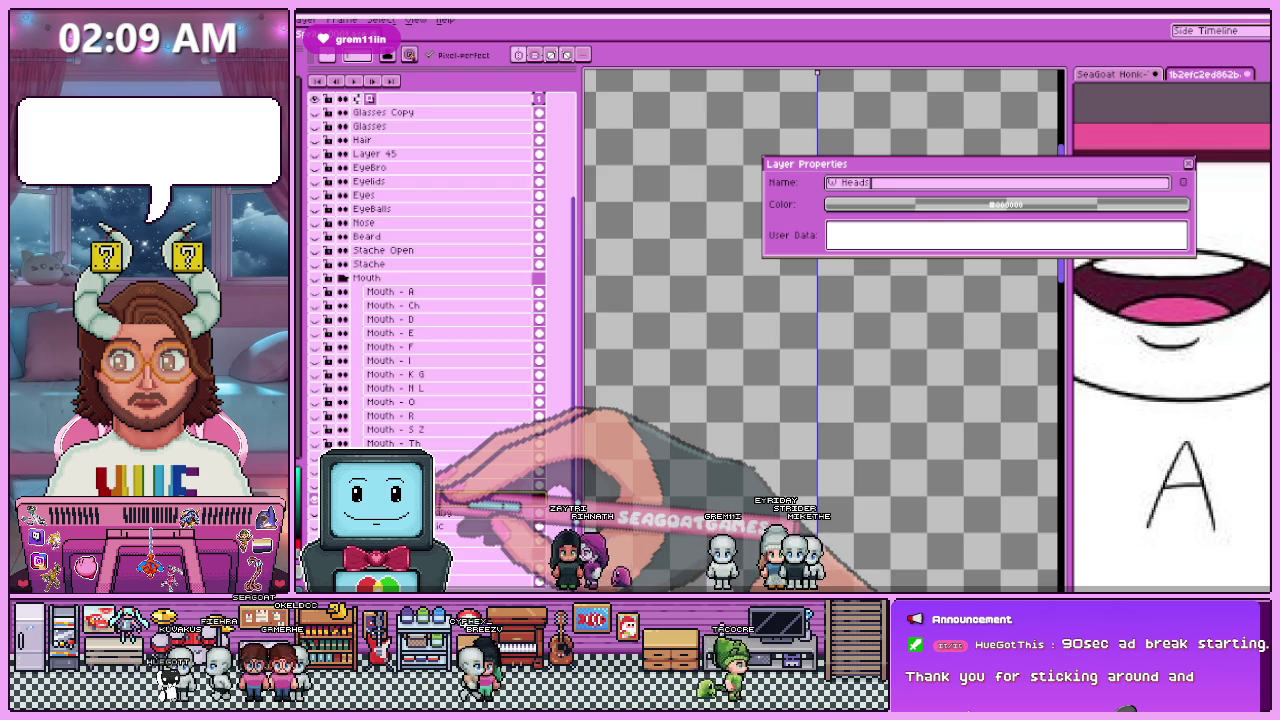
key("Return")
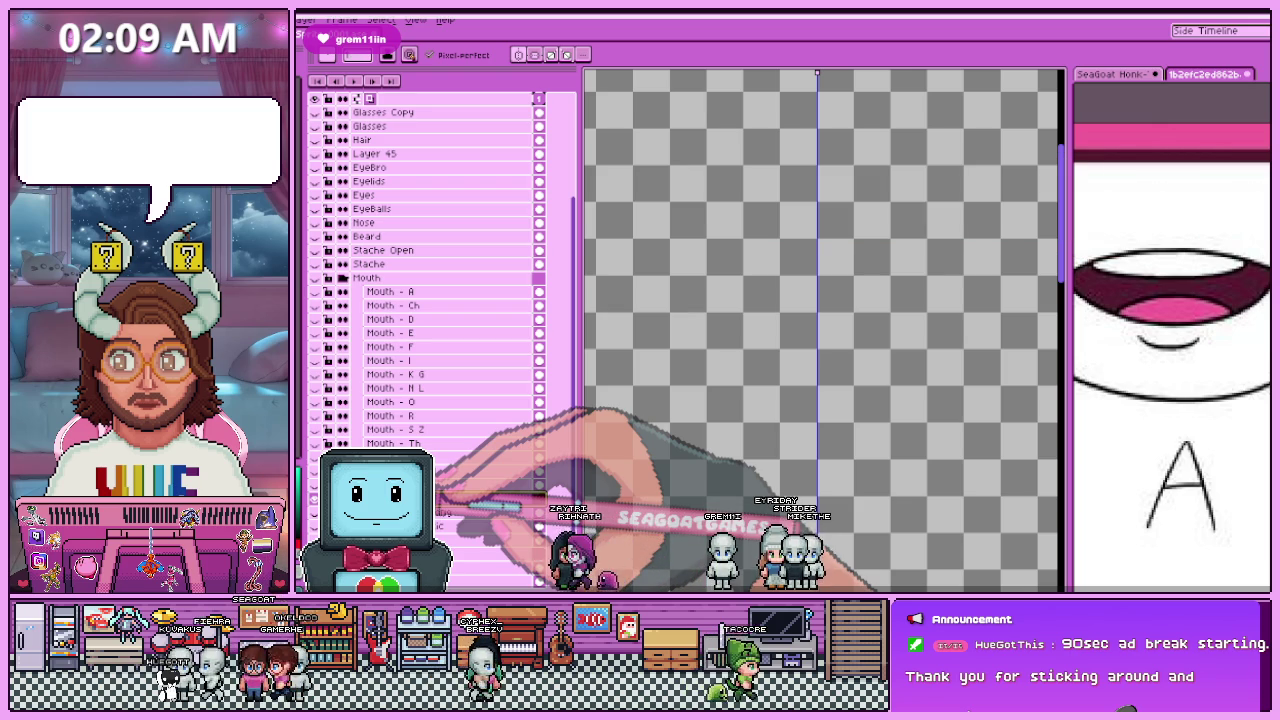
Step: Give the Heads group a red colour tag and save the sprite
scroll(430, 270, "up", 1)
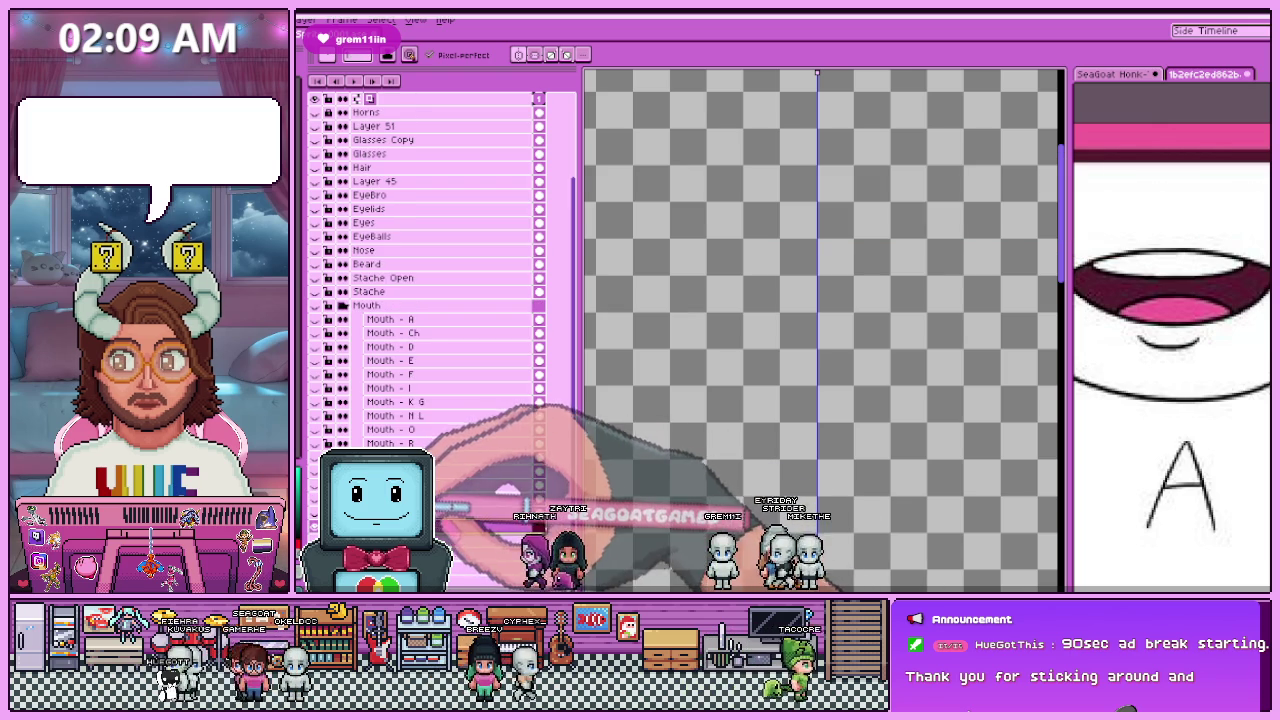
double_click(450, 512)
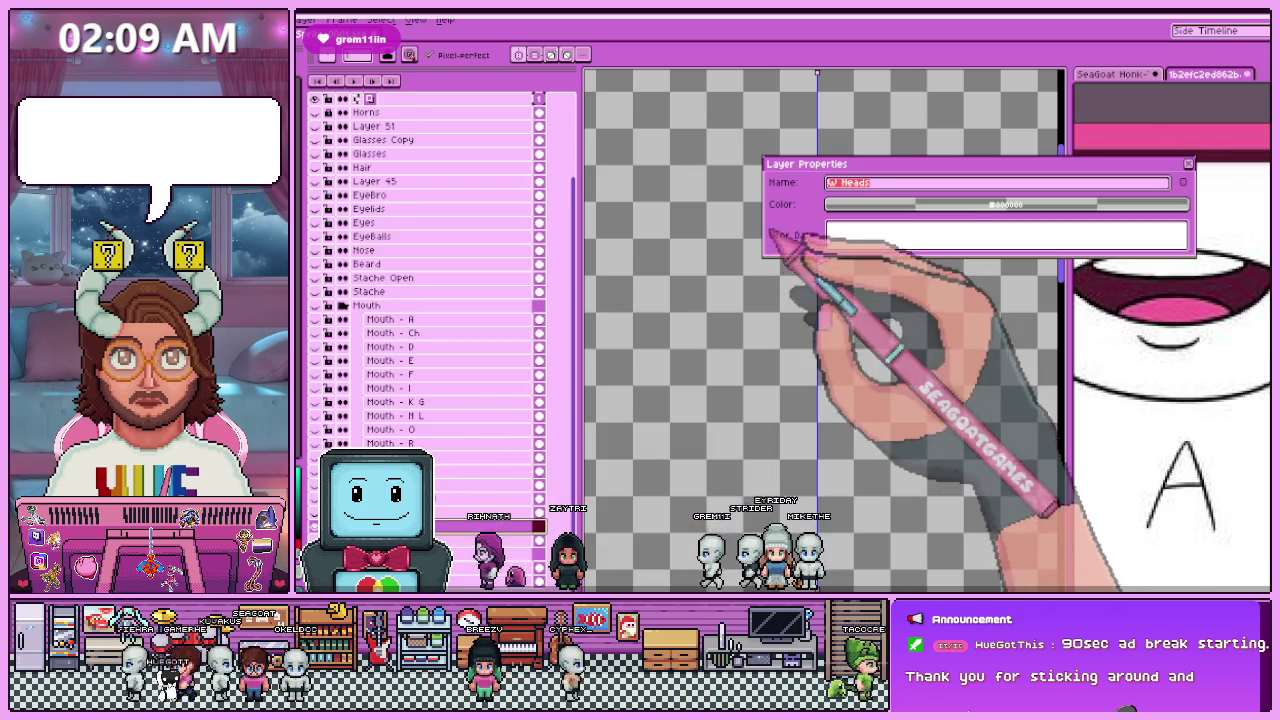
left_click(880, 204)
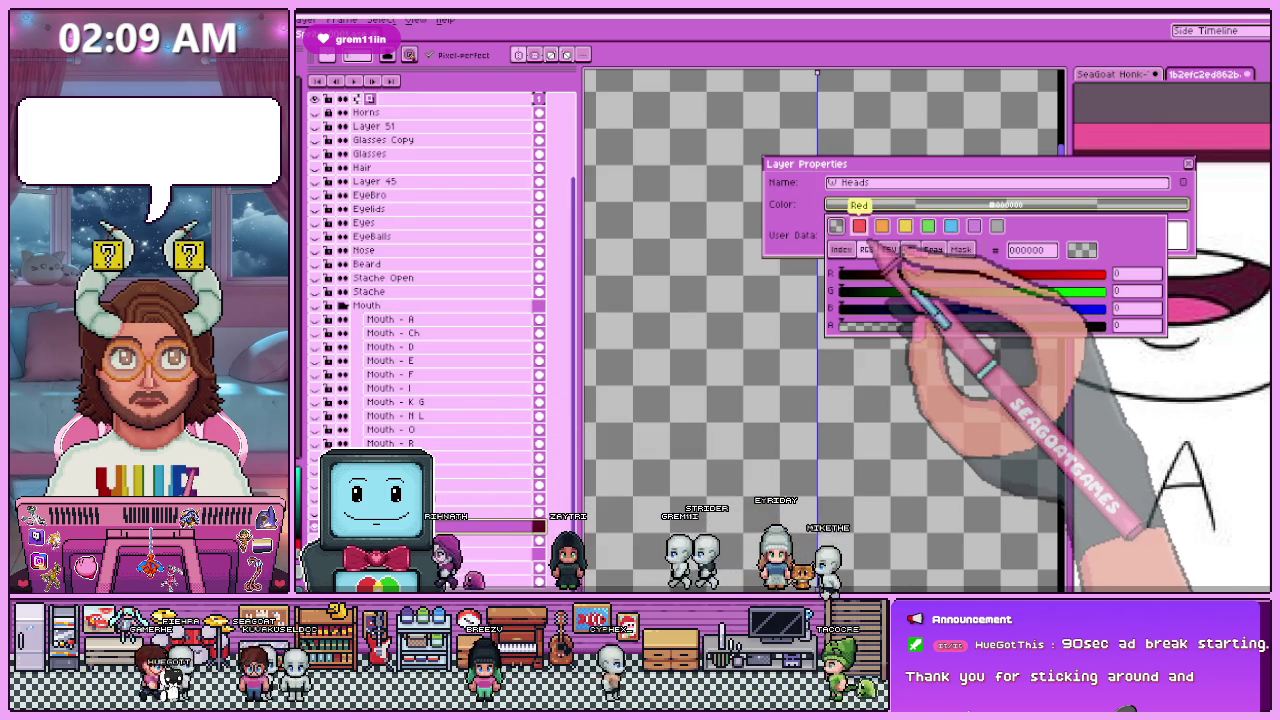
left_click(859, 226)
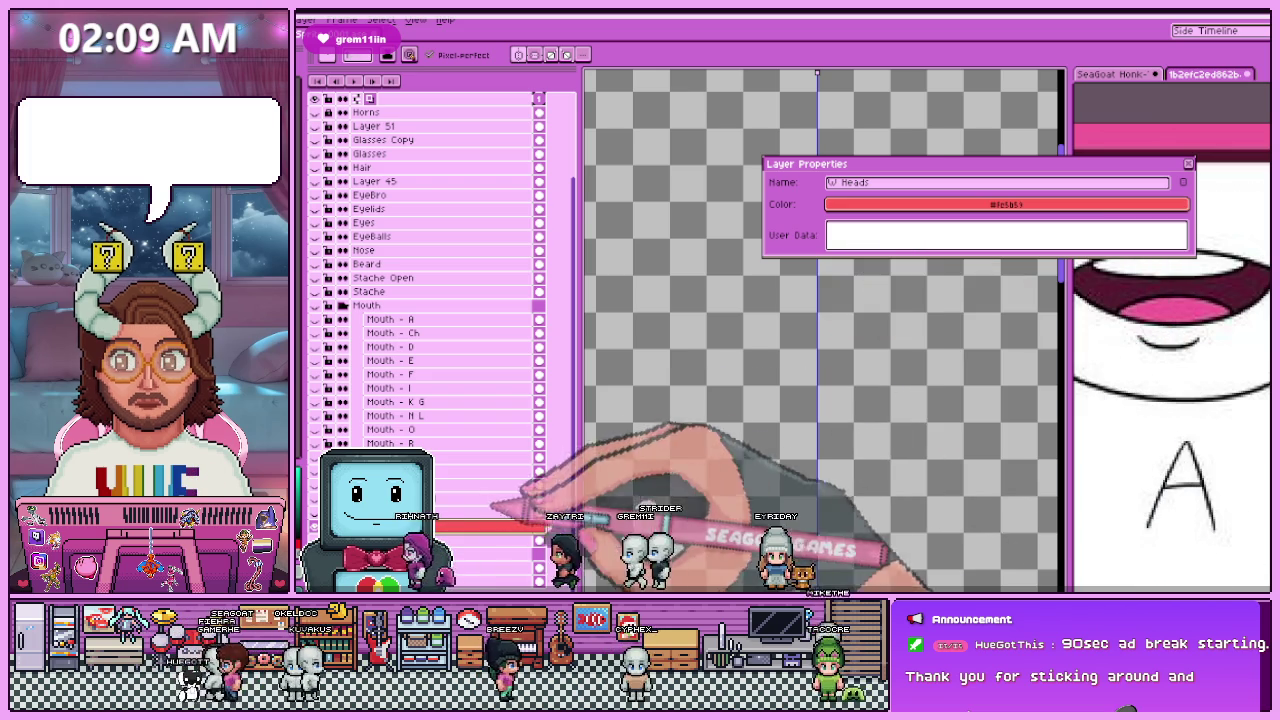
key("Return")
key("ctrl+s")
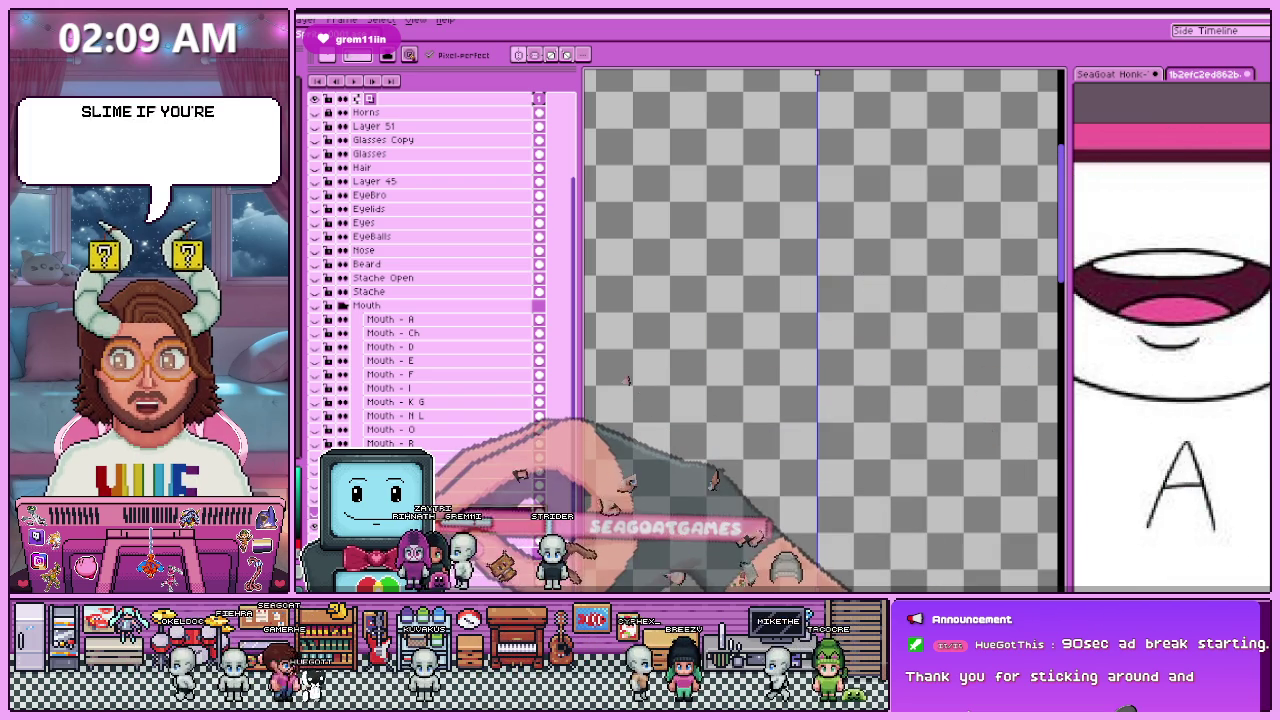
Step: Show the stubble outline, select the Stuble layer and open its Layer Properties
key("F3")
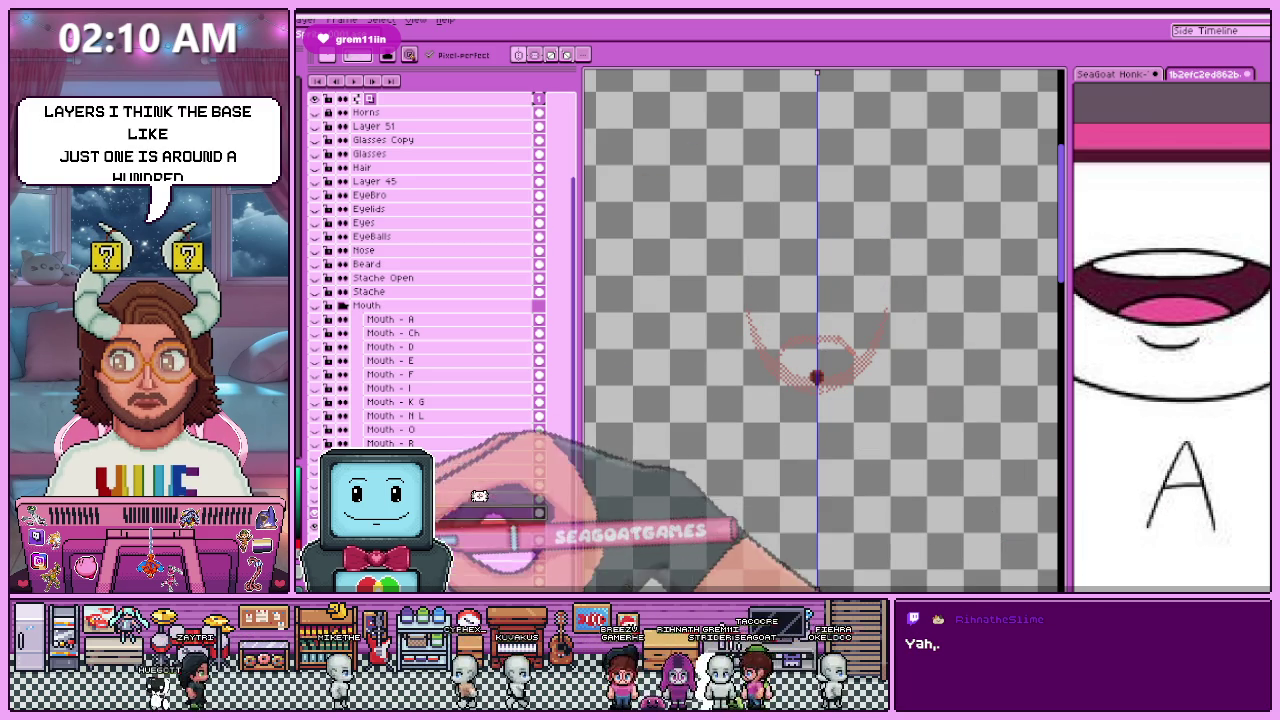
left_click(441, 513)
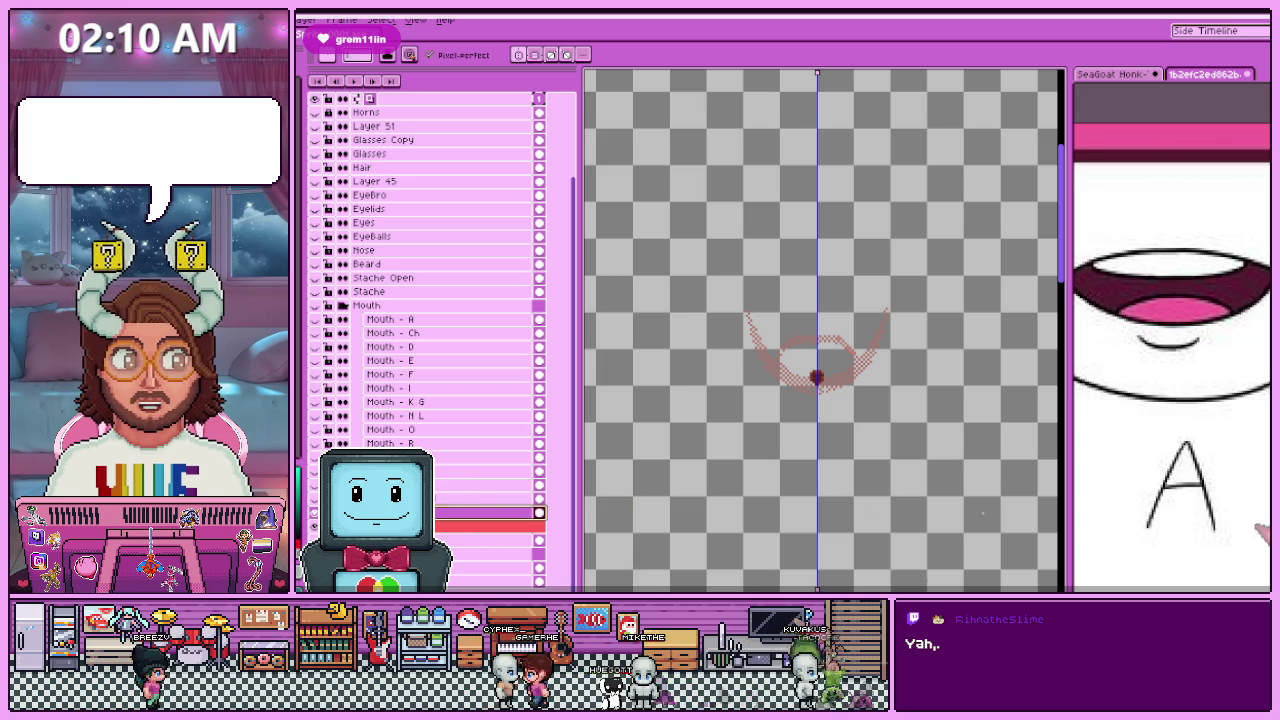
key("shift+p")
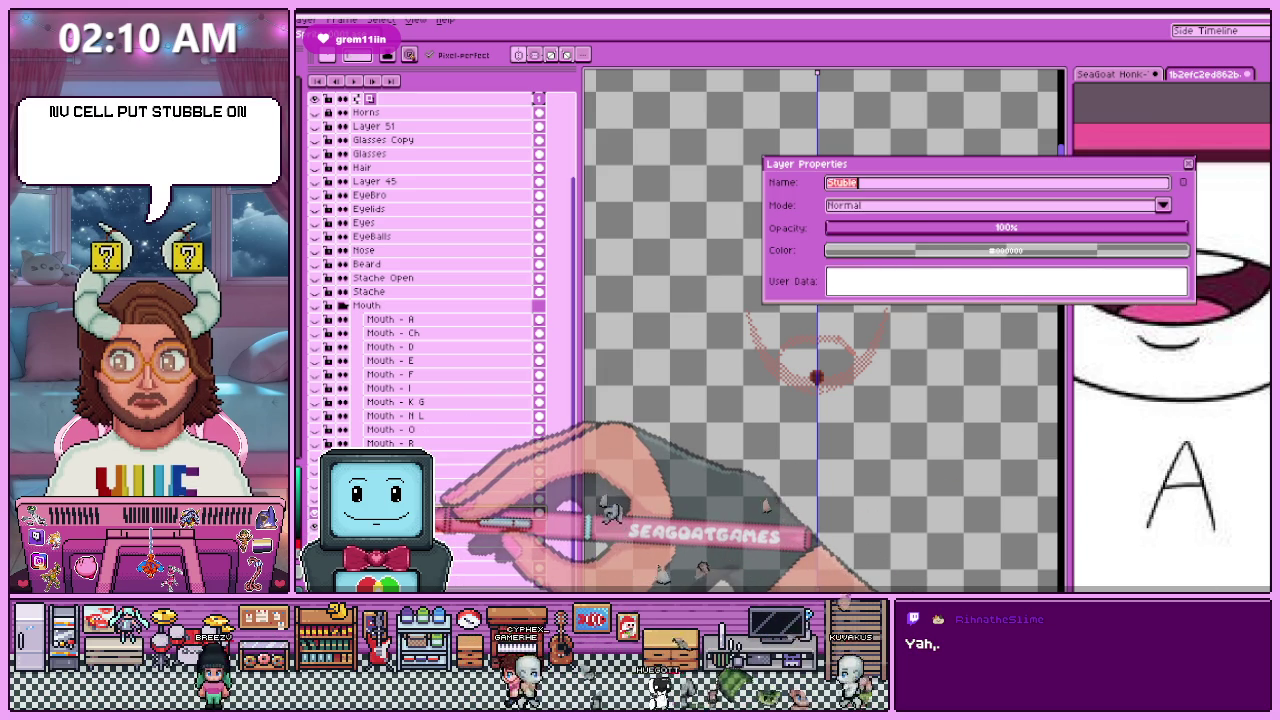
Step: Rename the stubble layer with its letter prefix and a 'Static' suffix, then unhide the face layer
type("Stubble")
key("Home")
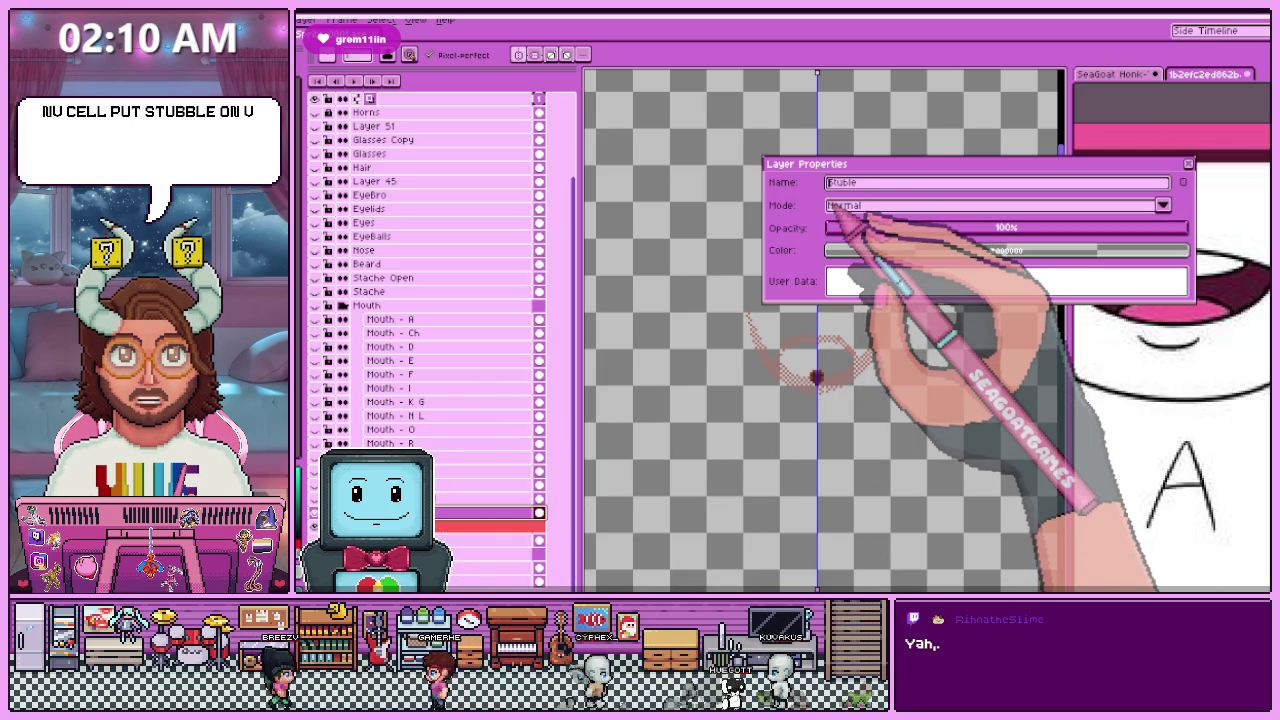
type("V -")
key("End")
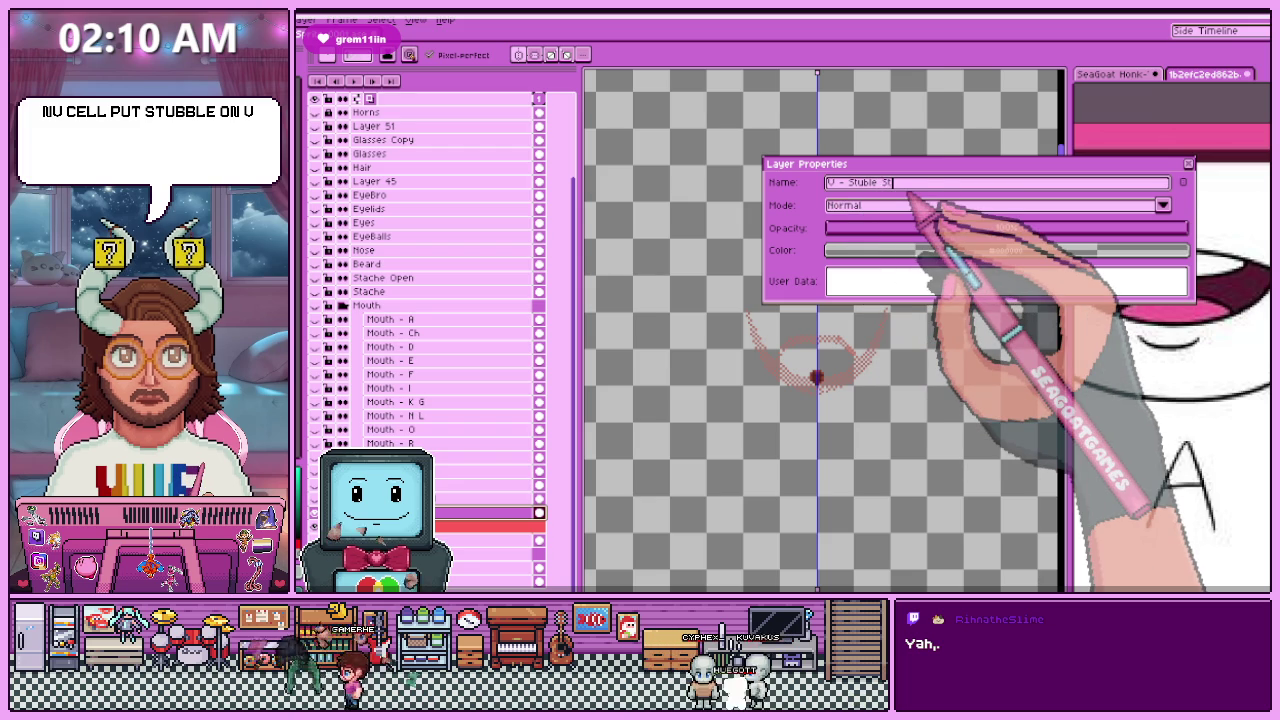
type("Static")
key("Left")
key("Left")
key("Left")
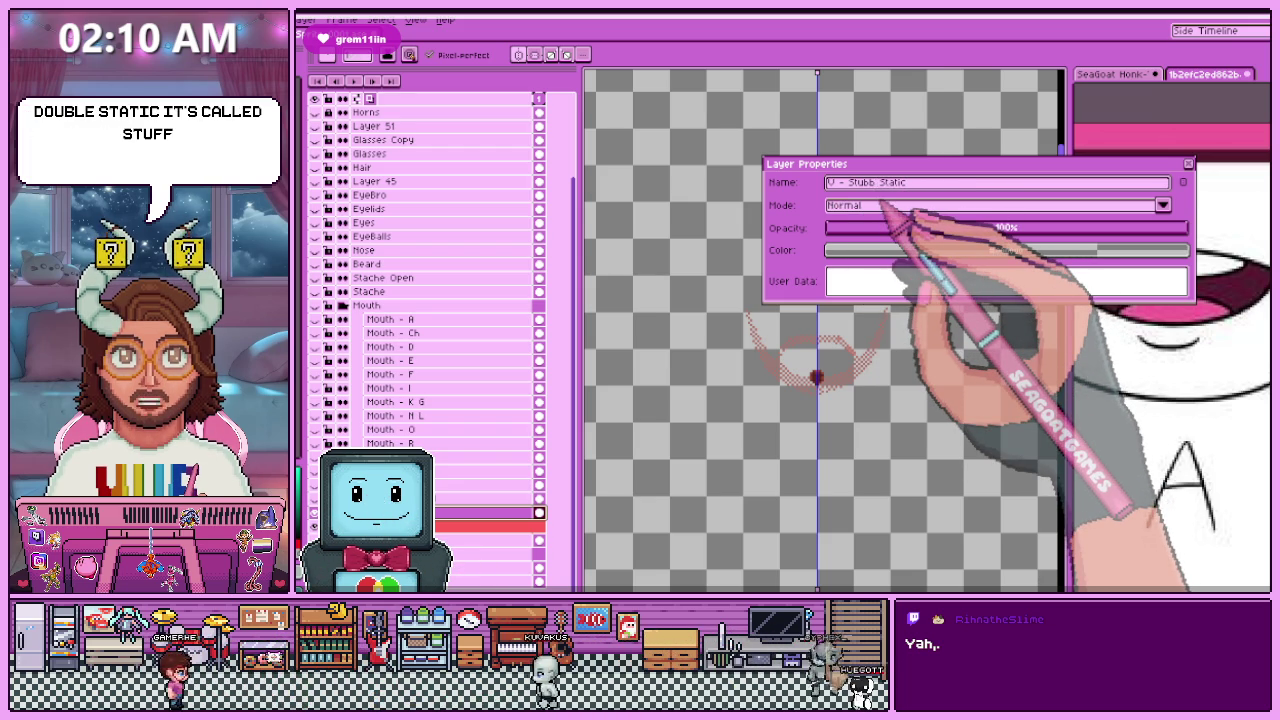
key("Return")
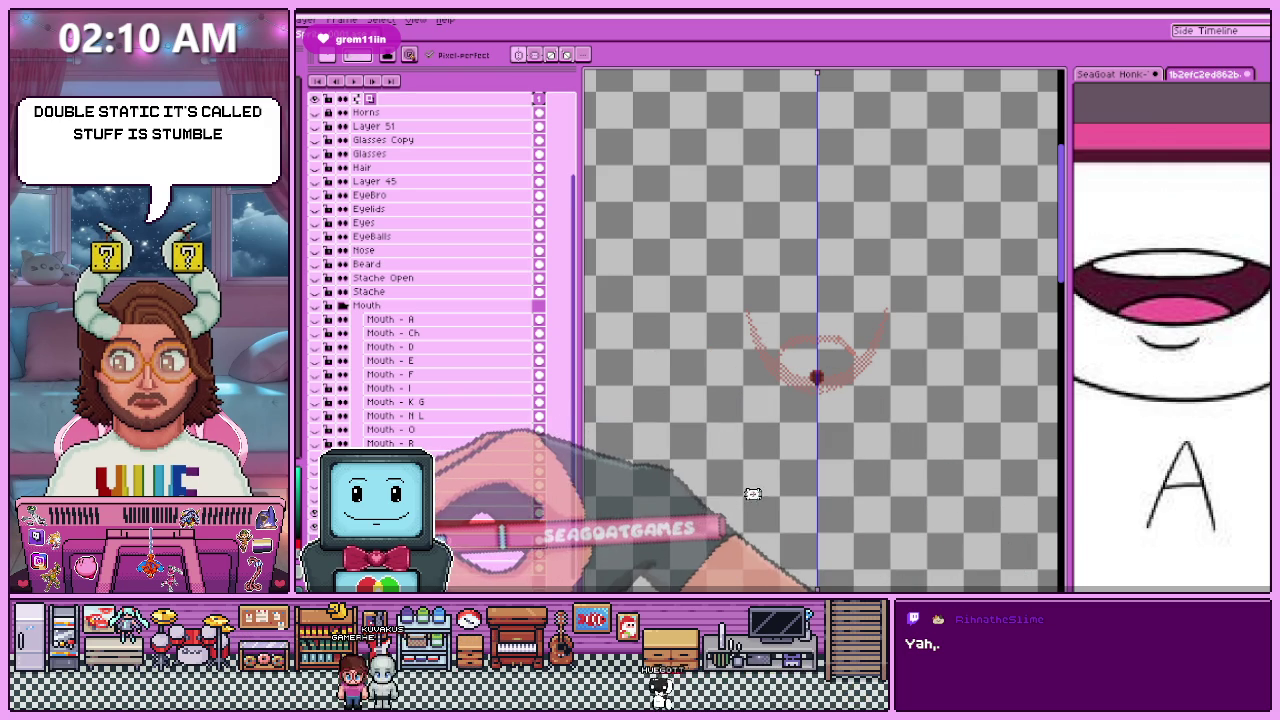
left_click(315, 540)
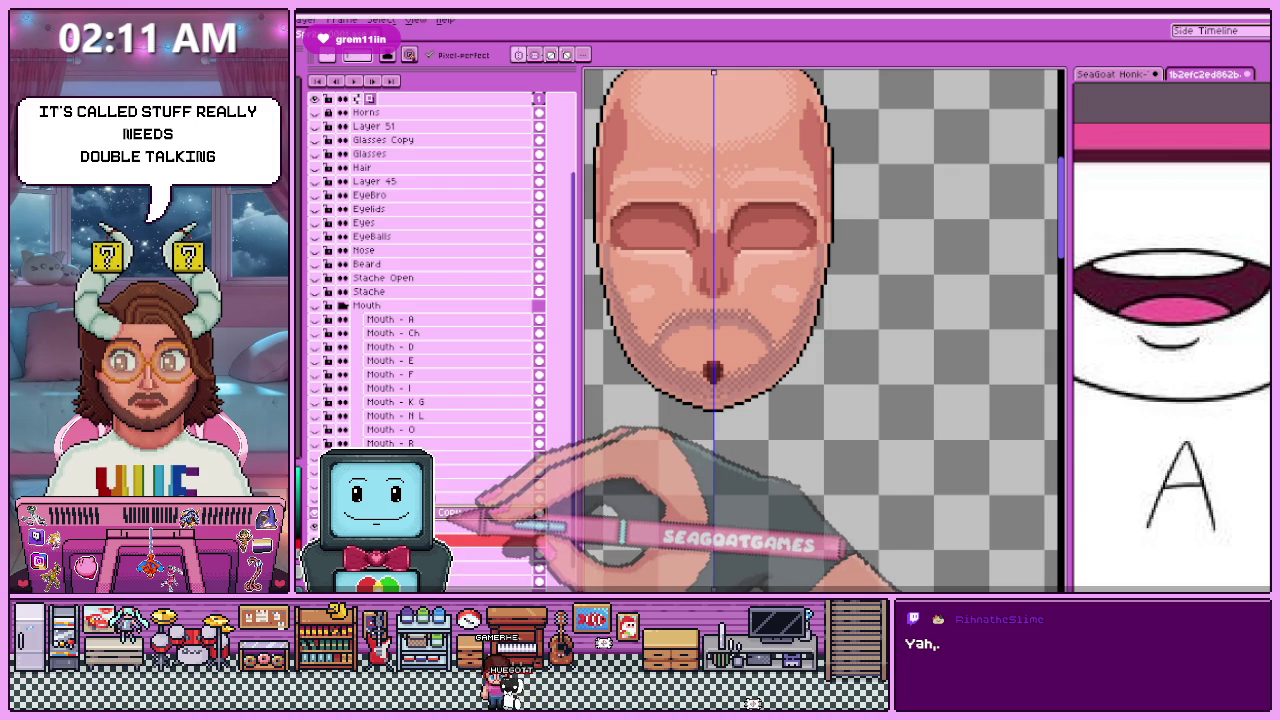
Step: Rename the copied stubble layer so 'Static Copy' becomes 'Talking'
left_click(480, 512)
left_click_drag(937, 183, 884, 183)
type("Talkin")
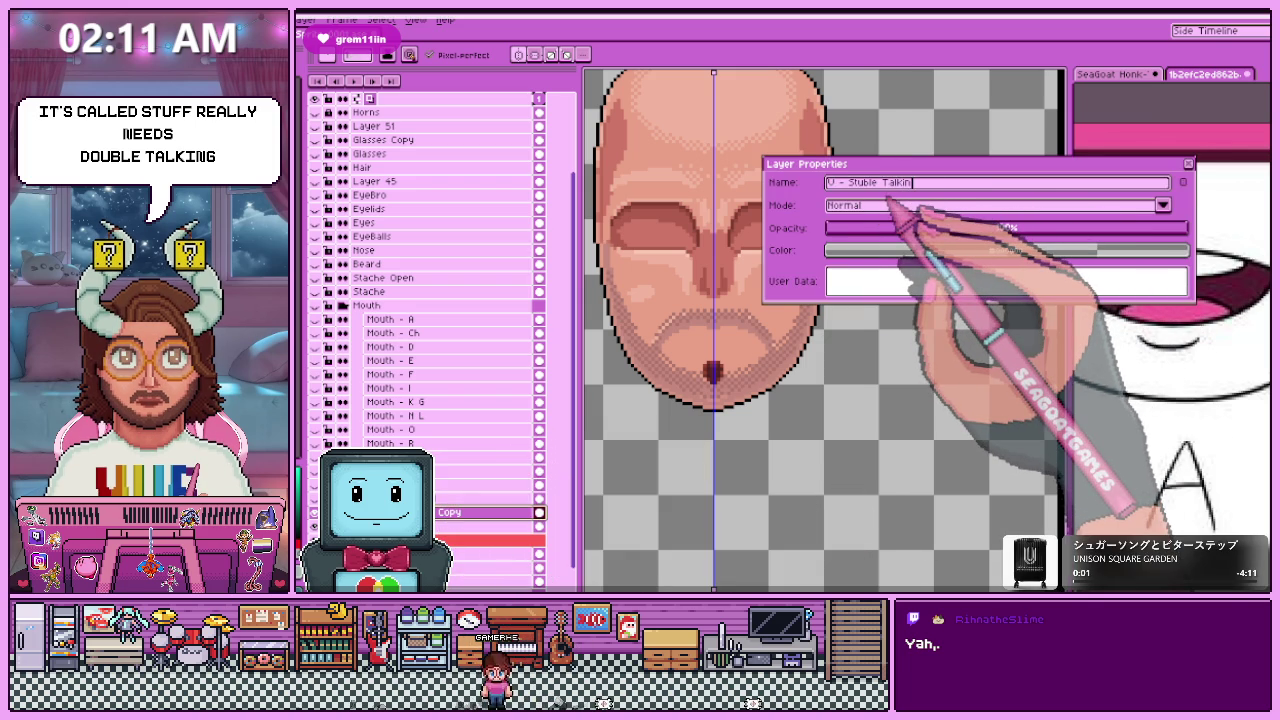
type("g")
key("Return")
Step: Zoom in on the stubble artwork and clear the current selection
scroll(755, 310, "down", 1)
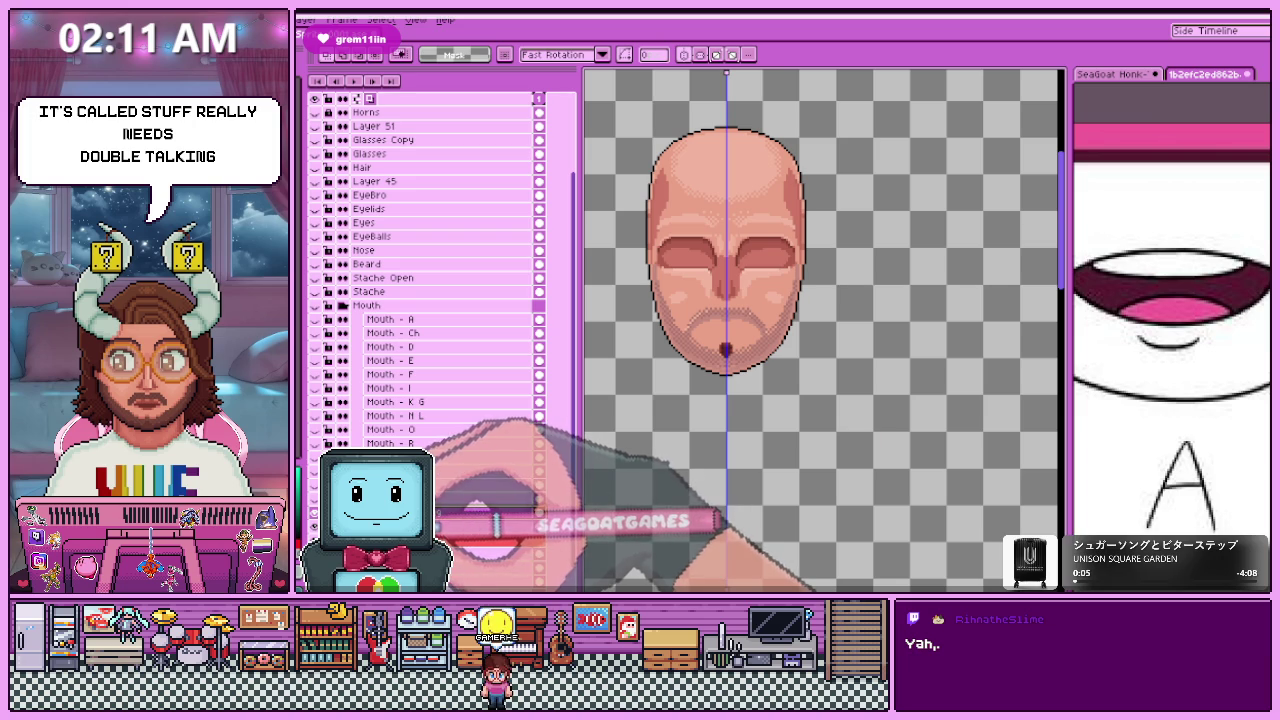
scroll(670, 300, "up", 1)
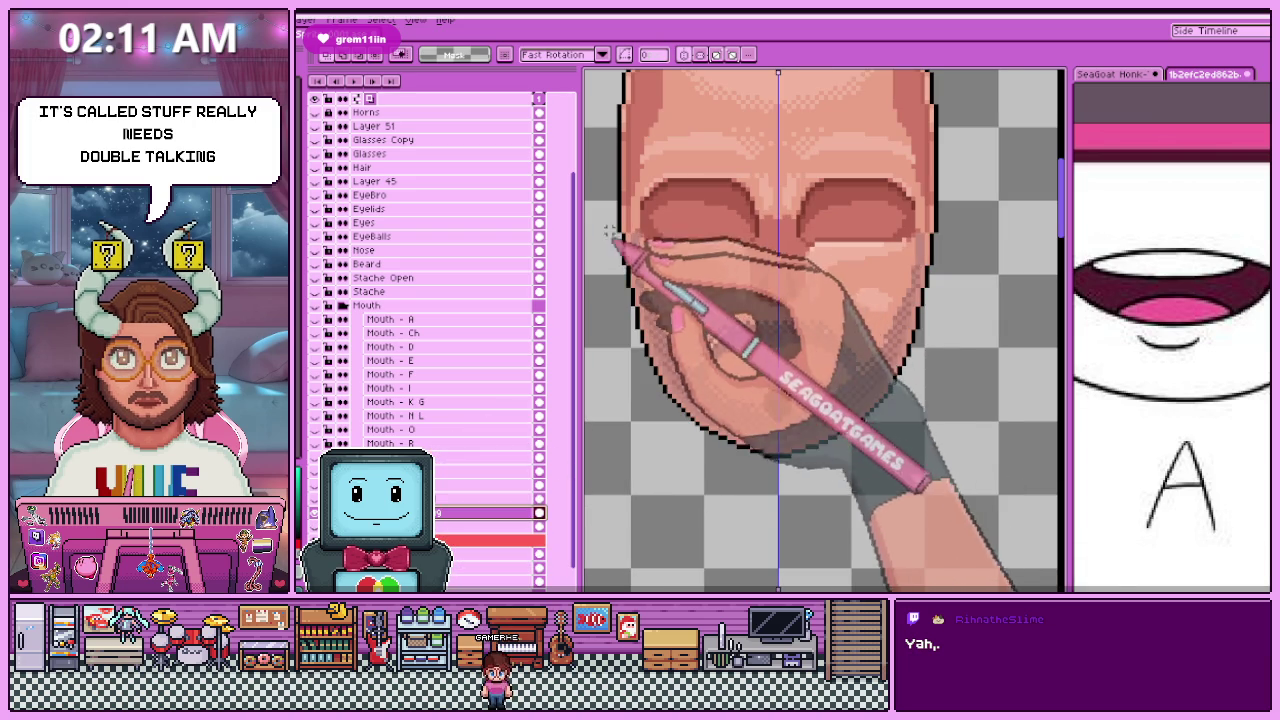
scroll(700, 350, "up", 1)
scroll(785, 440, "up", 2)
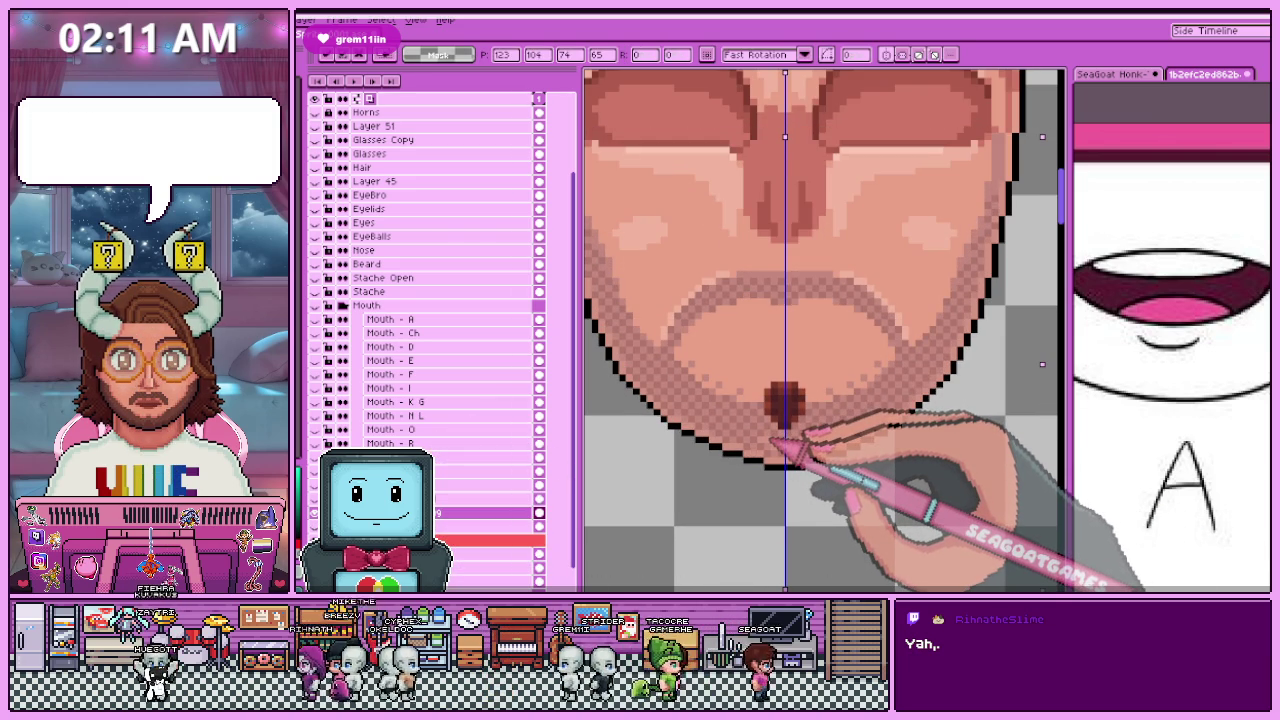
scroll(778, 420, "down", 2)
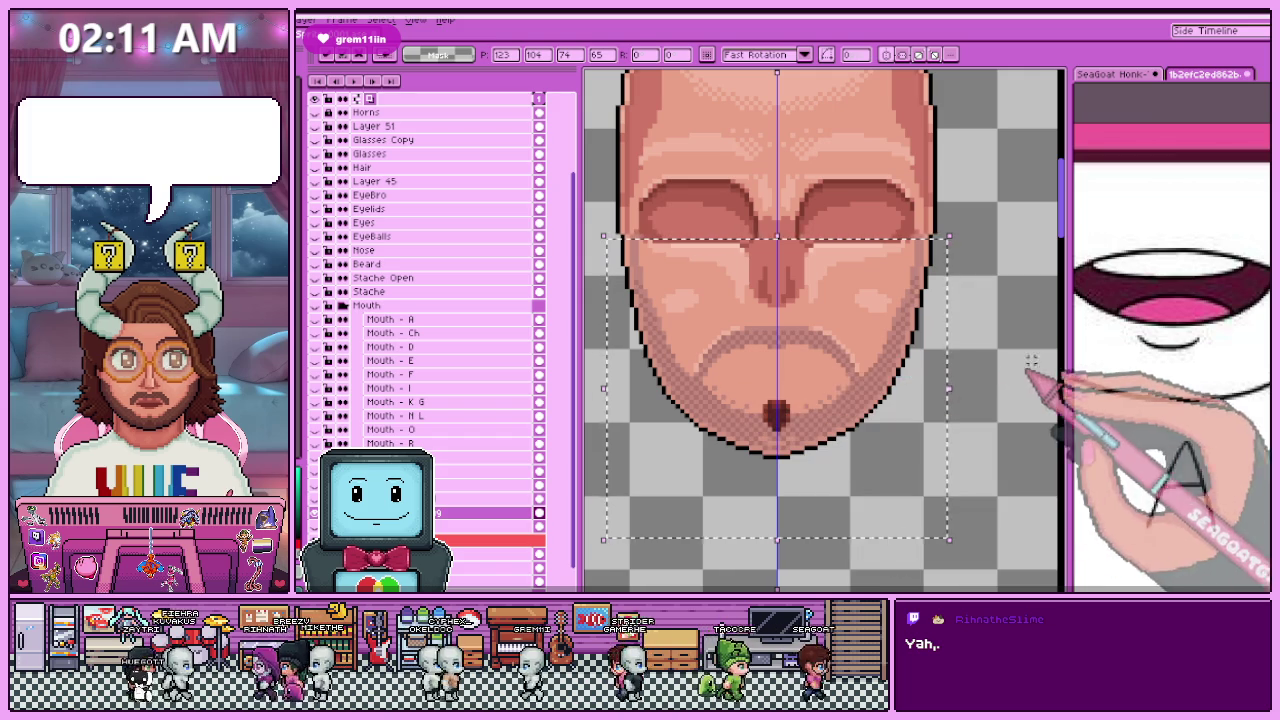
key("ctrl+d")
scroll(700, 330, "up", 1)
scroll(705, 330, "down", 1)
scroll(710, 330, "up", 2)
scroll(713, 328, "down", 1)
scroll(706, 318, "down", 1)
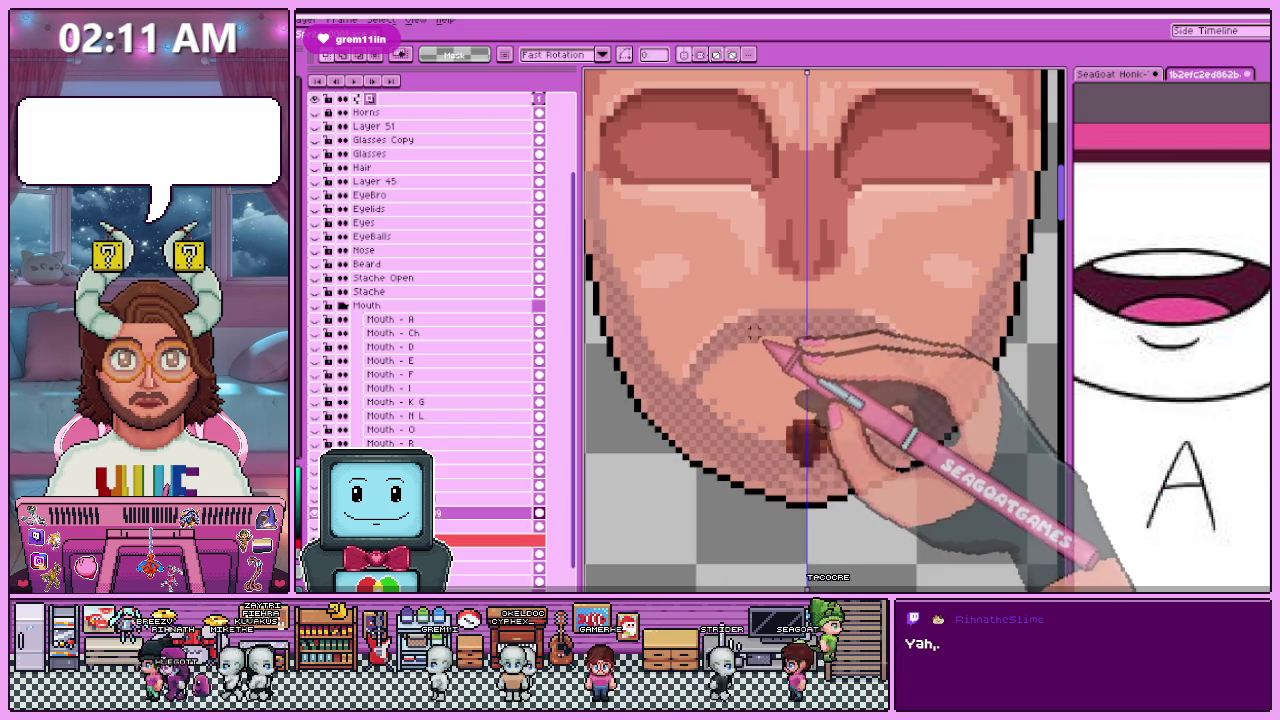
scroll(698, 308, "up", 1)
Step: Marquee-select the area around the mouth, then drop the selection and pan the view
left_click_drag(688, 286, 926, 380)
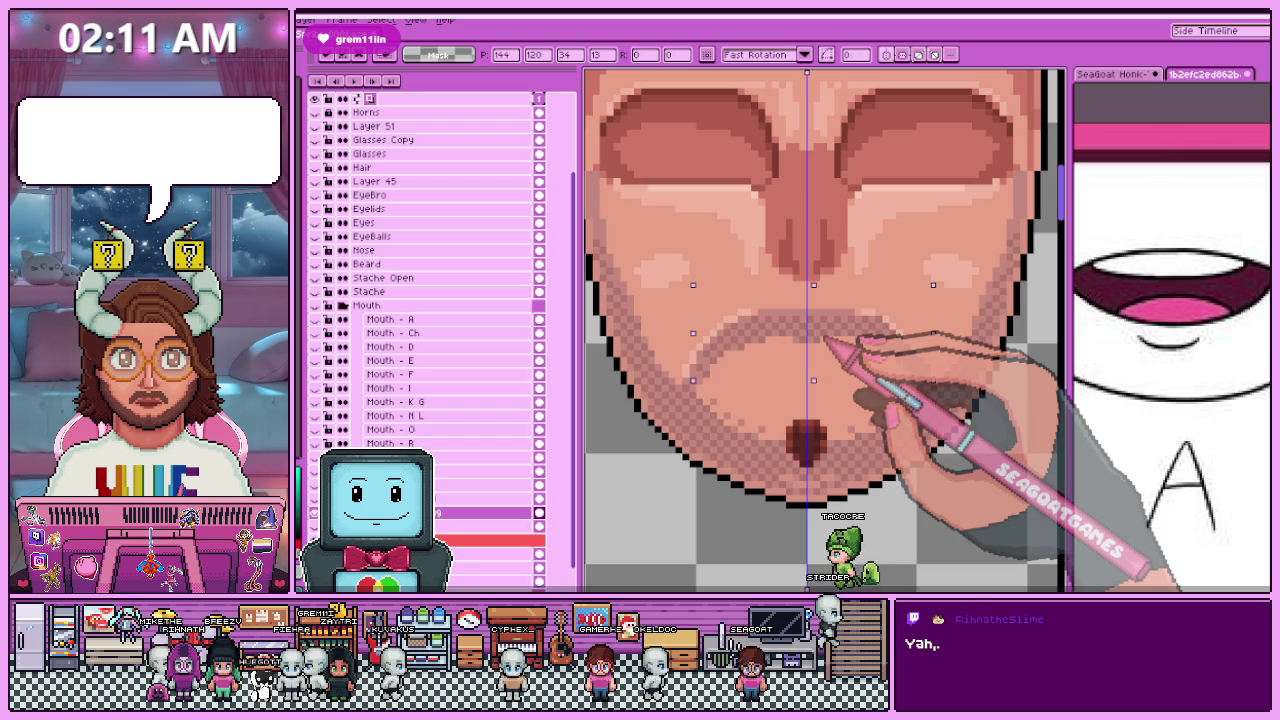
scroll(824, 335, "down", 1)
scroll(814, 327, "up", 1)
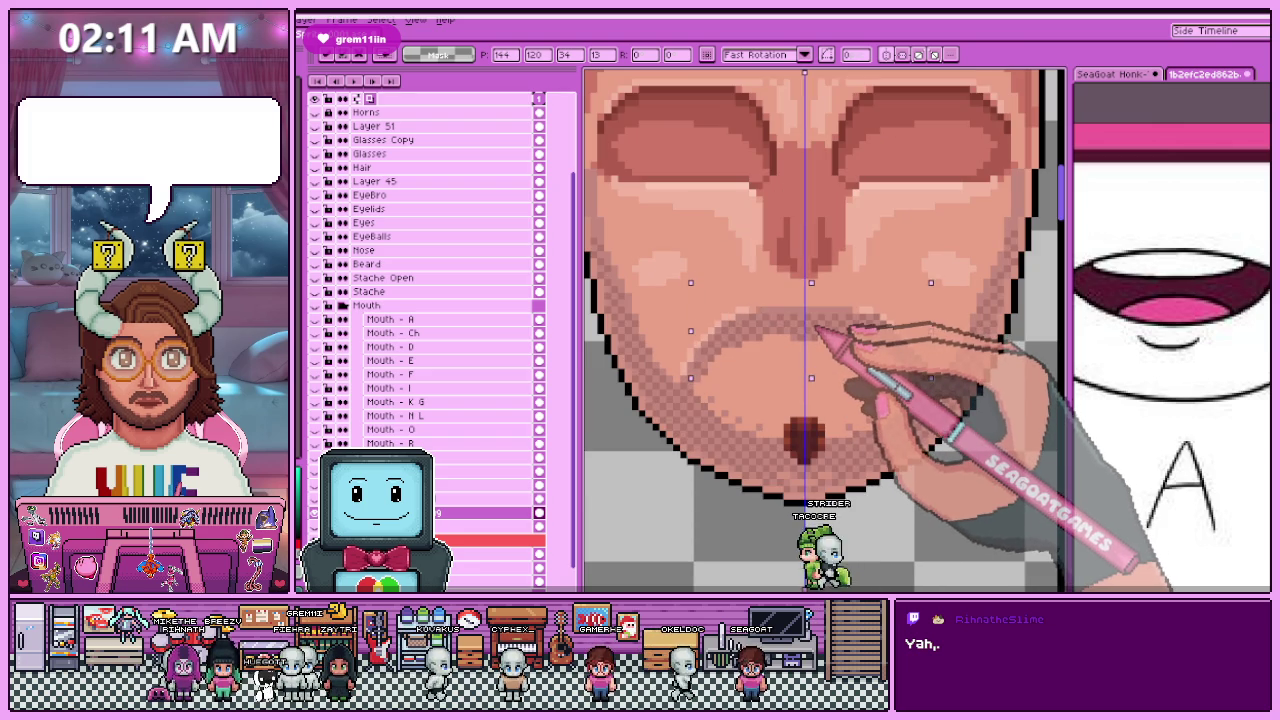
scroll(810, 348, "down", 3)
scroll(815, 360, "down", 2)
key("ctrl+d")
scroll(835, 410, "up", 2)
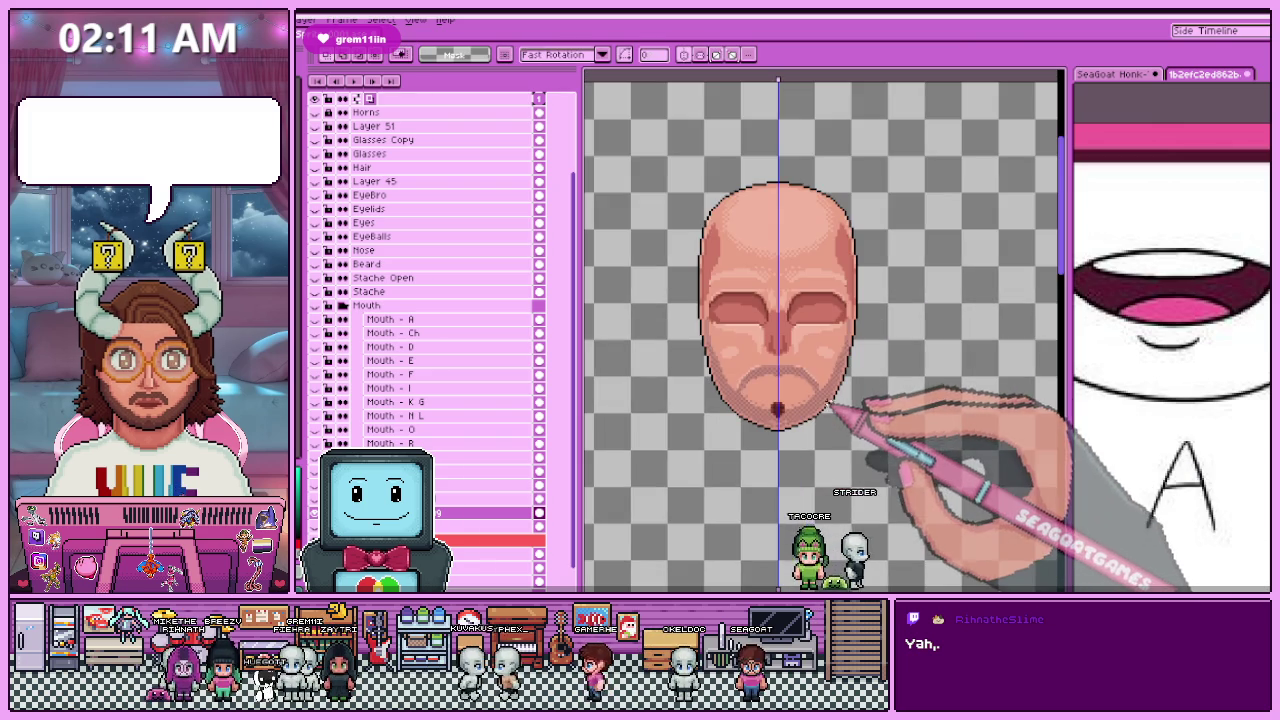
scroll(830, 418, "up", 2)
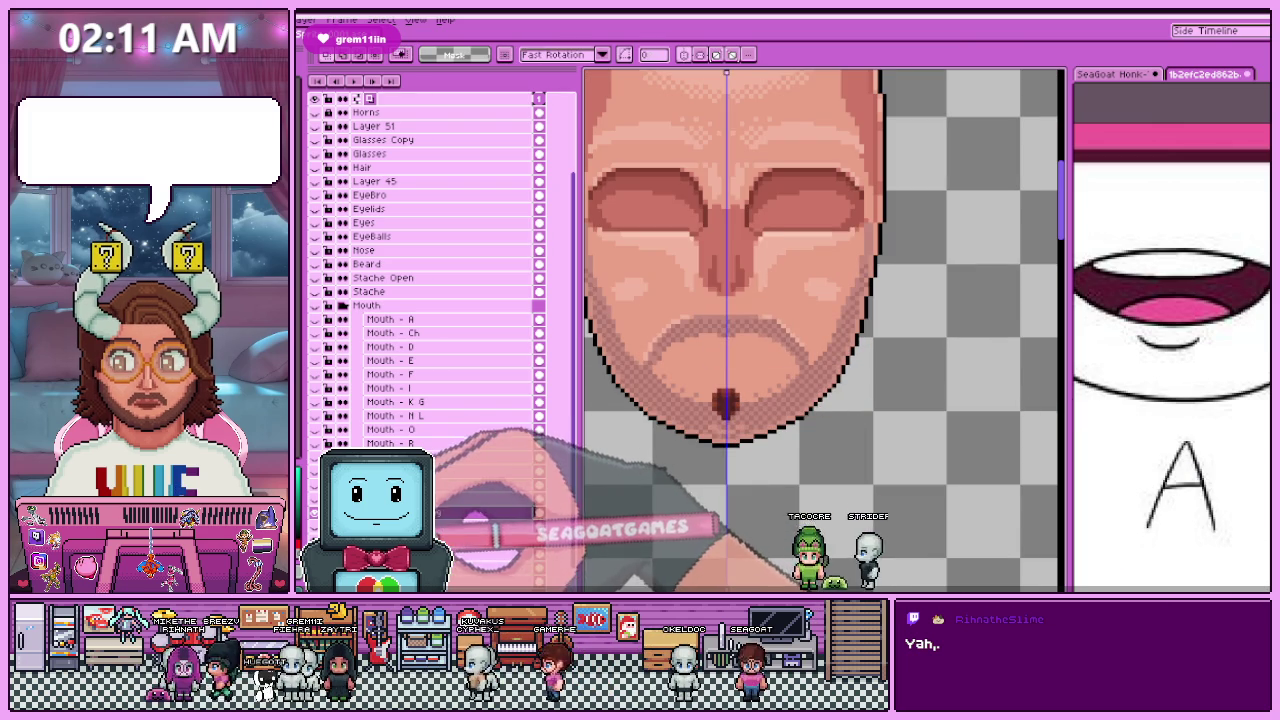
scroll(598, 423, "left", 1)
scroll(712, 420, "left", 1)
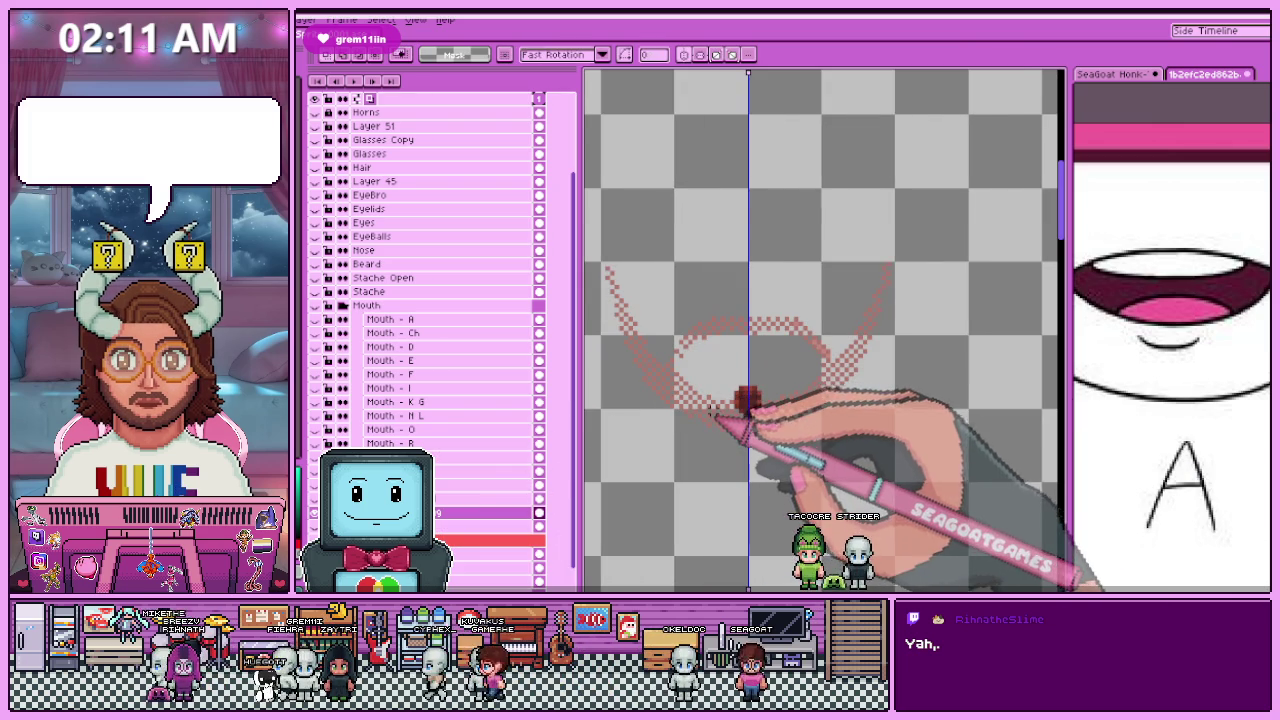
scroll(711, 411, "up", 1)
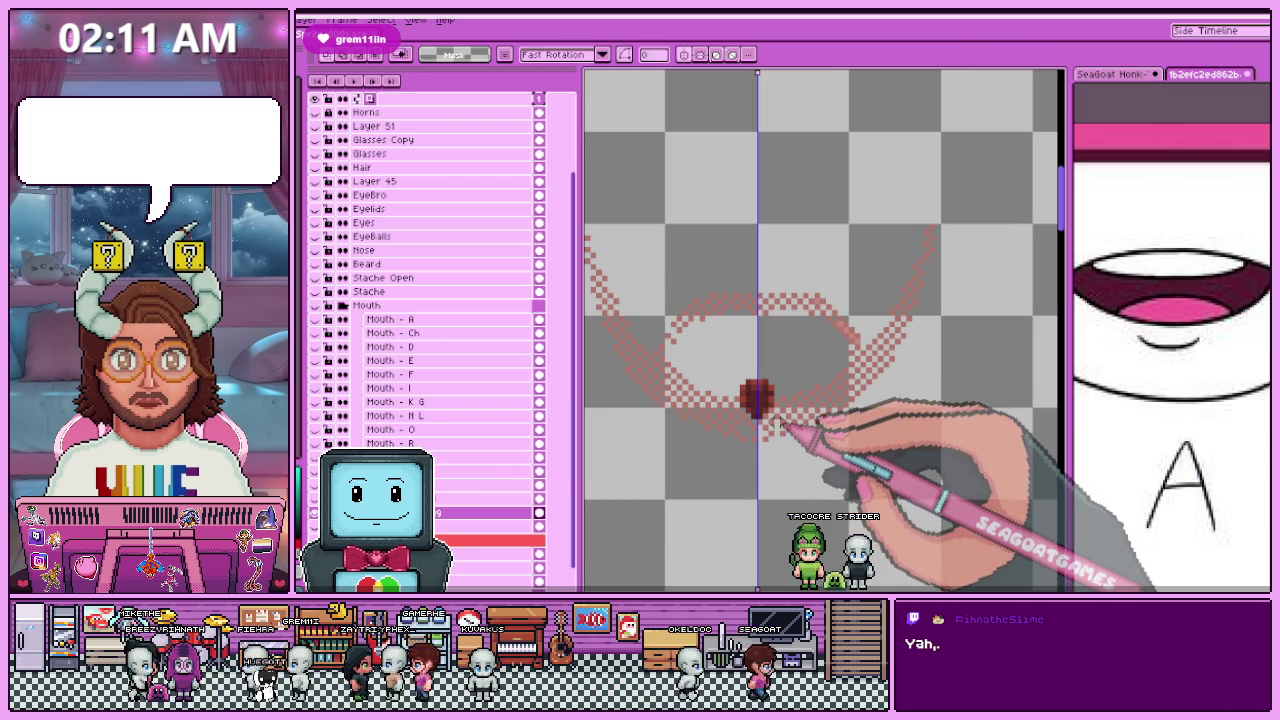
scroll(782, 397, "down", 2)
scroll(770, 396, "up", 2)
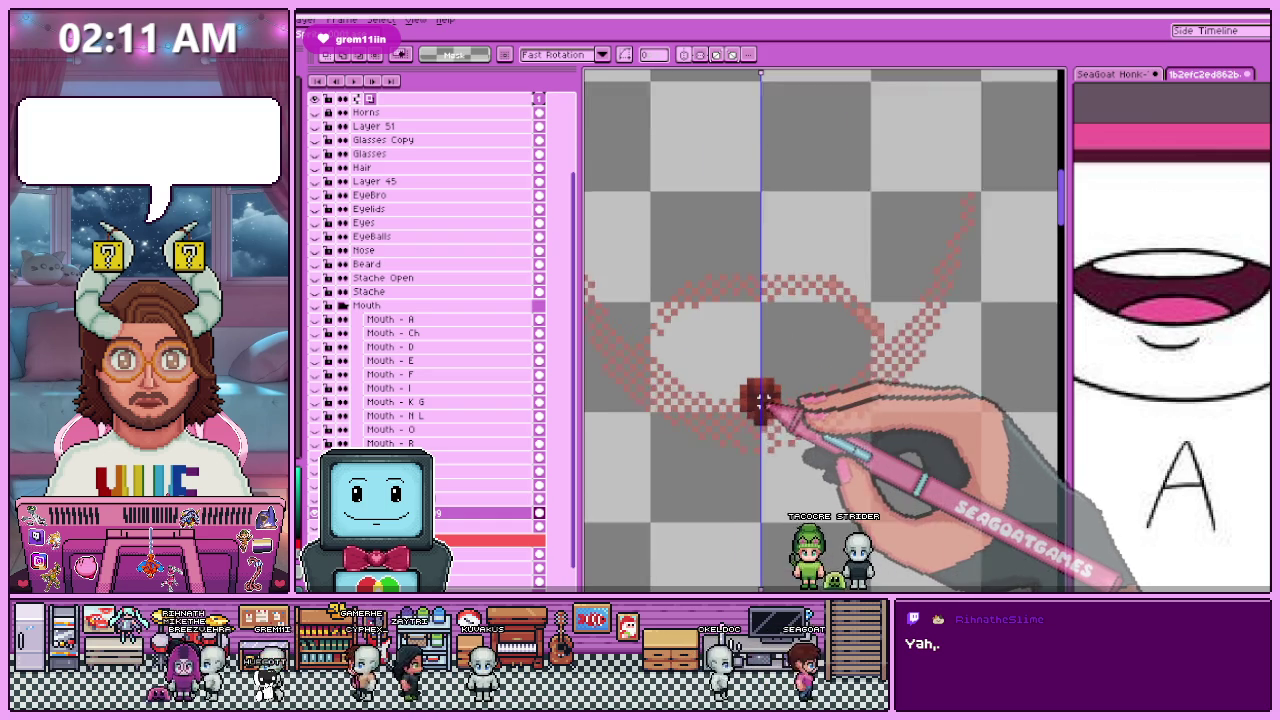
scroll(757, 394, "up", 1)
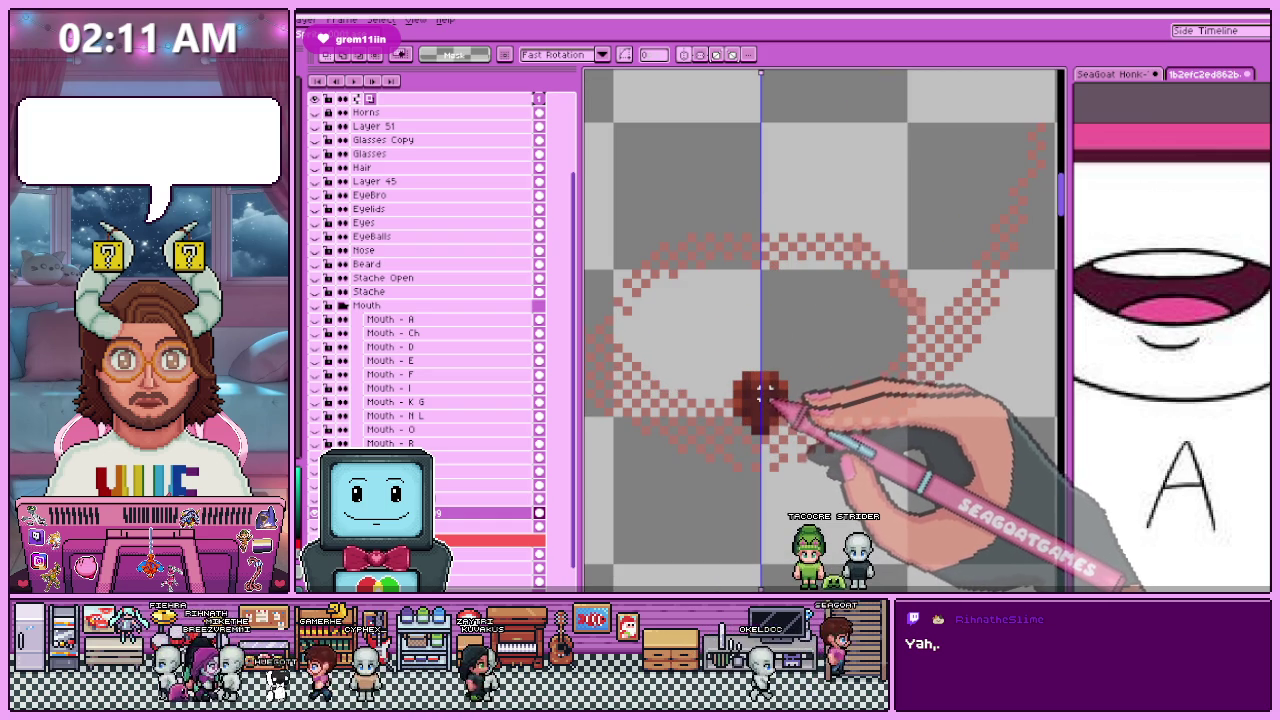
Step: Export the stubble artwork as a U-prefixed PNG, editing the output file name
key("ctrl+alt+shift+s")
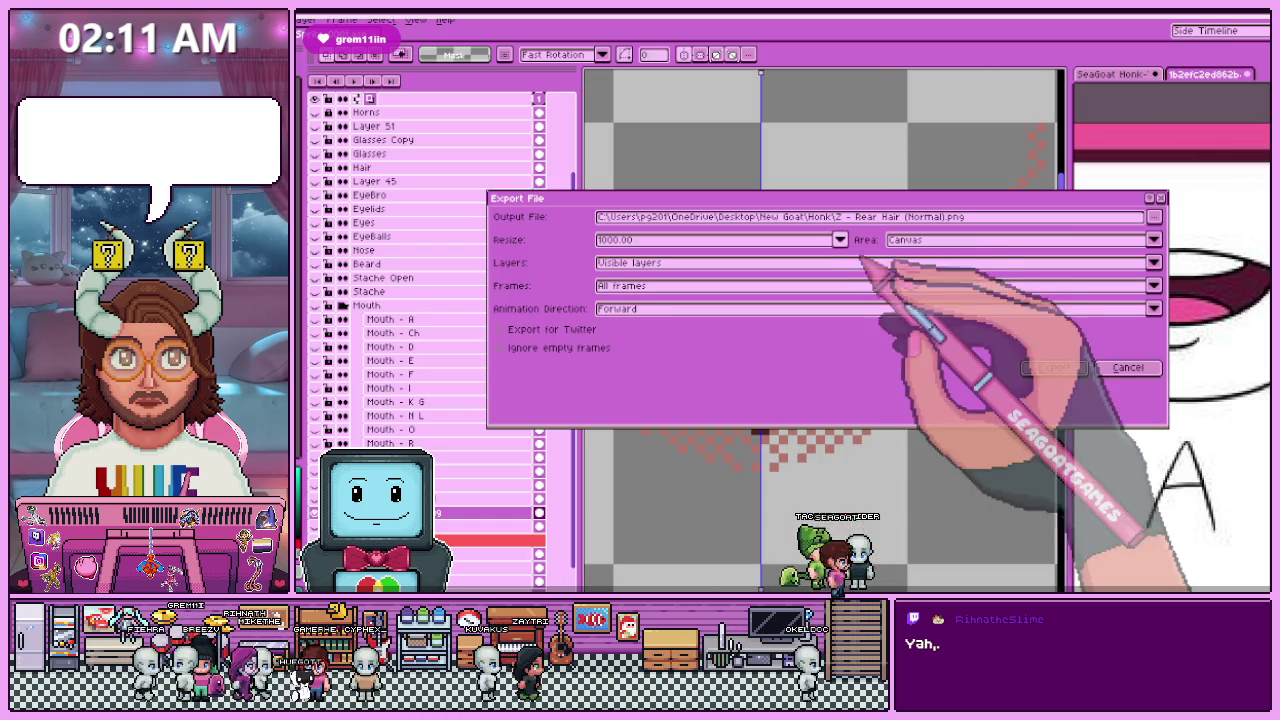
type("U")
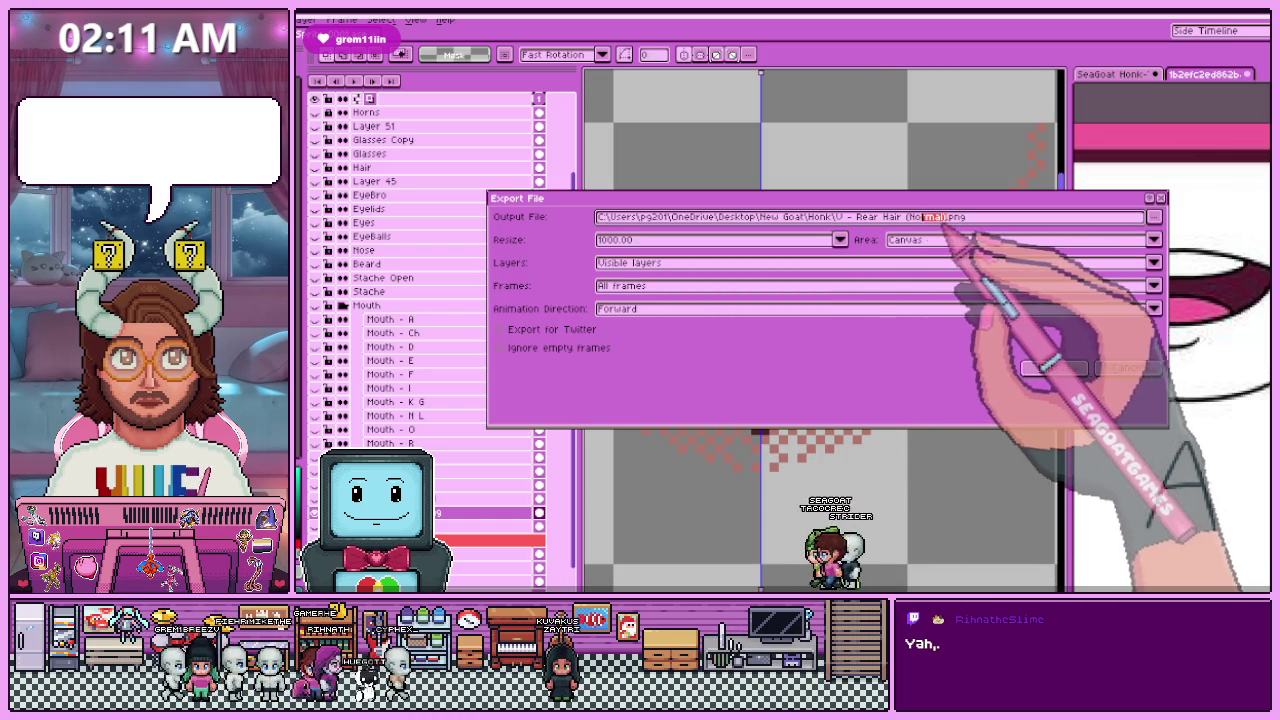
left_click_drag(945, 217, 858, 217)
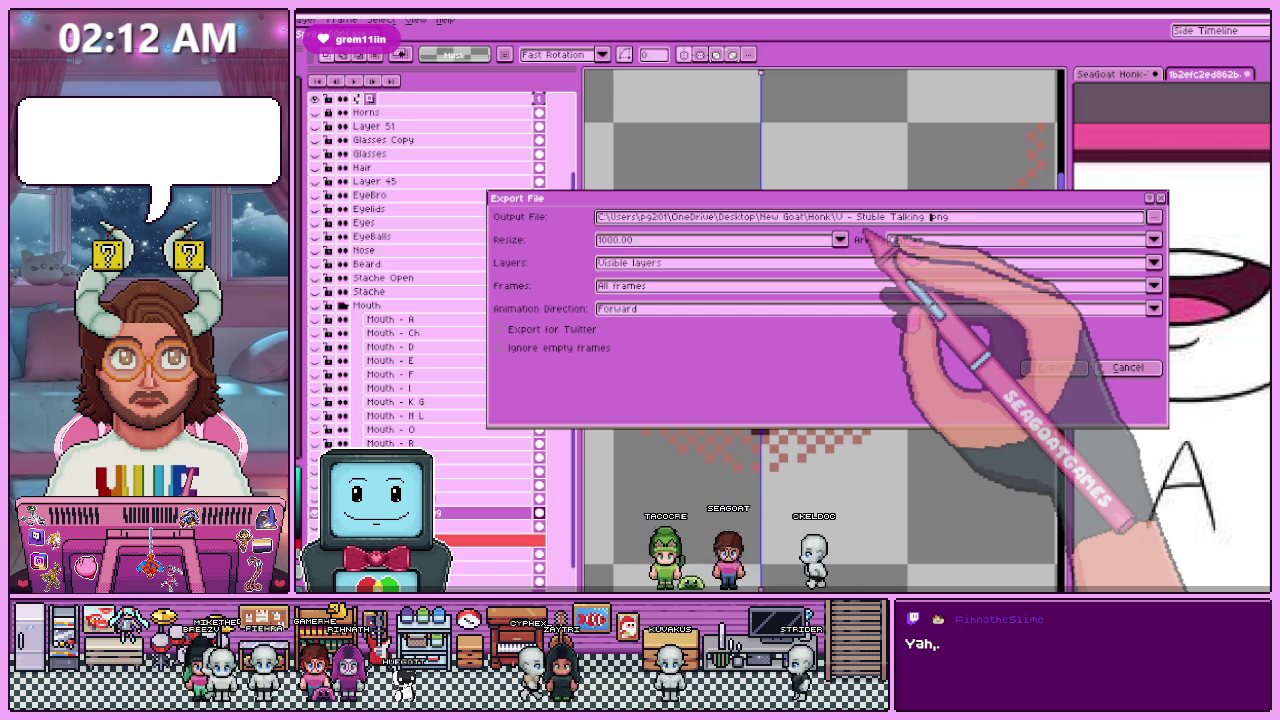
type("(")
type("l")
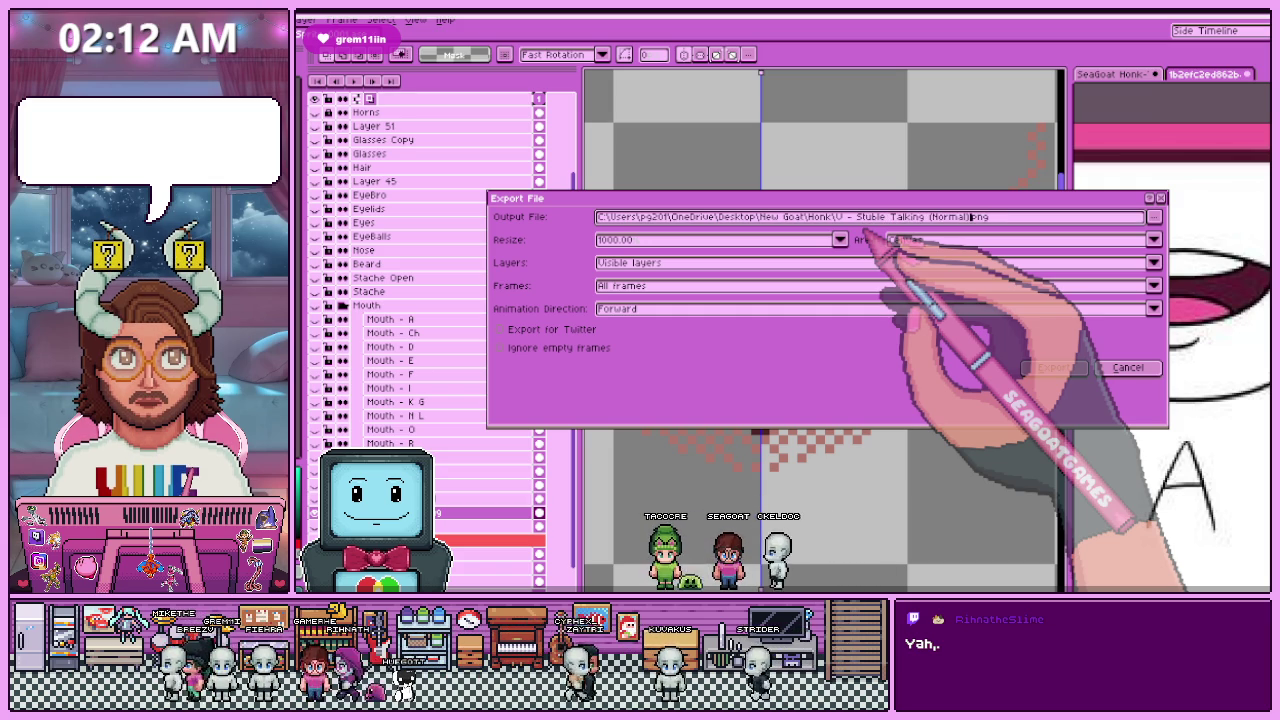
key("Return")
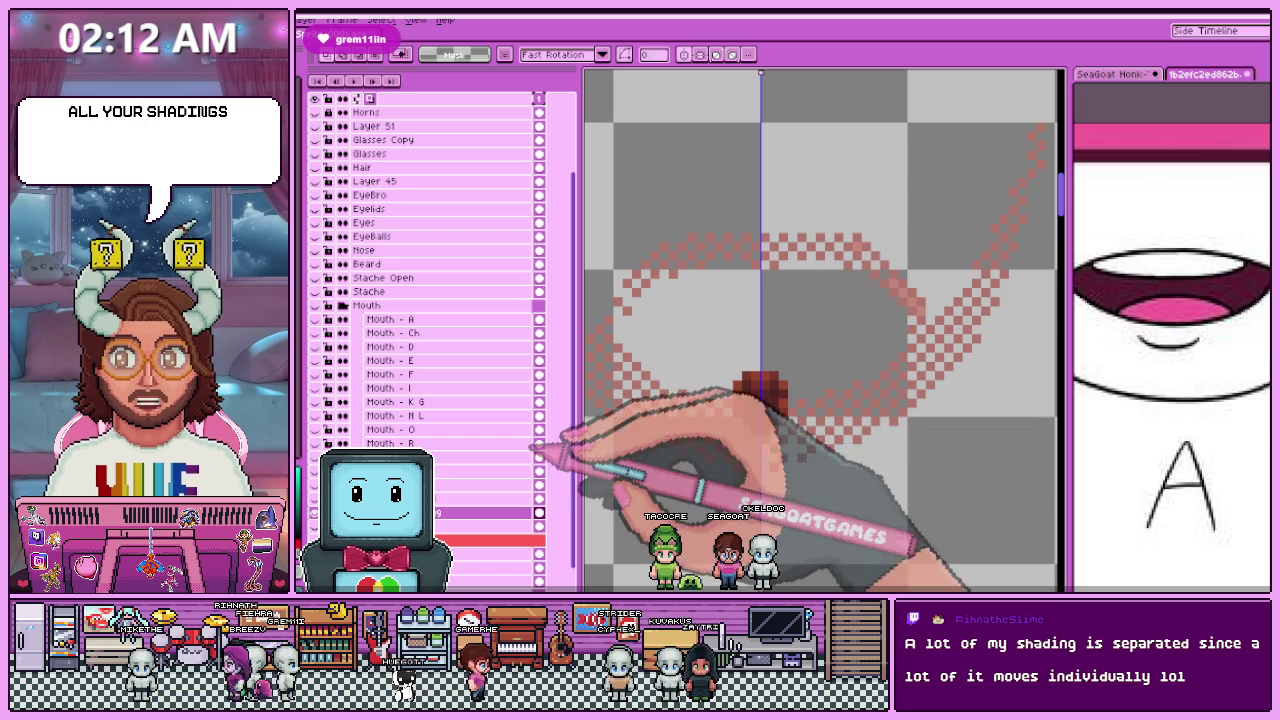
Step: Hide the stubble layer, re-export with 'Talking' changed to 'Static', and show the lips
left_click(445, 515)
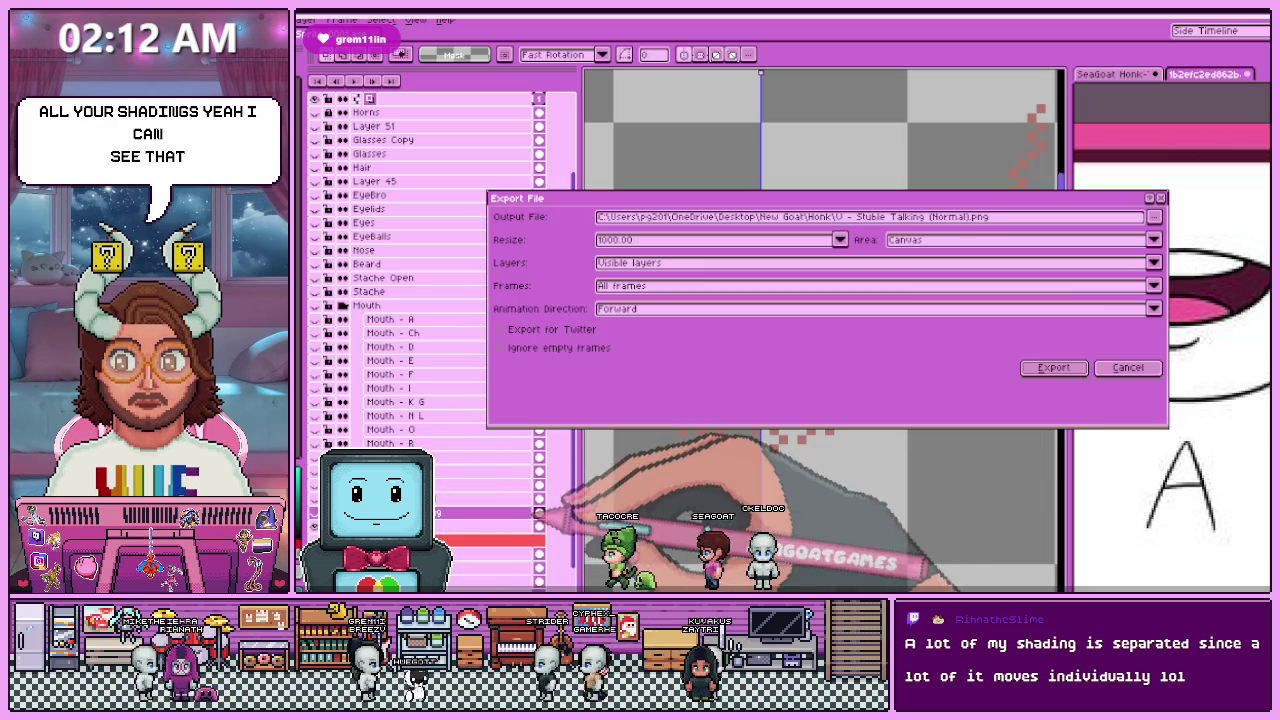
key("ctrl+alt+shift+s")
double_click(908, 216)
type("Static")
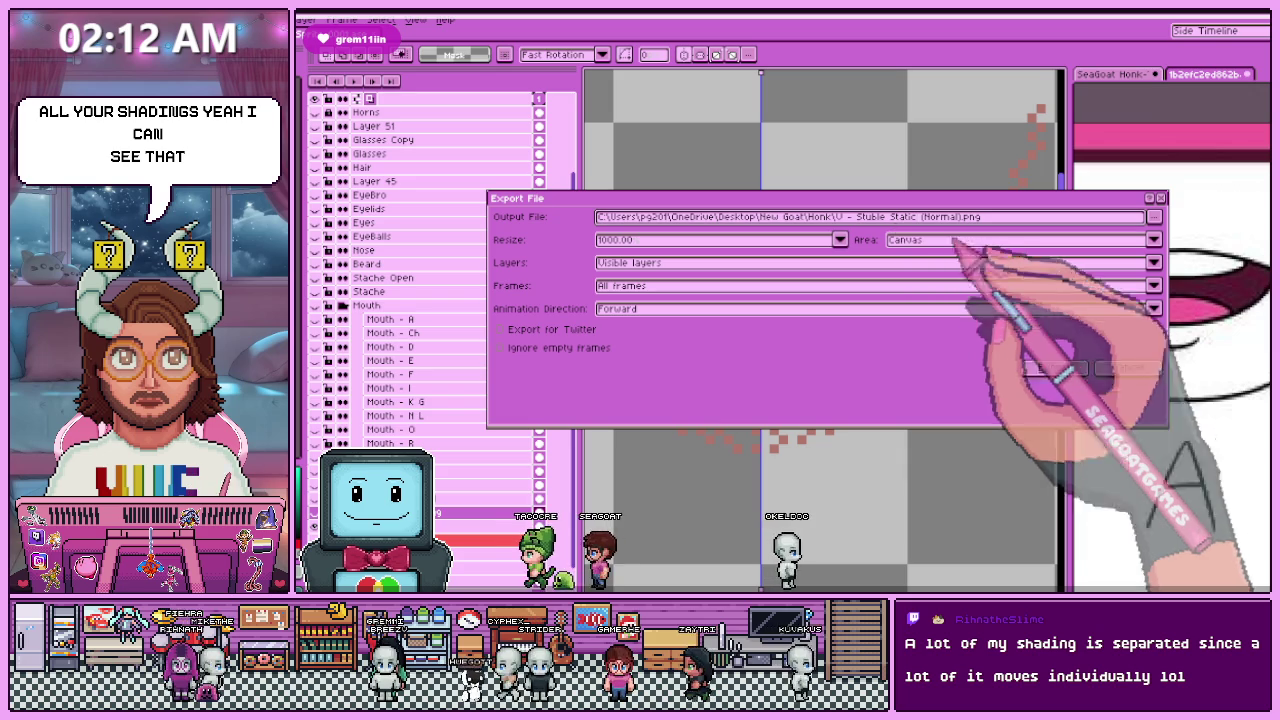
left_click(1050, 367)
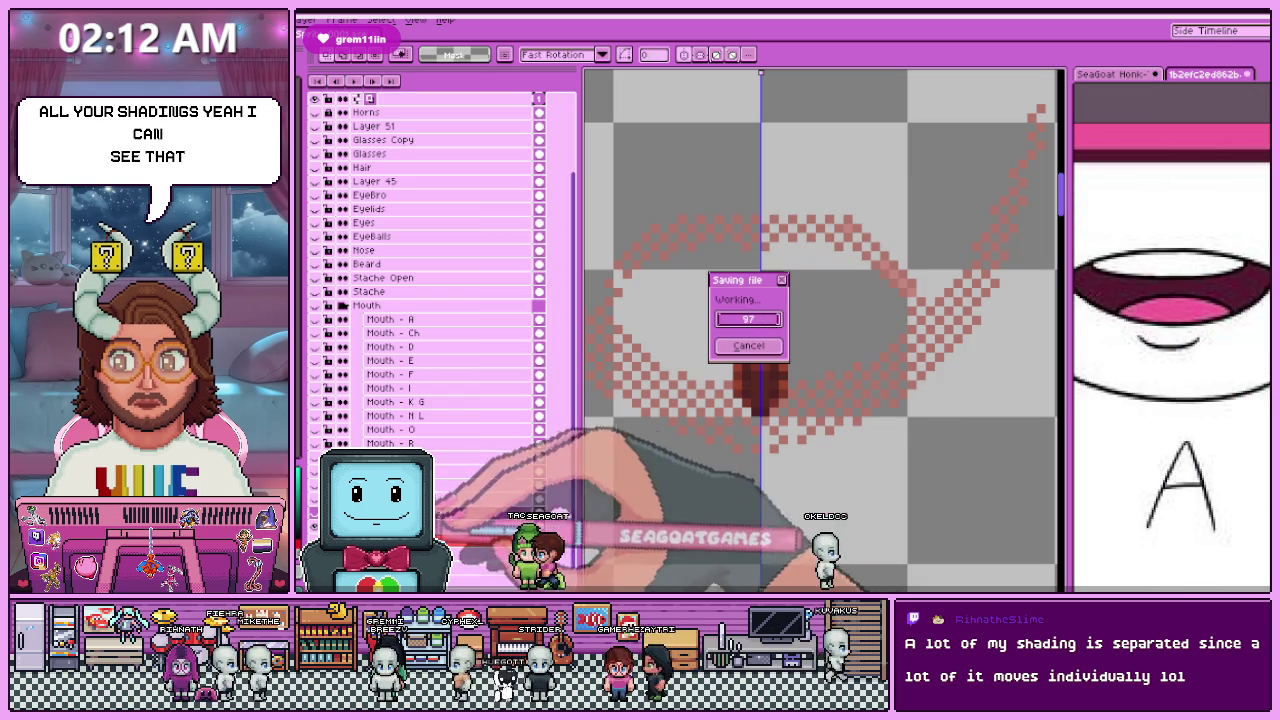
left_click(450, 505)
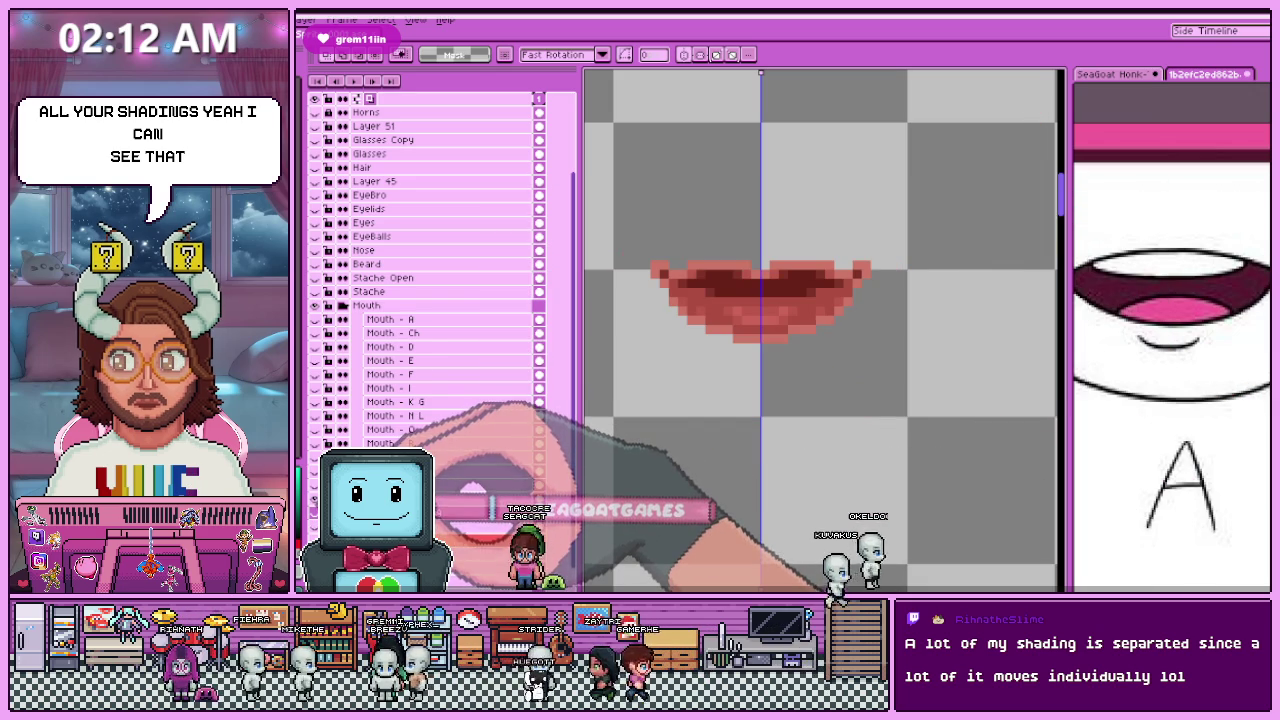
Step: Collapse the Mouth layer group and select the Stache Open layer
scroll(803, 384, "down", 2)
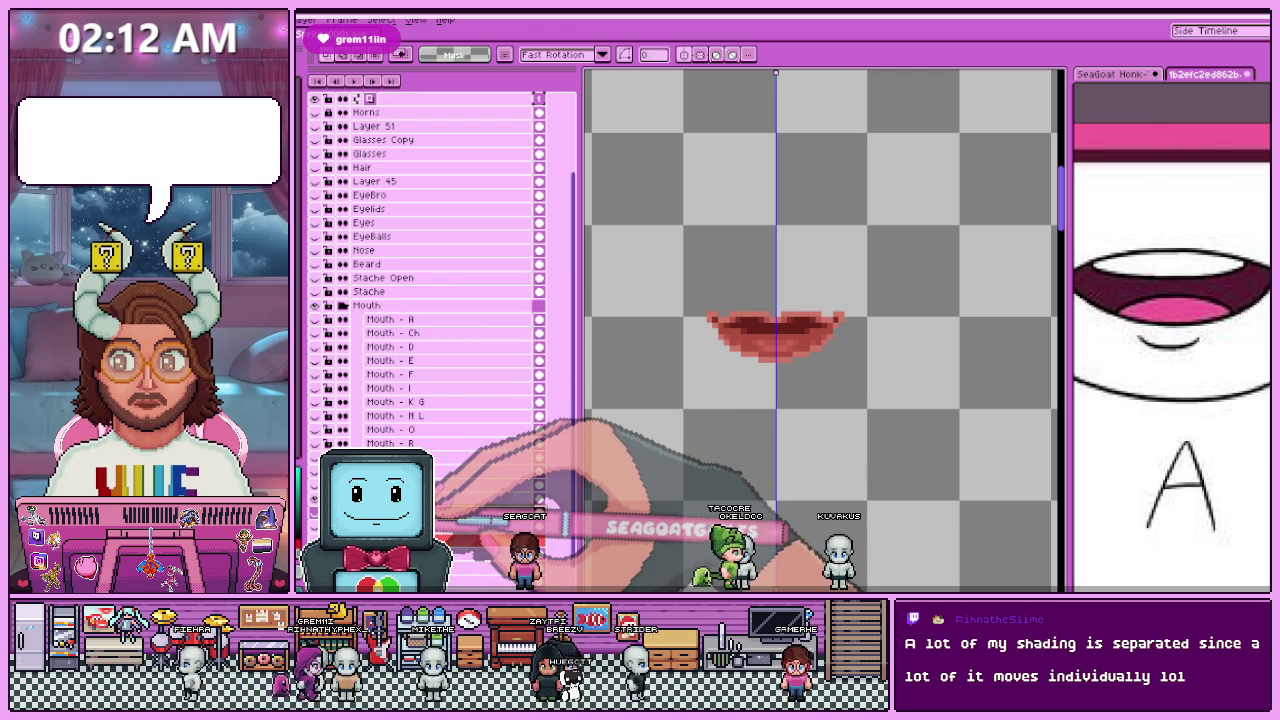
left_click(316, 305)
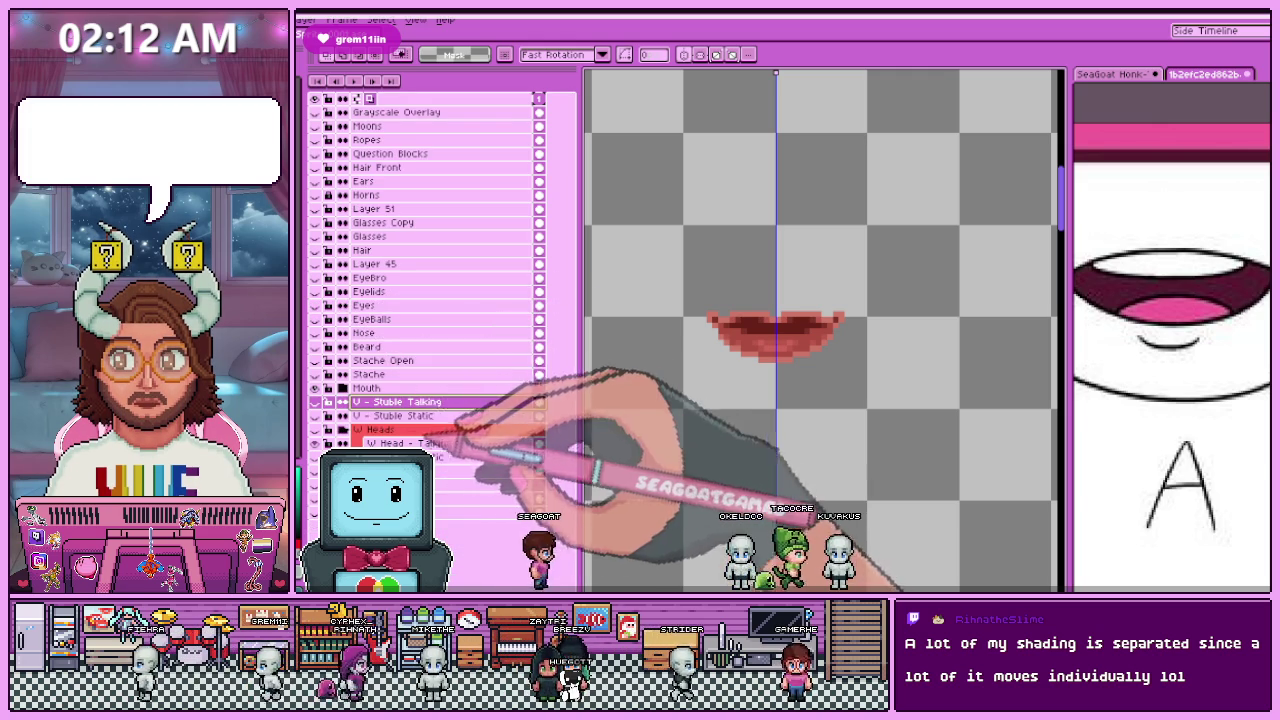
left_click(340, 388)
left_click(412, 389)
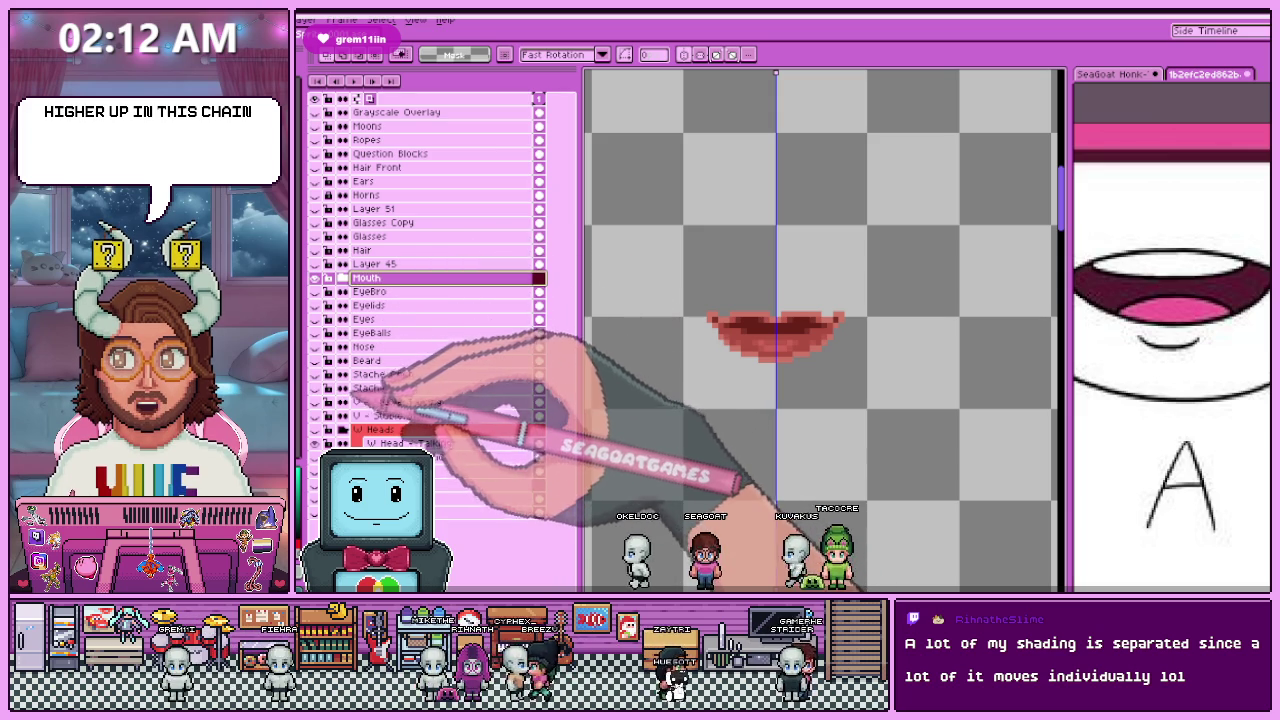
left_click(412, 374)
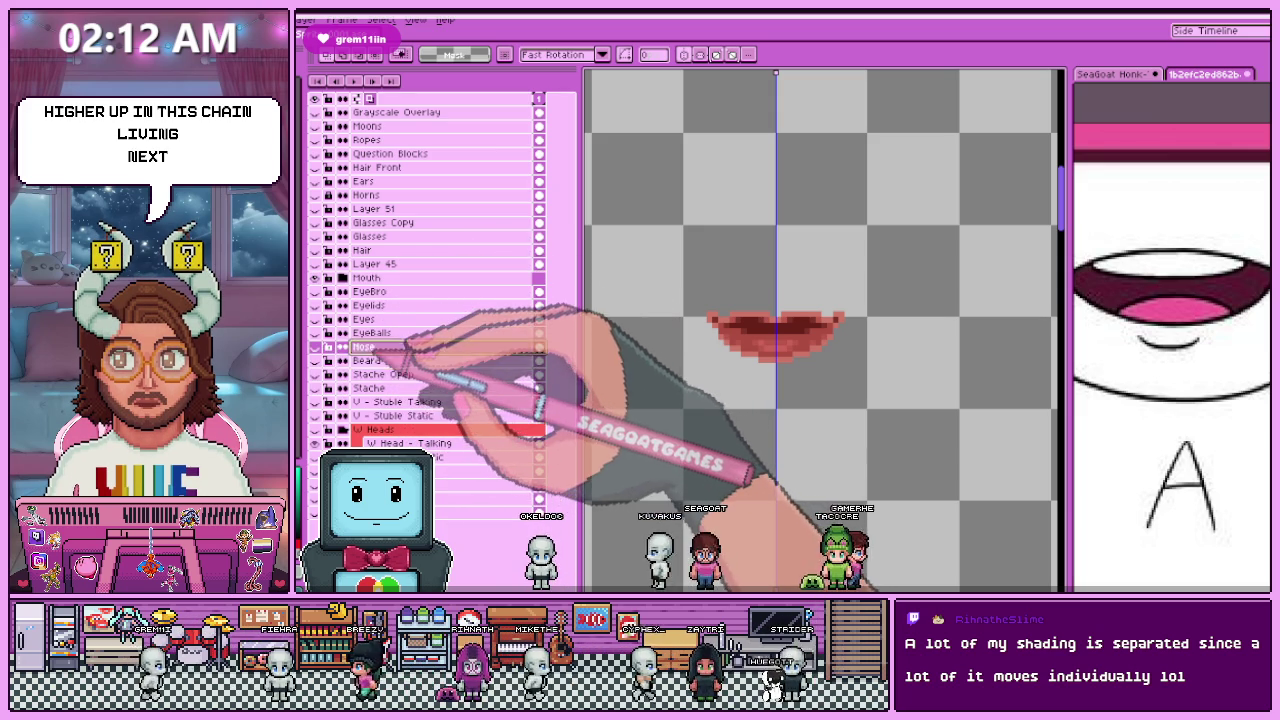
Step: On the zoomed-in Nose layer, draw a rectangular selection around the bottom tip of the nose
left_click(363, 346)
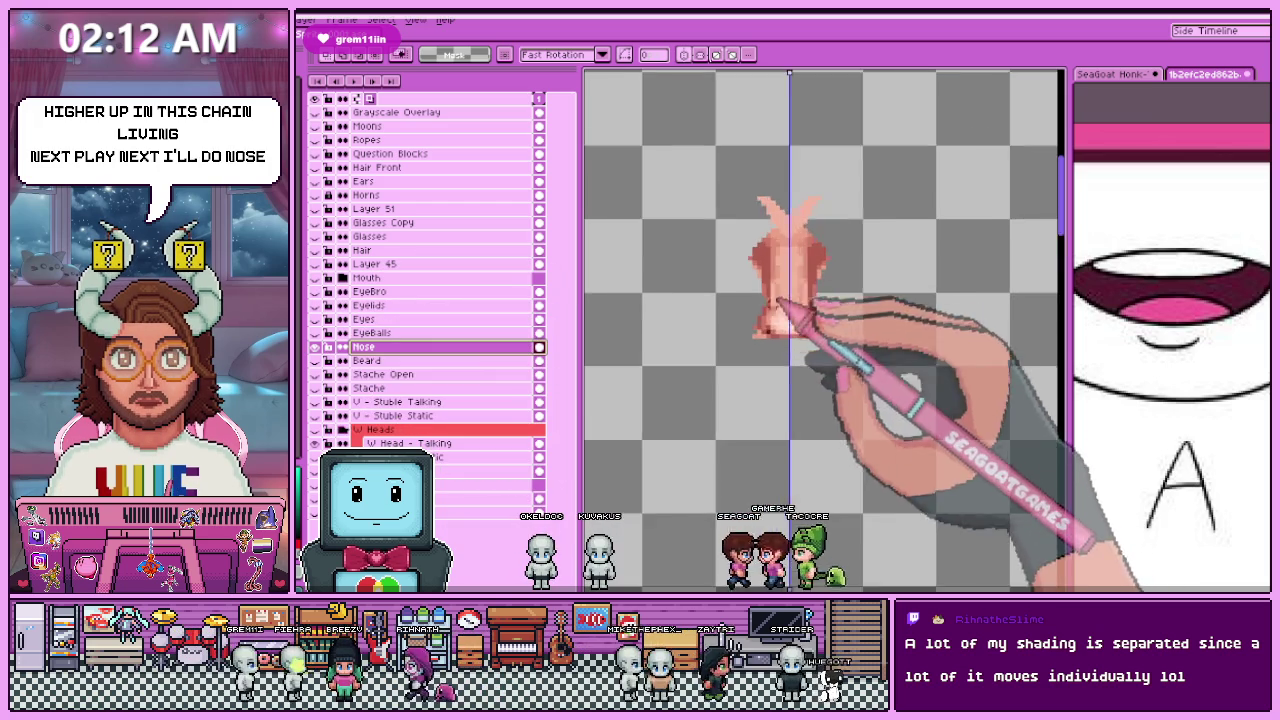
scroll(774, 290, "down", 3)
scroll(780, 340, "up", 4)
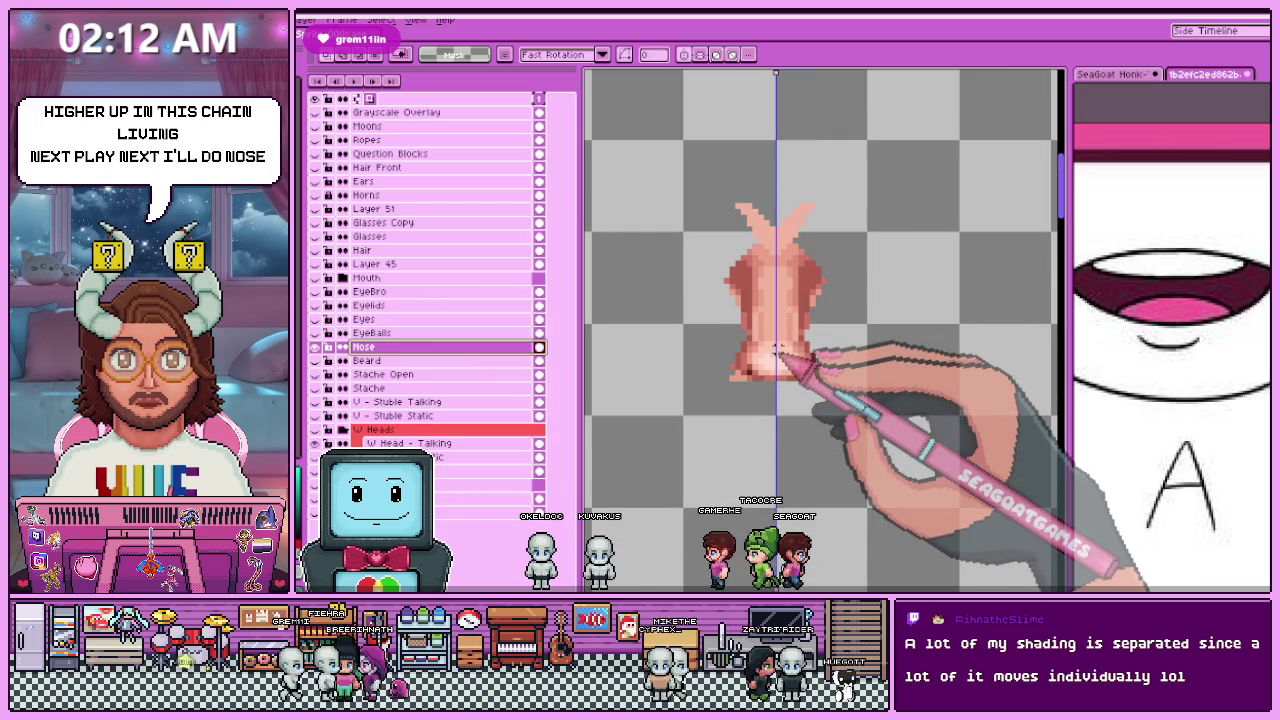
scroll(770, 345, "up", 1)
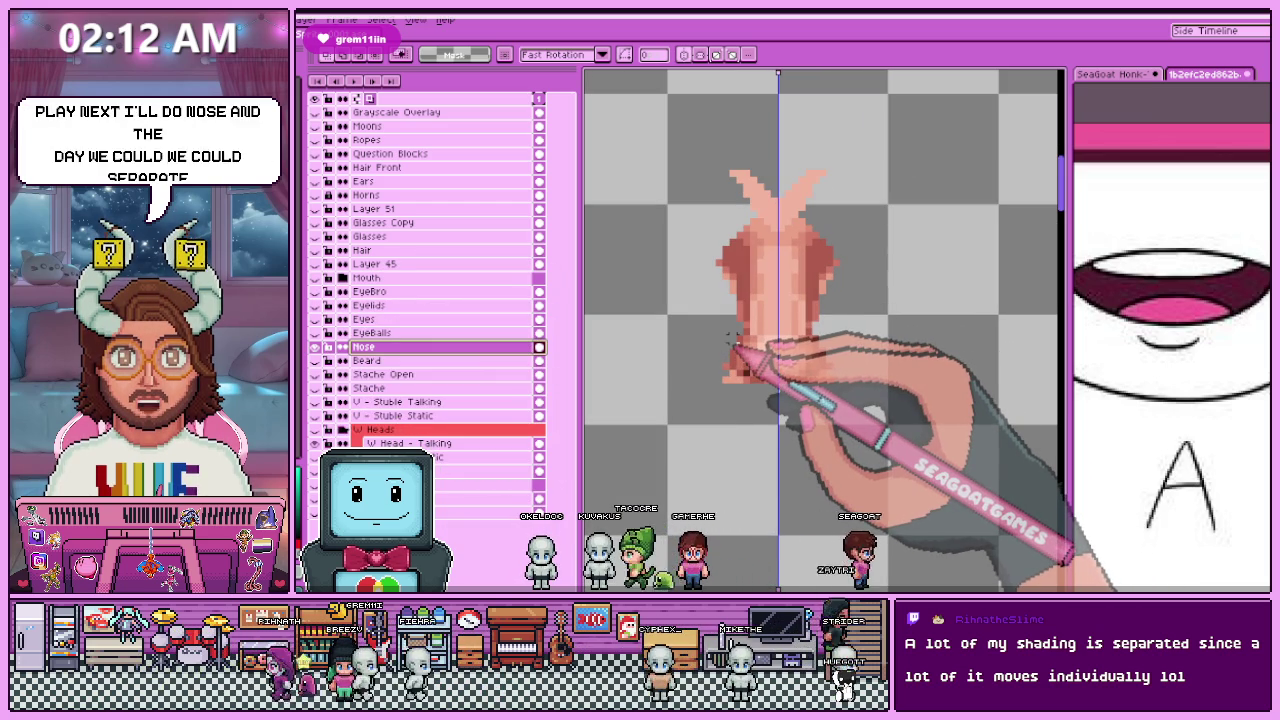
scroll(779, 346, "up", 1)
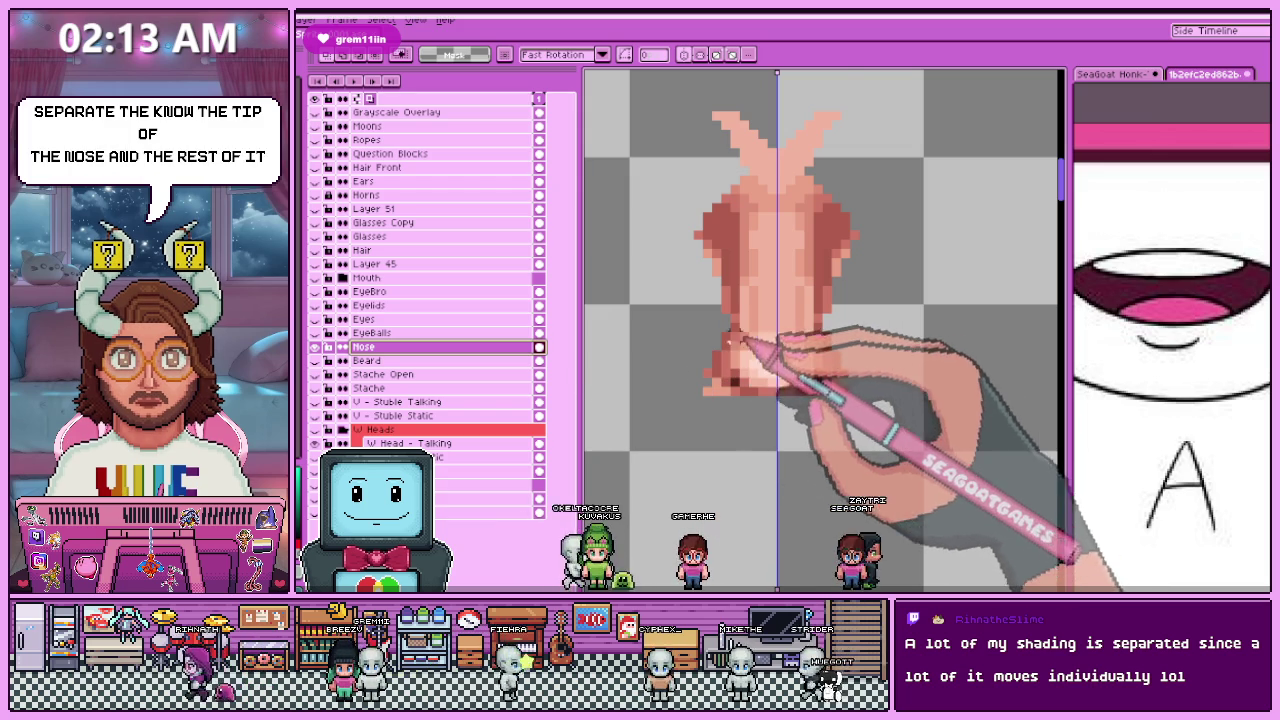
scroll(722, 389, "down", 1)
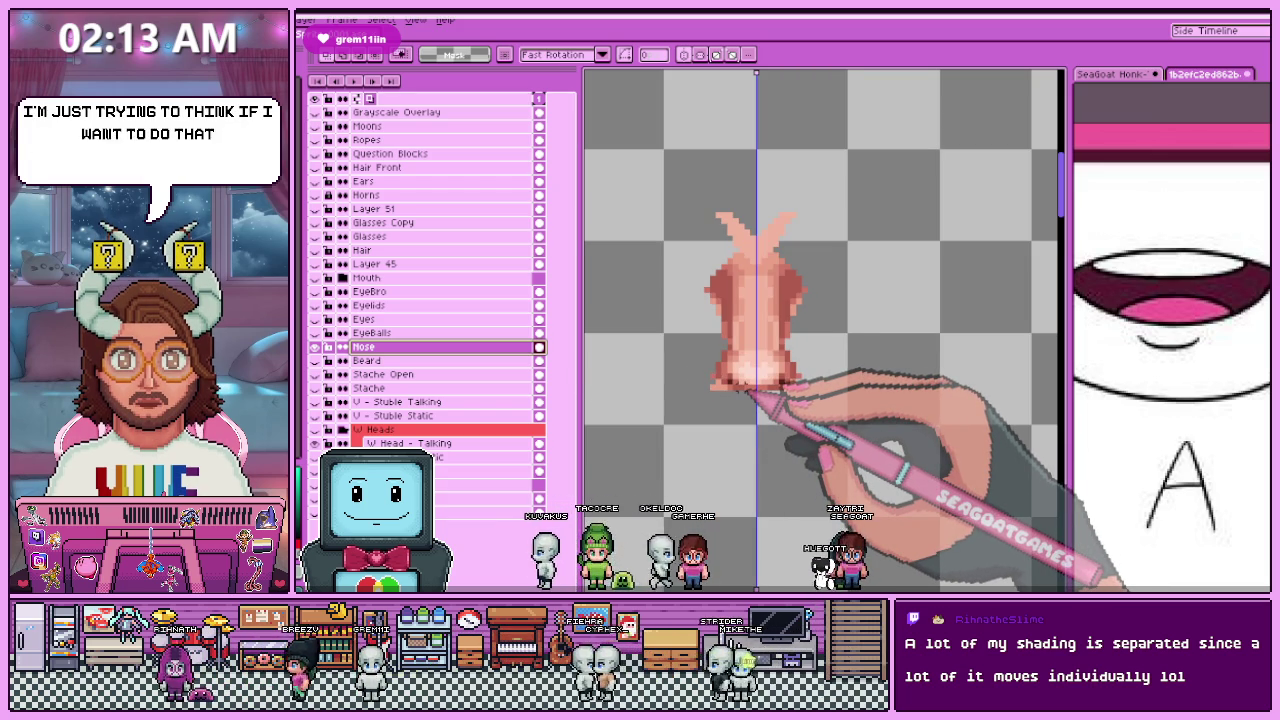
left_click(315, 346)
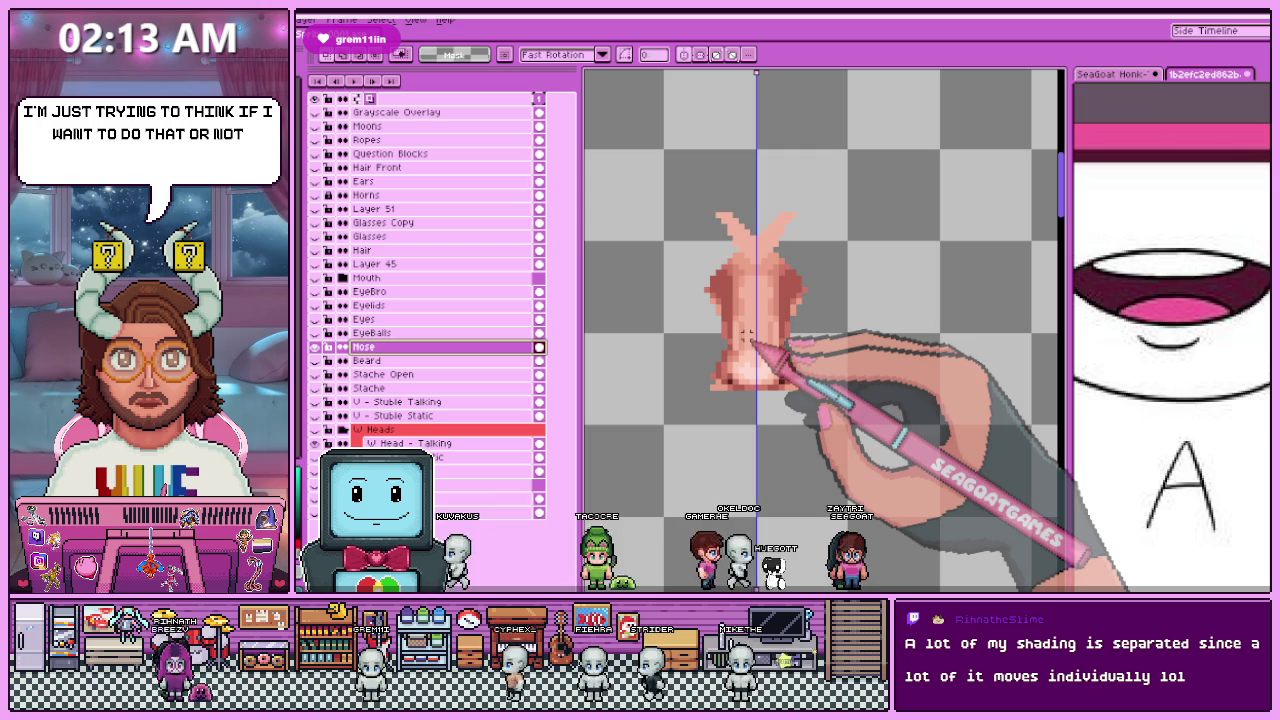
scroll(752, 330, "up", 1)
scroll(745, 326, "up", 1)
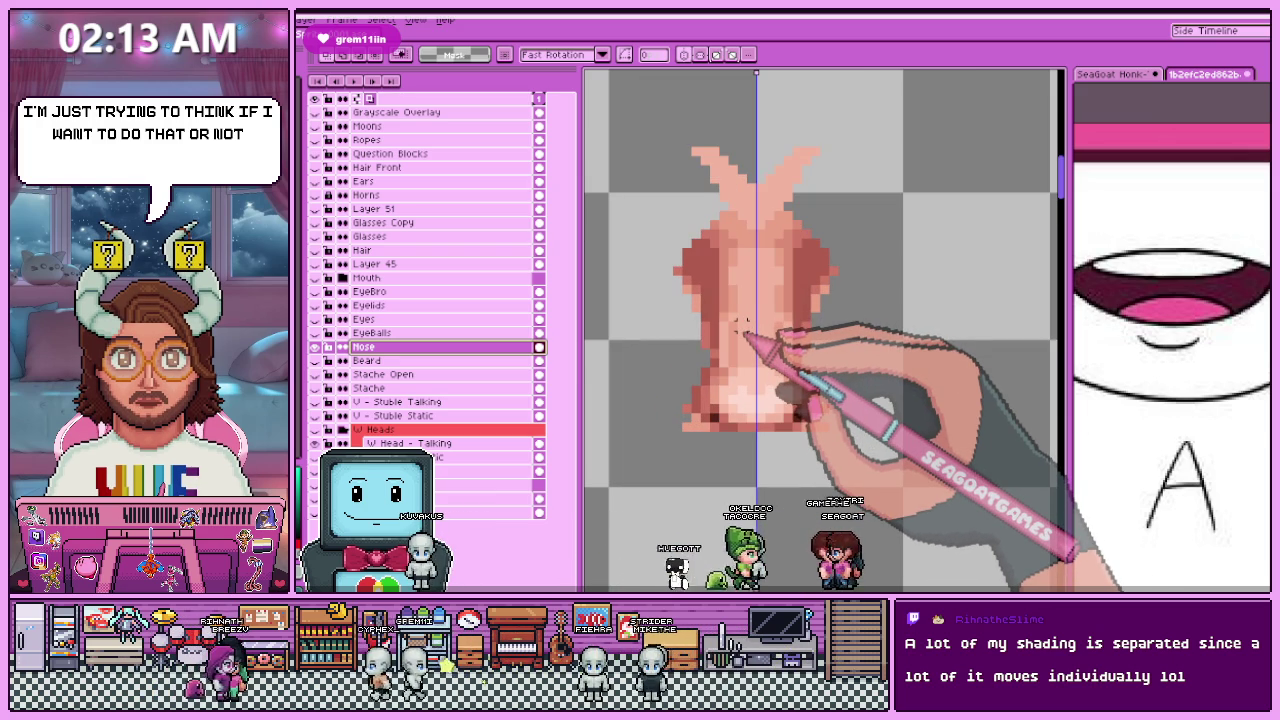
scroll(735, 335, "down", 1)
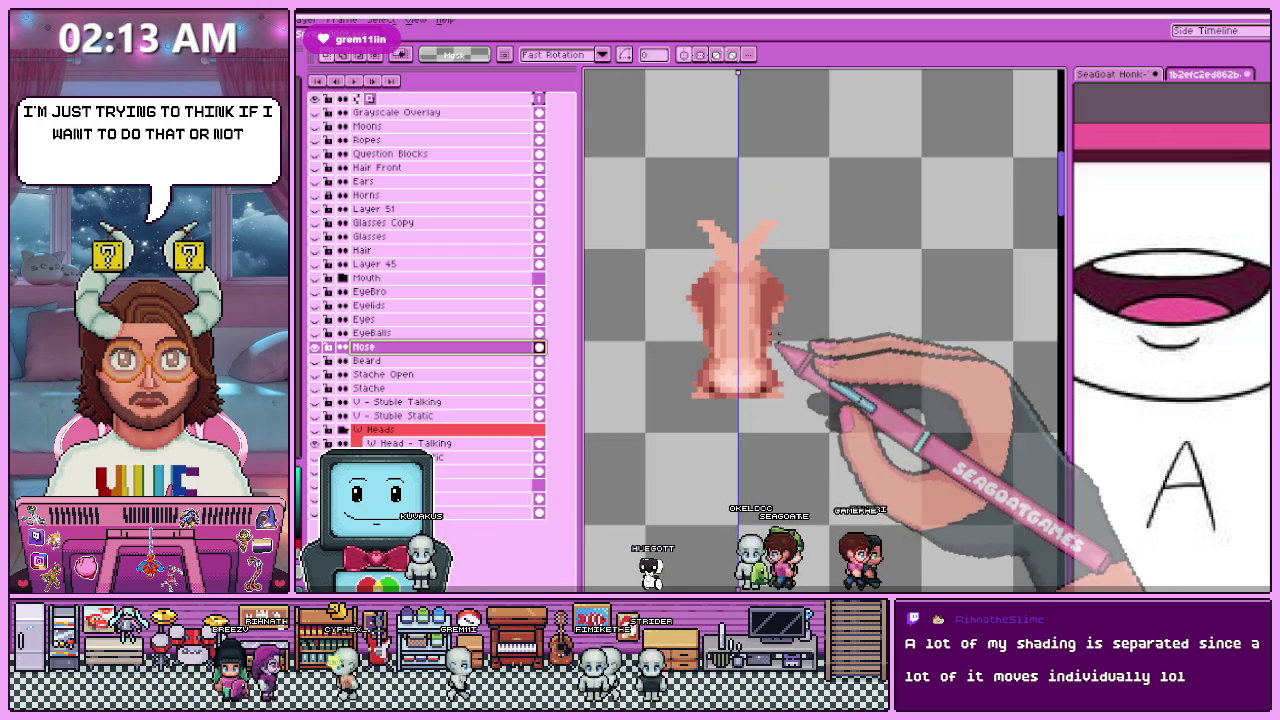
scroll(725, 345, "up", 1)
scroll(710, 370, "up", 2)
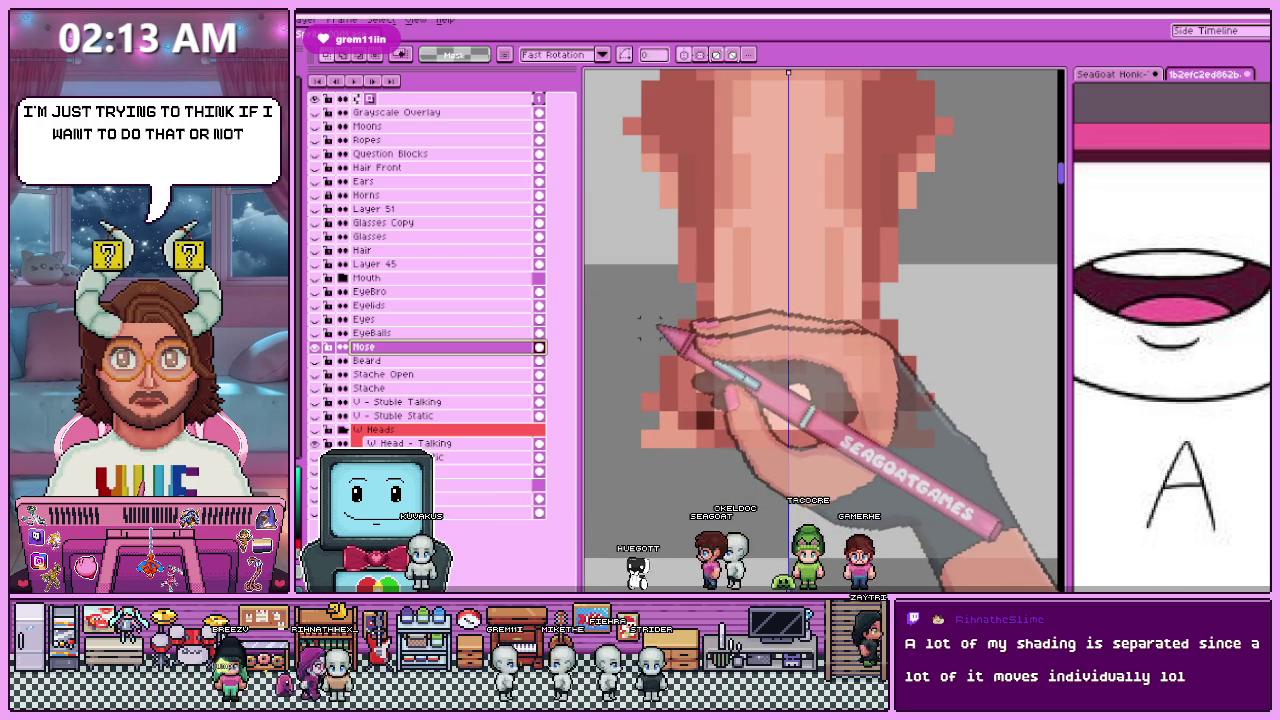
left_click_drag(655, 325, 955, 428)
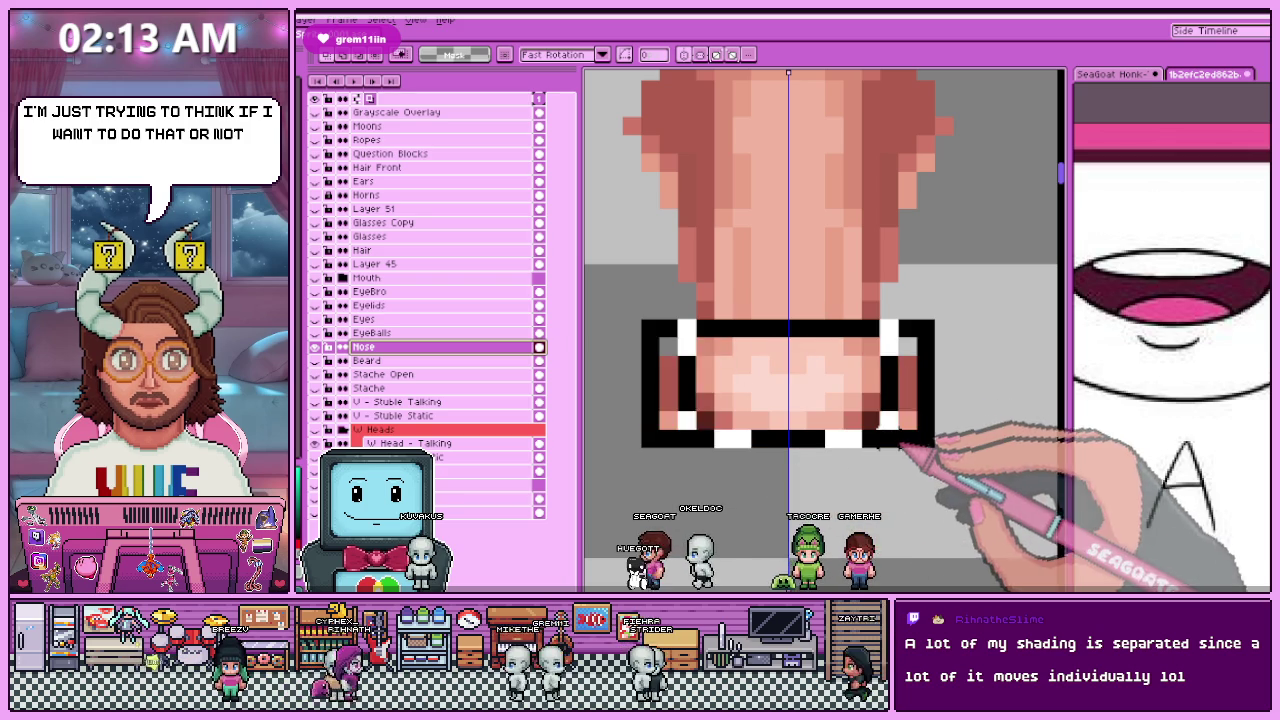
Step: Move the selected nose tip onto its own layer and toggle visibility to check the split
scroll(838, 444, "down", 1)
scroll(838, 442, "down", 1)
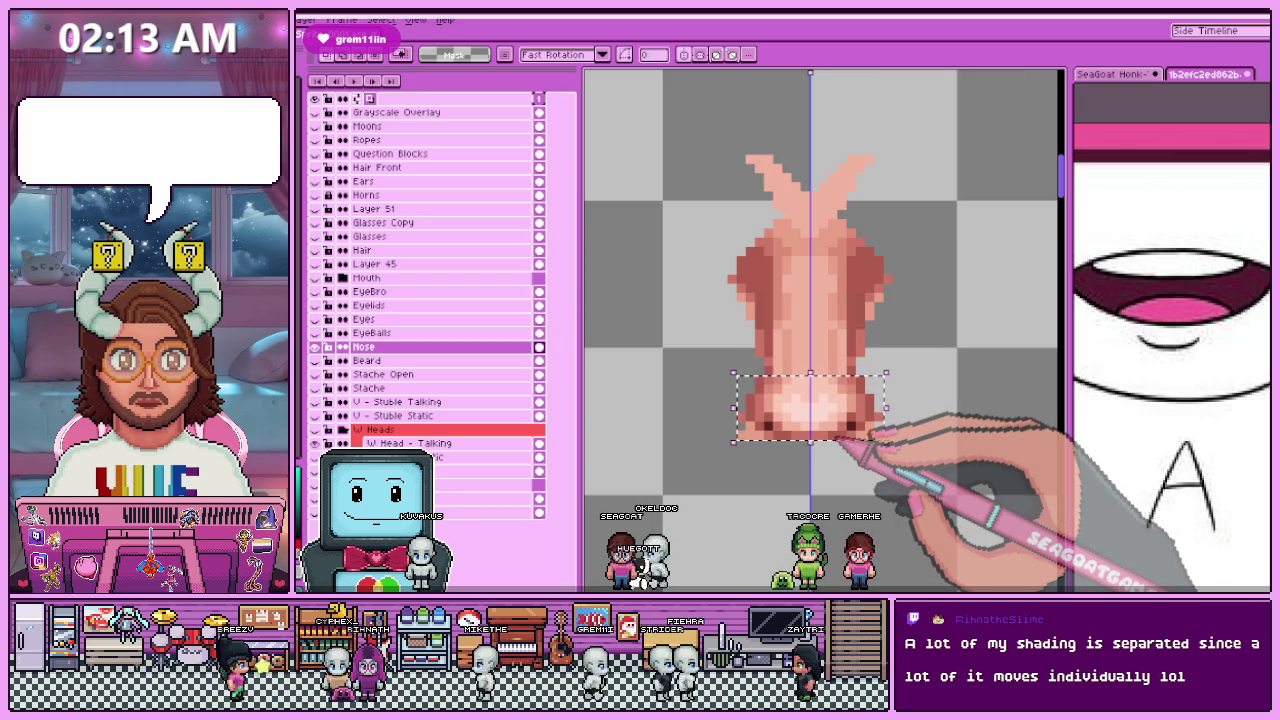
key("ctrl+shift+j")
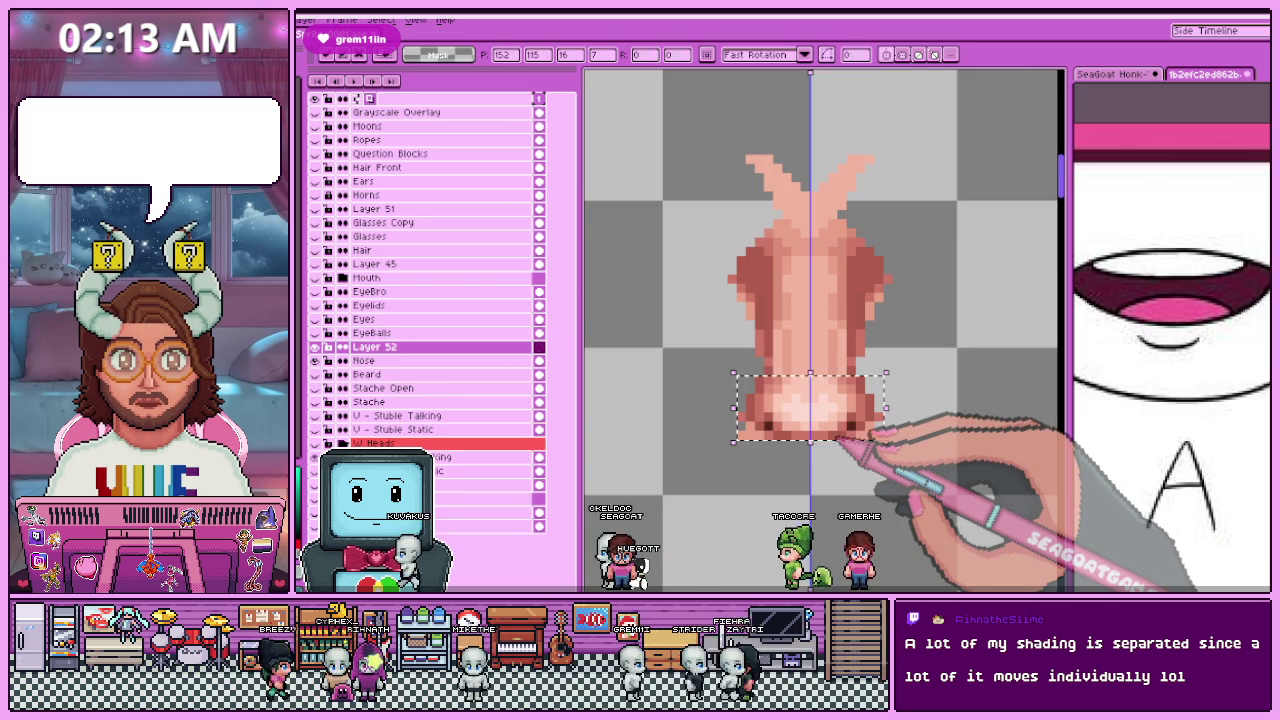
left_click(316, 346)
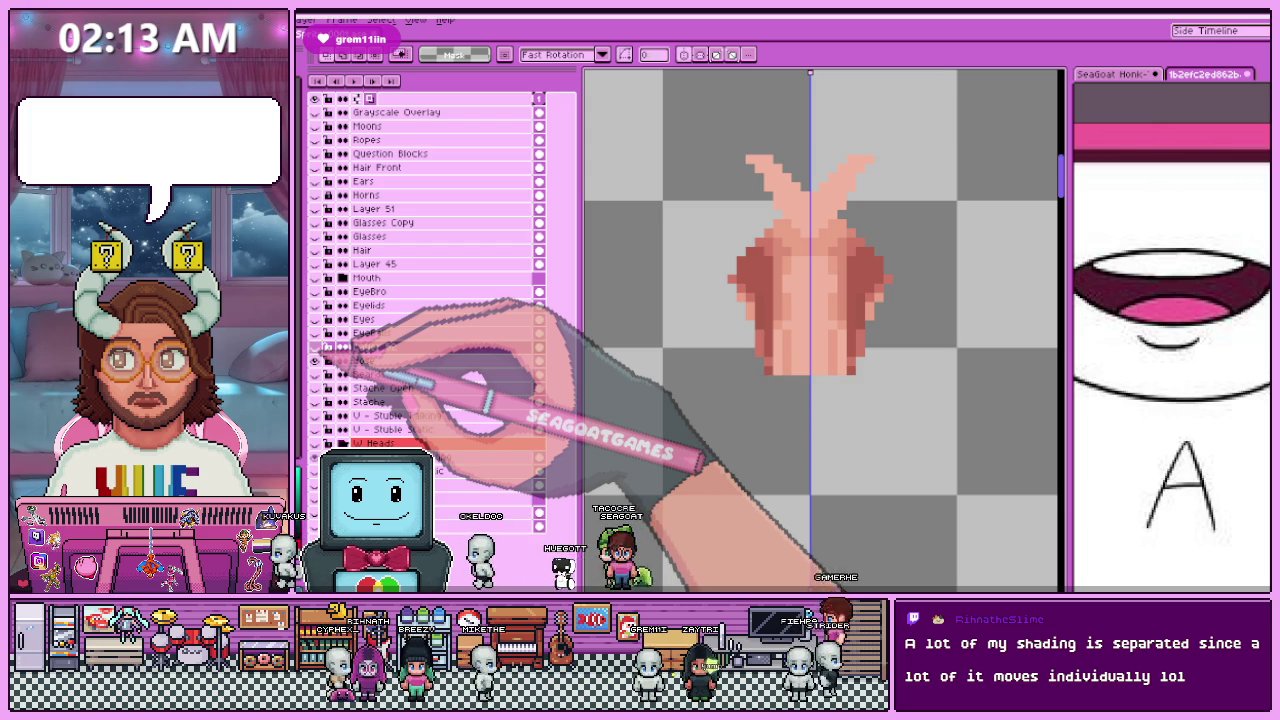
key("alt")
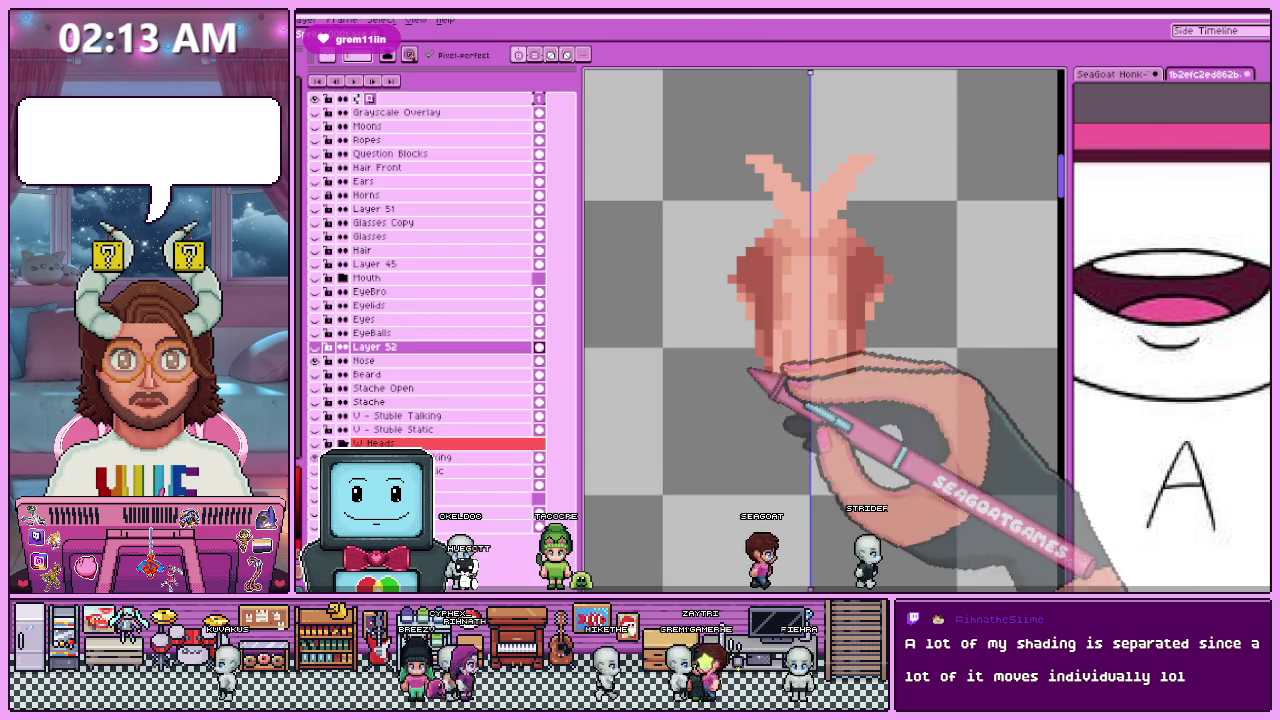
left_click(316, 346)
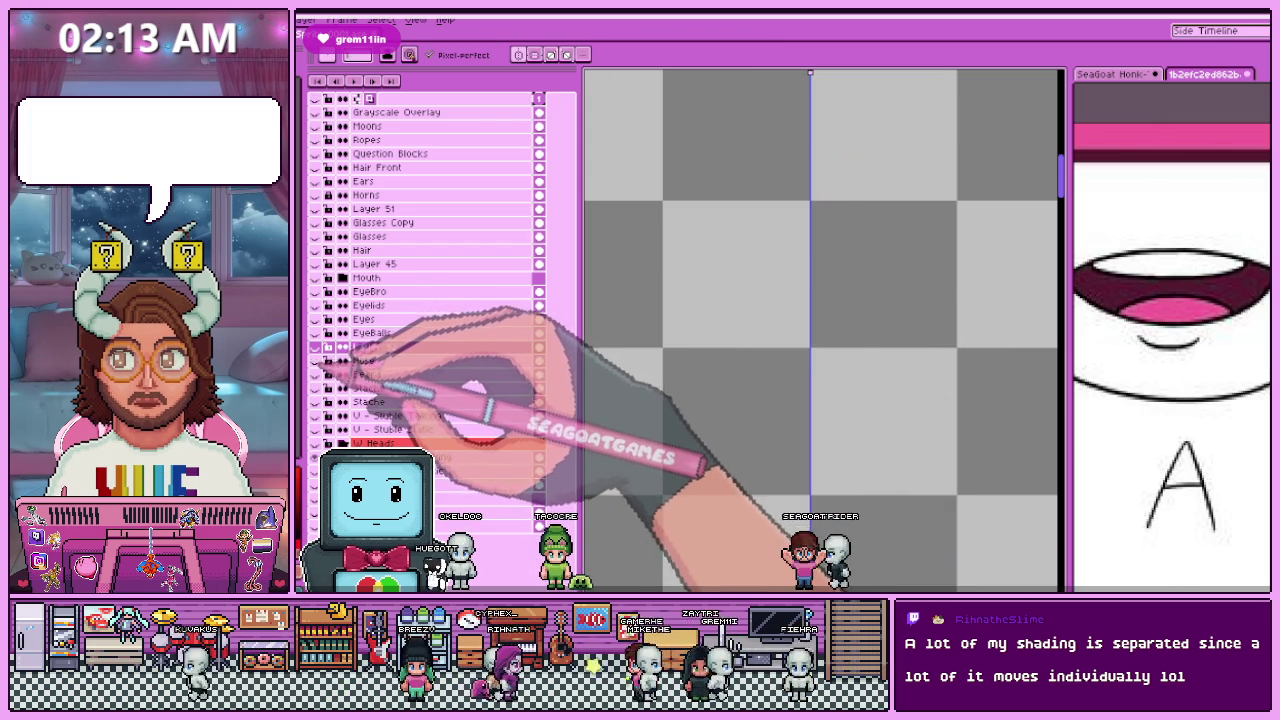
Step: Zoom around the canvas to inspect the remaining nose artwork
scroll(770, 386, "up", 1)
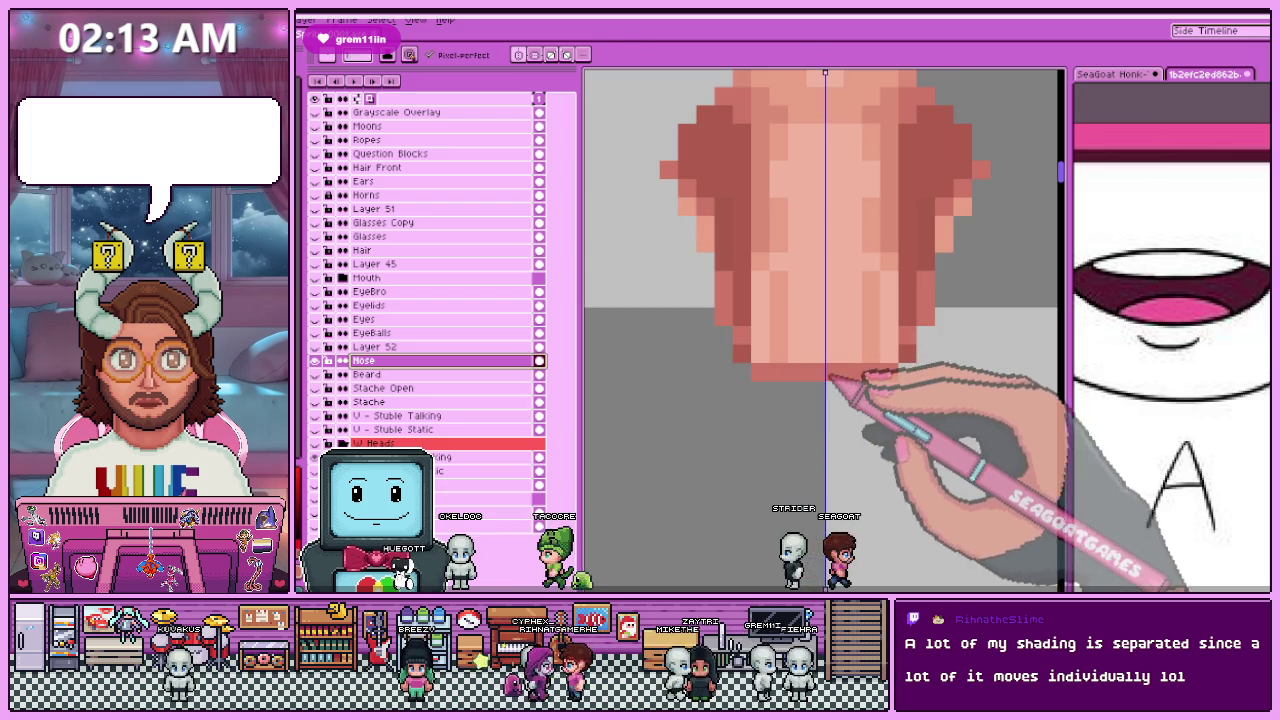
scroll(841, 399, "down", 3)
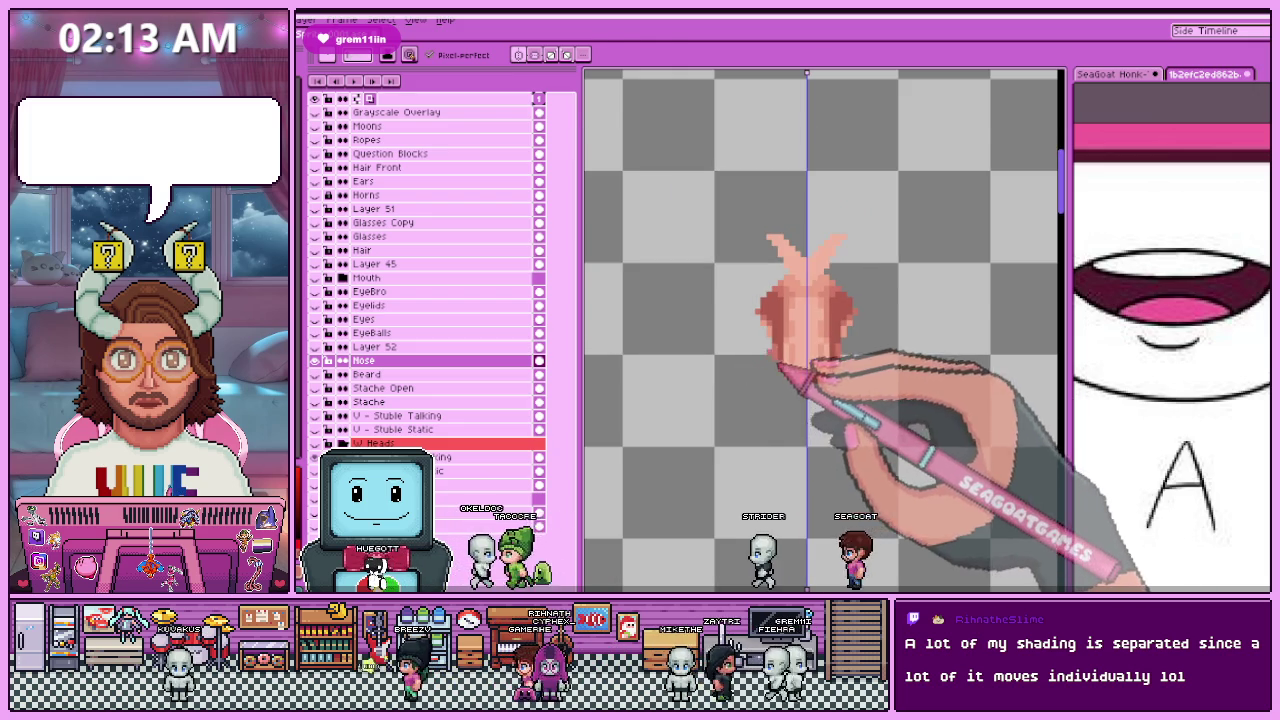
scroll(800, 390, "down", 1)
scroll(777, 375, "up", 1)
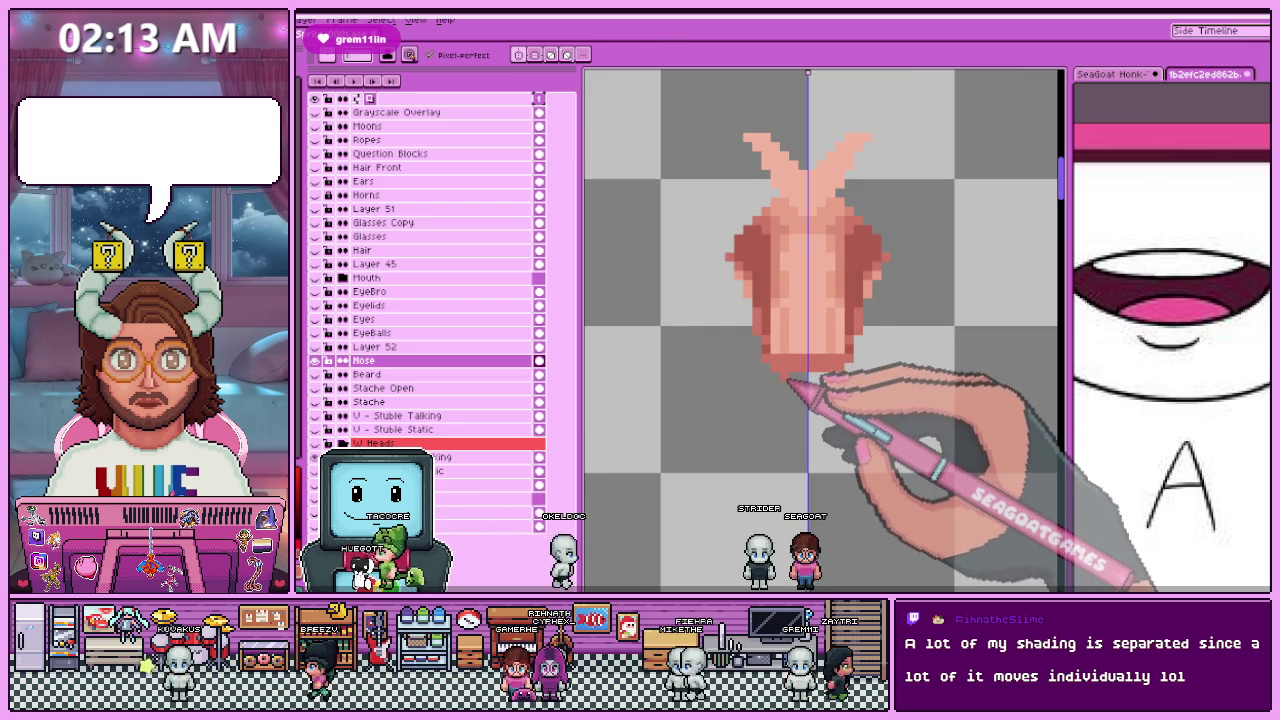
scroll(790, 380, "up", 1)
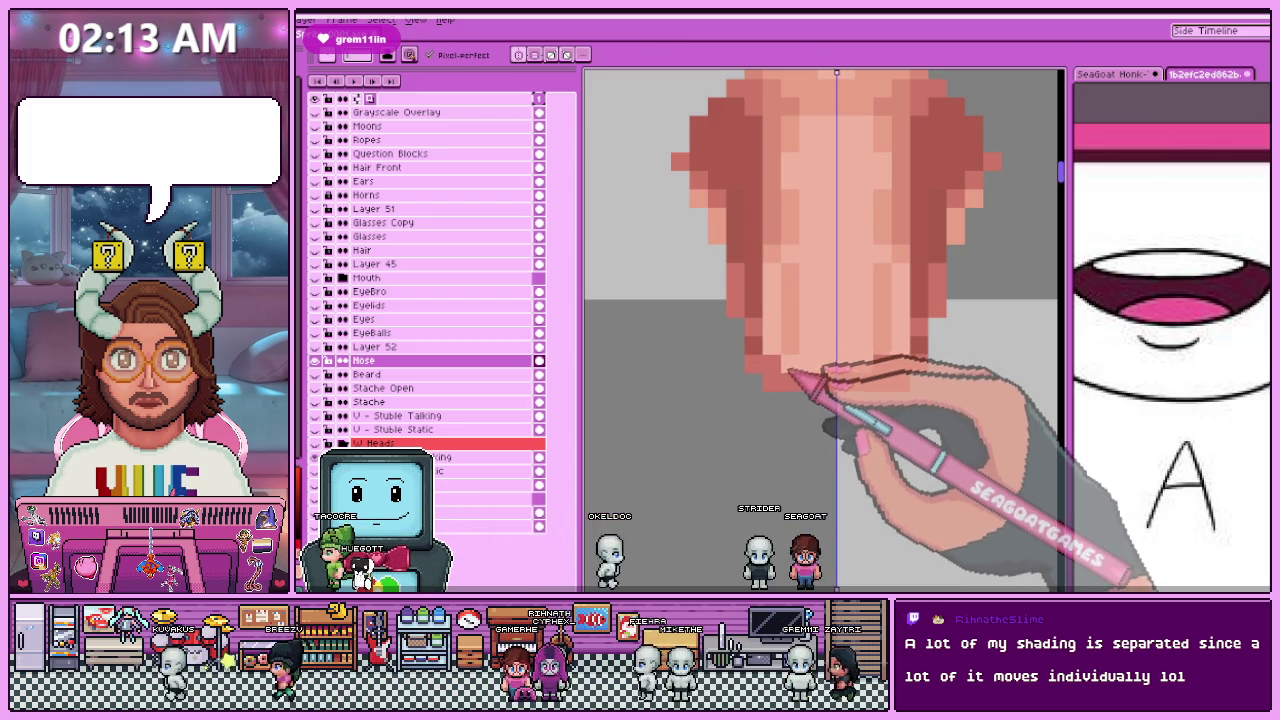
scroll(790, 372, "up", 1)
scroll(795, 370, "down", 2)
scroll(800, 368, "up", 1)
key("alt")
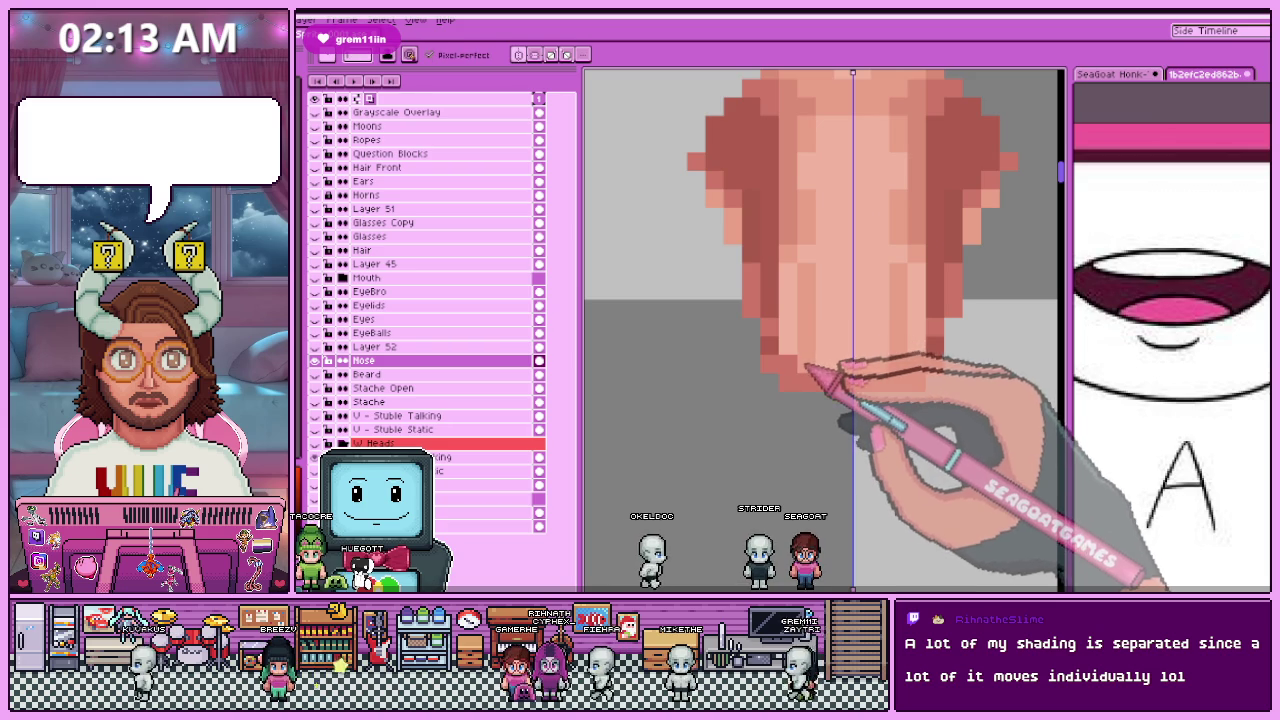
scroll(805, 366, "down", 2)
scroll(801, 372, "up", 3)
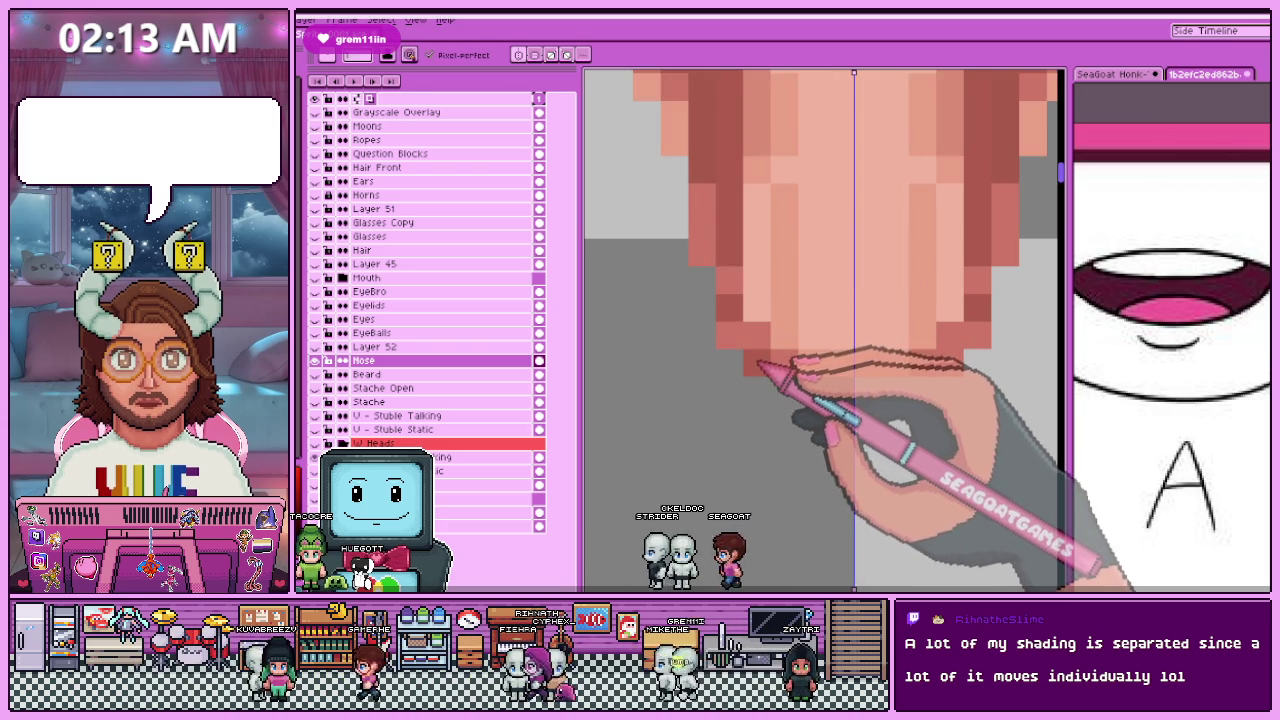
scroll(757, 366, "down", 1)
scroll(790, 300, "down", 1)
scroll(775, 290, "down", 1)
scroll(765, 284, "down", 1)
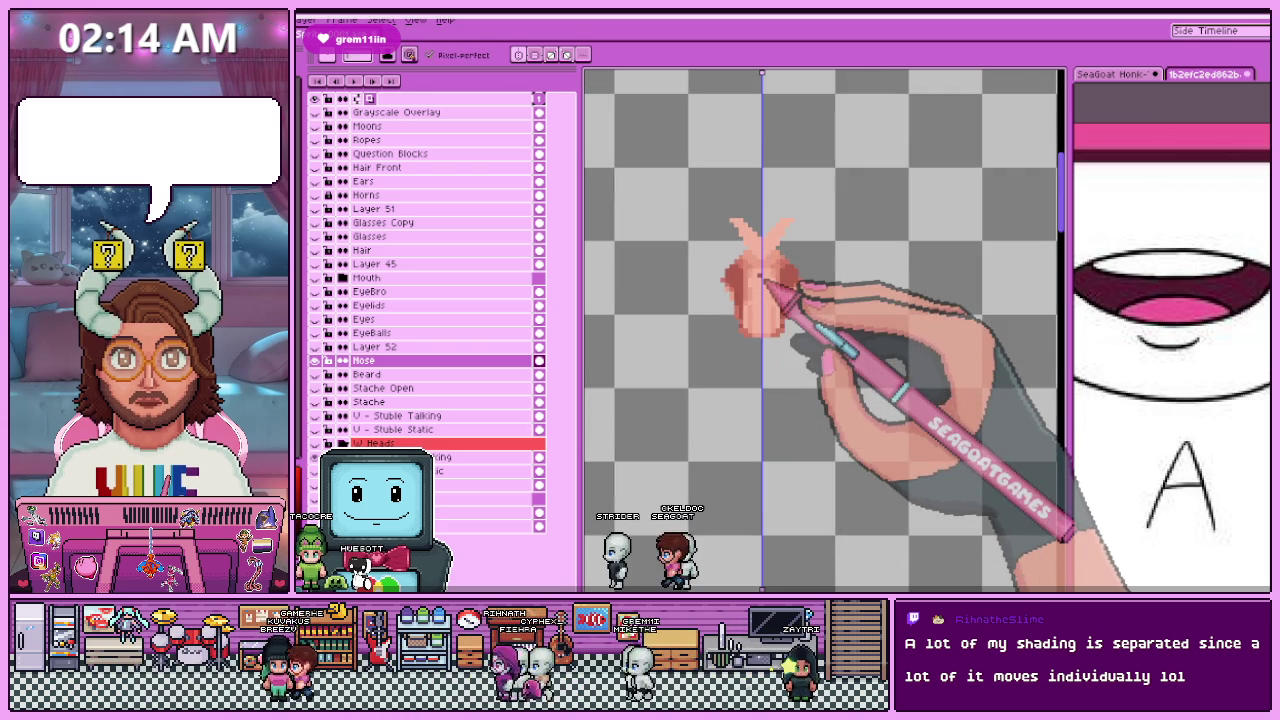
scroll(760, 285, "up", 1)
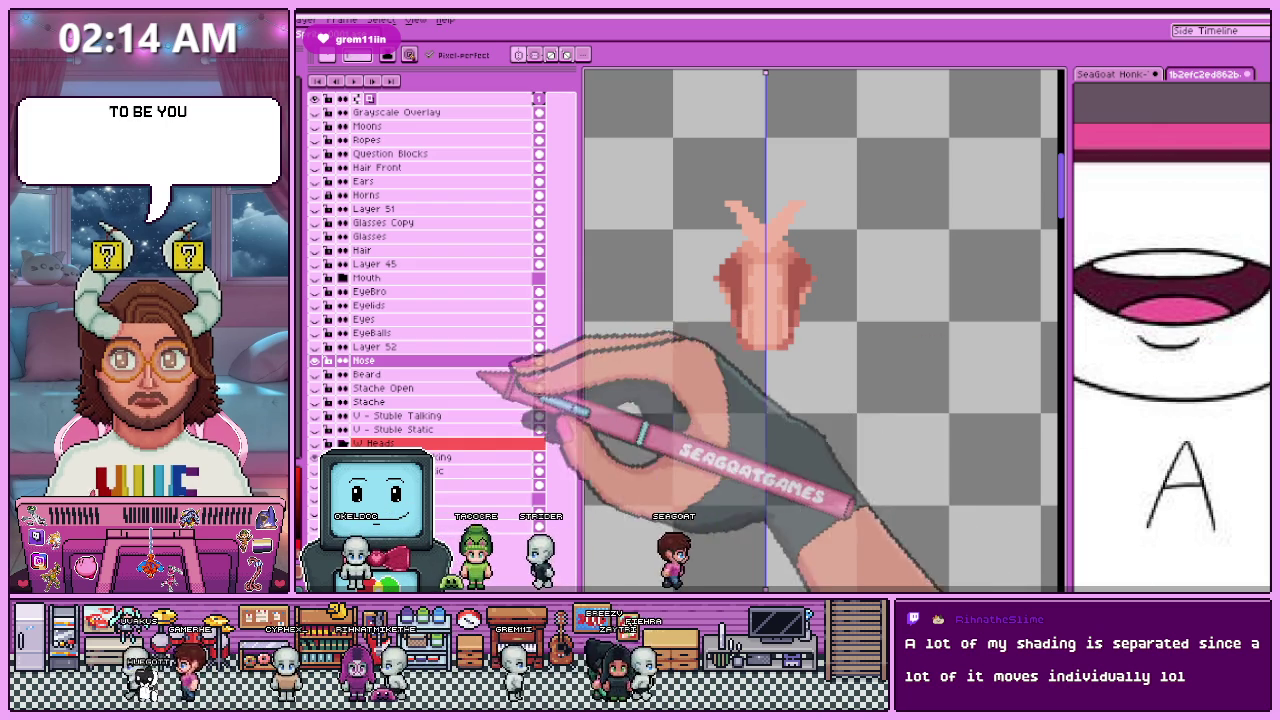
Step: Rename the Nose layer to 'U - Nose Bridge' in Layer Properties
key("shift+p")
type("U - Nose Bridg")
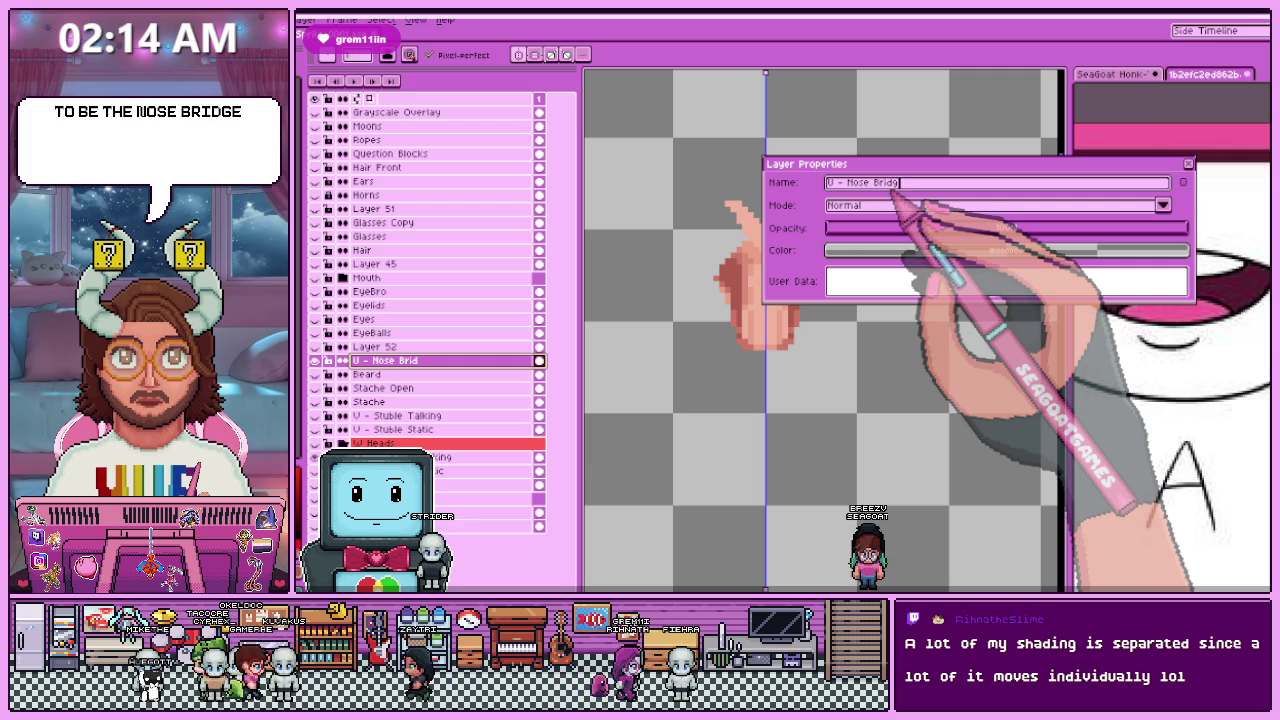
type("e")
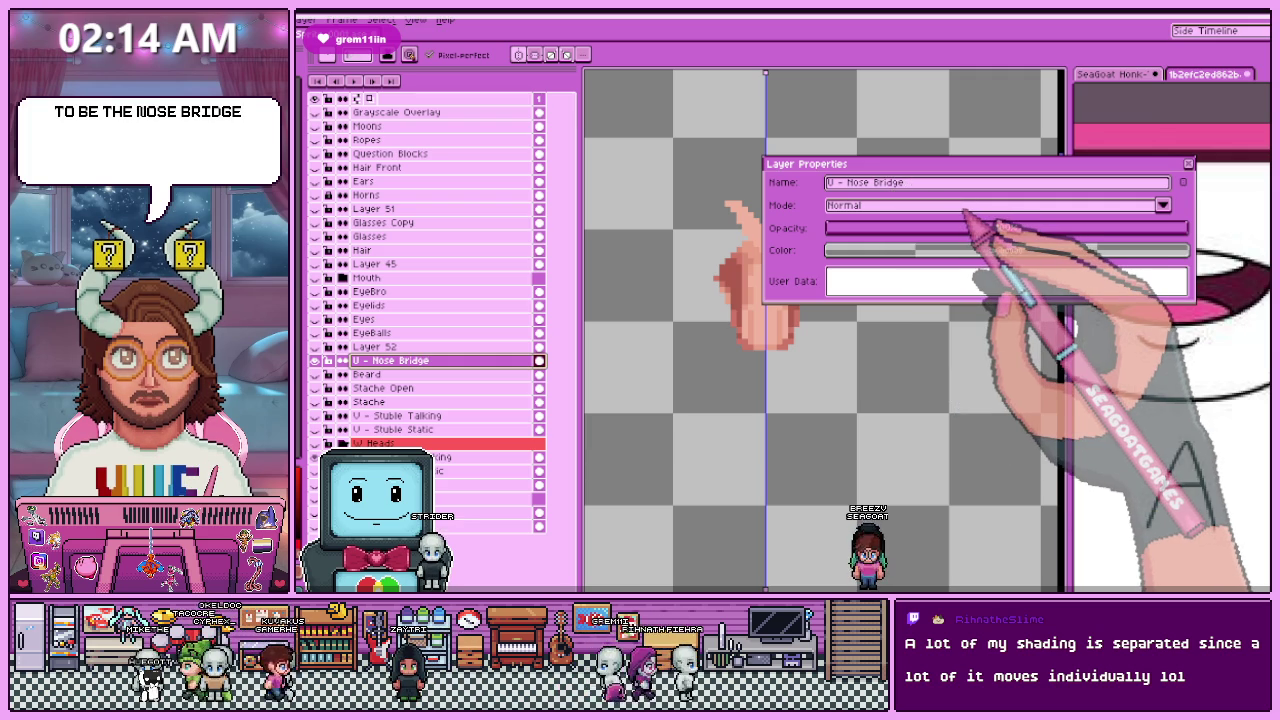
key("Return")
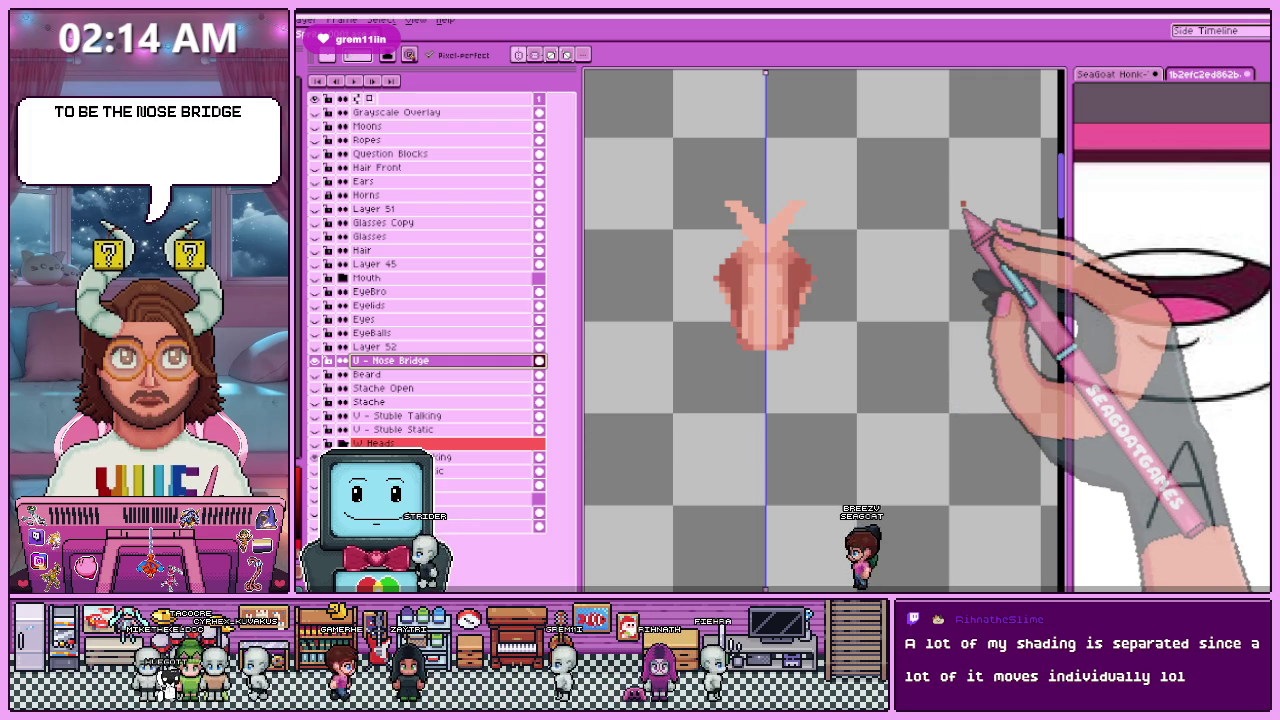
key("ctrl+alt+shift+s")
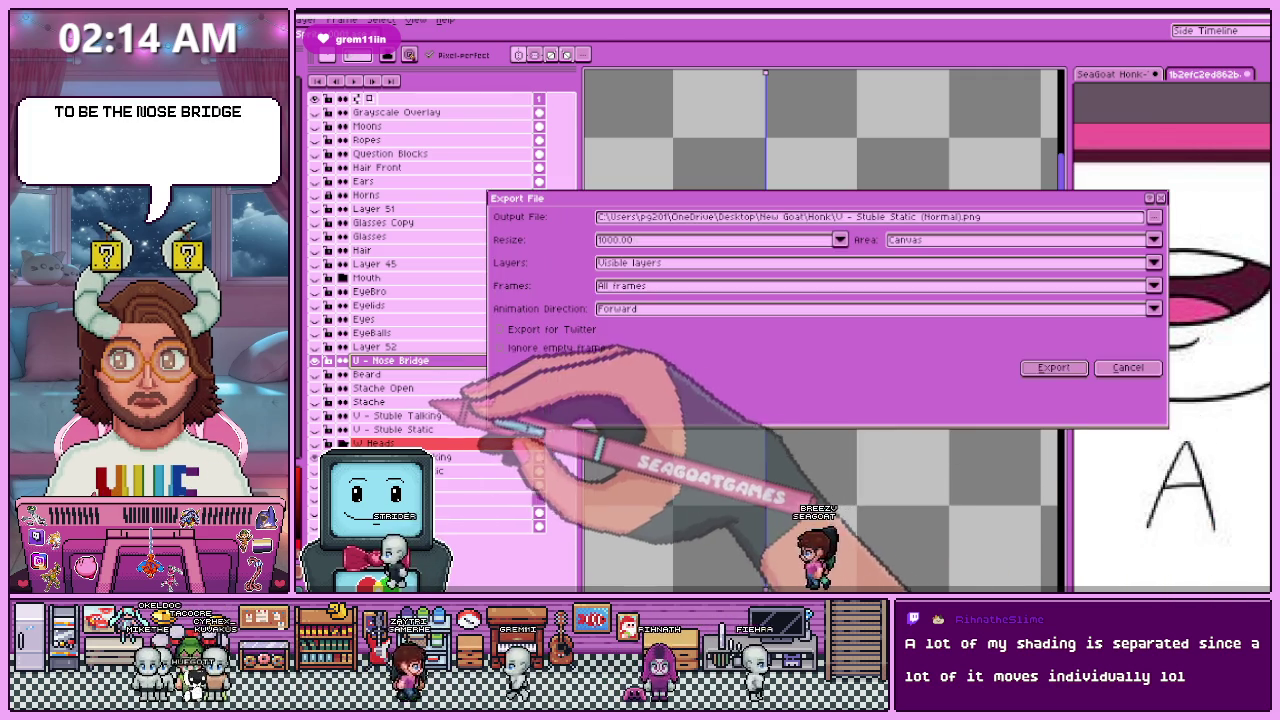
Step: Export the layer, then re-export it with the output file renamed to 'U - Nose Bridge (Normal).png'
left_click(1057, 366)
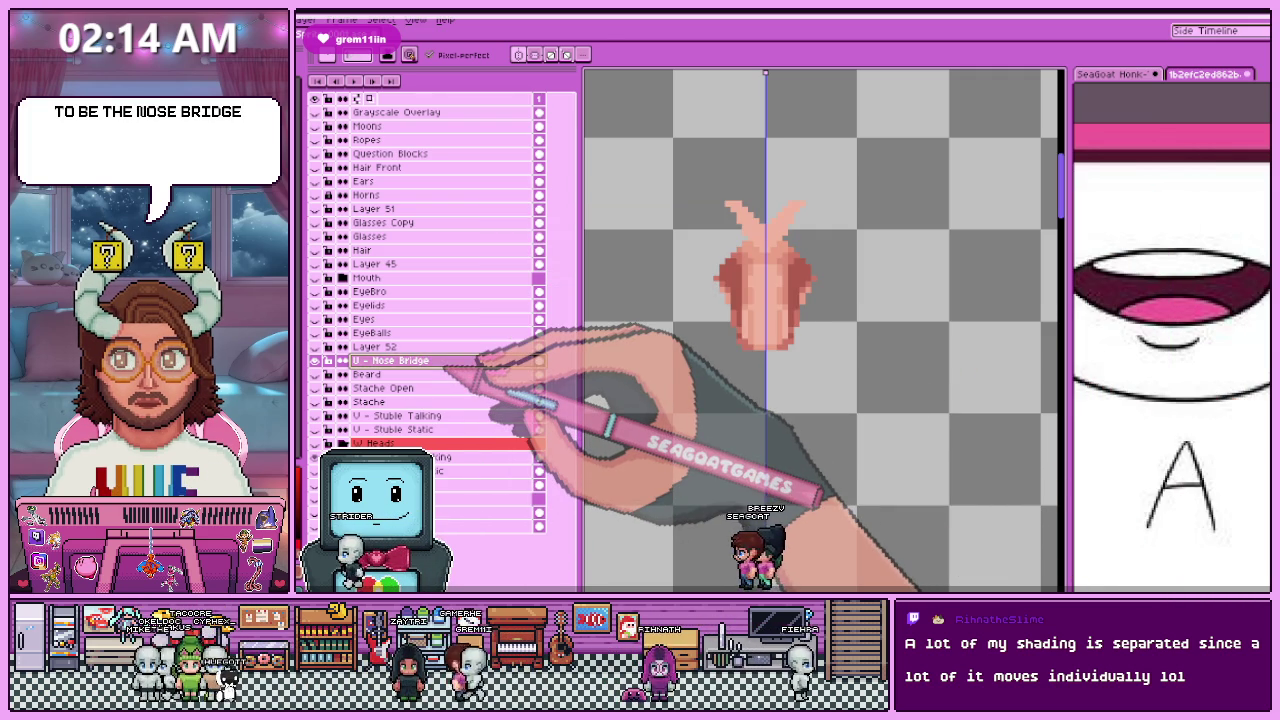
double_click(457, 362)
key("Return")
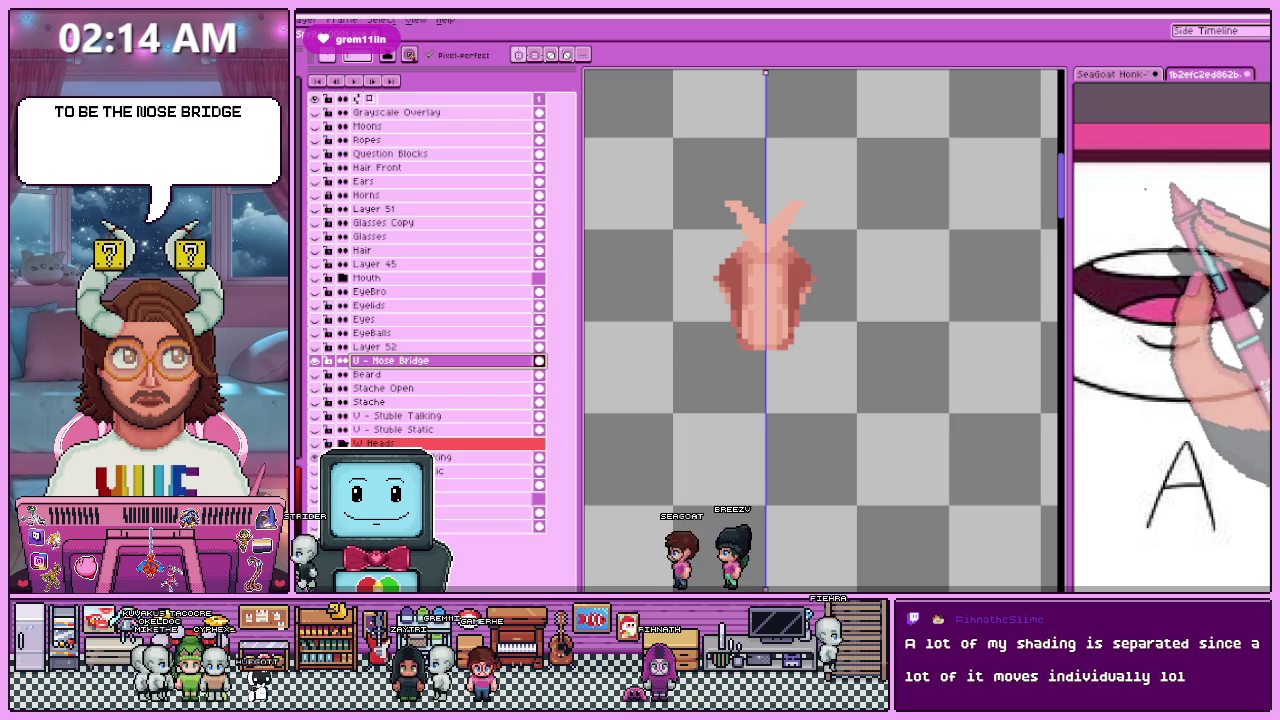
key("ctrl+alt+shift+s")
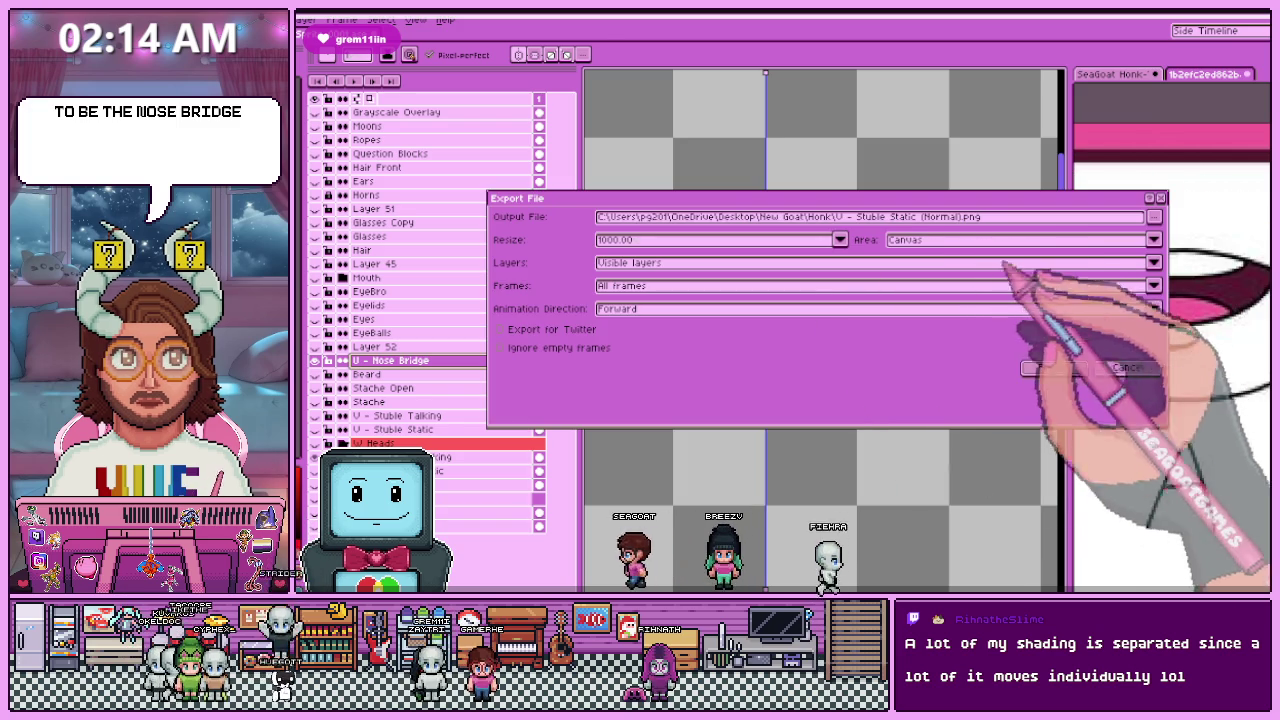
double_click(940, 216)
type("Nose Bridge")
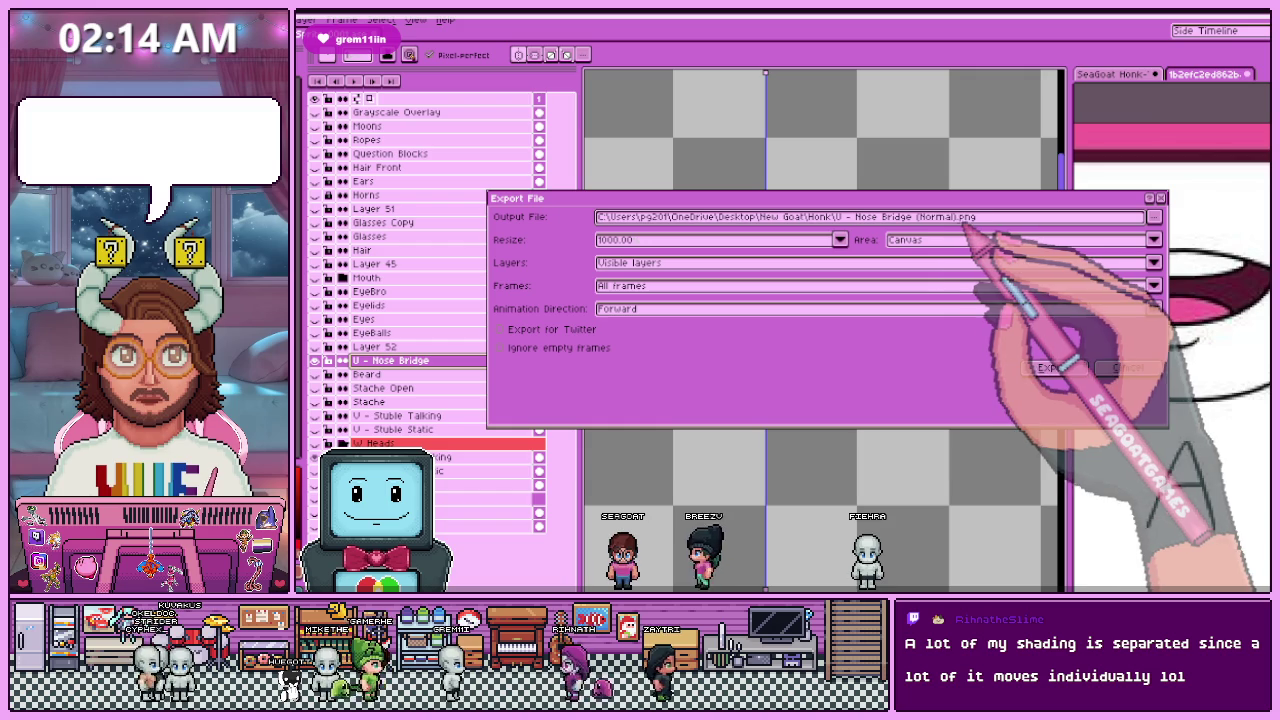
key("Return")
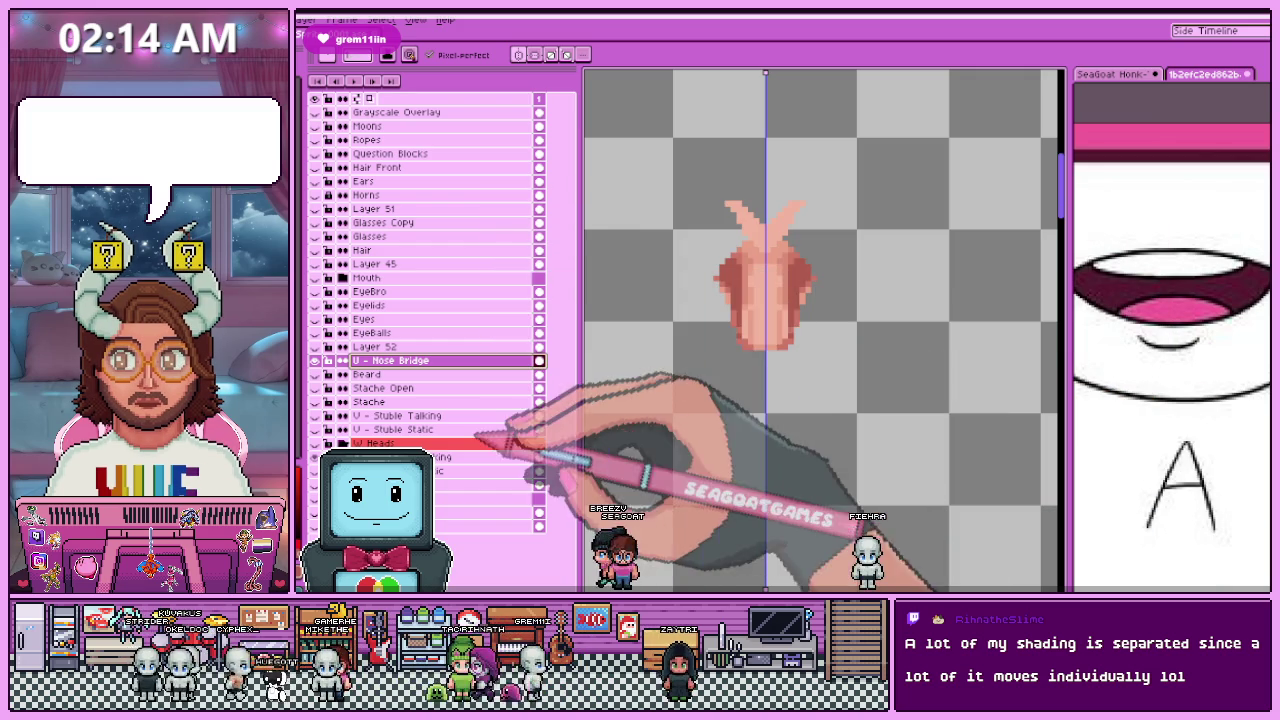
Step: Re-export the nose bridge PNG with resize set to 100% instead of 1000%
key("ctrl+alt+shift+s")
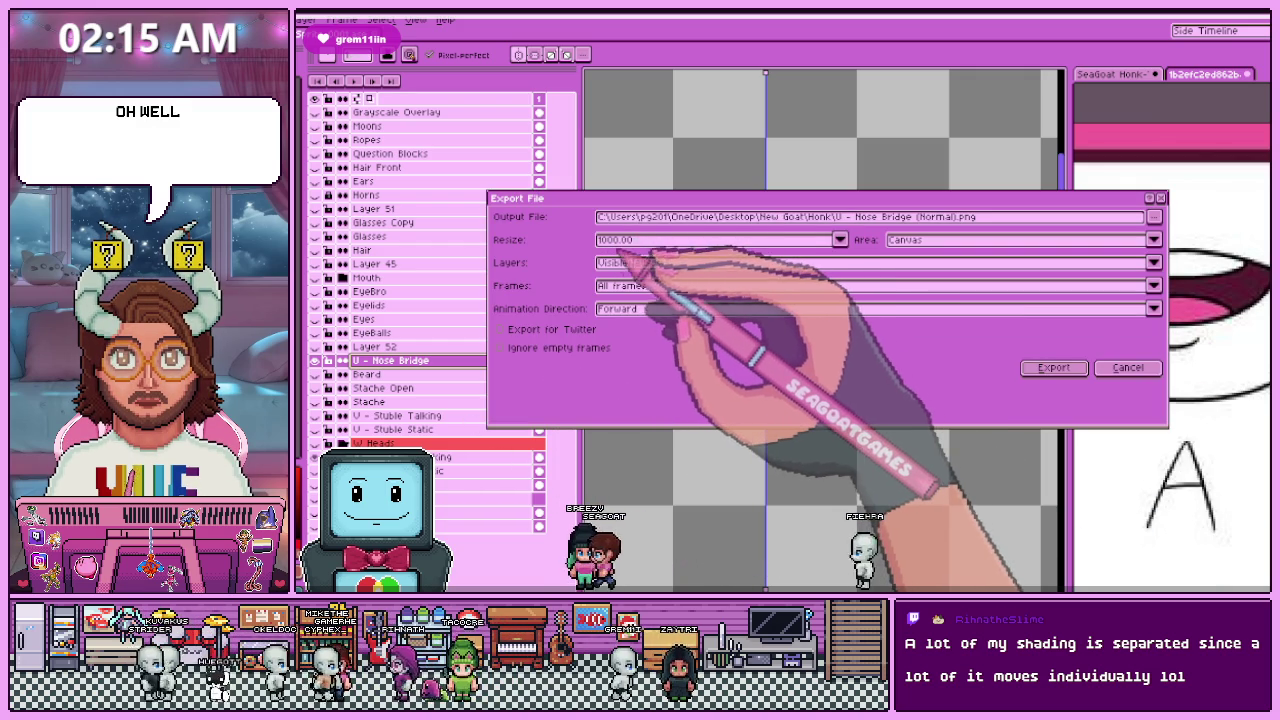
left_click(617, 240)
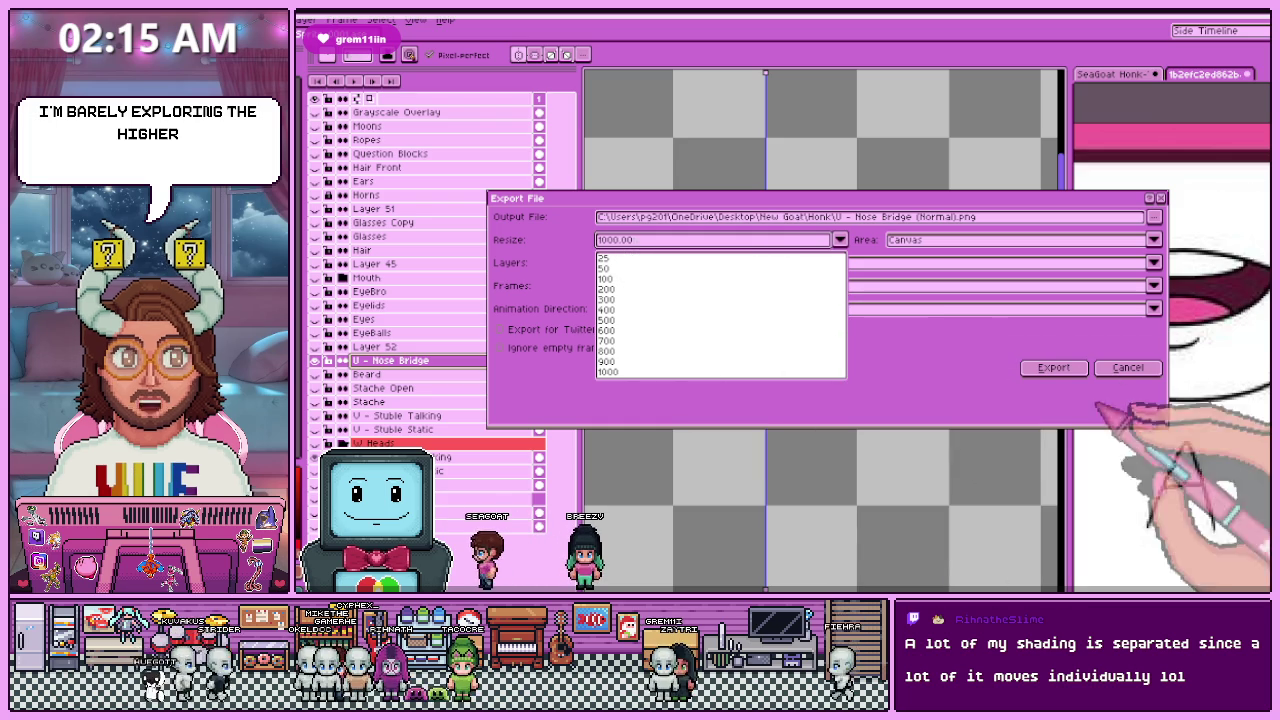
type("100")
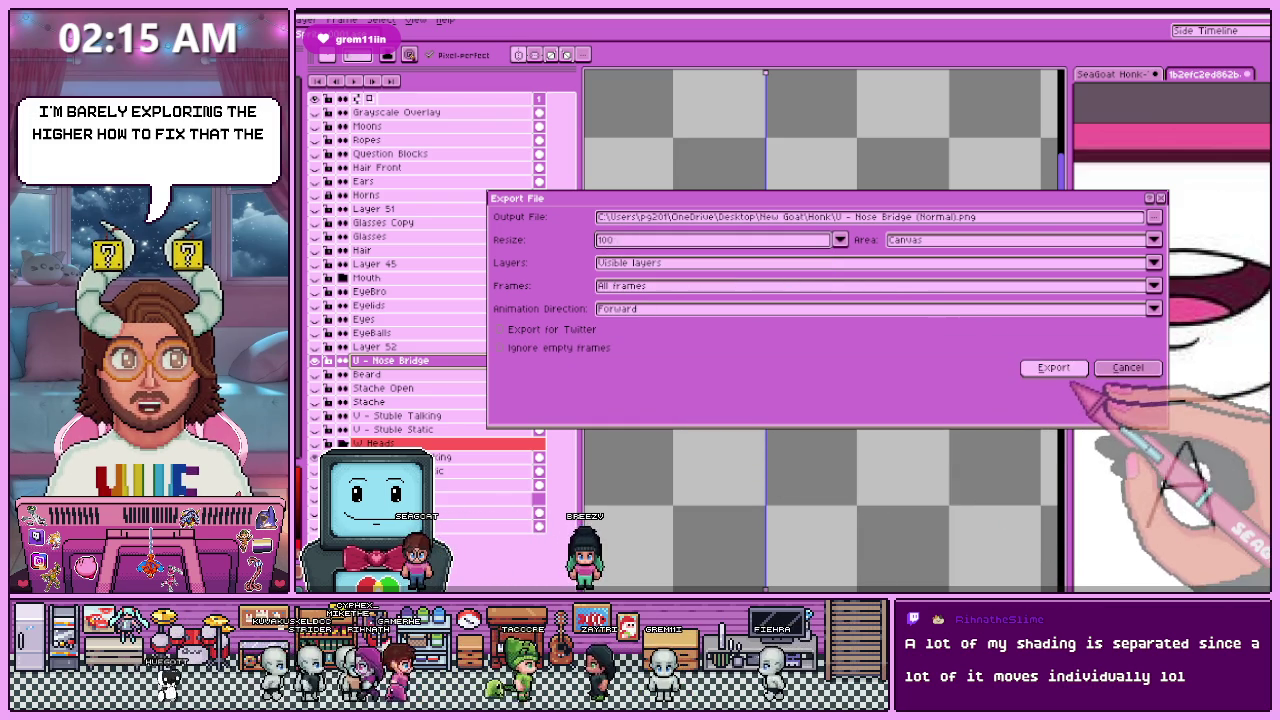
key("Return")
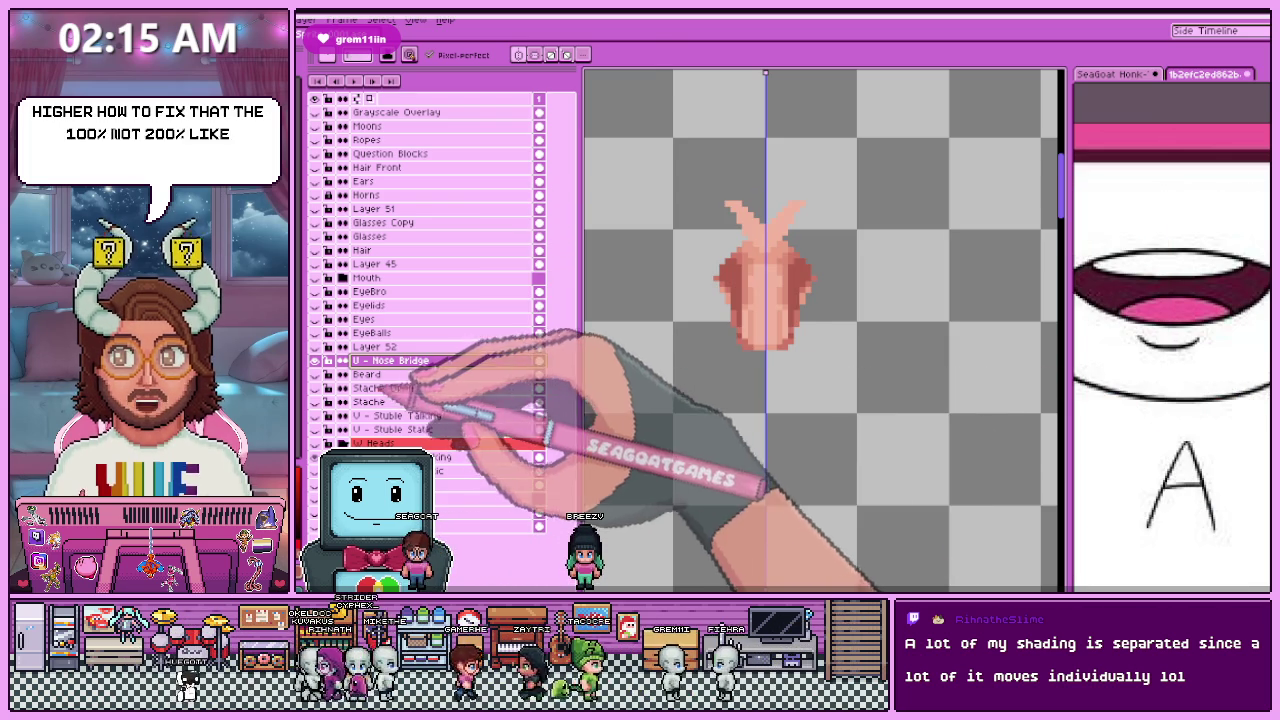
Step: Zoom in on the nose artwork, then select the Rear Hair layer and open its properties
scroll(675, 400, "down", 1)
scroll(745, 368, "up", 1)
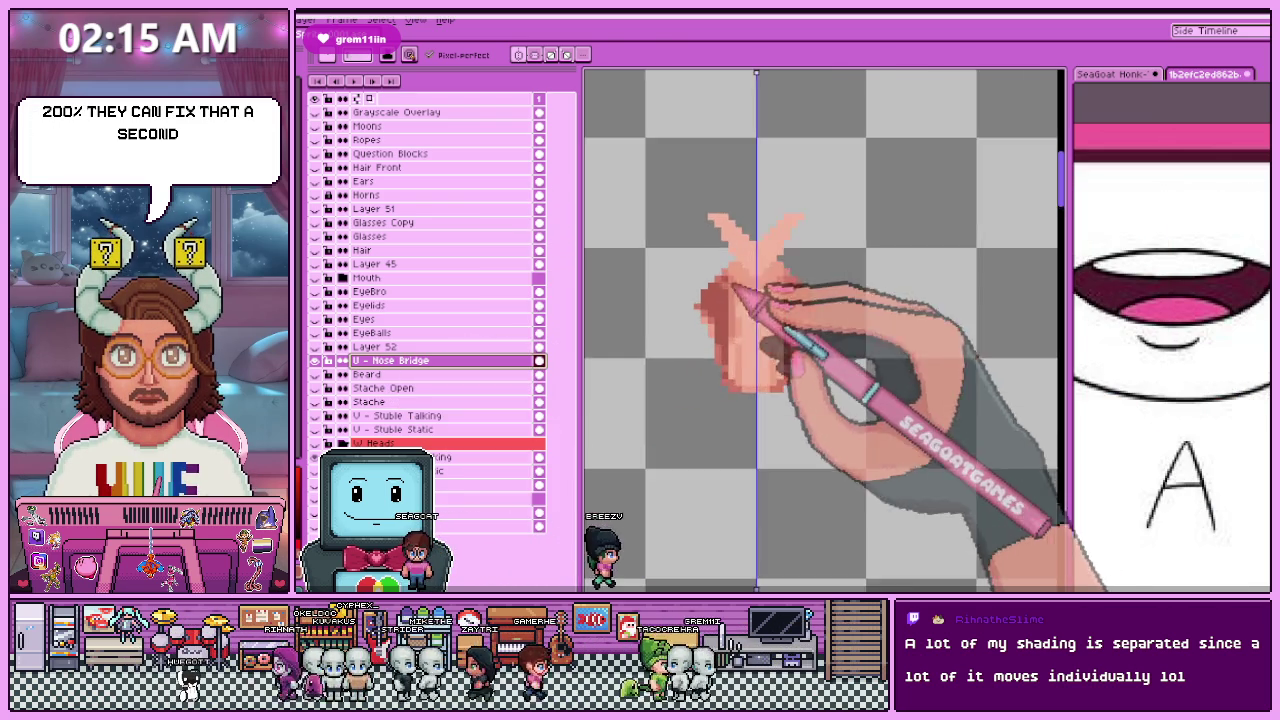
scroll(730, 345, "up", 2)
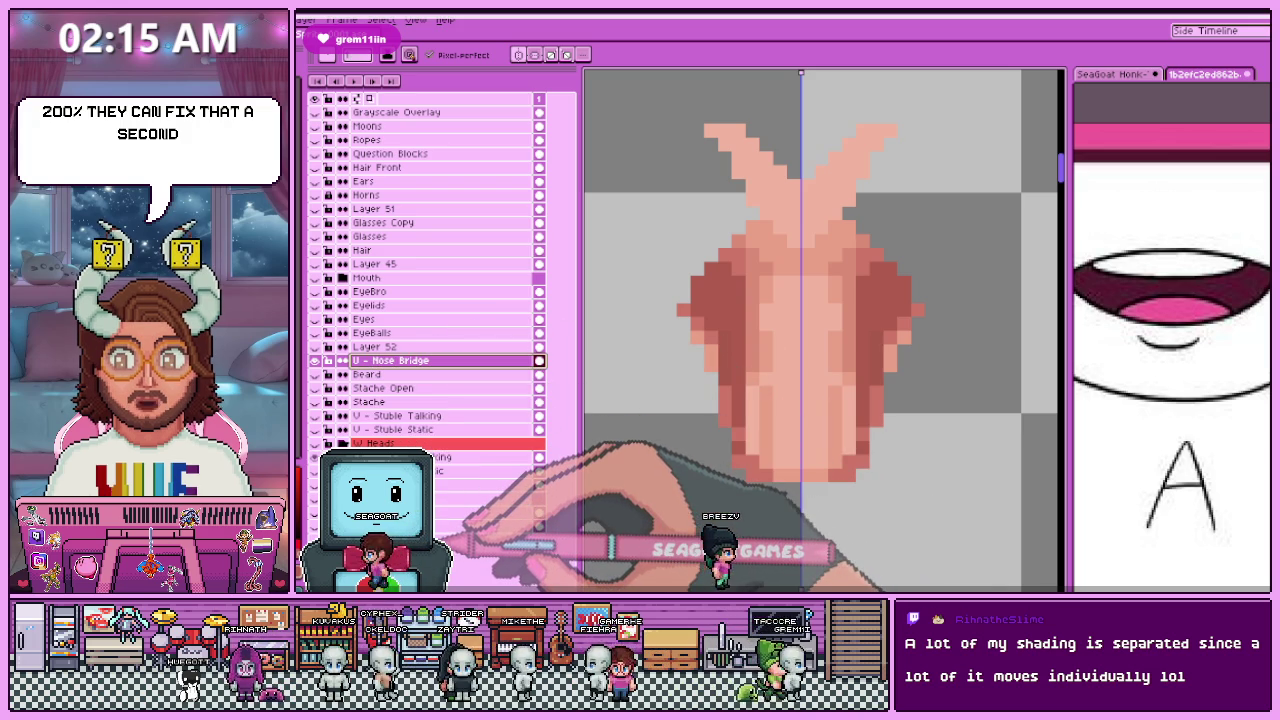
left_click(420, 498)
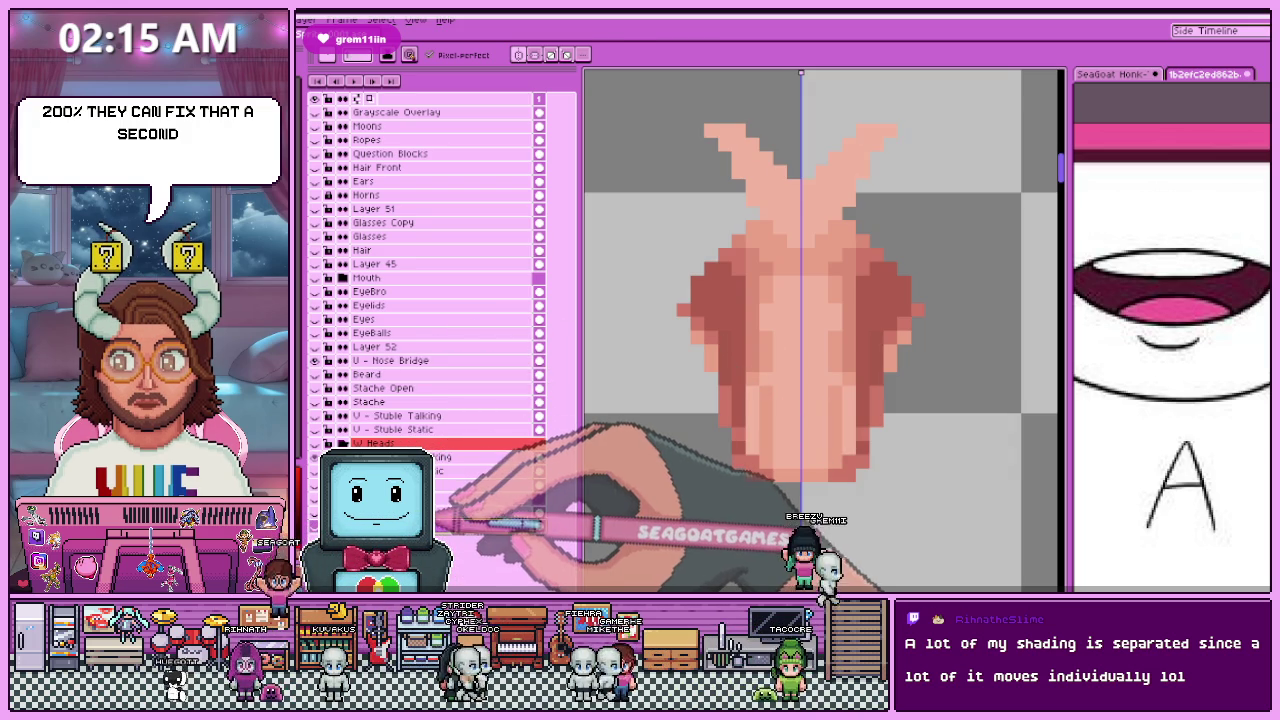
double_click(420, 513)
type("2 - Rear Hair (Normal)")
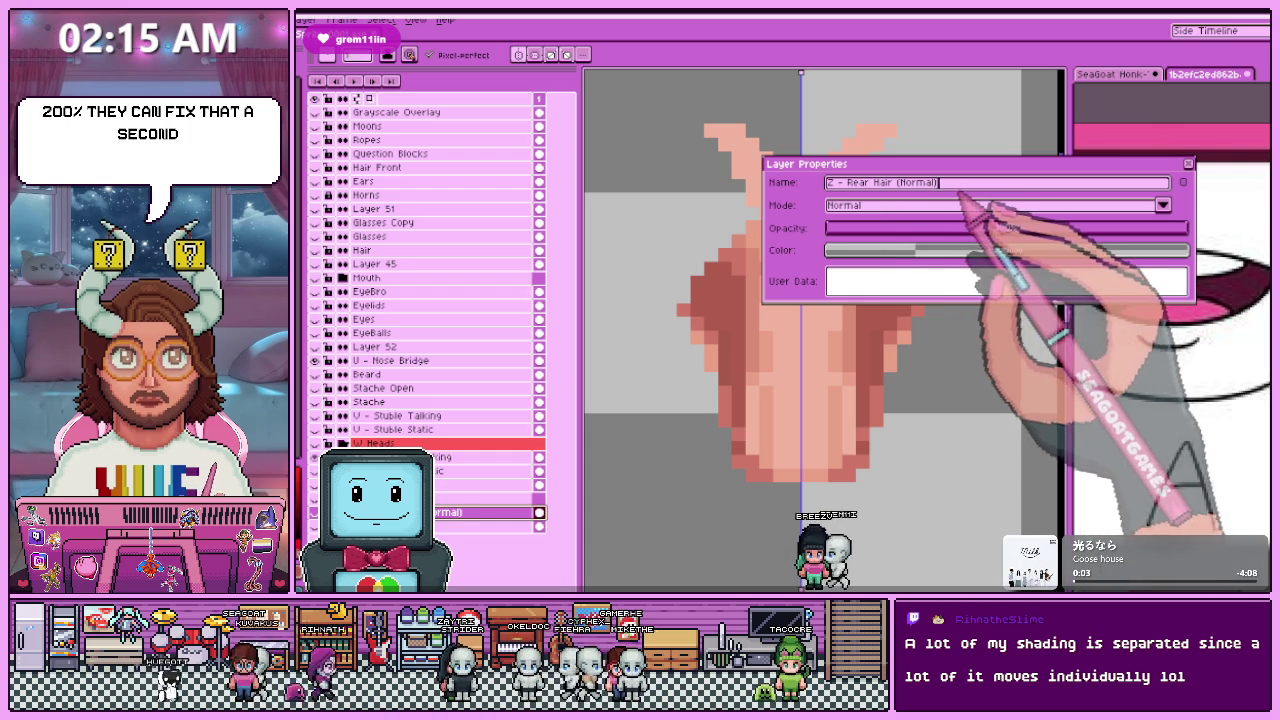
Step: Leave the Rear Hair name unchanged and rename the body layer to 'Y - Body (Normal)'
left_click_drag(937, 183, 896, 183)
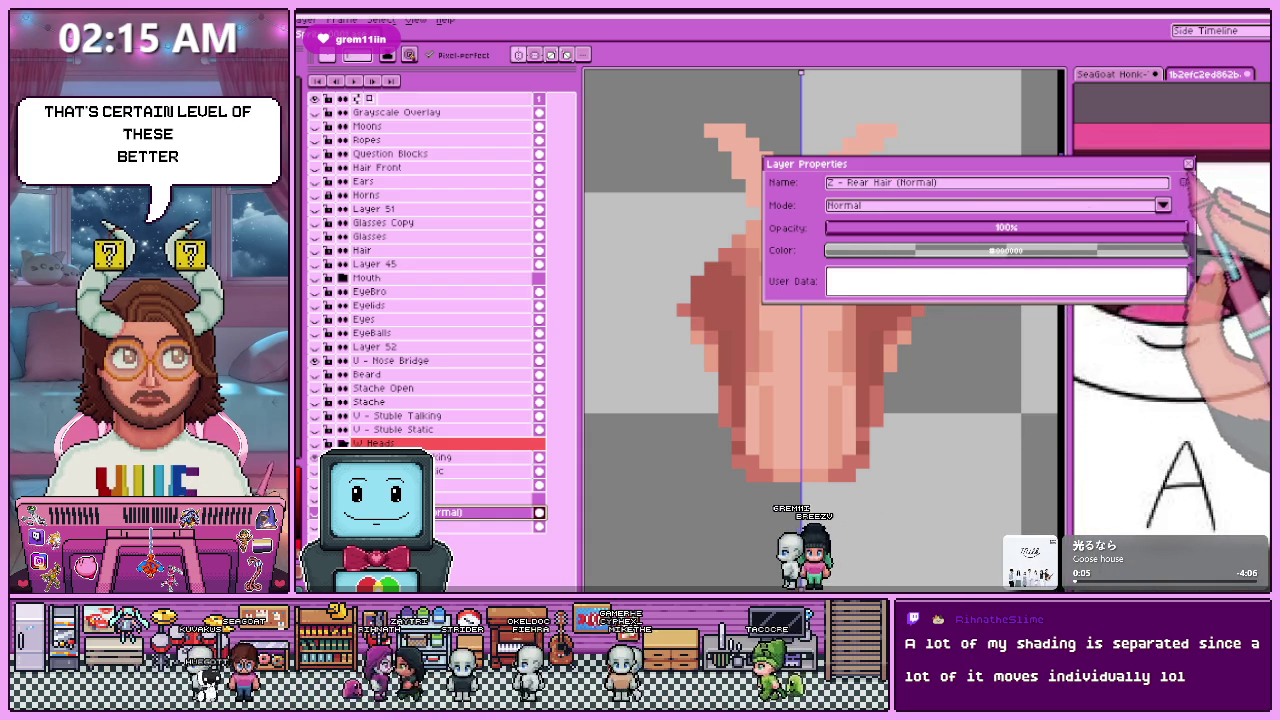
key("Escape")
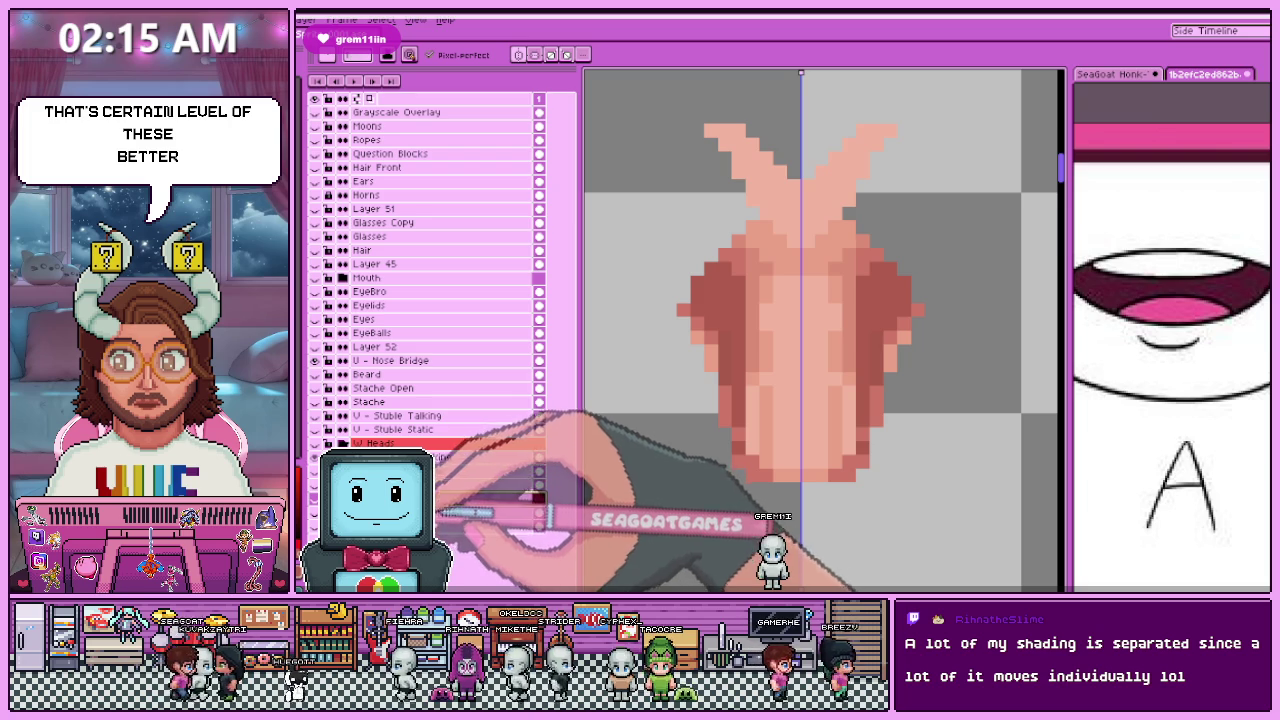
key("shift+p")
left_click(839, 183)
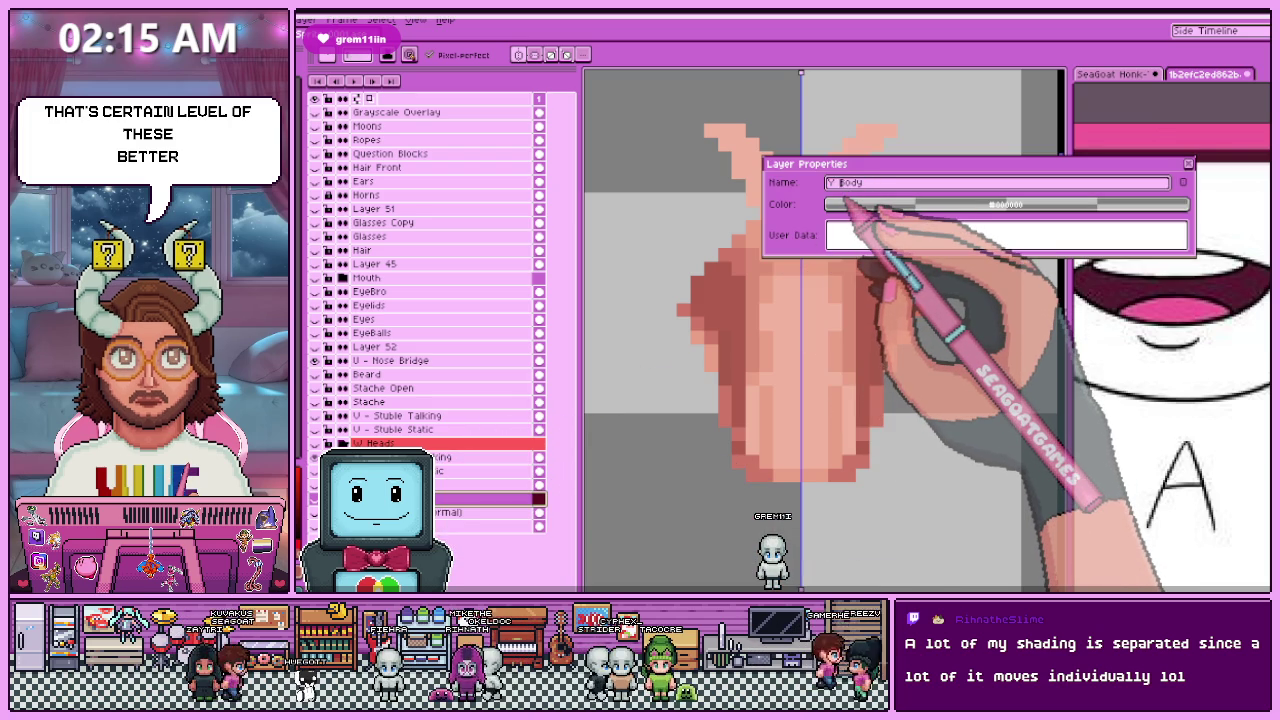
type("(Normal)")
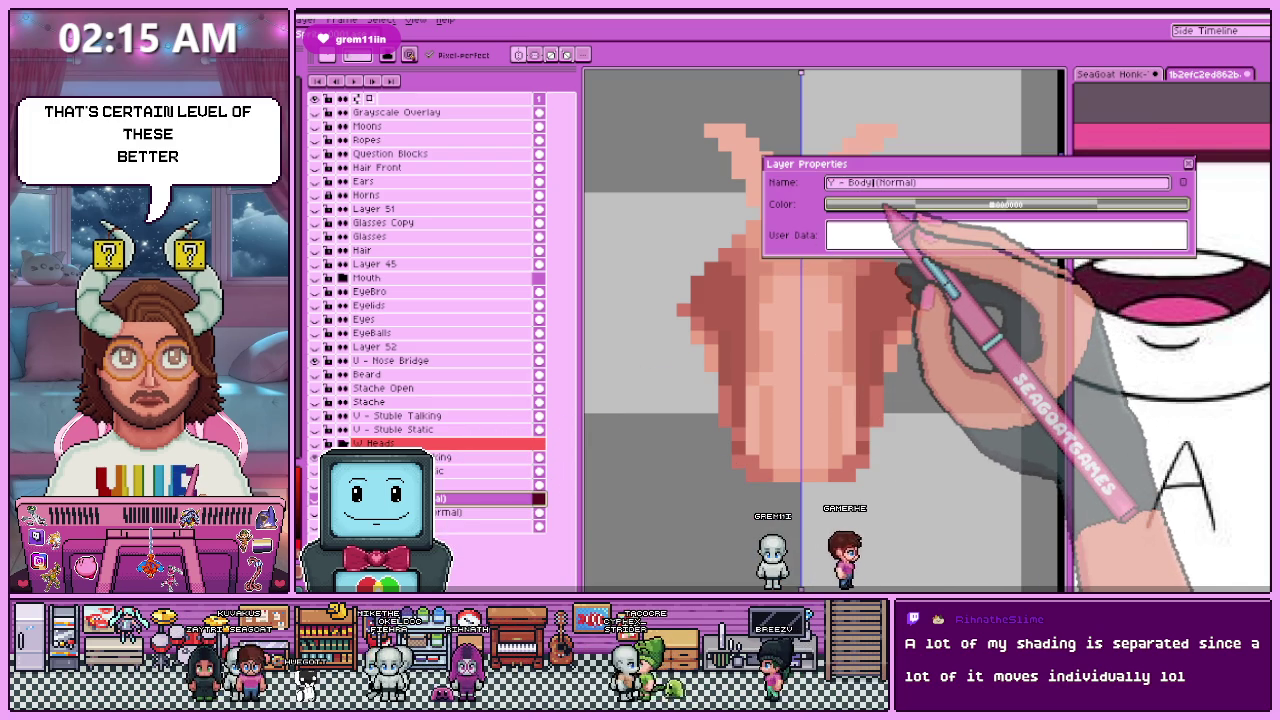
left_click(1010, 184)
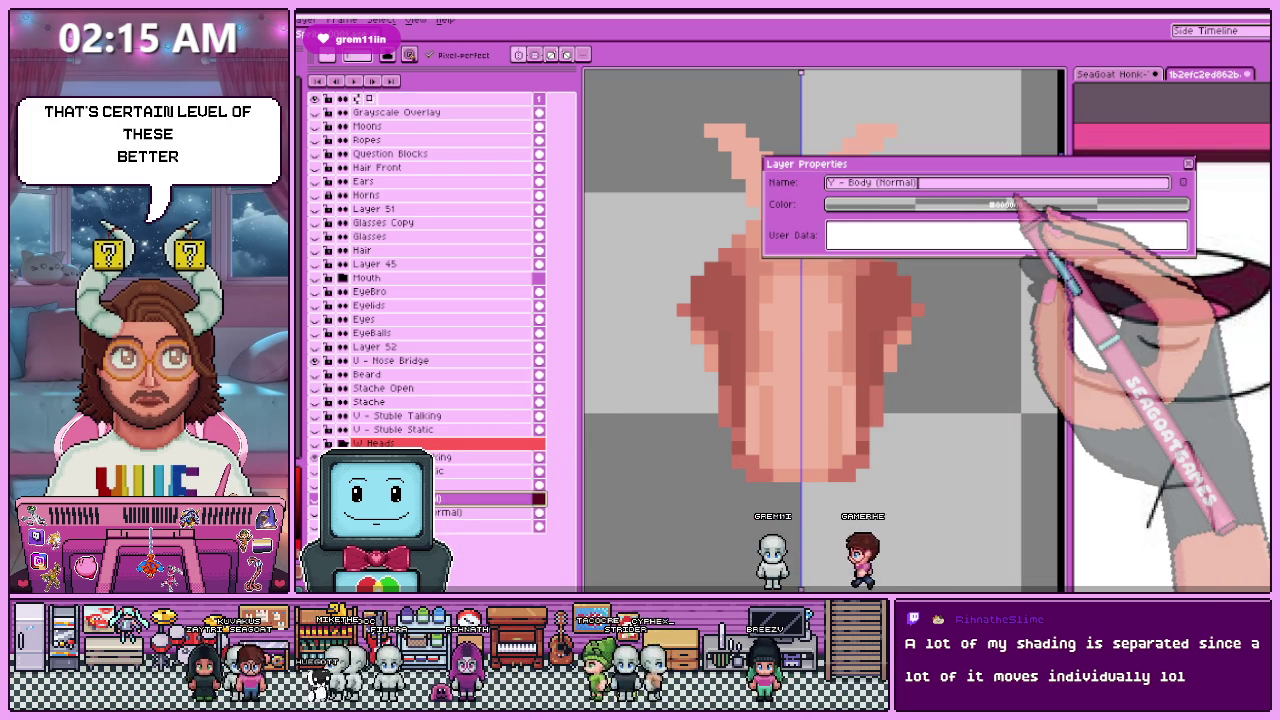
key("Return")
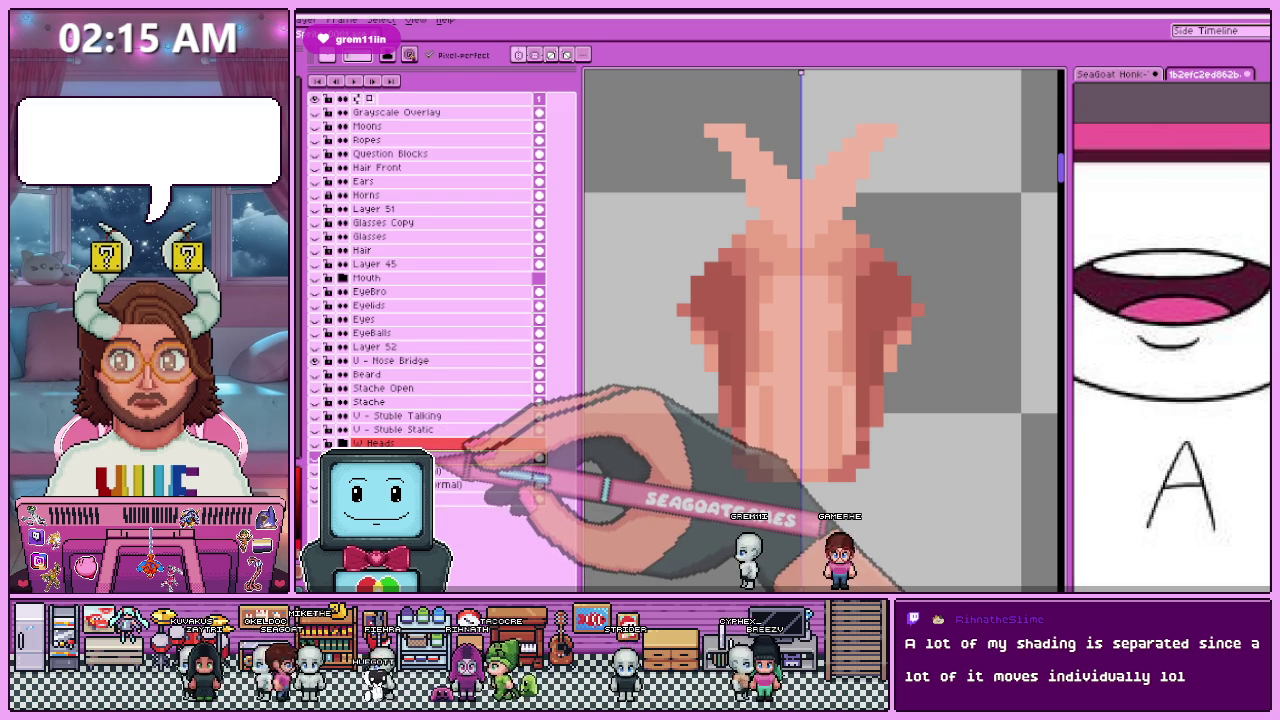
Step: Edit and confirm the name of the X - Shirt Text layer
double_click(380, 457)
left_click(872, 183)
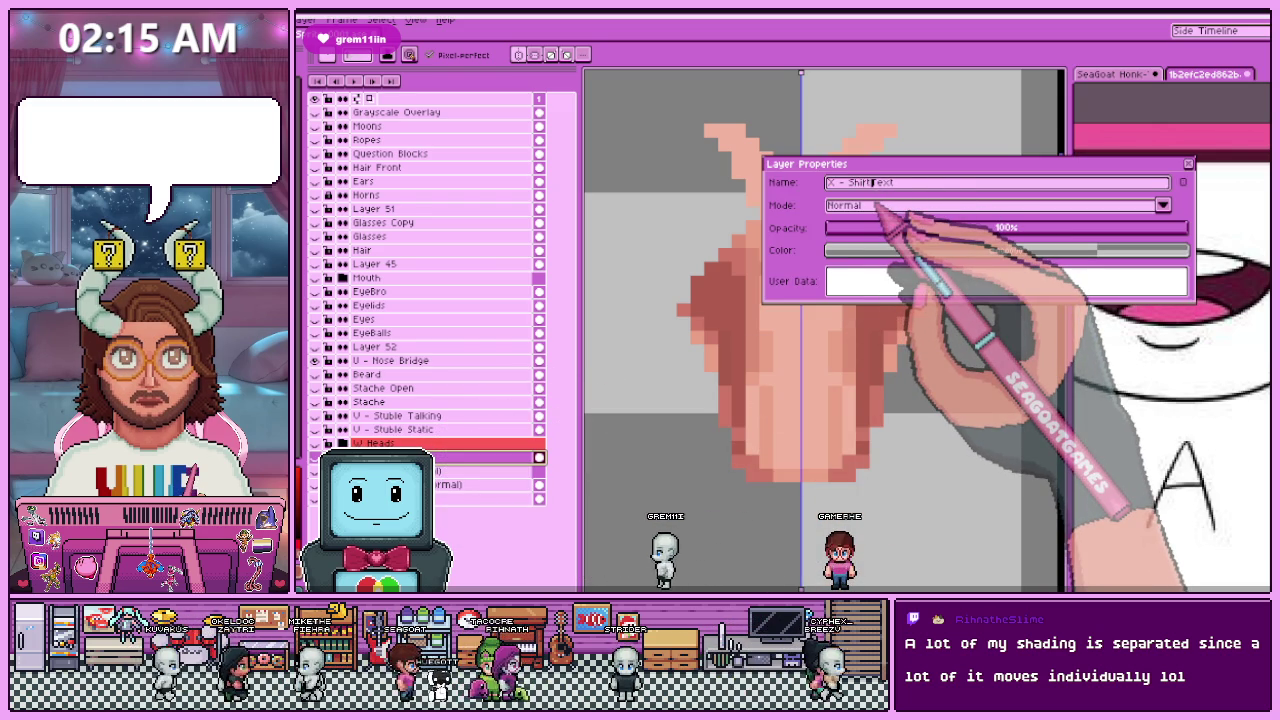
left_click(918, 186)
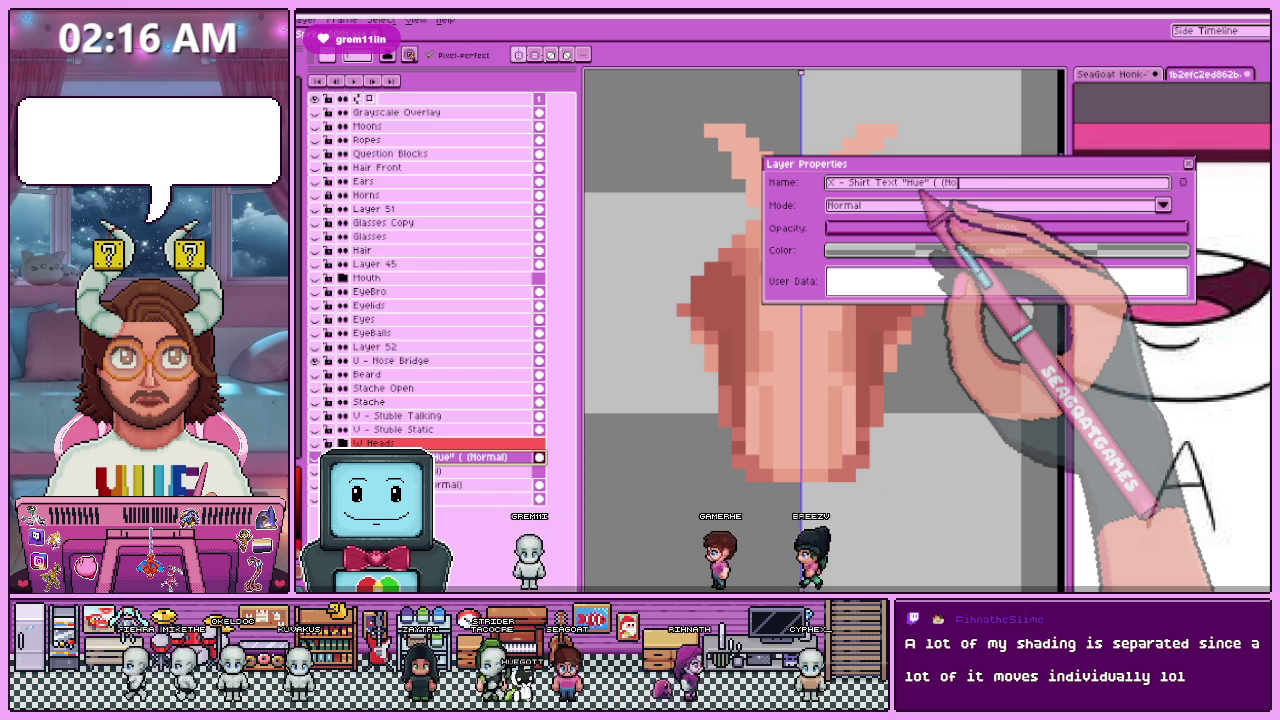
key("Return")
Step: Append ' (Normal)' to both the W Head - Talking and W Head - Static layer names
double_click(500, 457)
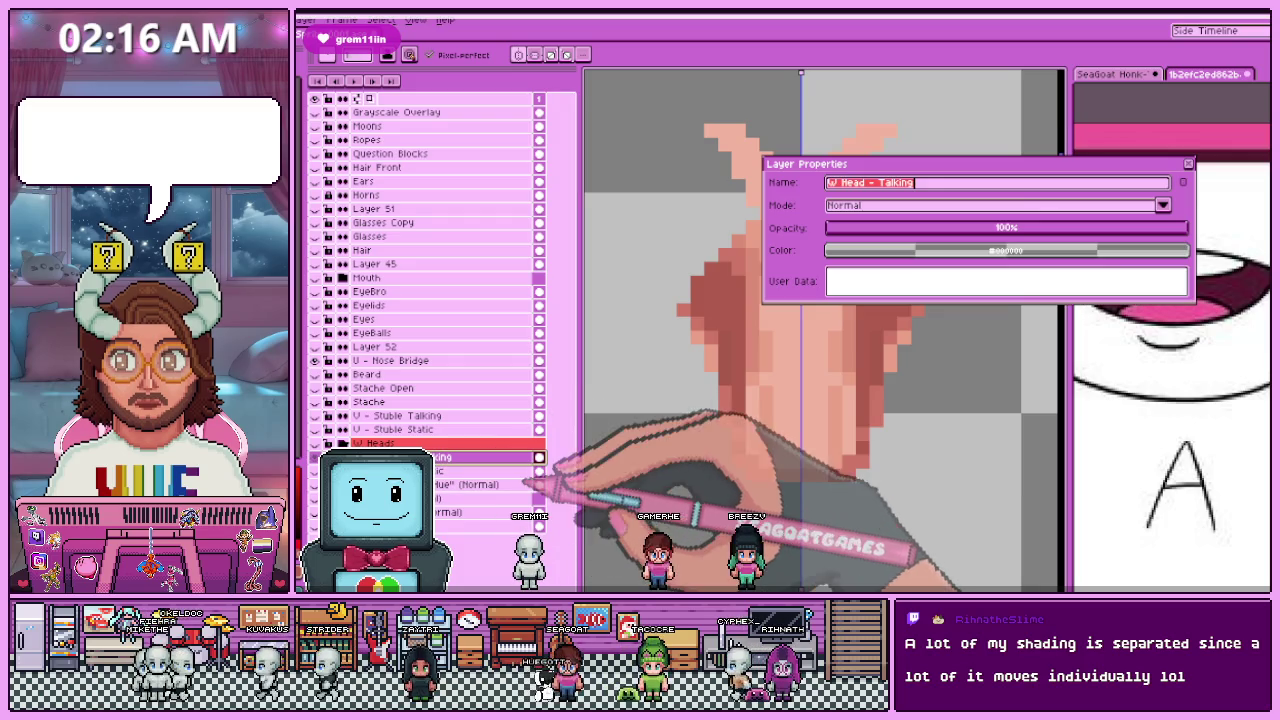
left_click(928, 183)
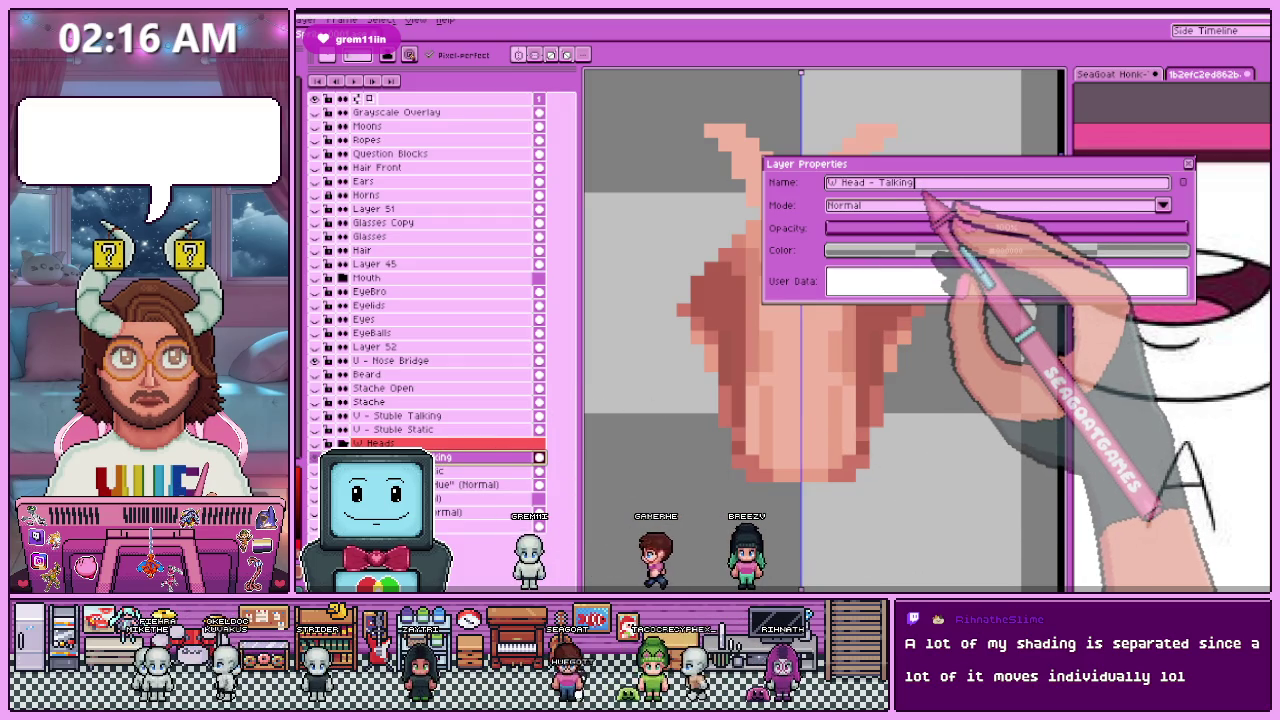
type(" (Normal)")
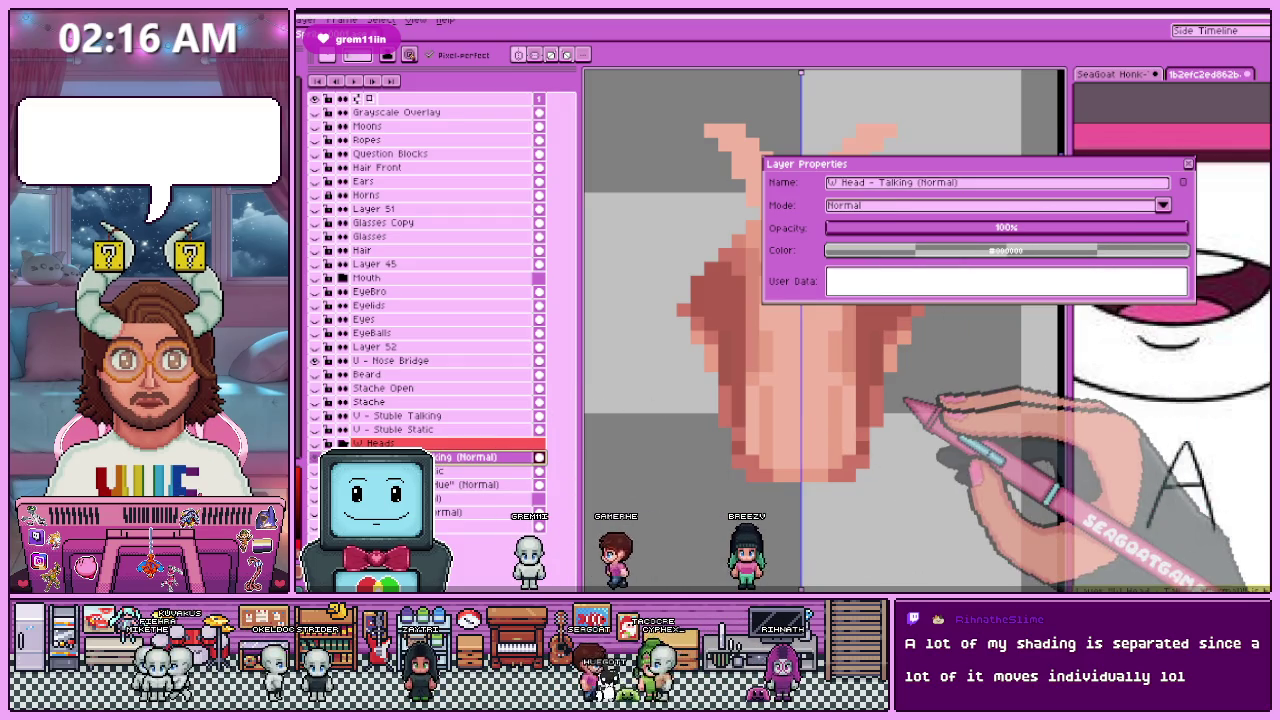
key("Return")
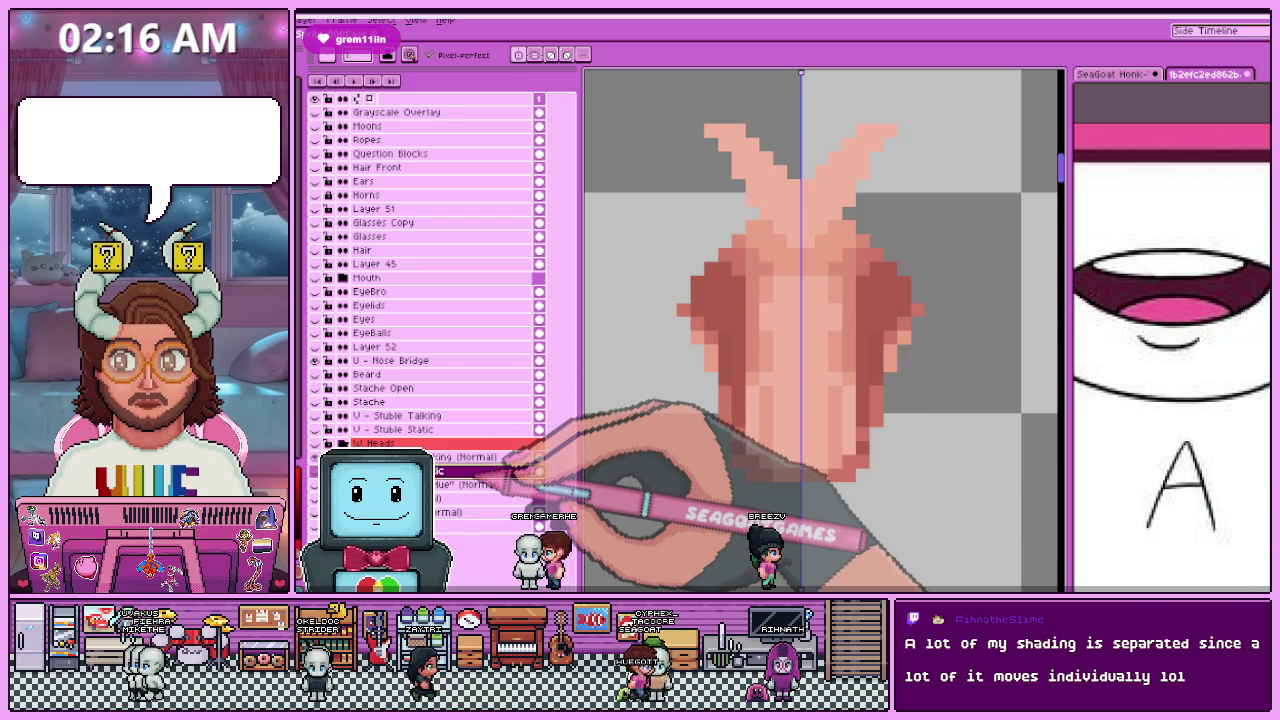
double_click(500, 470)
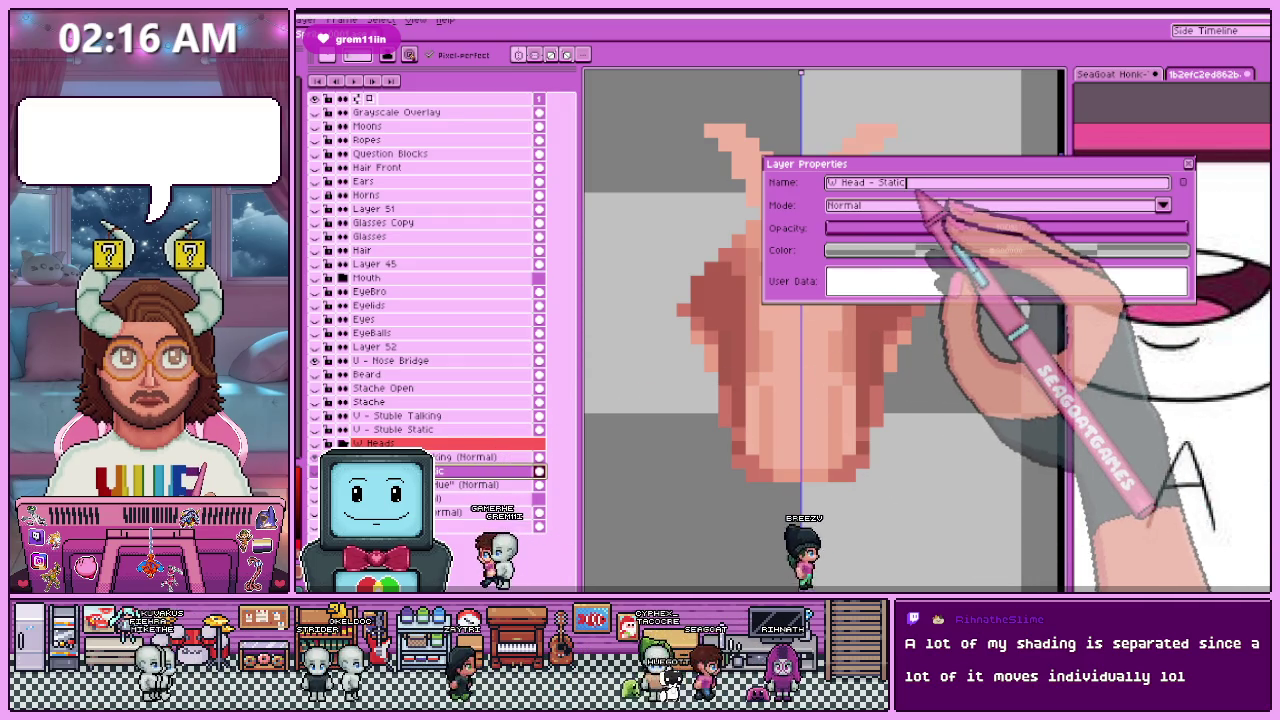
type("(Normal)")
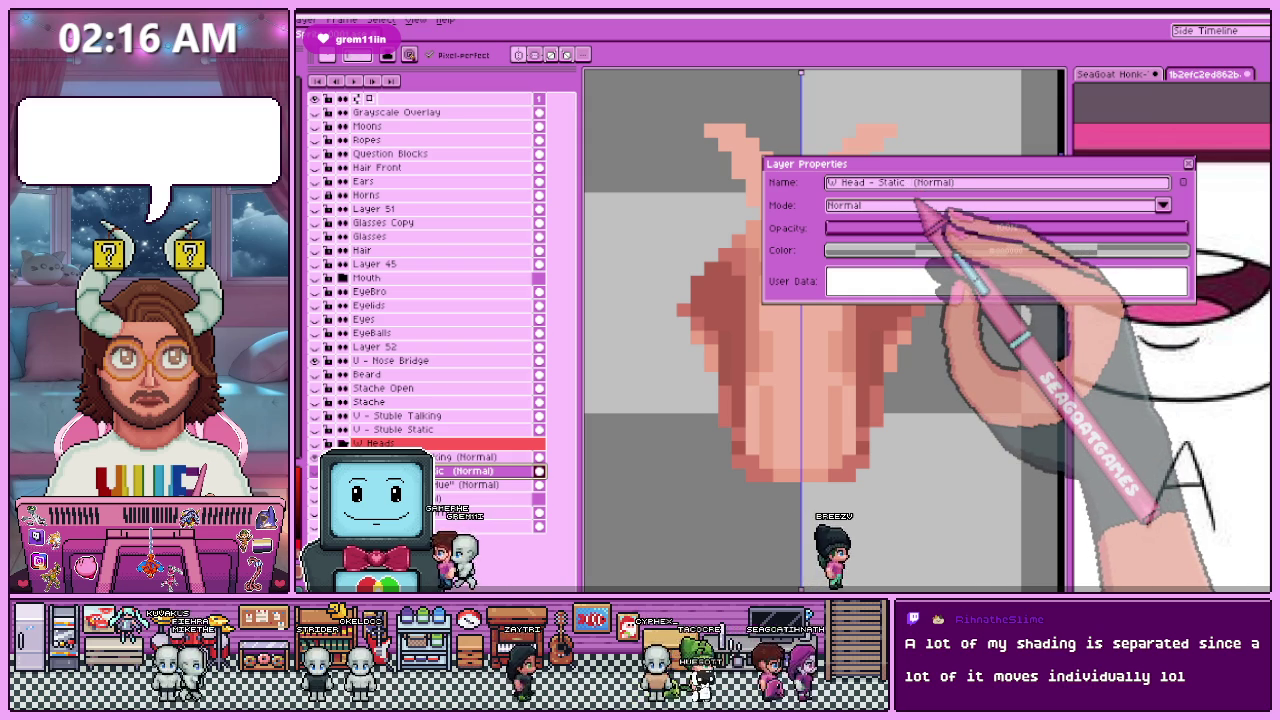
key("Return")
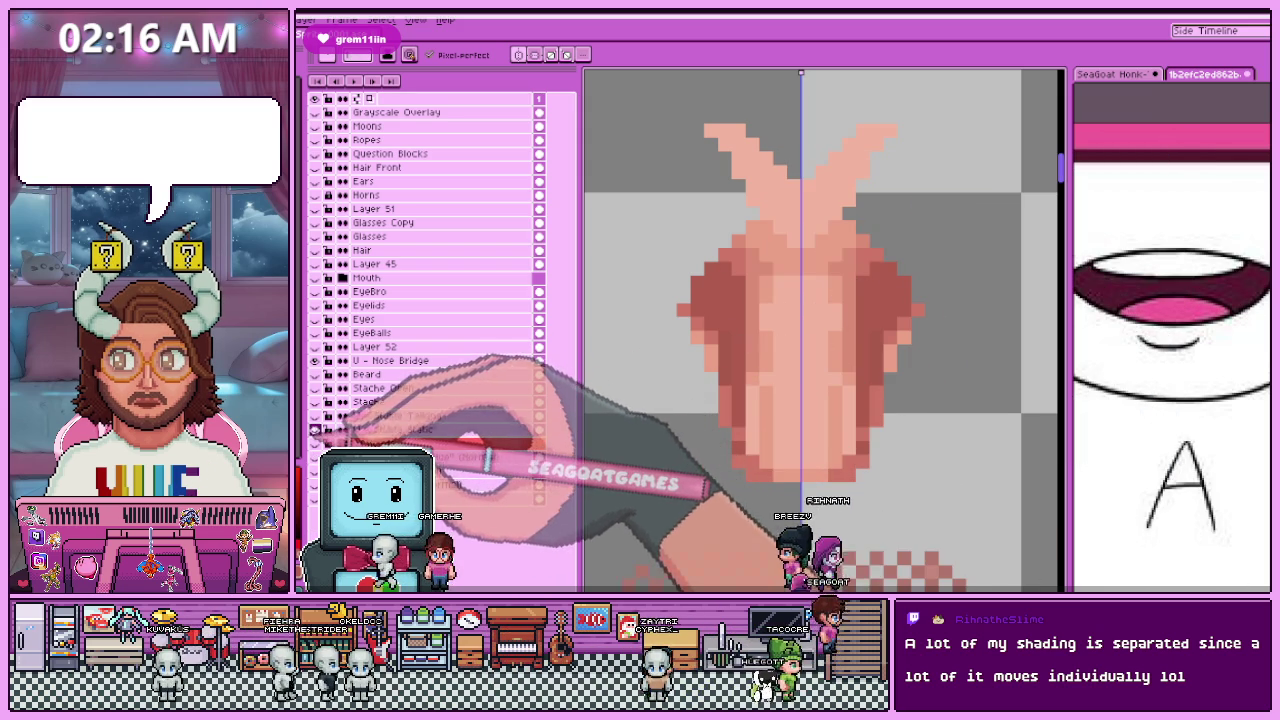
Step: Append ' (Normal)' to both stubble layer names, giving U - Stuble Static (Normal) and U - Stuble Talking (Normal)
left_click(395, 429)
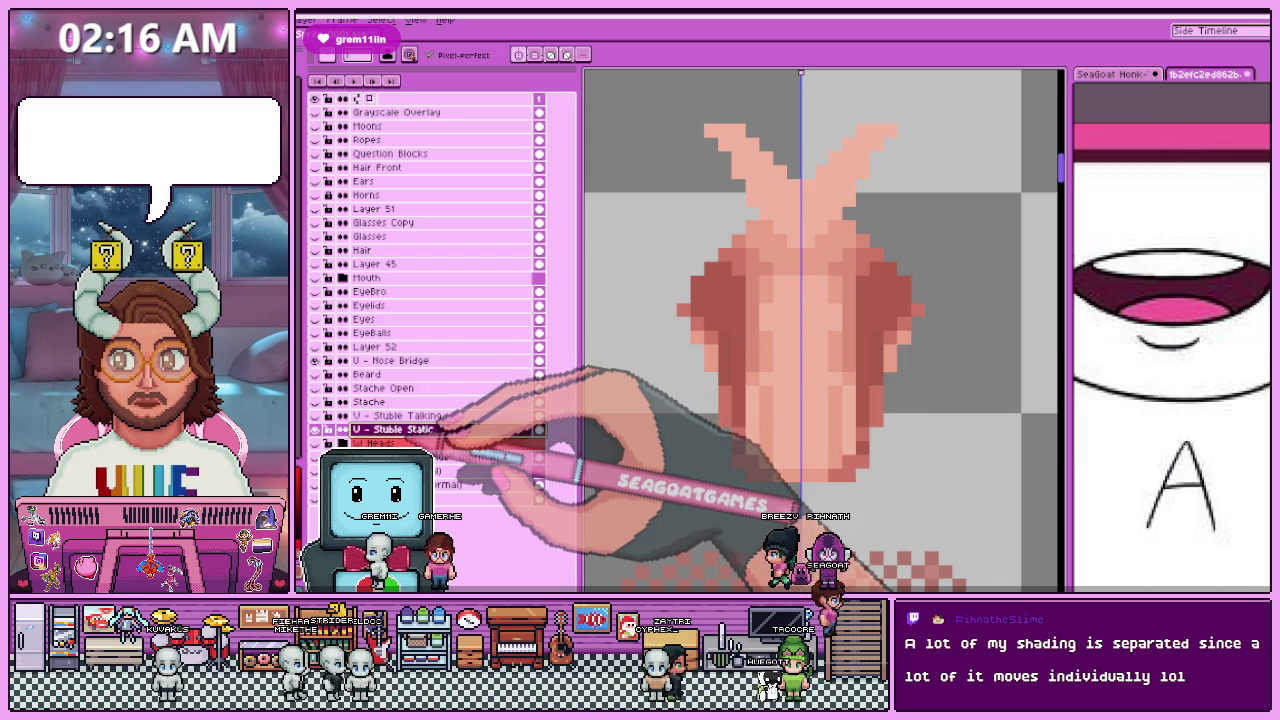
double_click(440, 429)
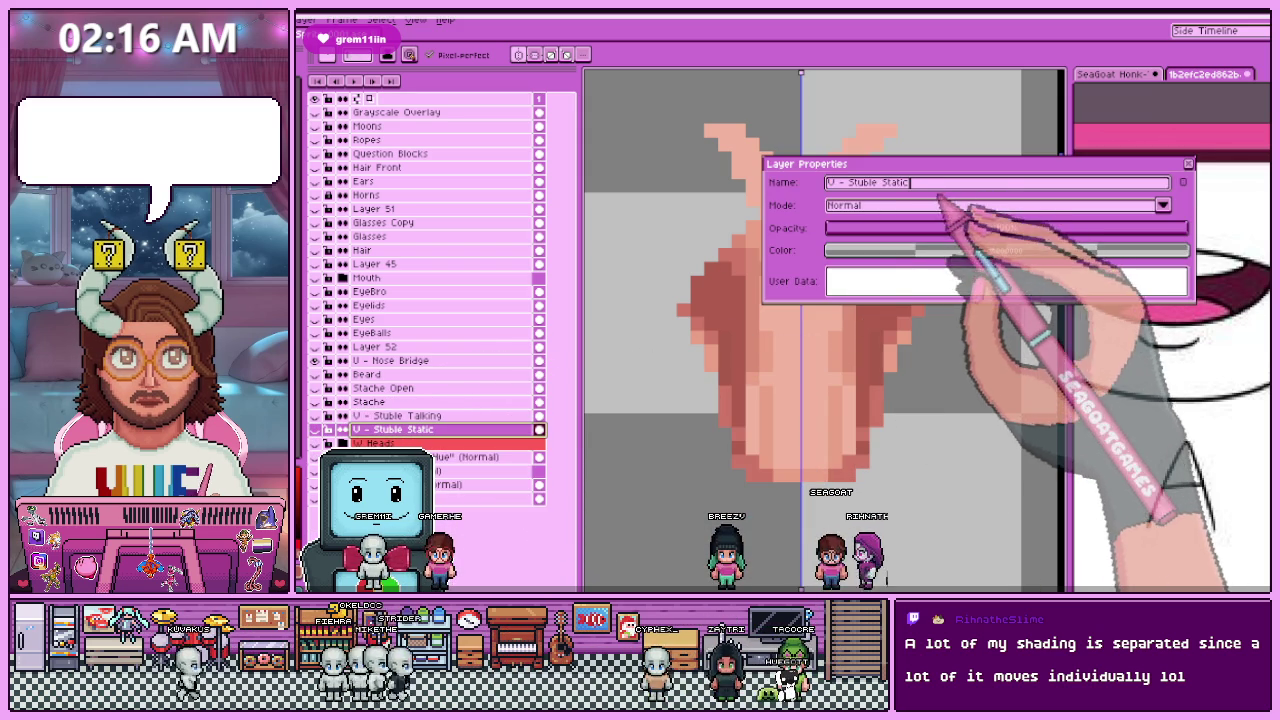
type("(Normal)")
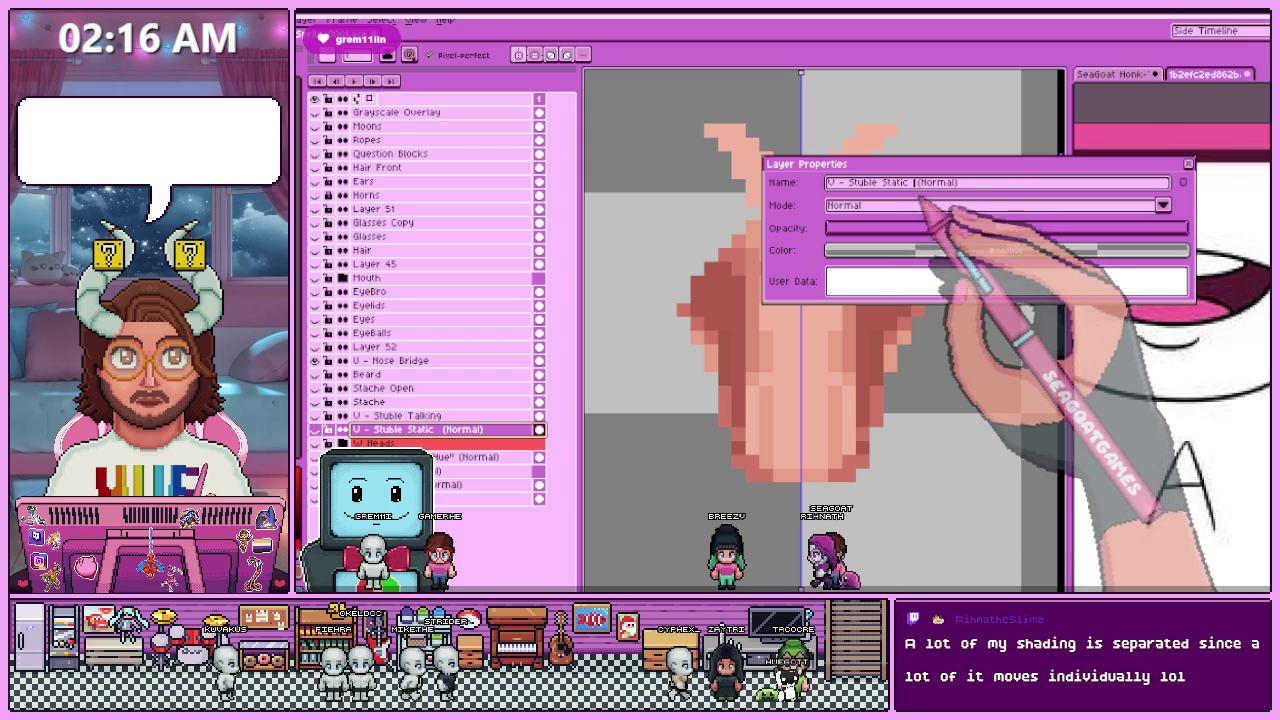
key("Return")
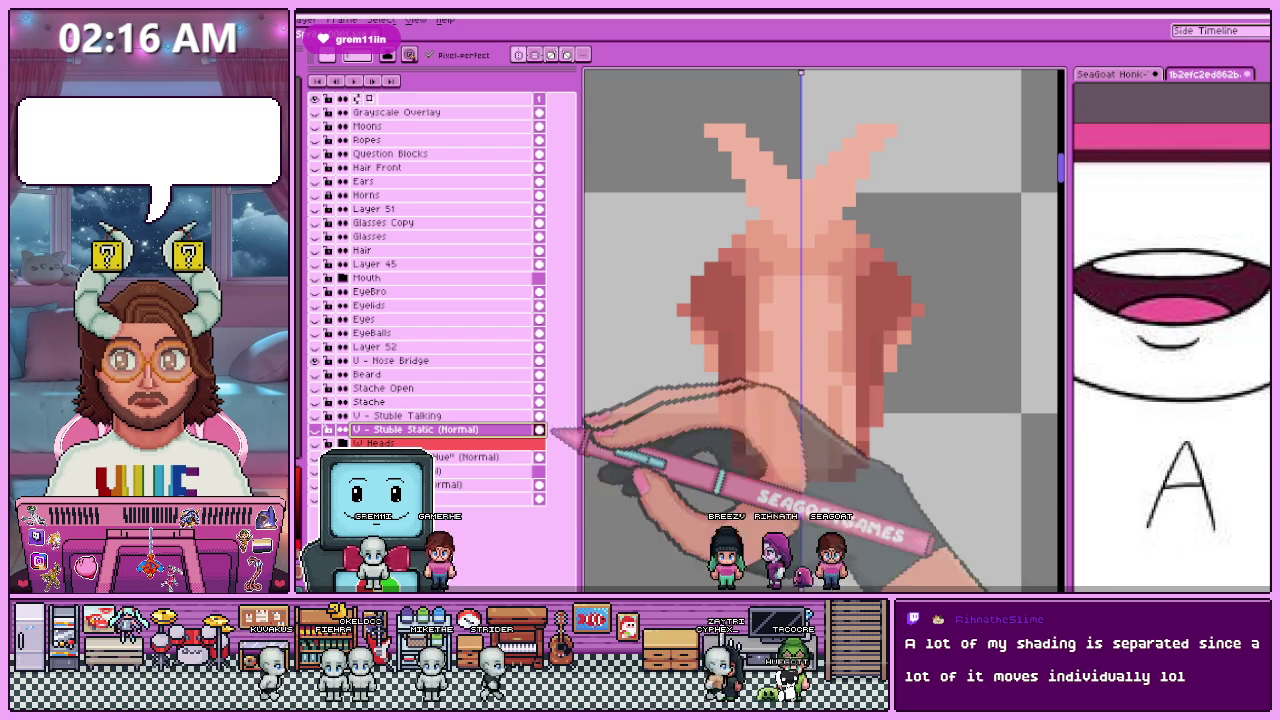
double_click(470, 416)
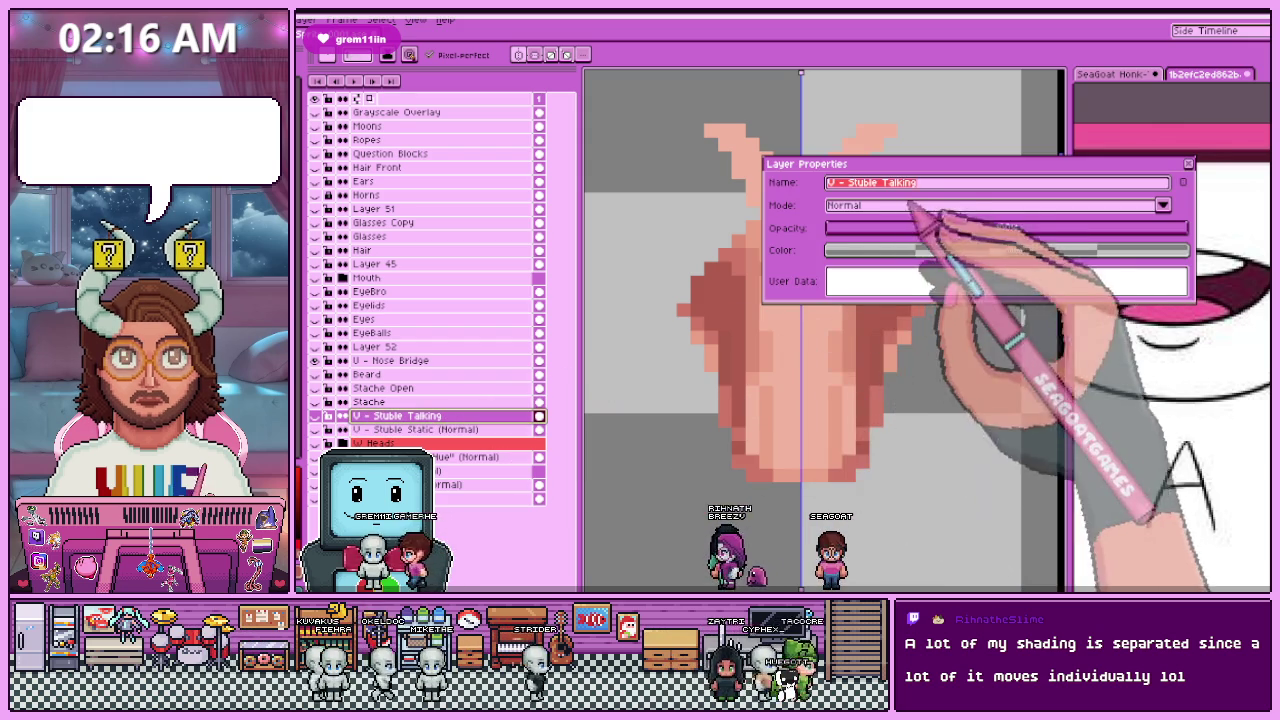
type(" (Normal)")
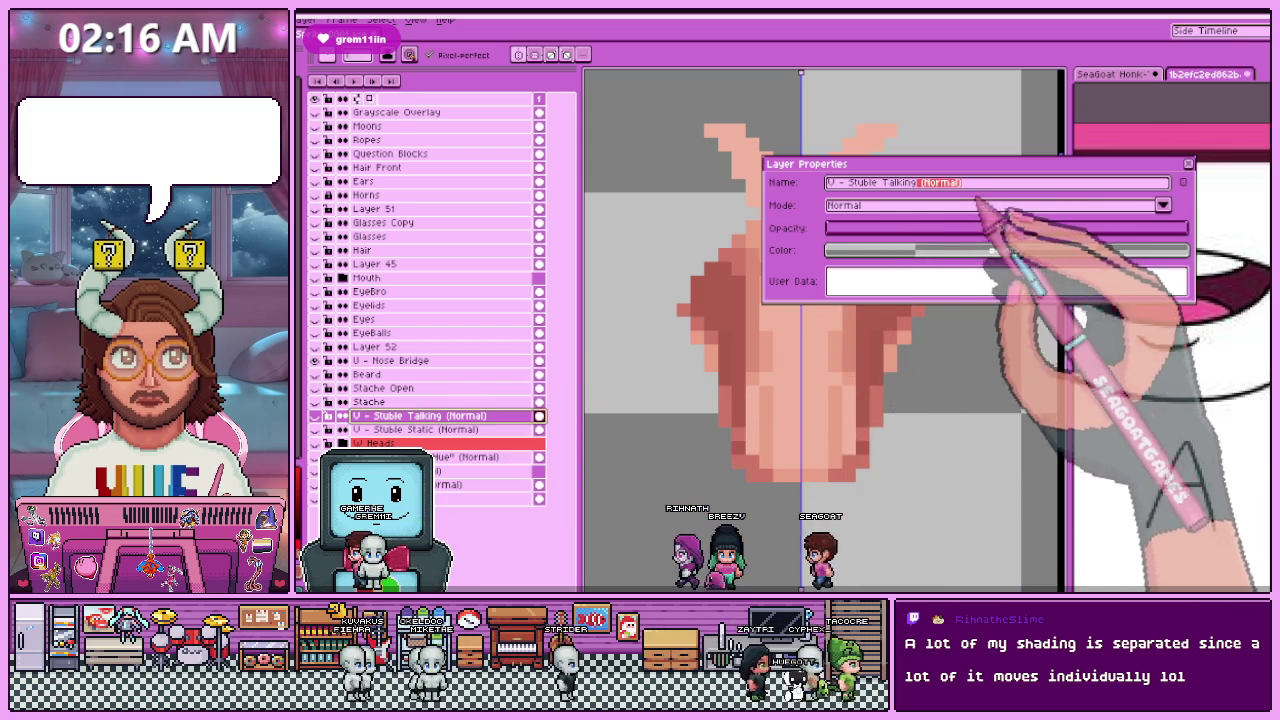
key("Return")
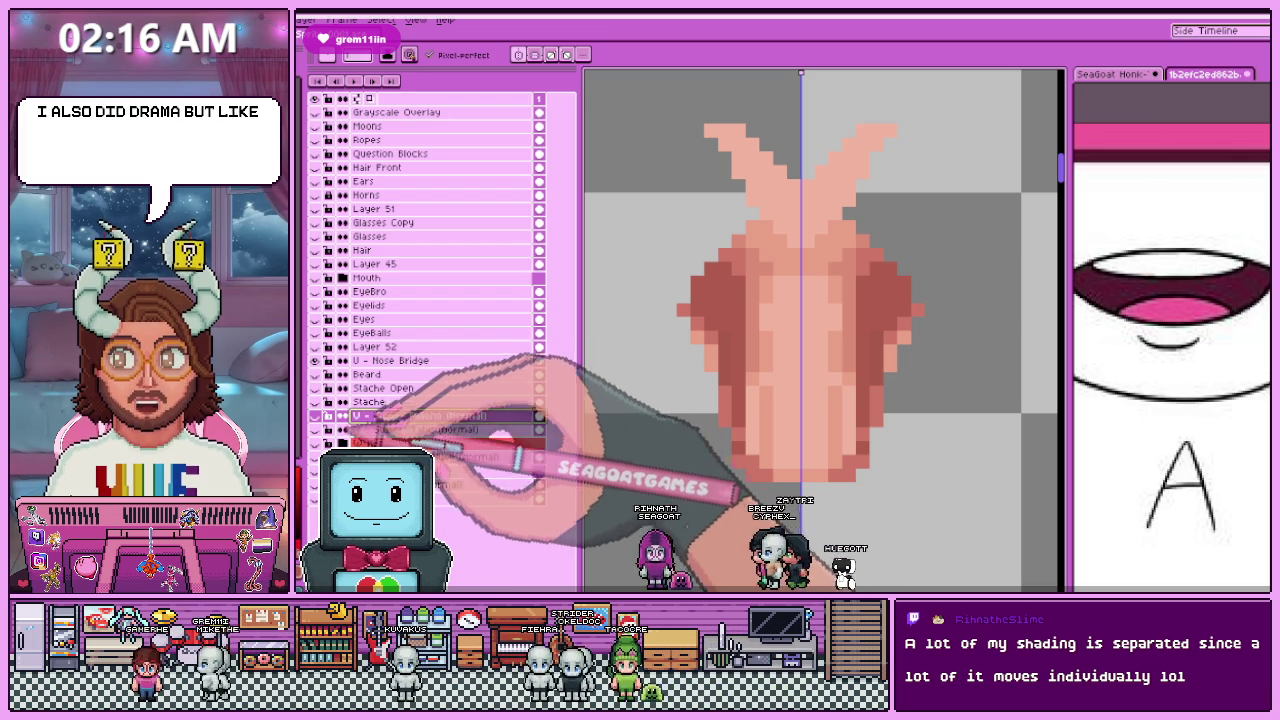
scroll(790, 246, "down", 1)
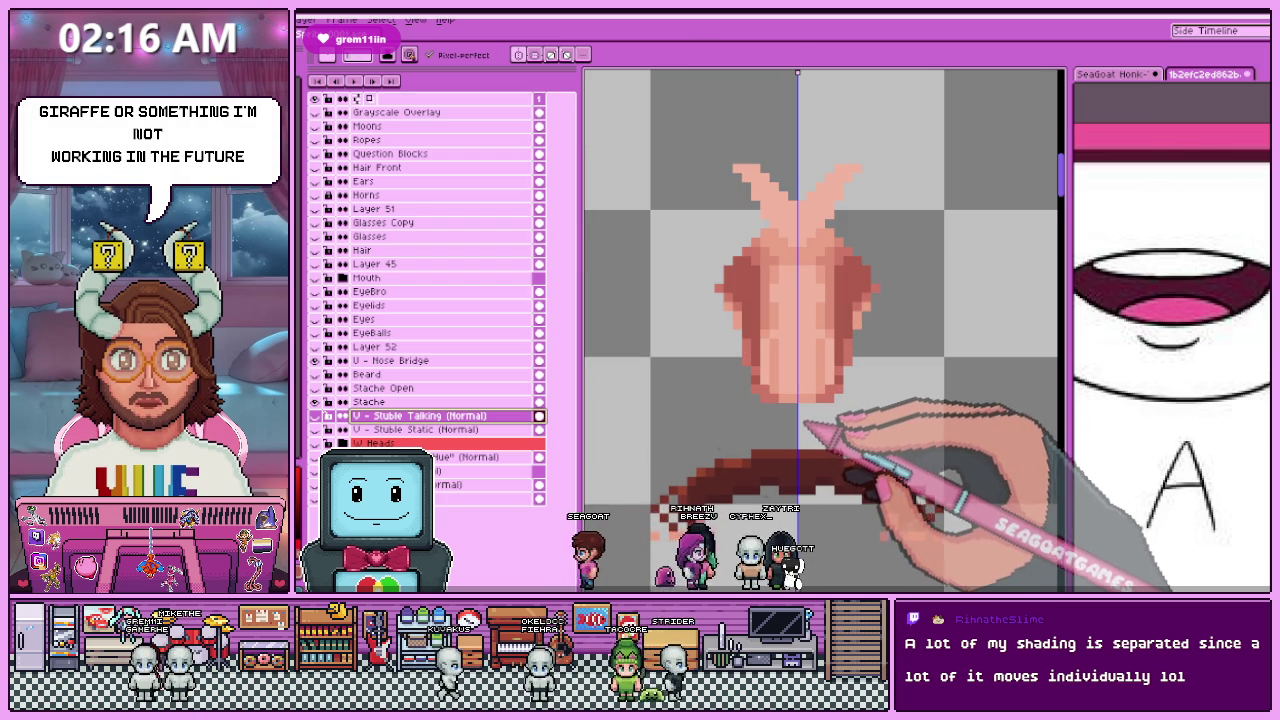
left_click(430, 402)
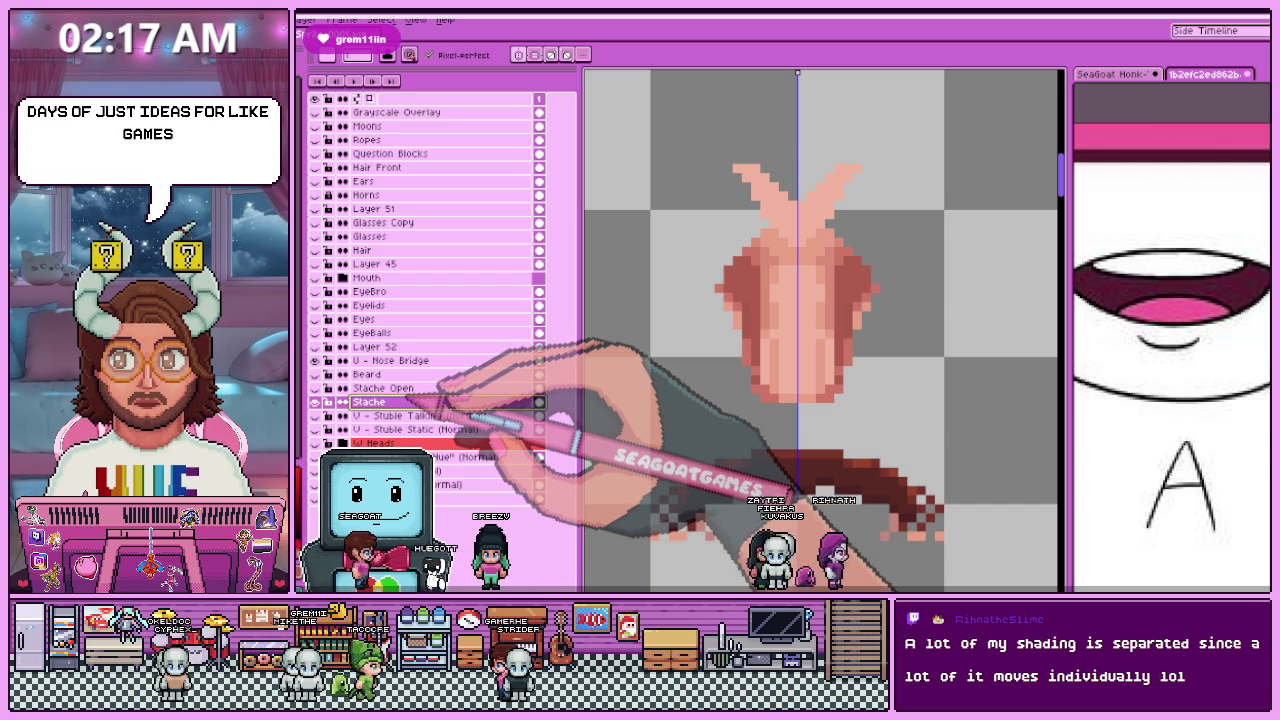
left_click(452, 388)
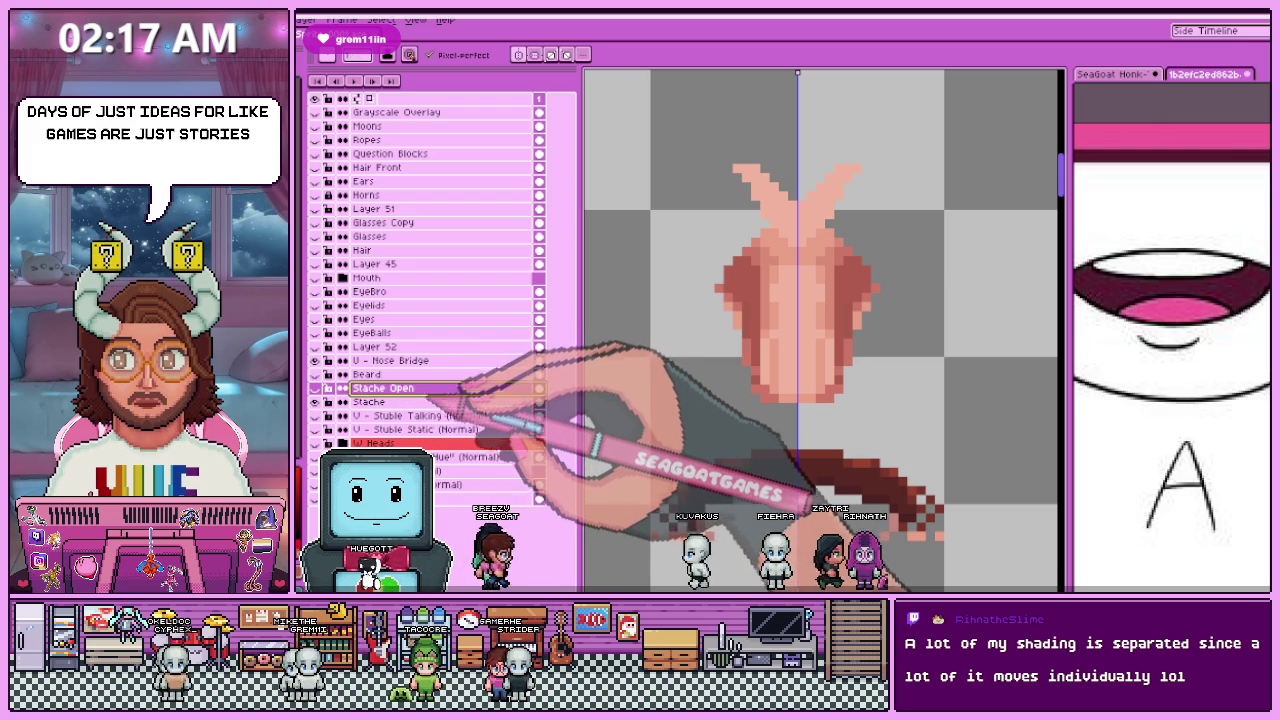
left_click(455, 401)
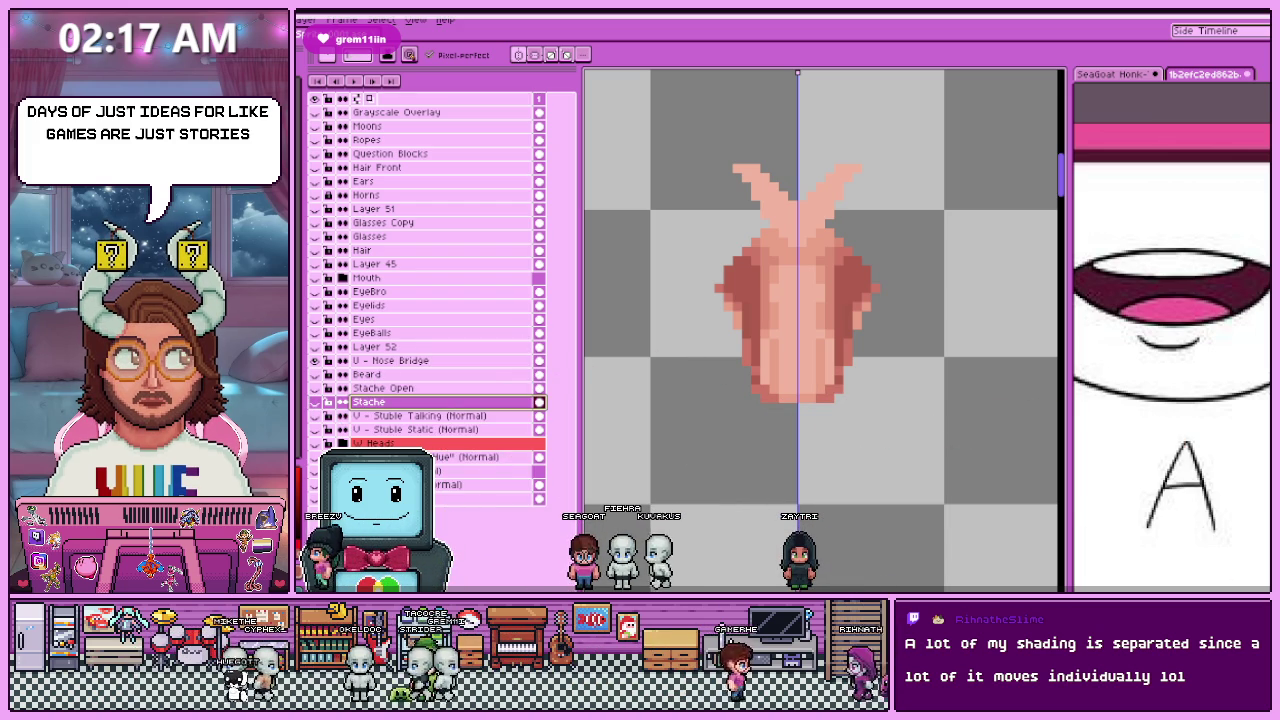
Step: Resize the Rear Hair sprite to 10% width (320×224 px), then go back to the main character file
right_click(710, 277)
left_click(745, 320)
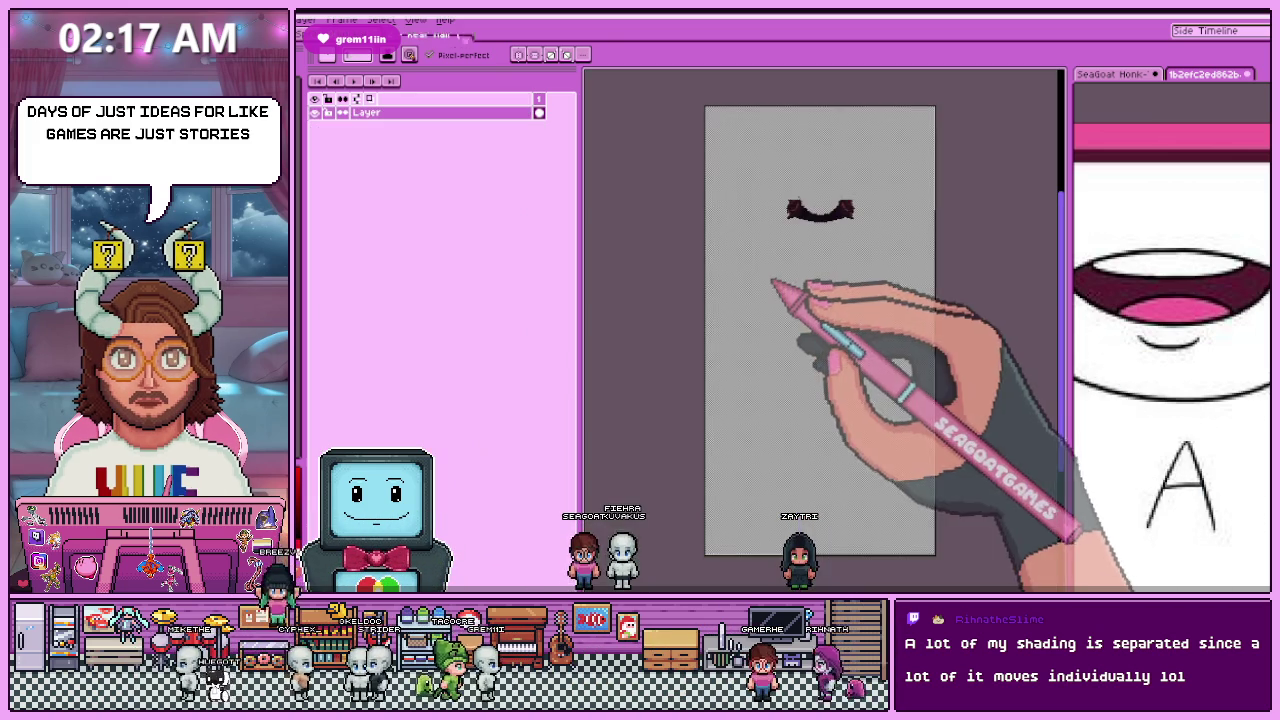
scroll(830, 235, "up", 3)
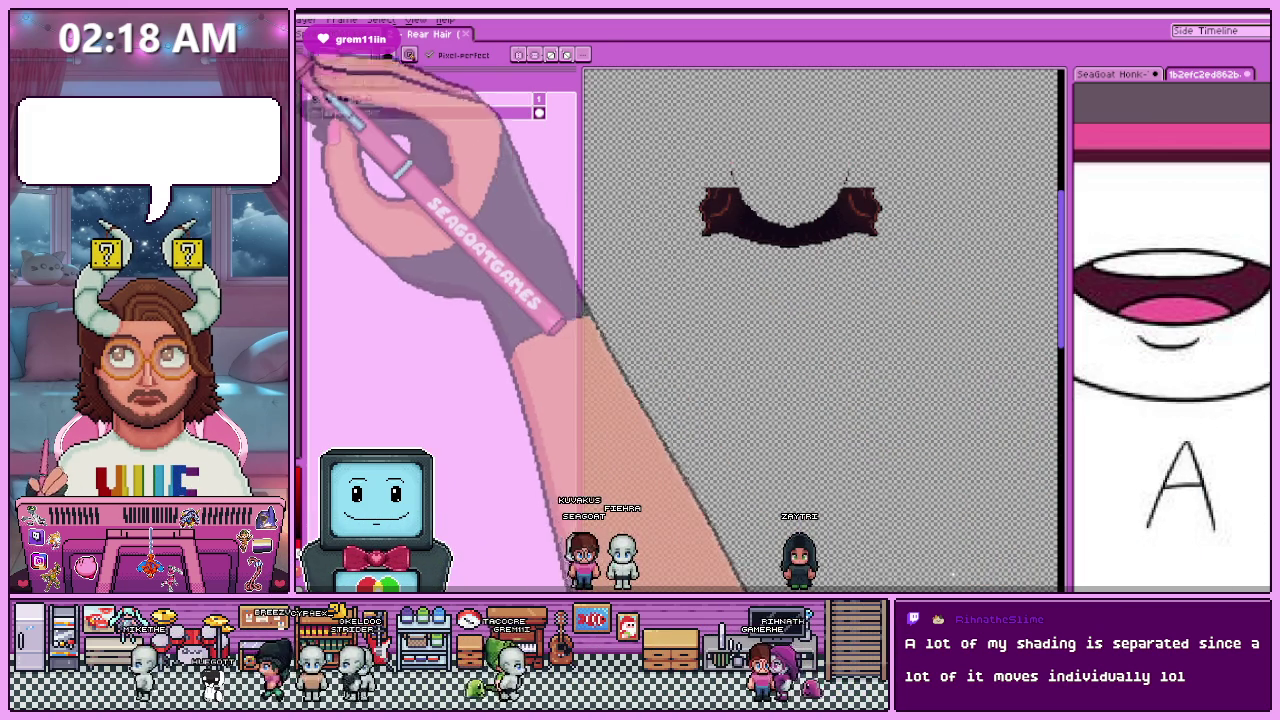
key("ctrl+alt+i")
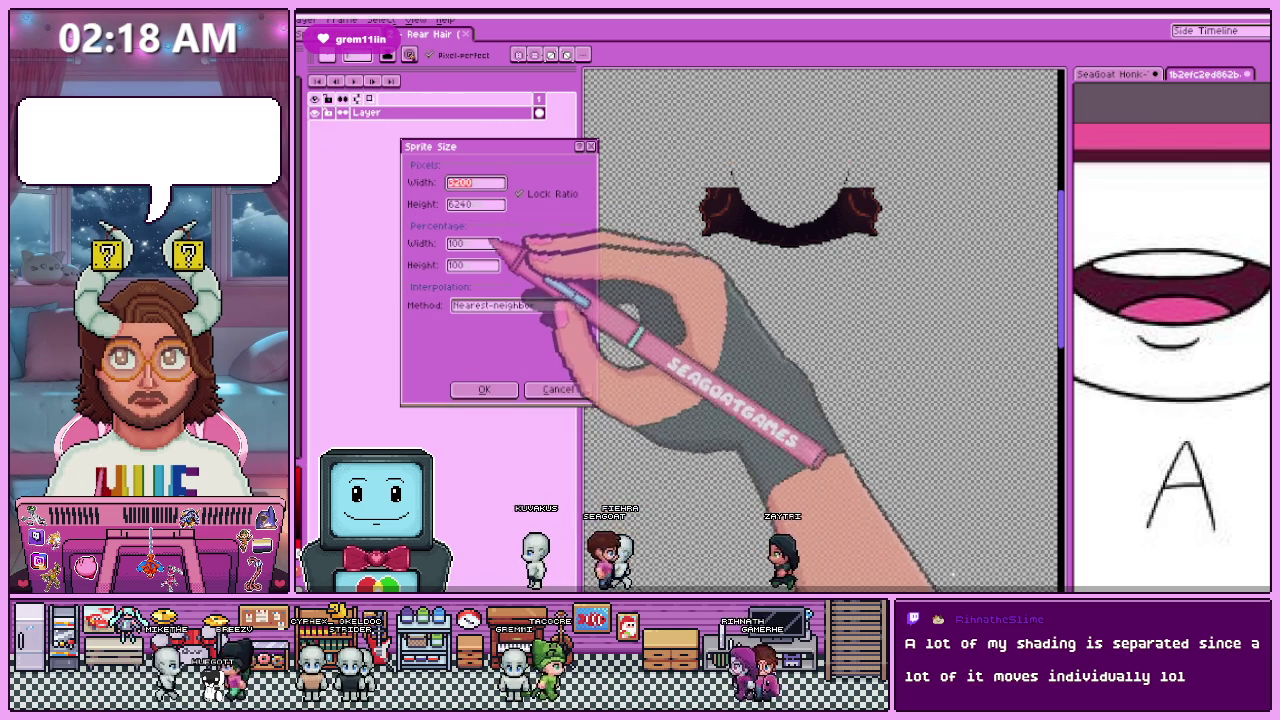
double_click(470, 243)
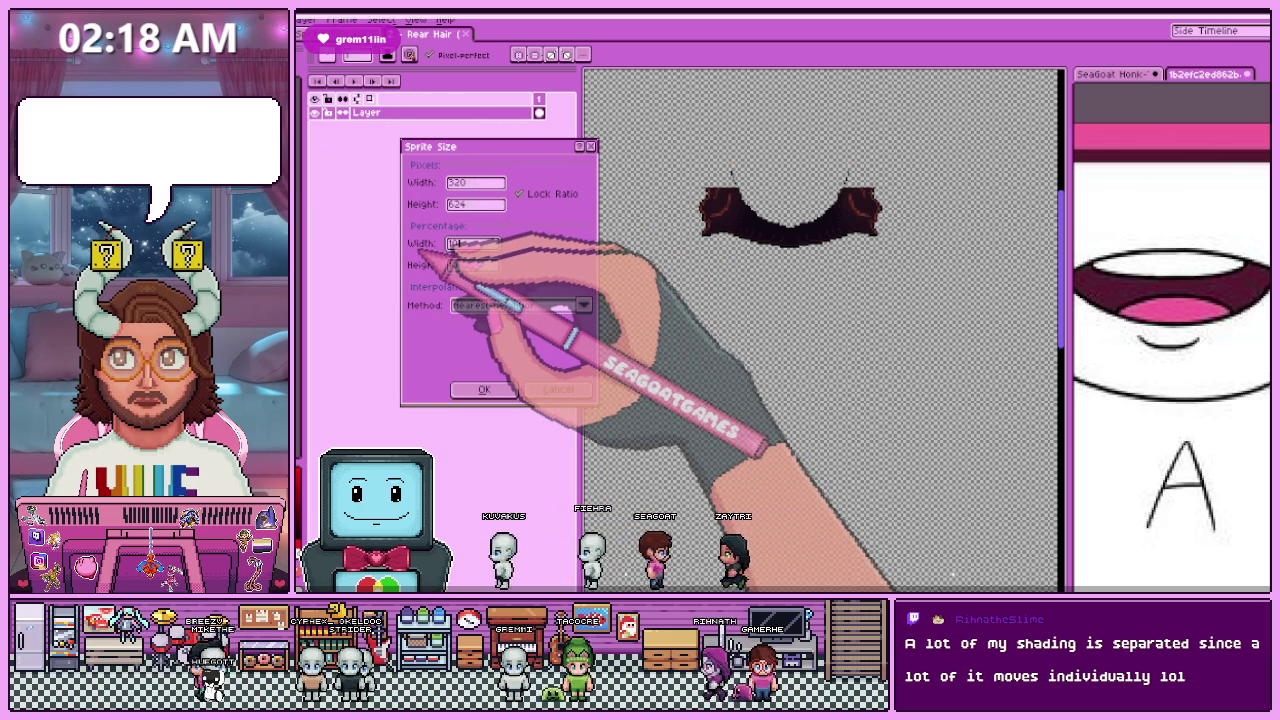
type("10")
left_click(485, 389)
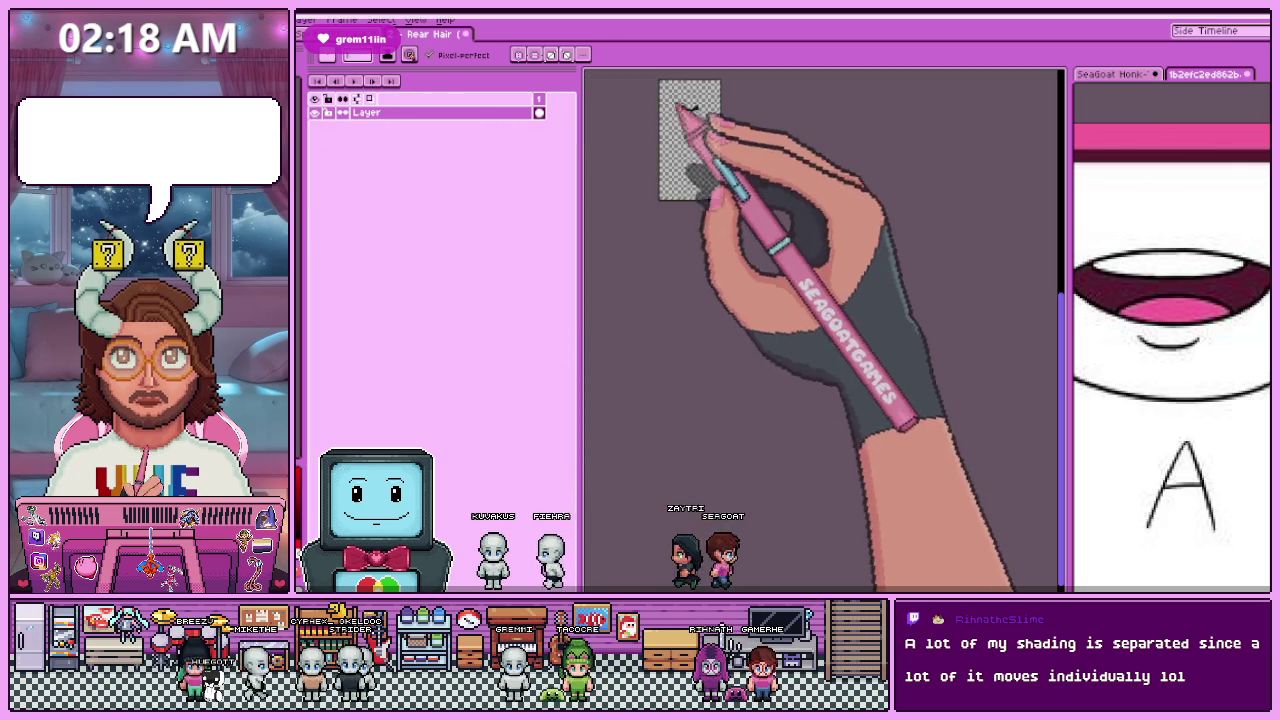
scroll(665, 125, "up", 5)
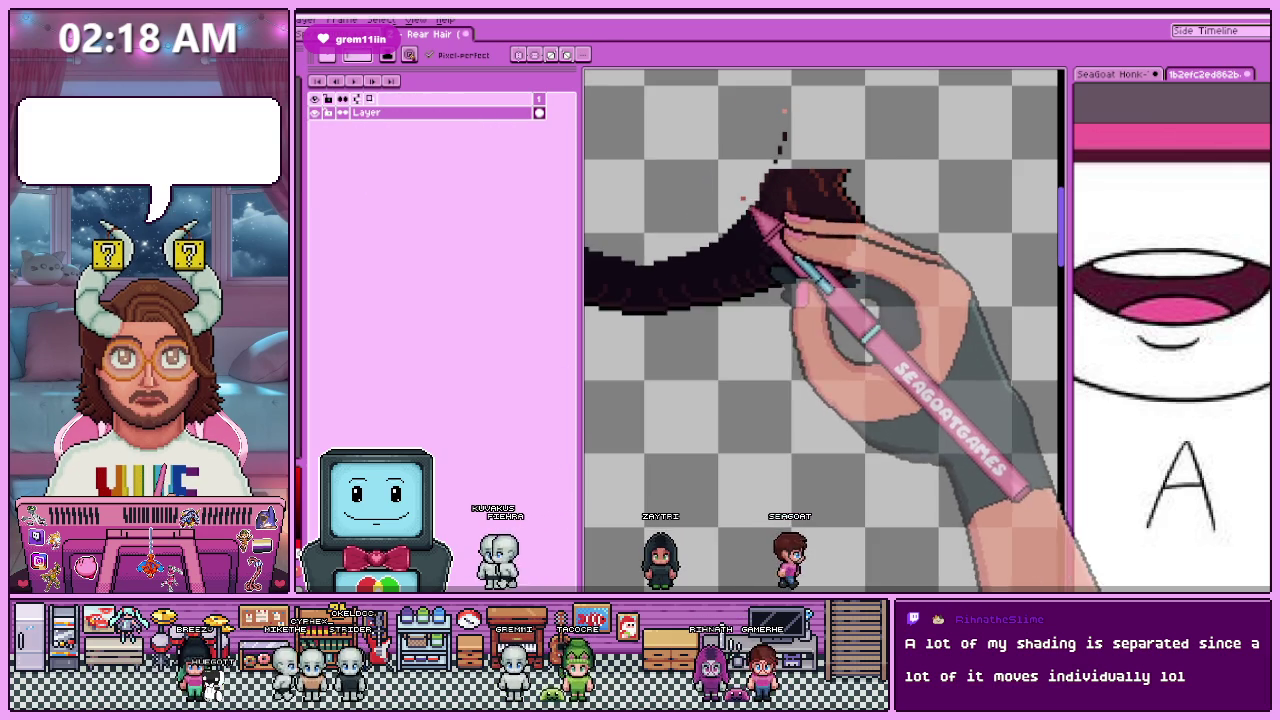
left_click(468, 38)
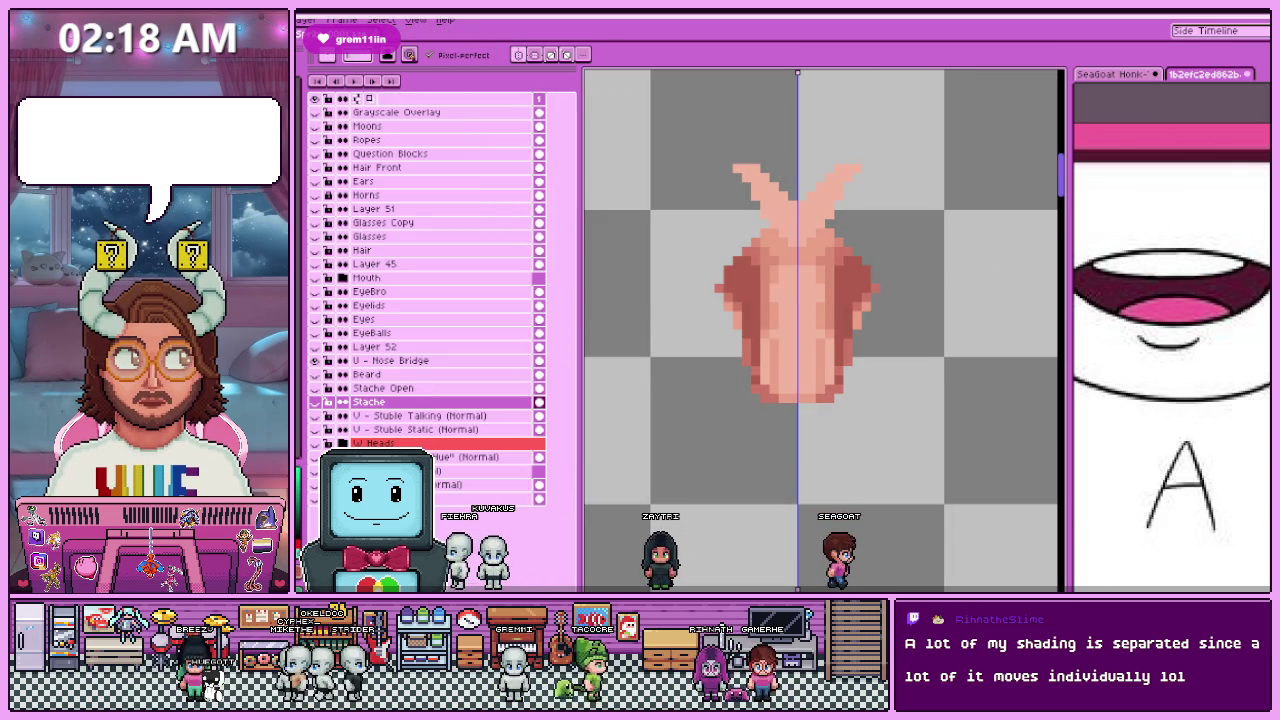
Step: Open the Body sprite, resize it to 10% (320×224 px), then go back to the main character file
key("ctrl+w")
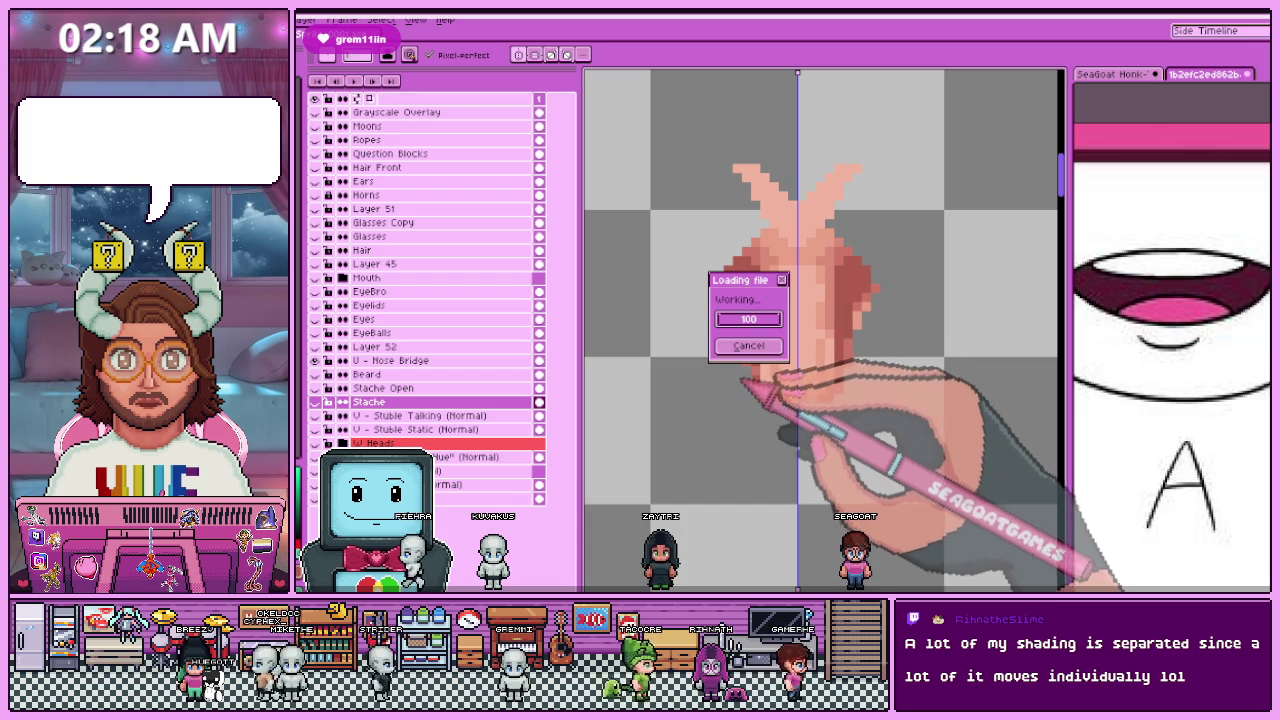
left_click(735, 340)
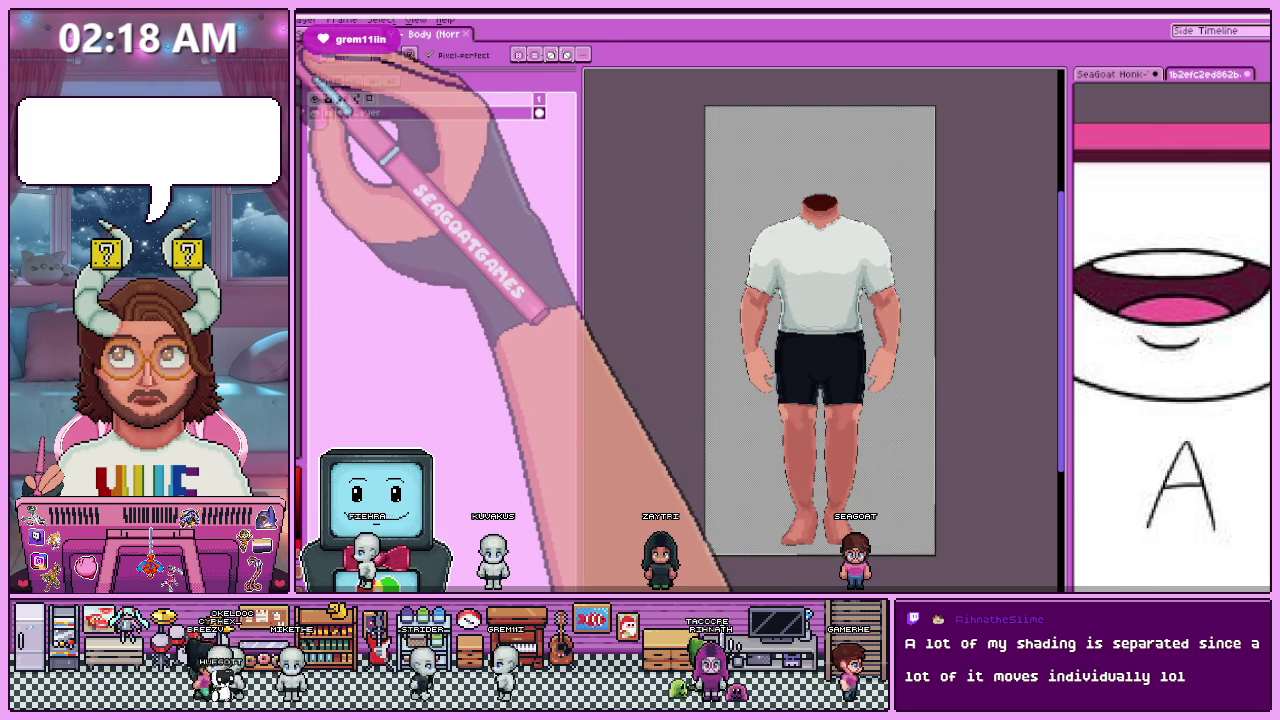
left_click(306, 20)
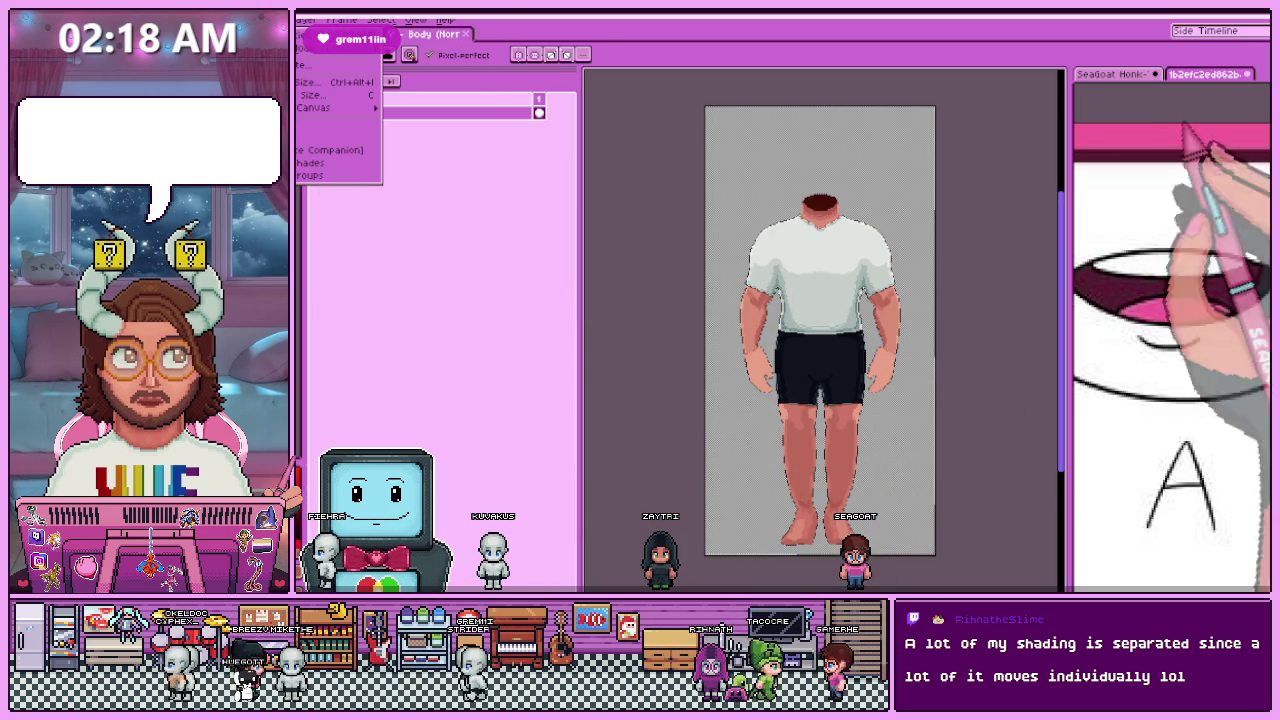
key("Escape")
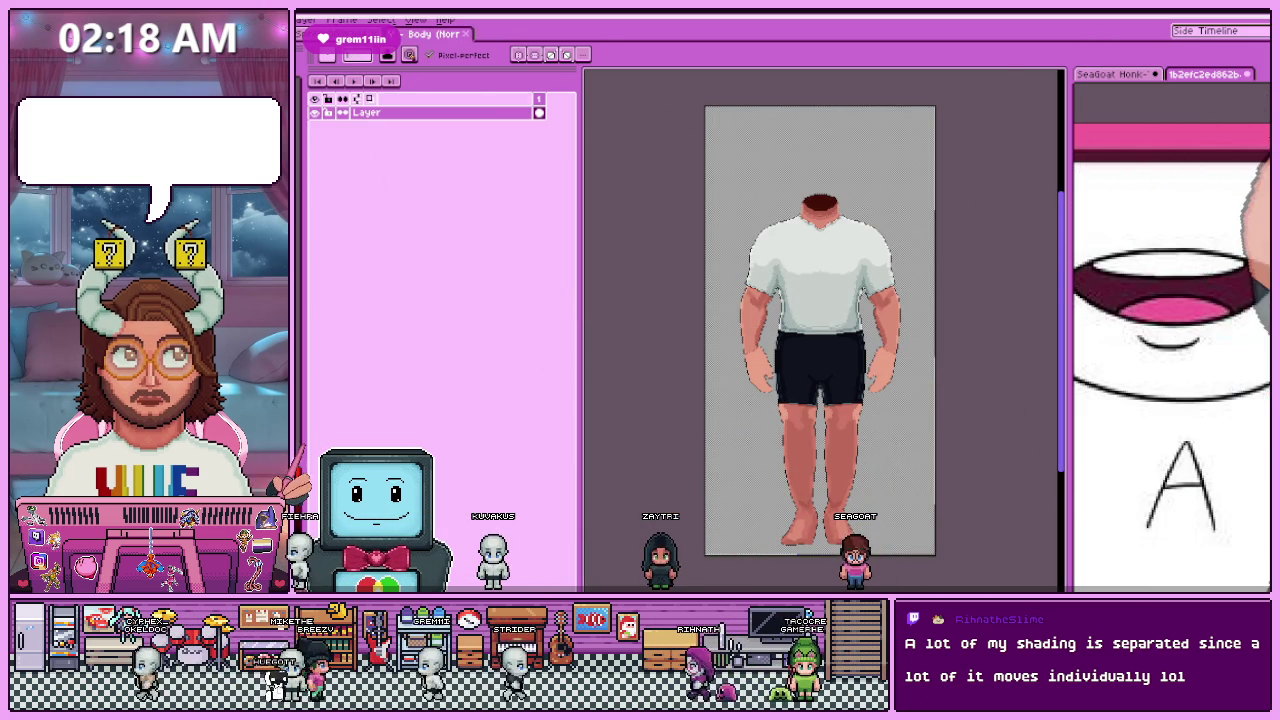
left_click(310, 58)
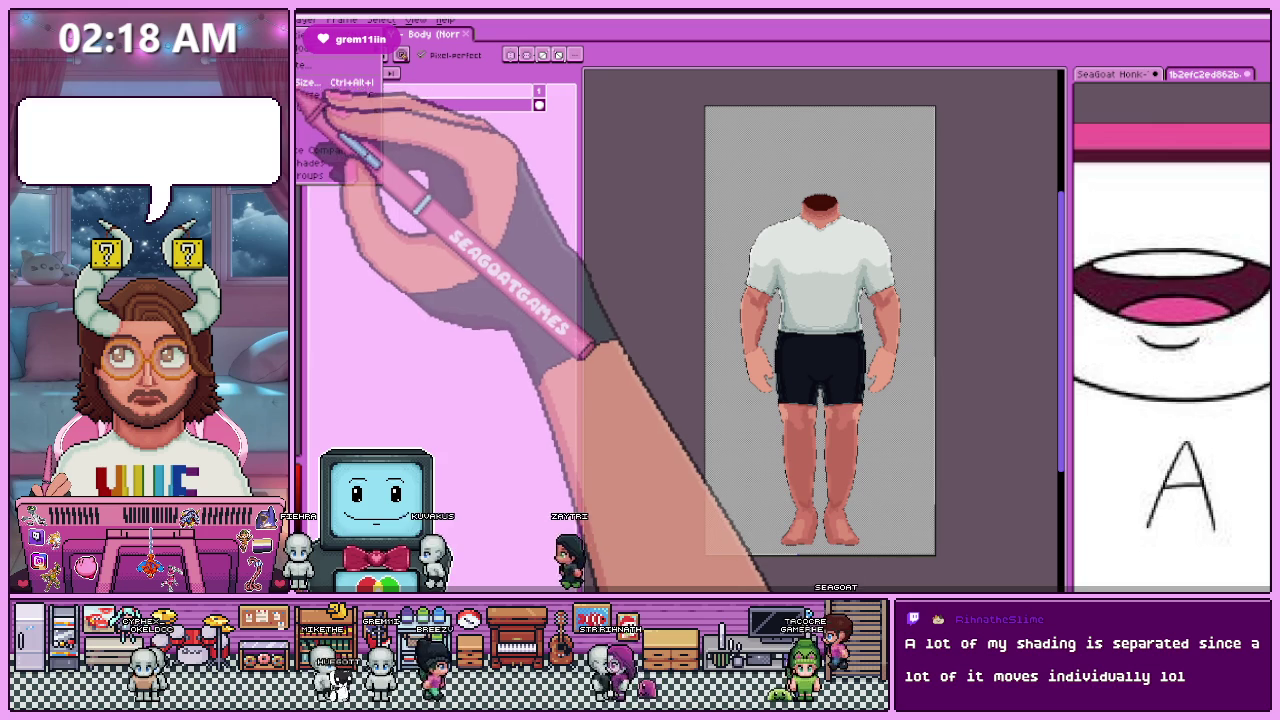
left_click(304, 98)
left_click(451, 243)
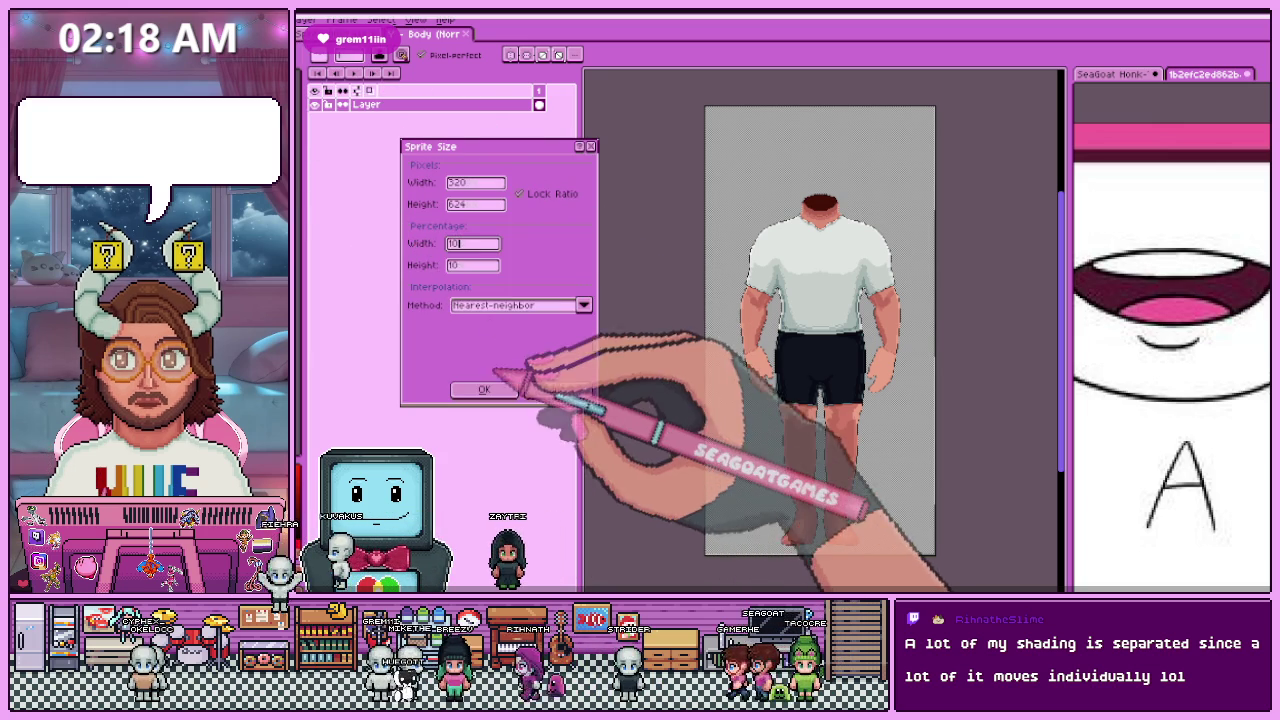
left_click(484, 389)
scroll(925, 370, "up", 4)
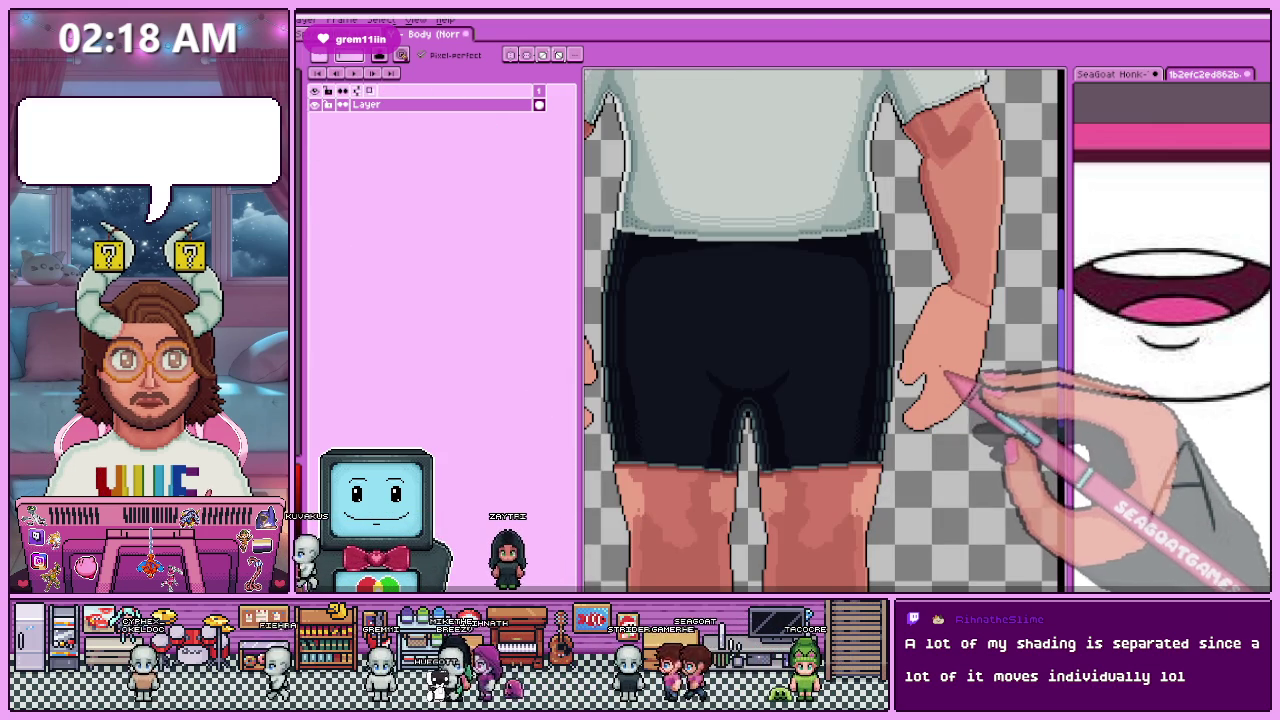
scroll(940, 355, "down", 2)
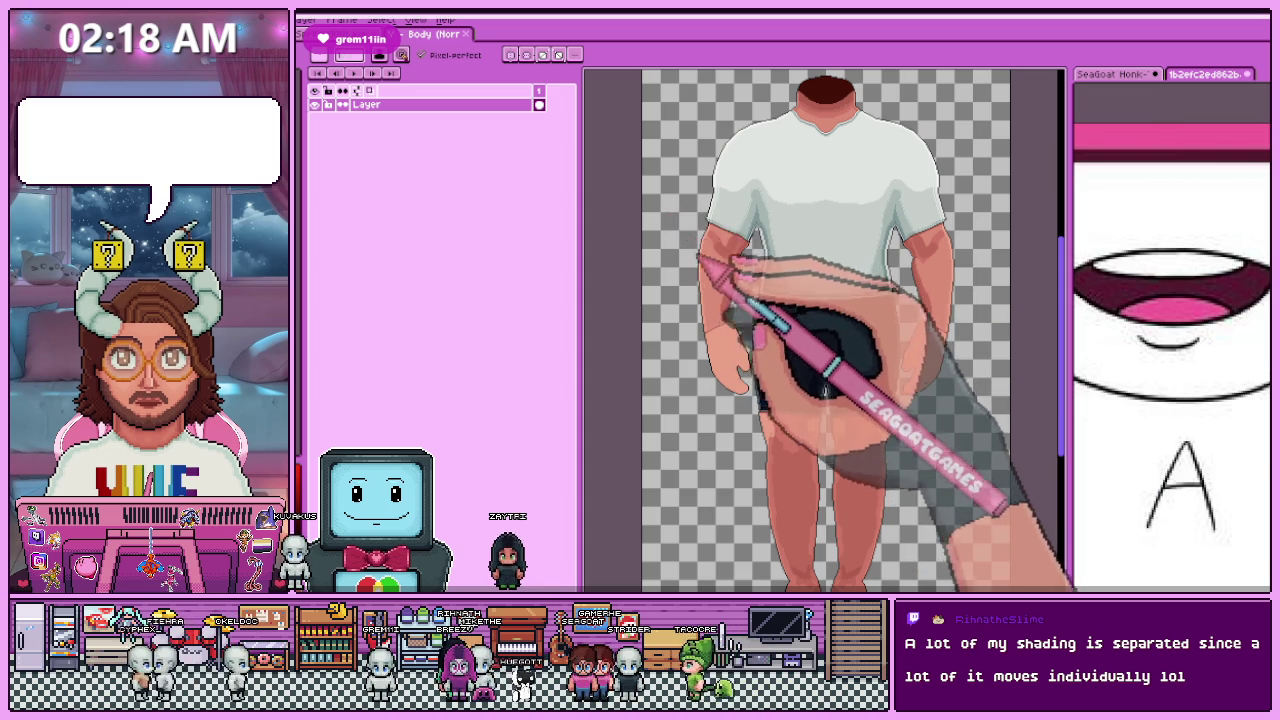
left_click(480, 36)
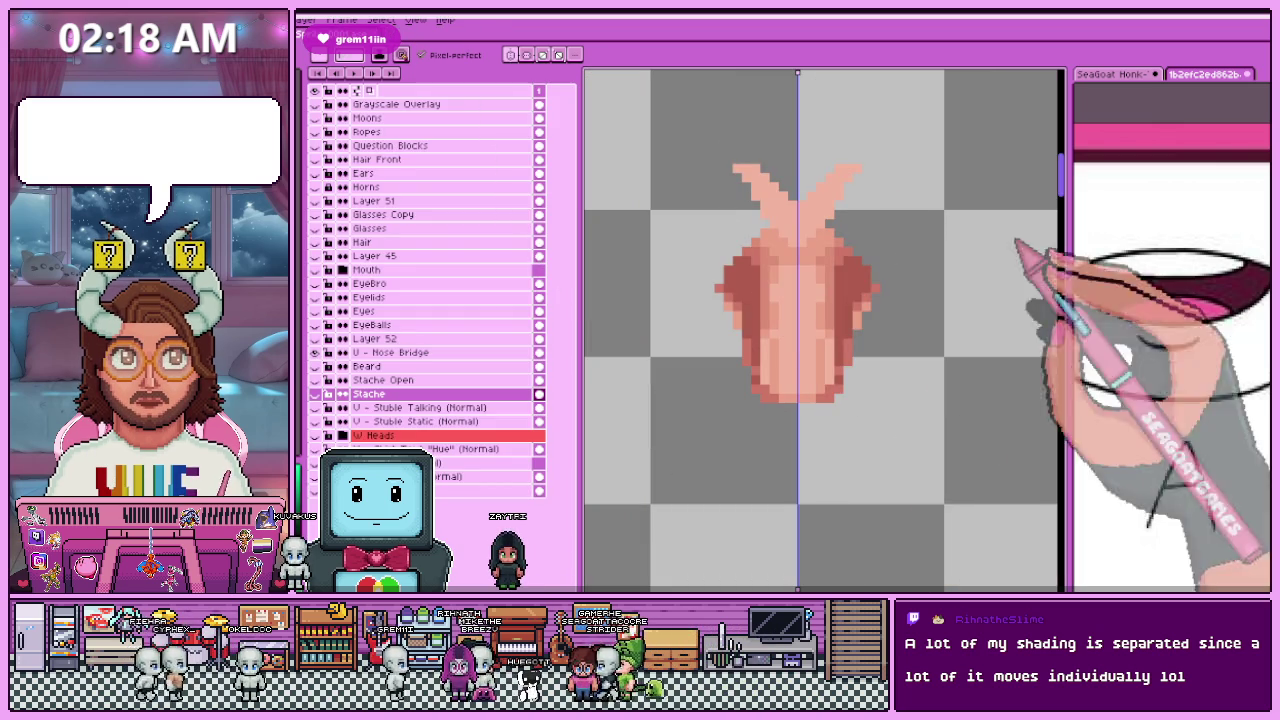
Step: Open the Shirt sprite and shrink it to 52×62 pixels with a 1% width
key("ctrl+w")
left_click(770, 343)
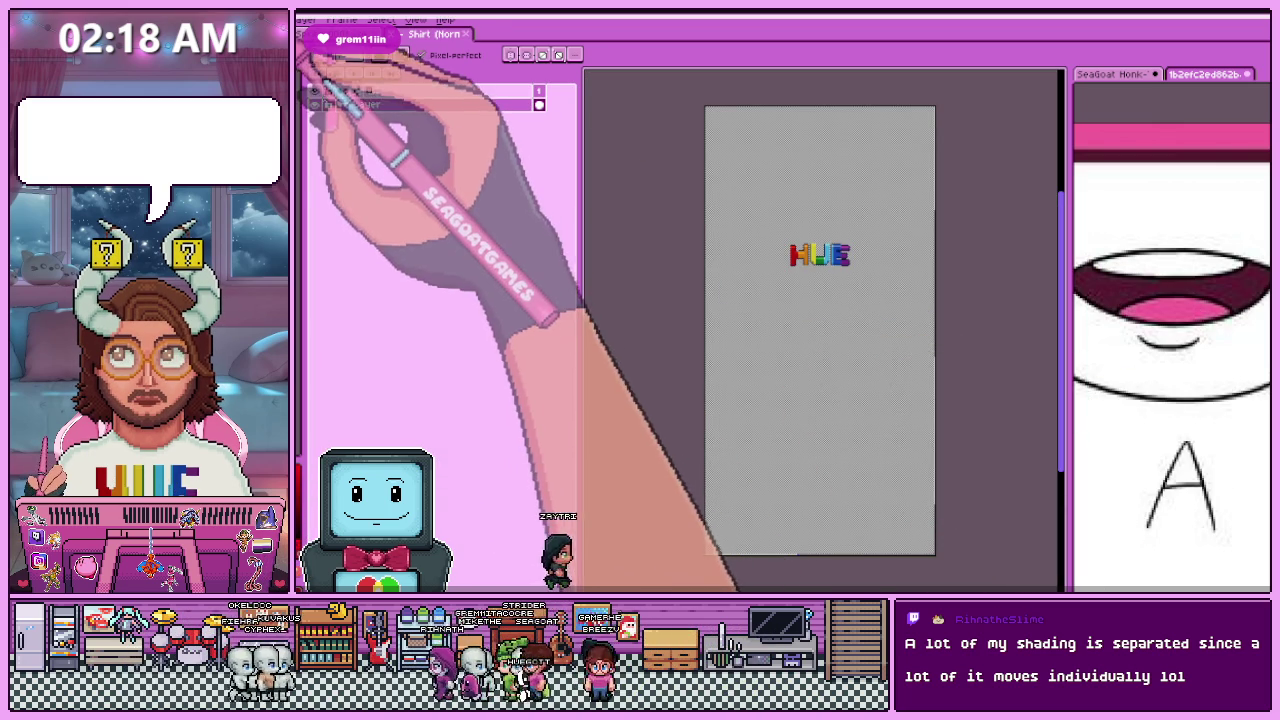
left_click(300, 19)
left_click(308, 82)
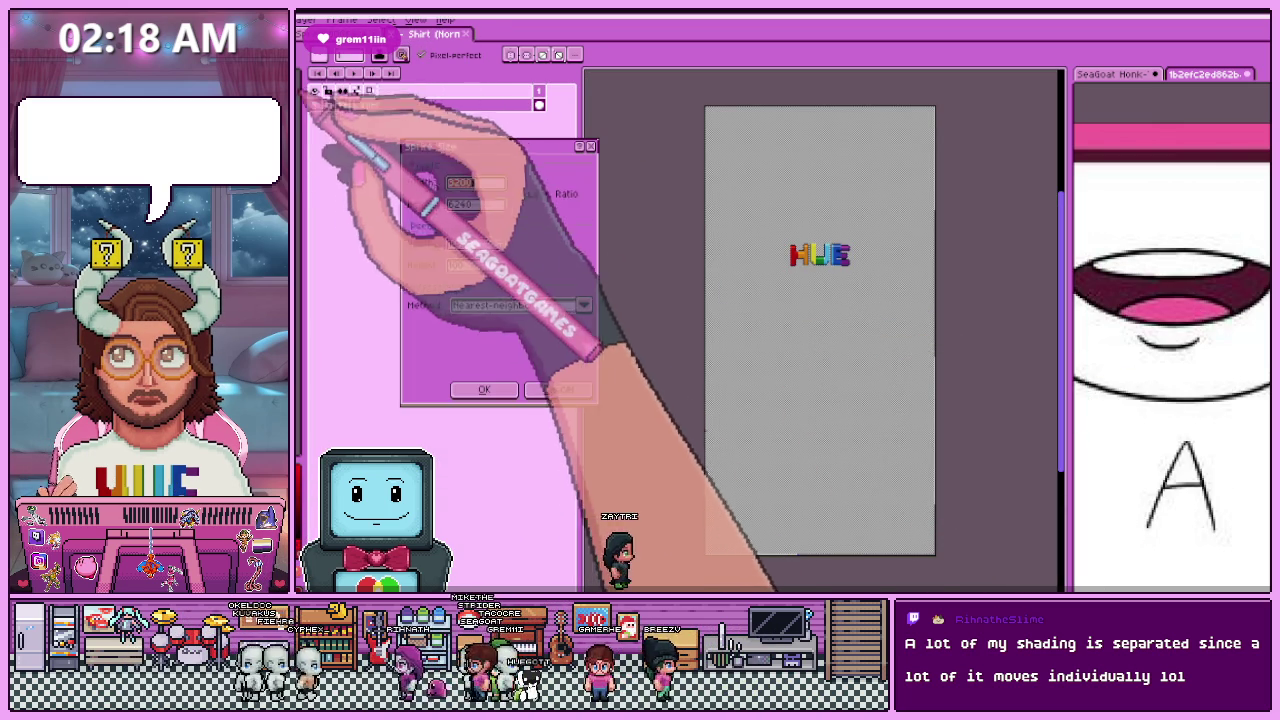
type("1")
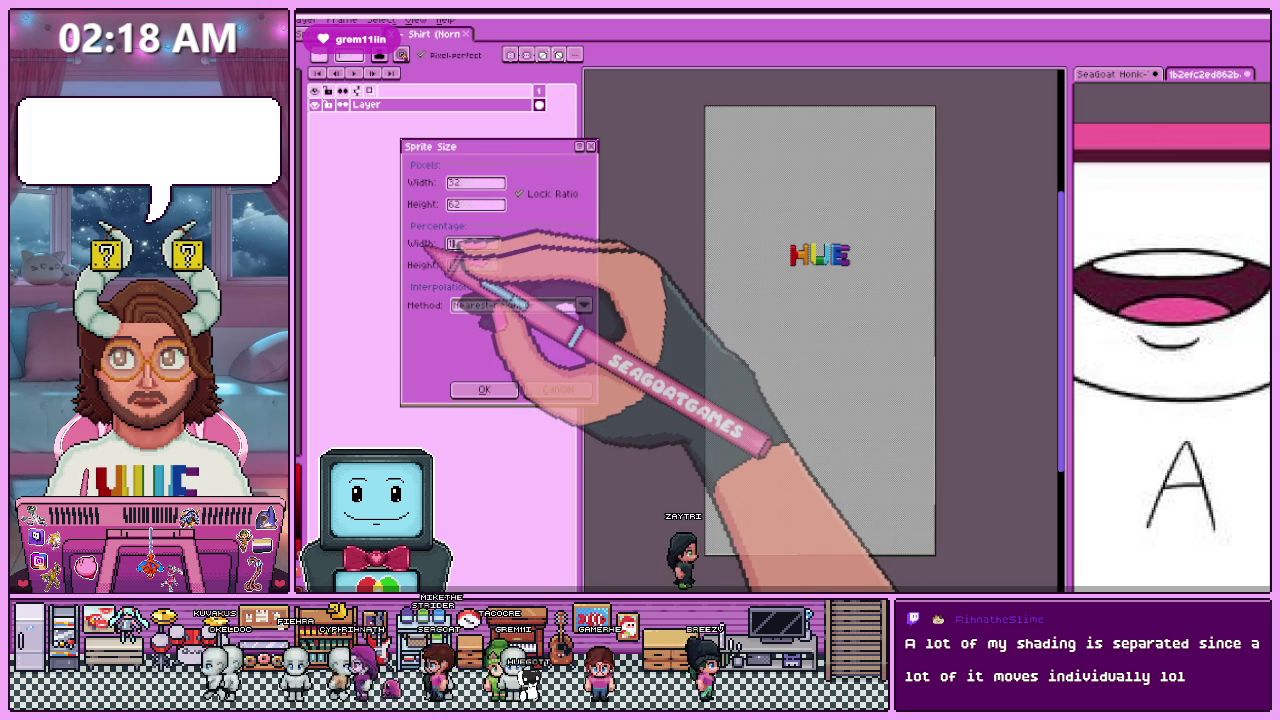
left_click(484, 389)
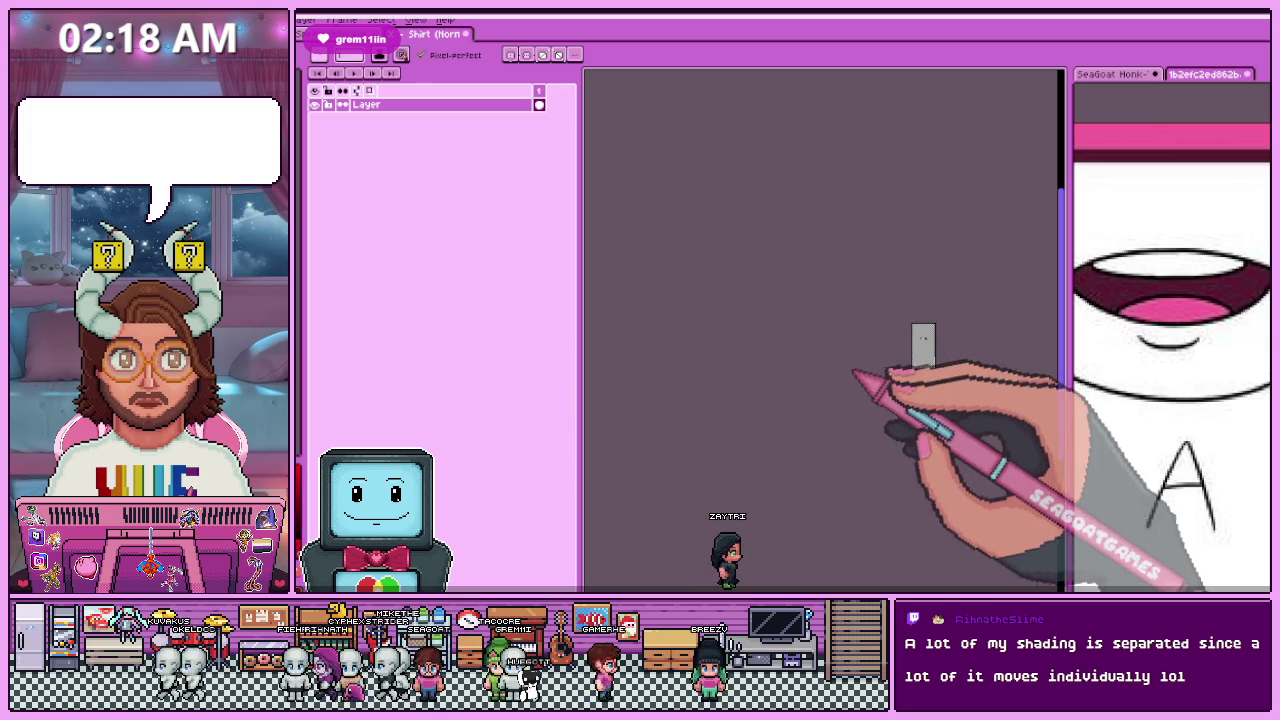
scroll(925, 358, "up", 3)
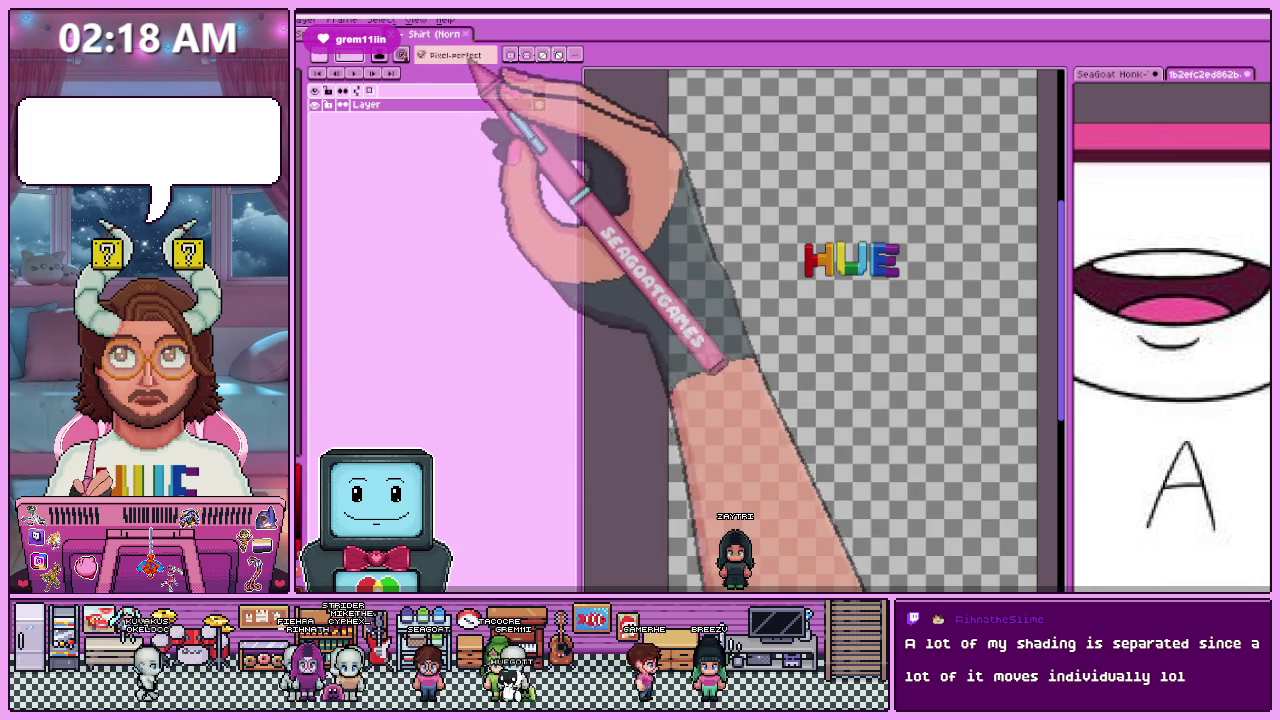
left_click(395, 33)
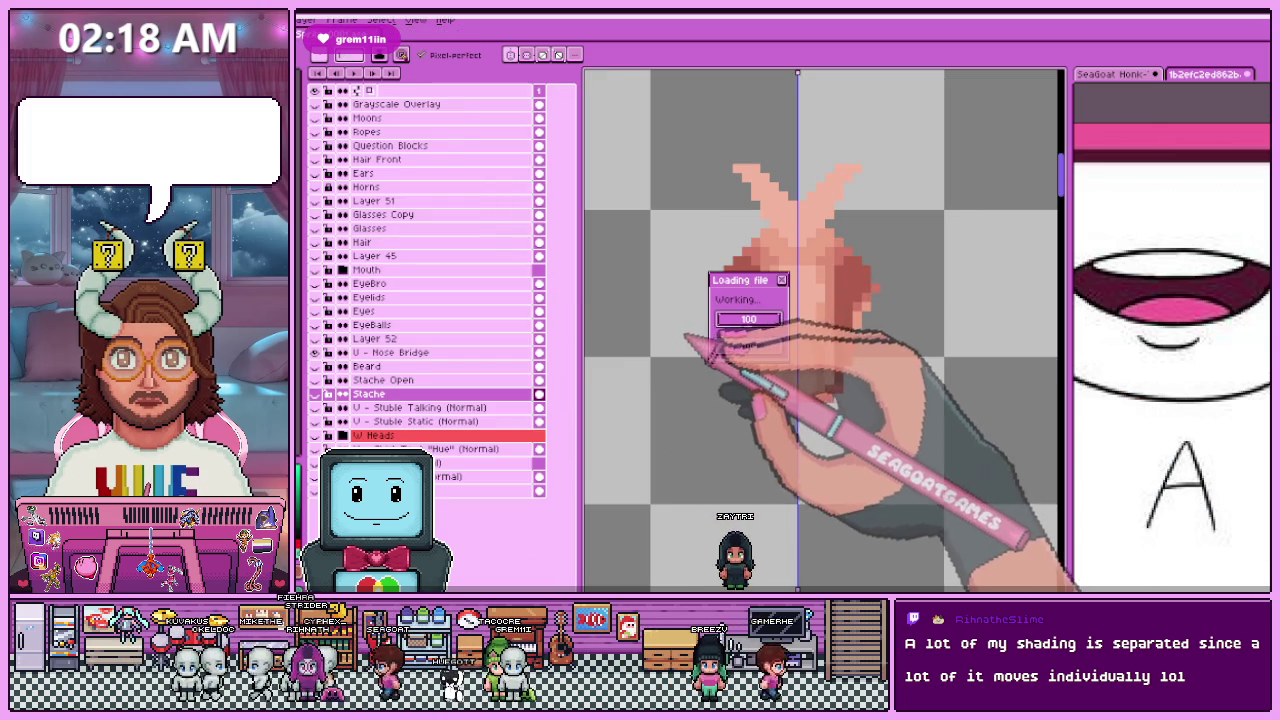
Step: Shrink the Head Talk image from 3200×2240 to 320×224 (10%) and close it
key("ctrl+Tab")
scroll(820, 330, "up", 2)
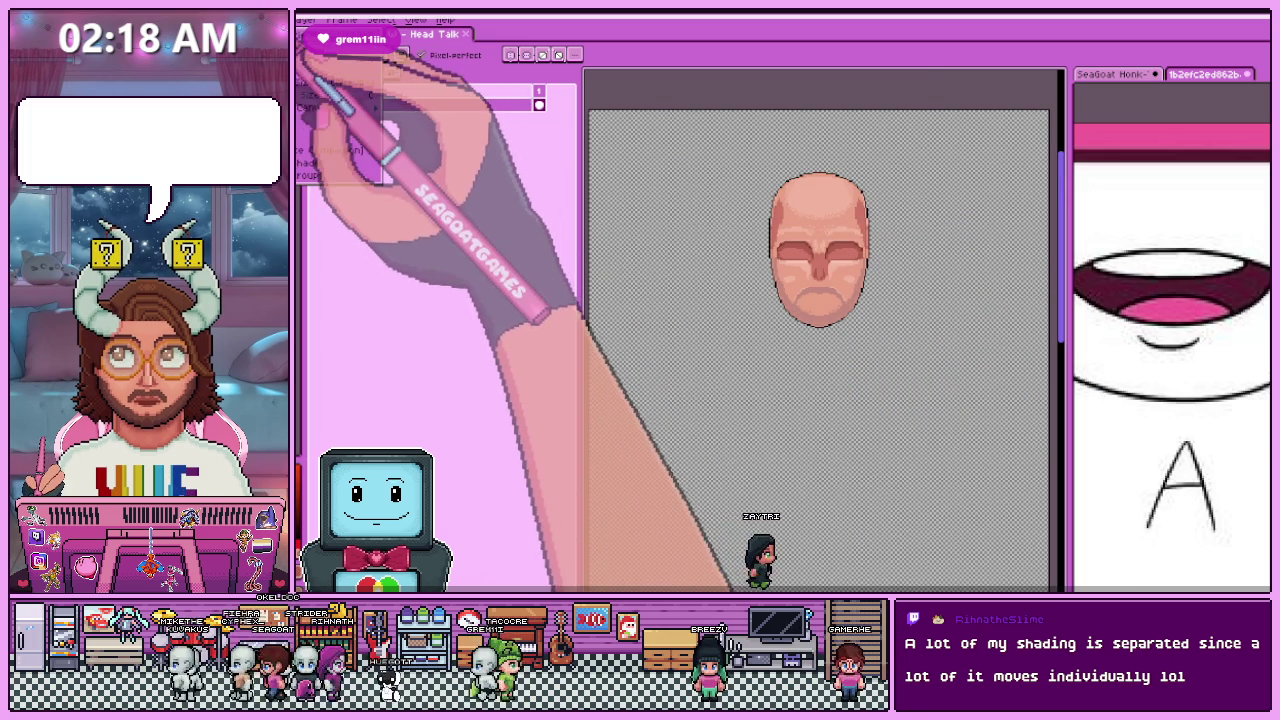
key("ctrl+alt+i")
left_click(470, 243)
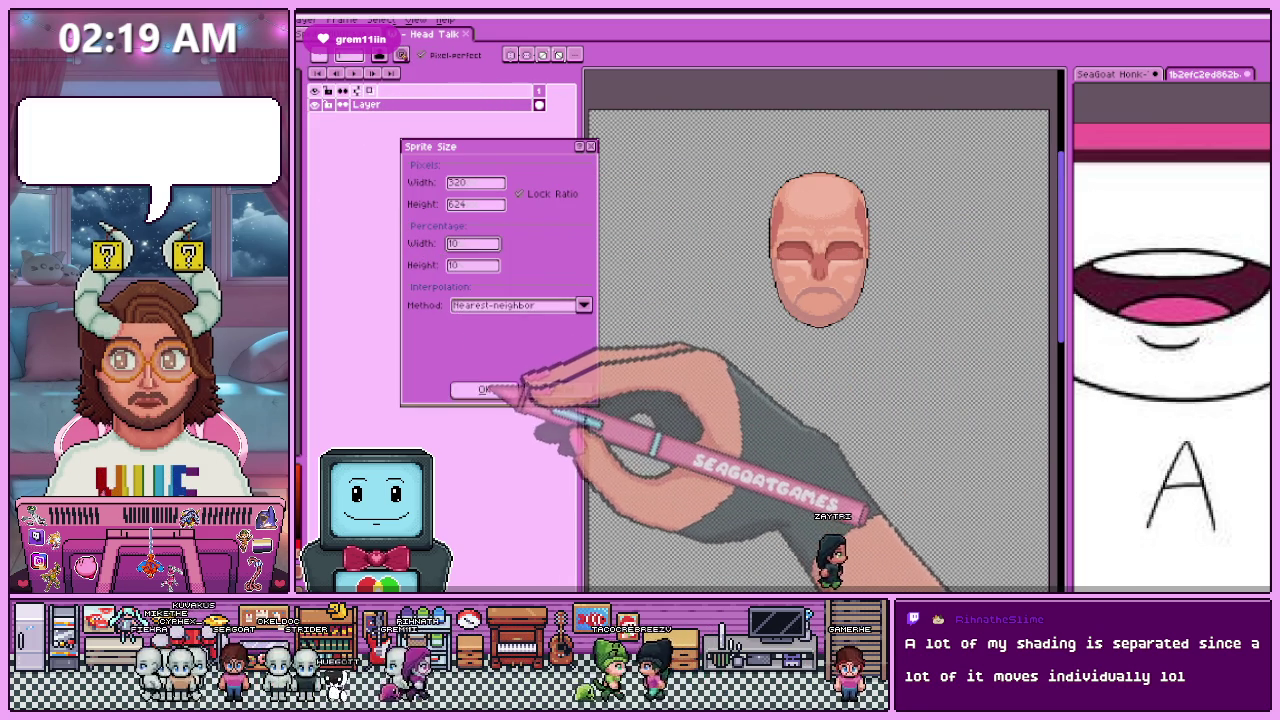
left_click(483, 389)
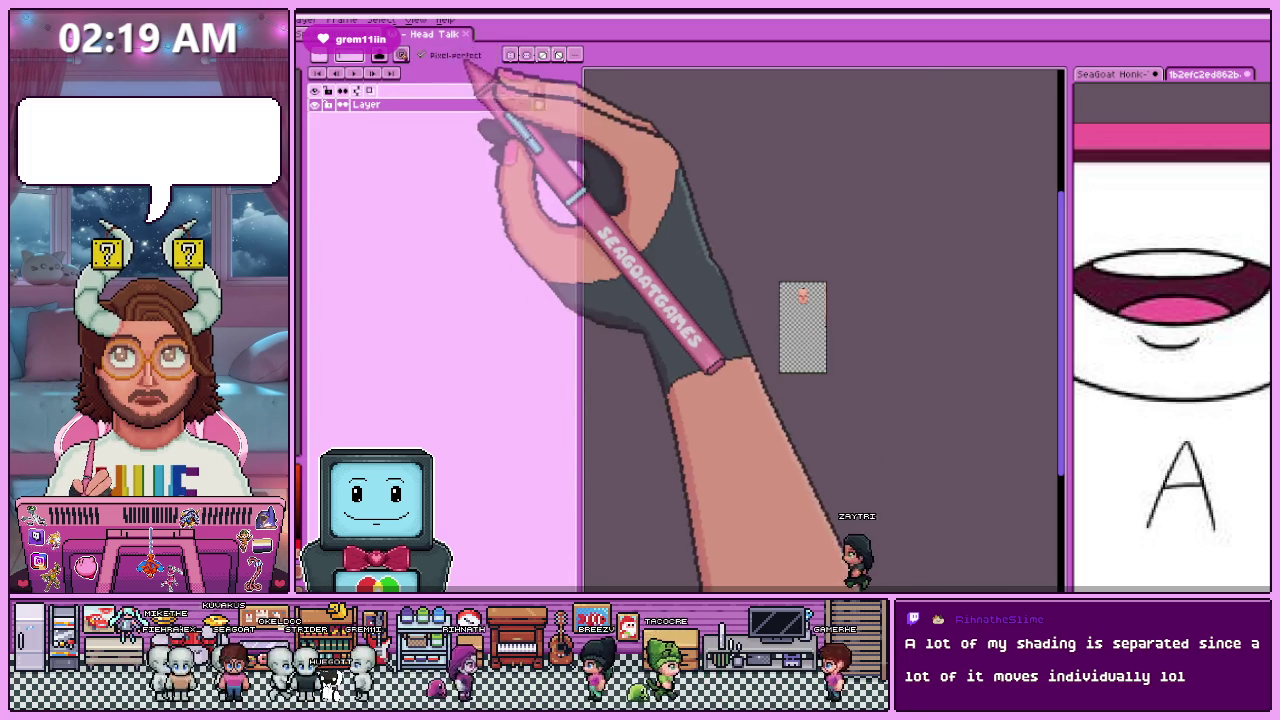
left_click(465, 34)
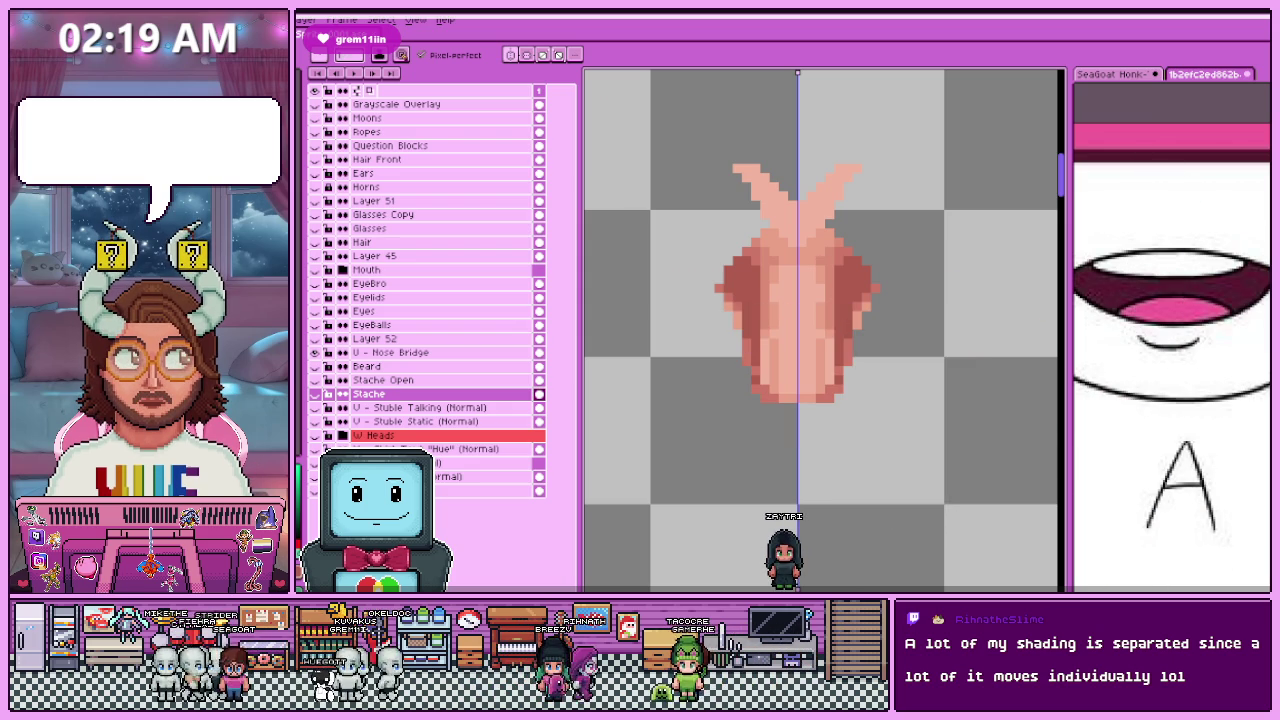
Step: Shrink the static head image to 52×62 and save it
right_click(712, 280)
left_click(745, 330)
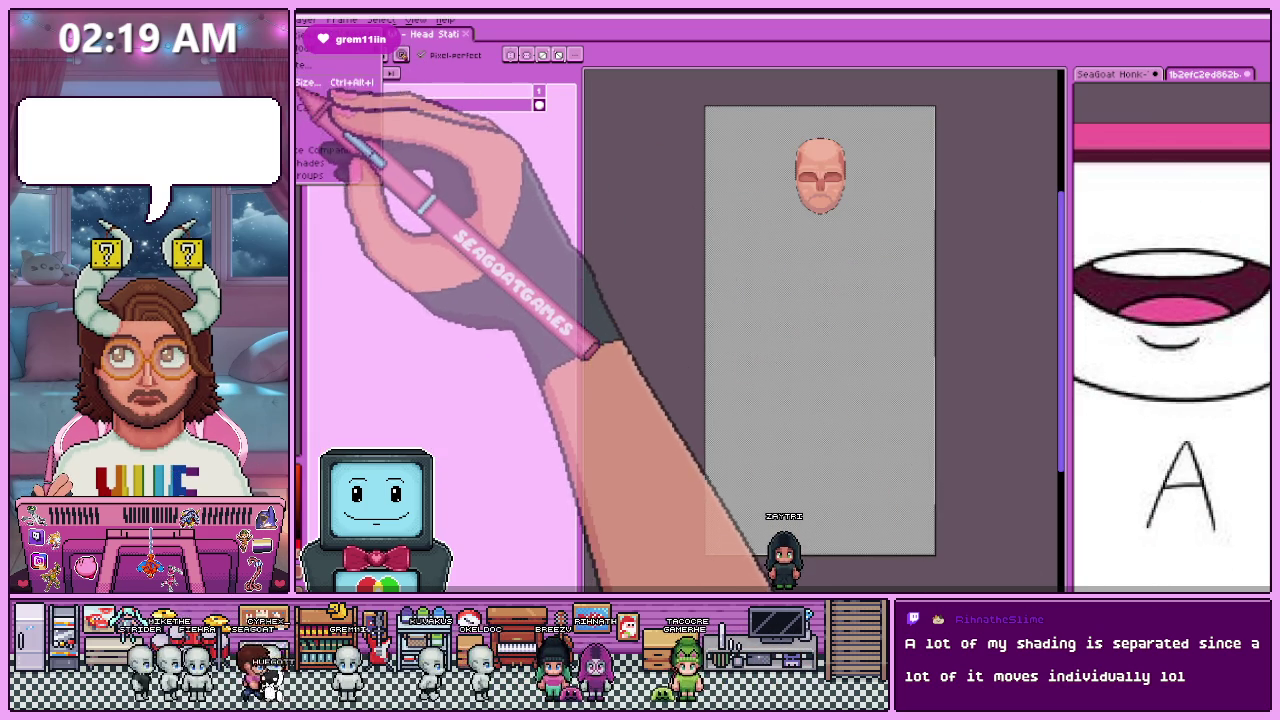
key("ctrl+alt+i")
left_click(466, 243)
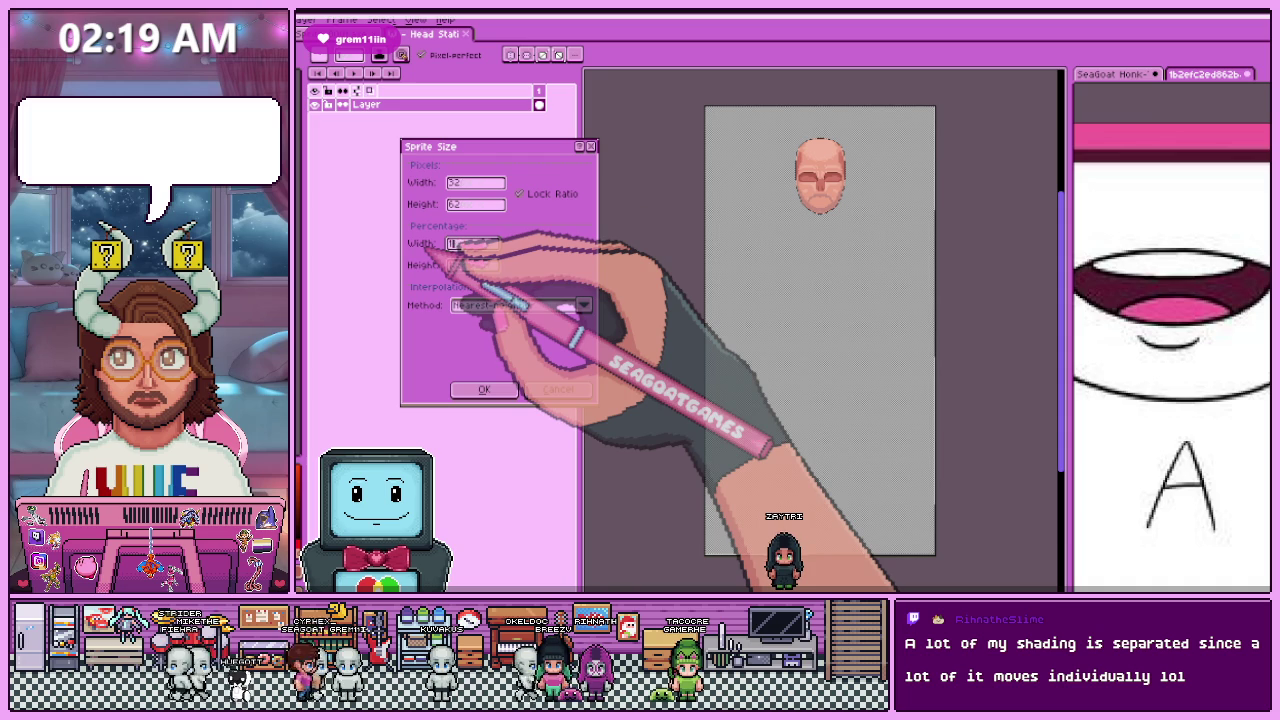
left_click(484, 389)
key("ctrl+s")
left_click(465, 34)
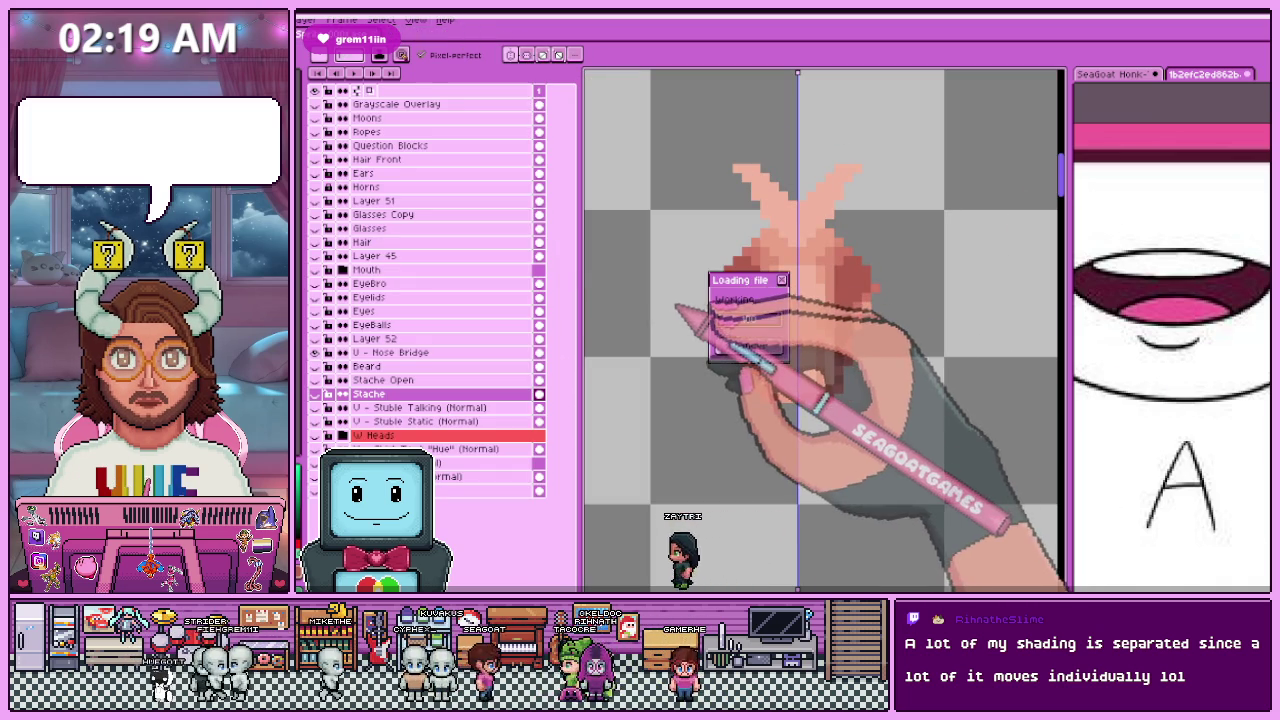
Step: Shrink the Stuble Talking image with the Sprite Size percentage width
key("ctrl+Tab")
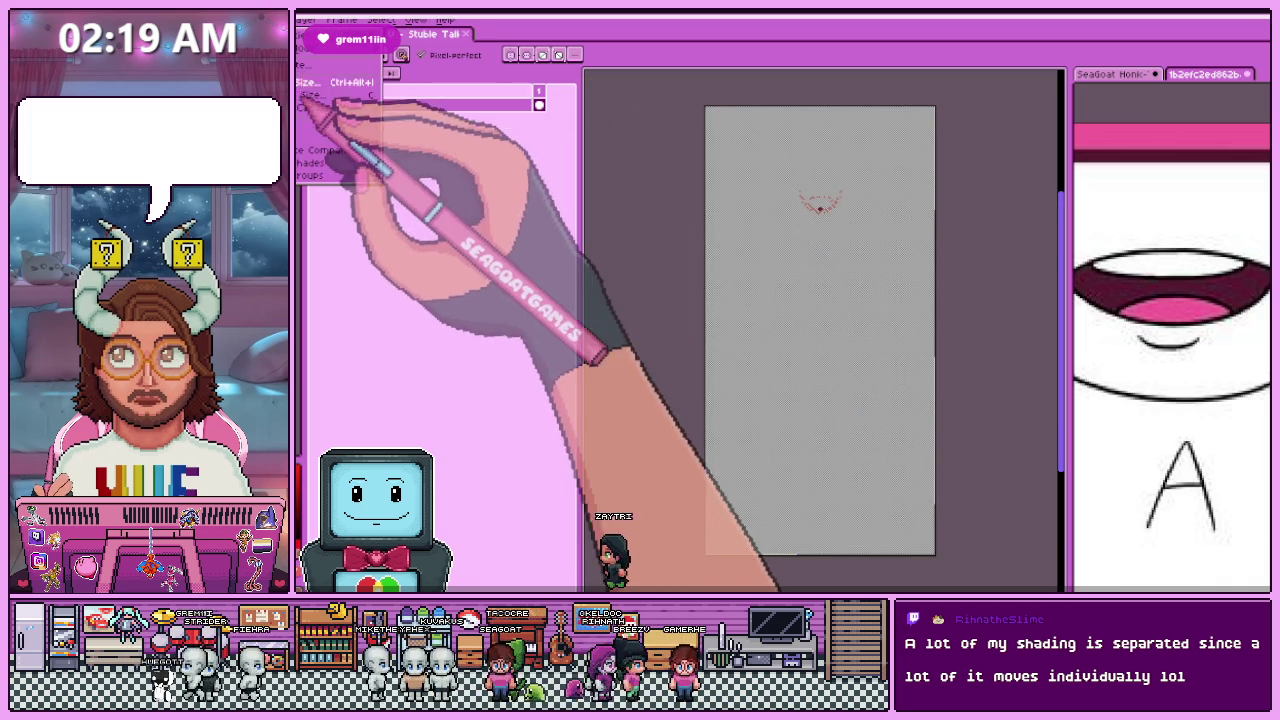
key("ctrl+alt+i")
left_click(452, 244)
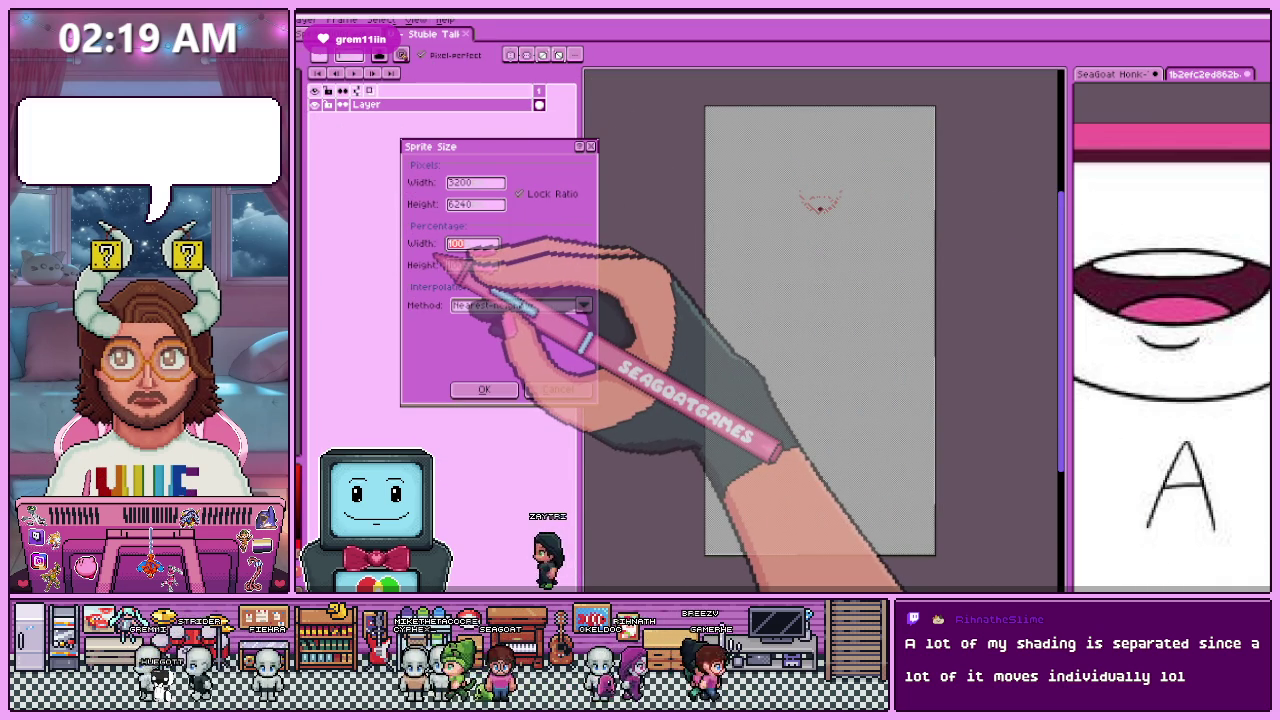
type("10")
left_click(484, 389)
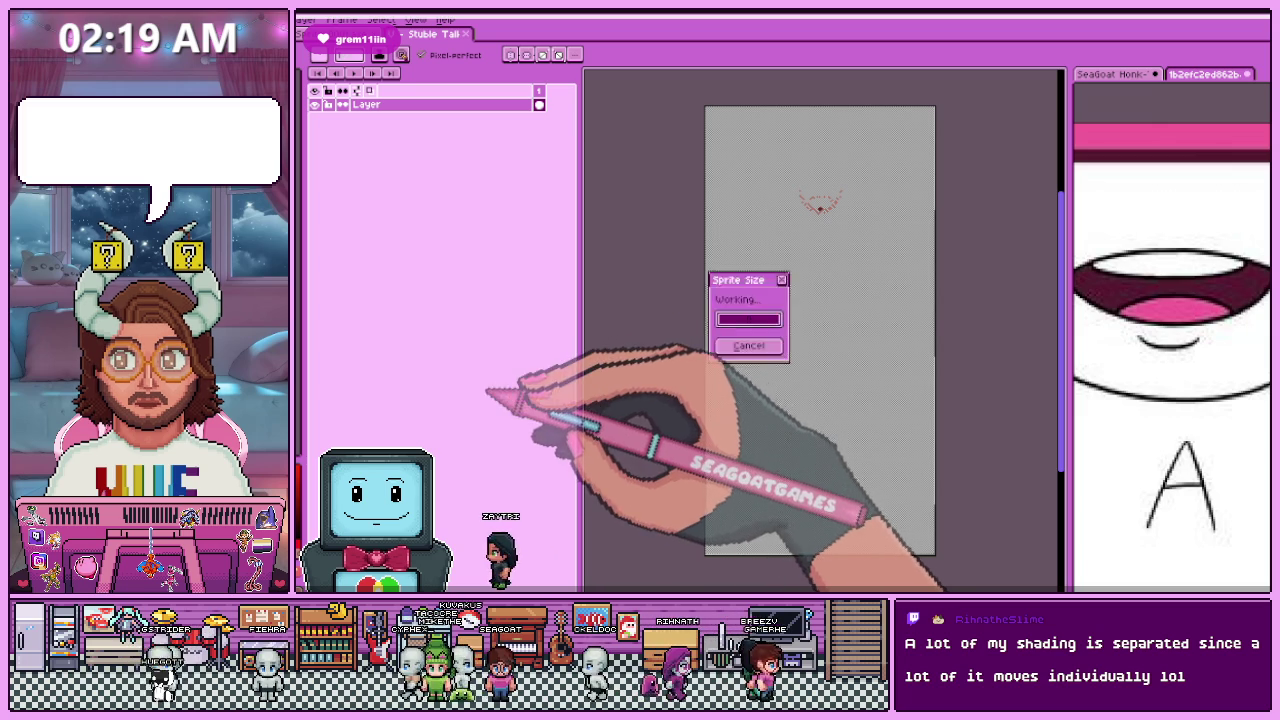
left_click(470, 40)
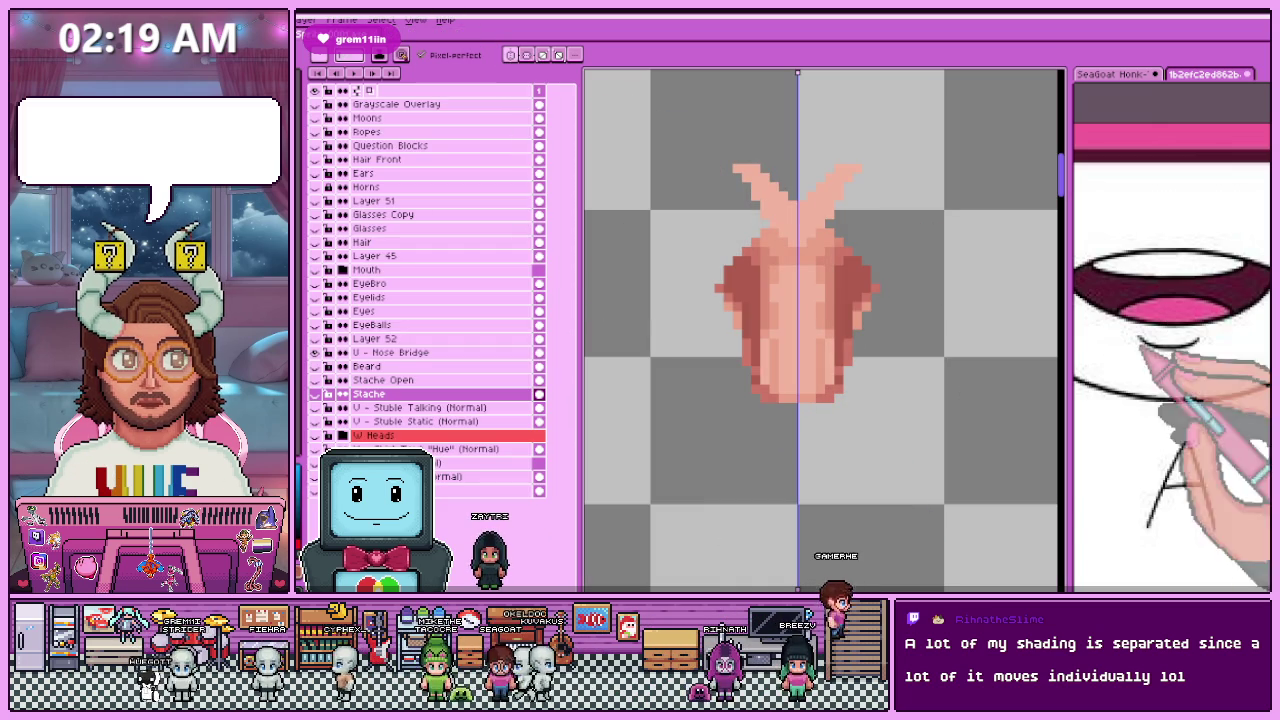
Step: Shrink the Stuble Static image to 10% of its 3200×2240 size
key("ctrl+w")
key("Return")
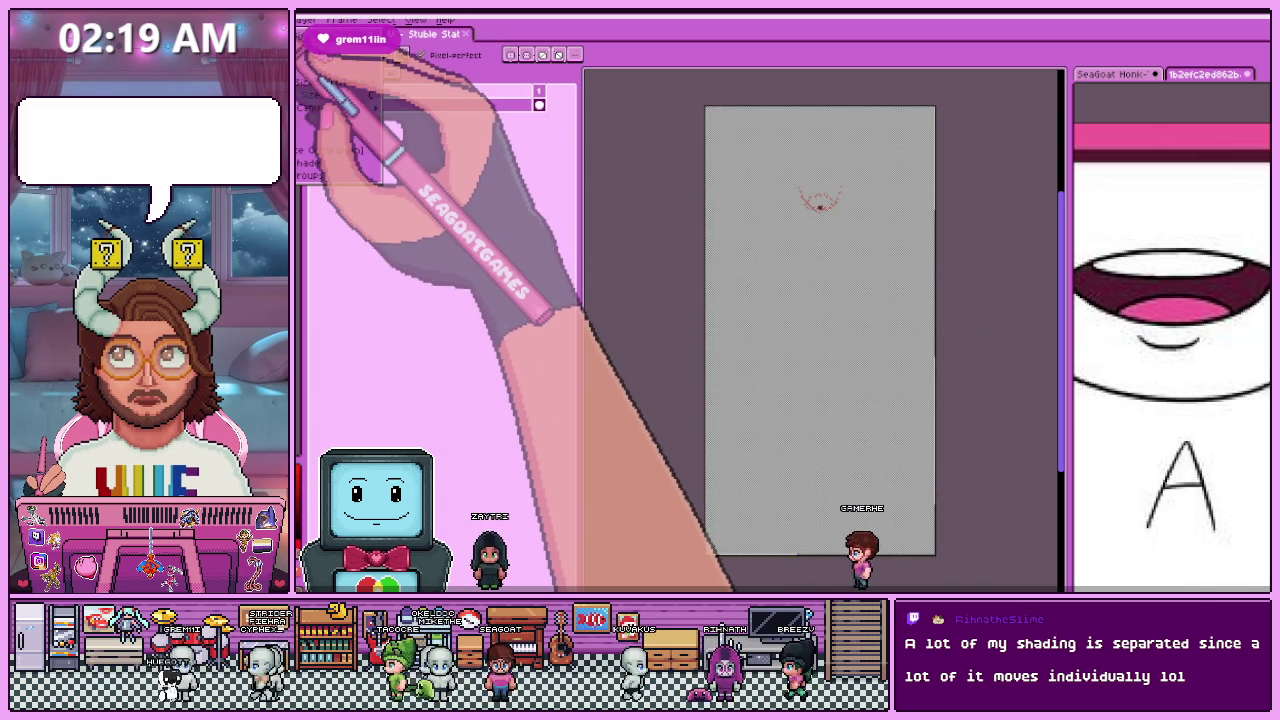
key("ctrl+alt+i")
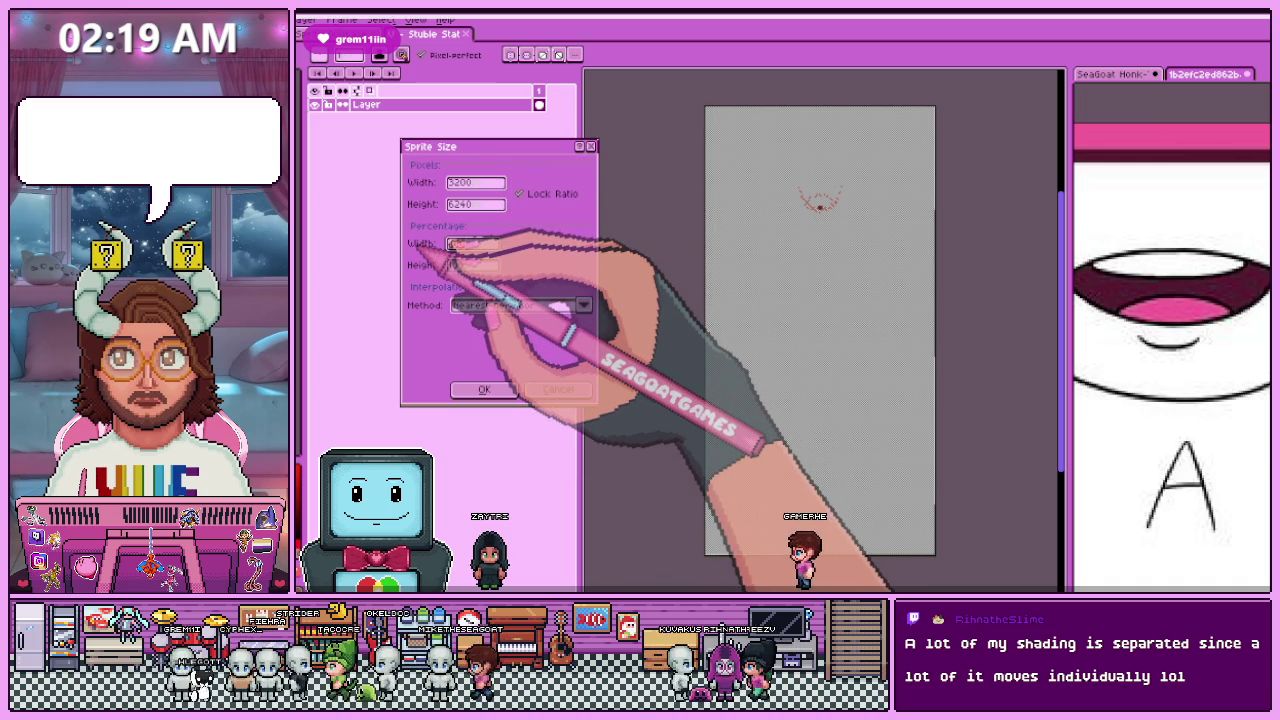
type("10")
left_click(484, 389)
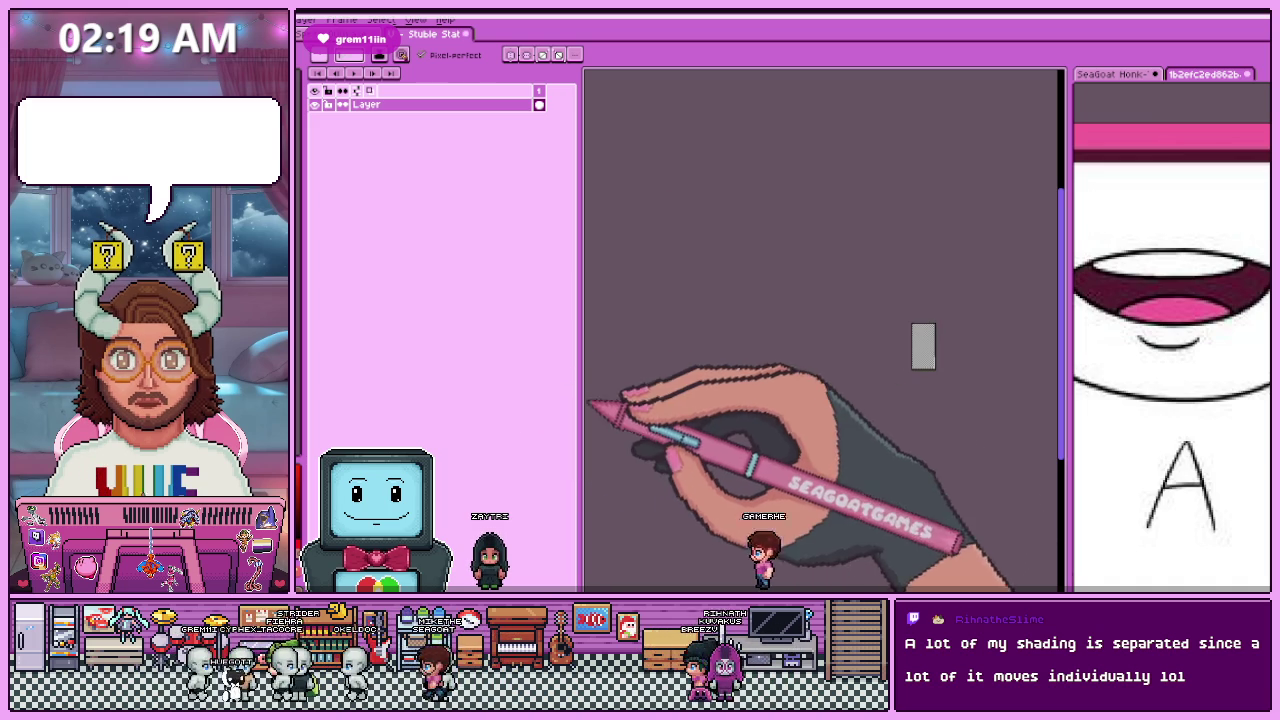
left_click(468, 36)
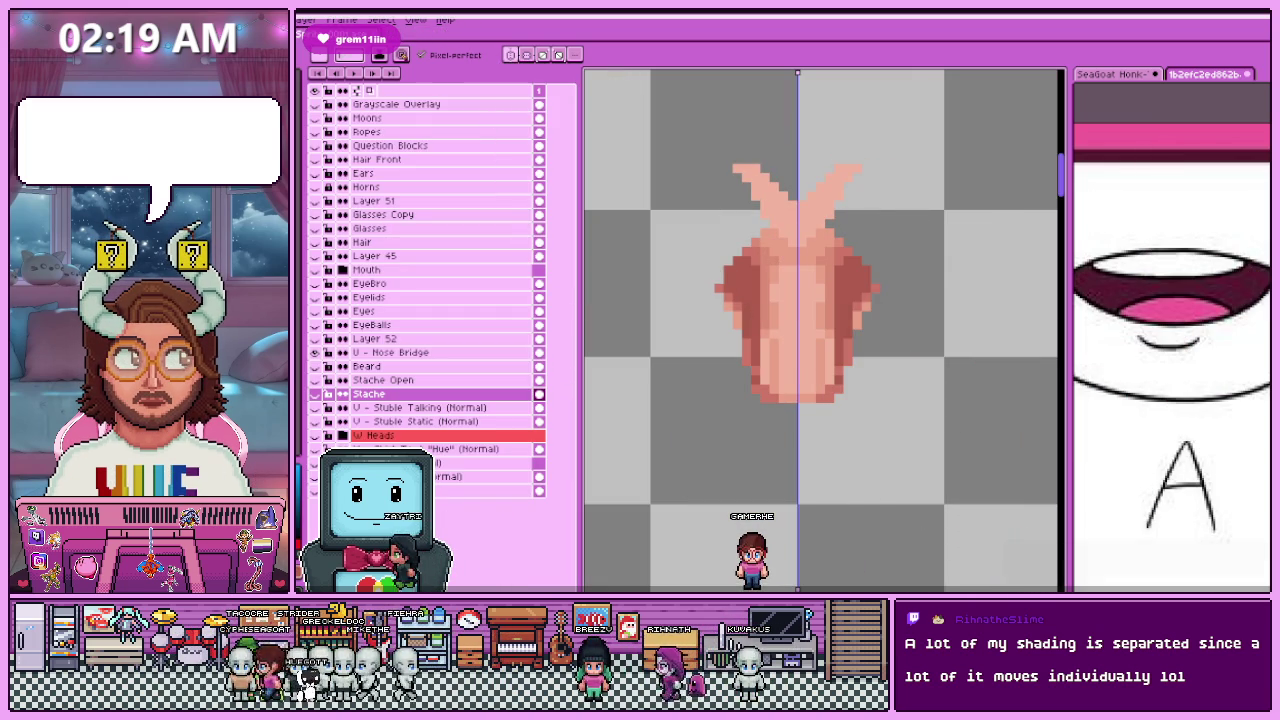
key("ctrl+Tab")
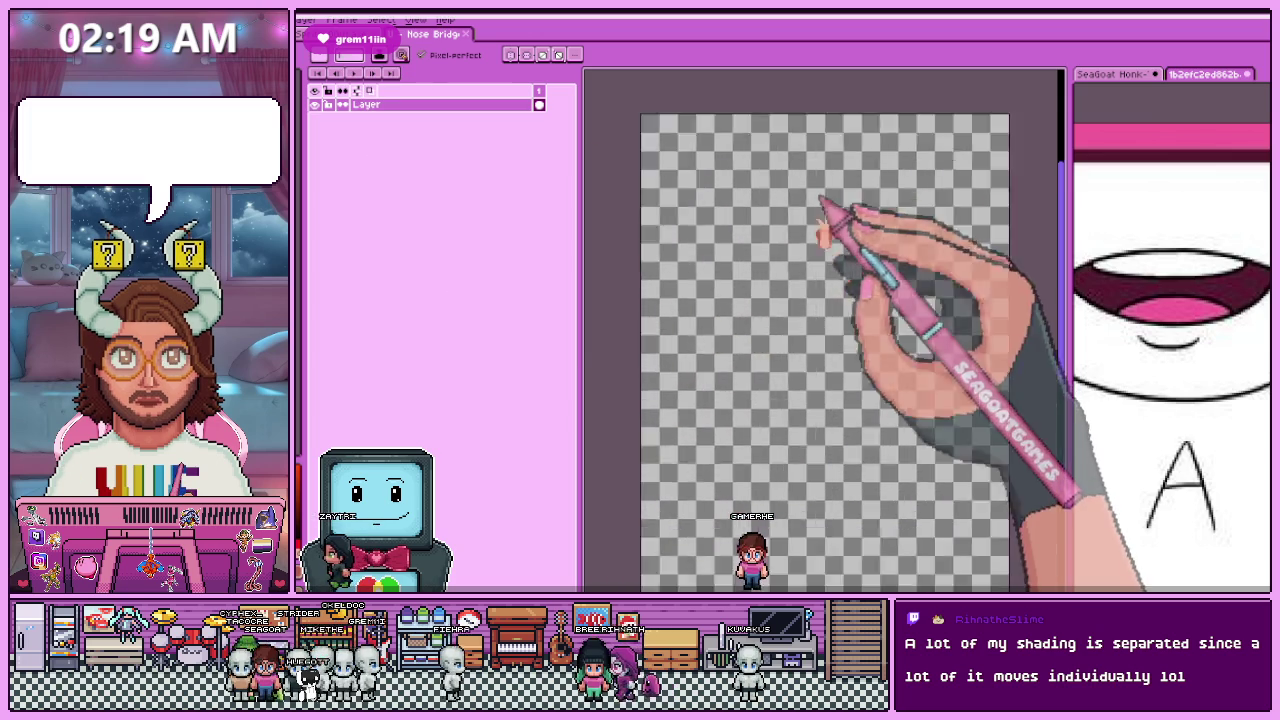
scroll(818, 215, "up", 3)
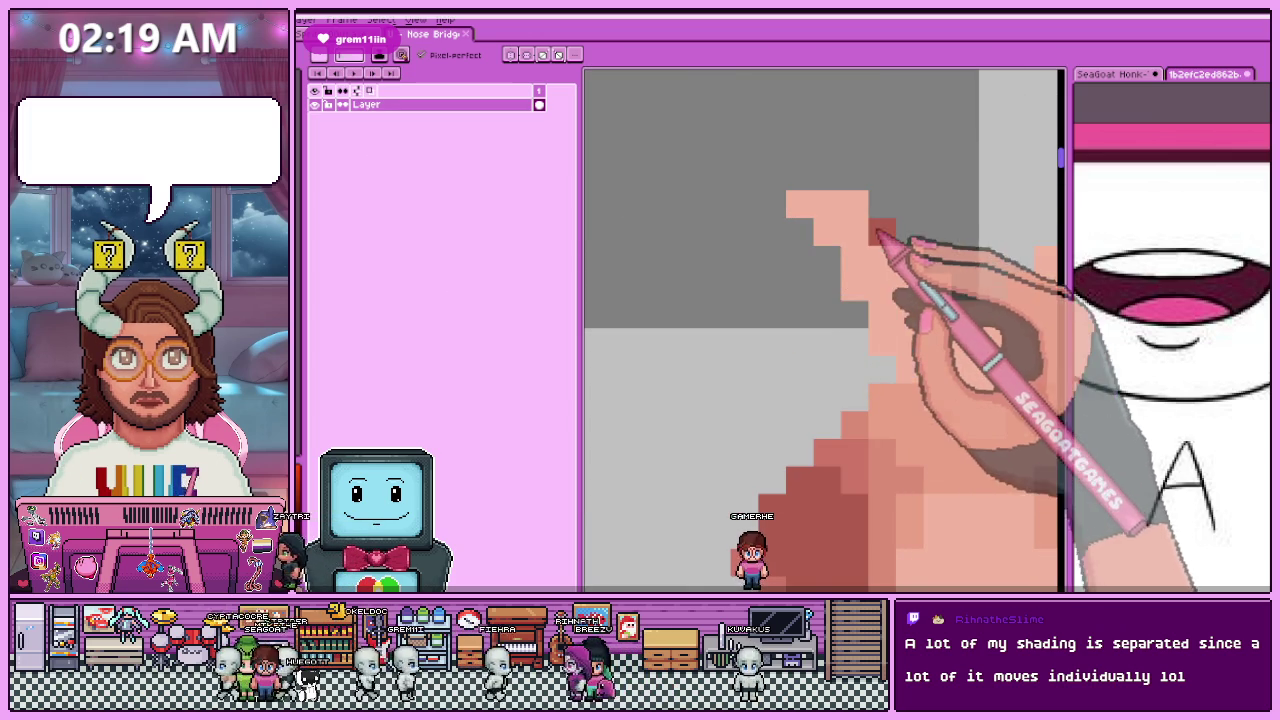
scroll(772, 245, "down", 1)
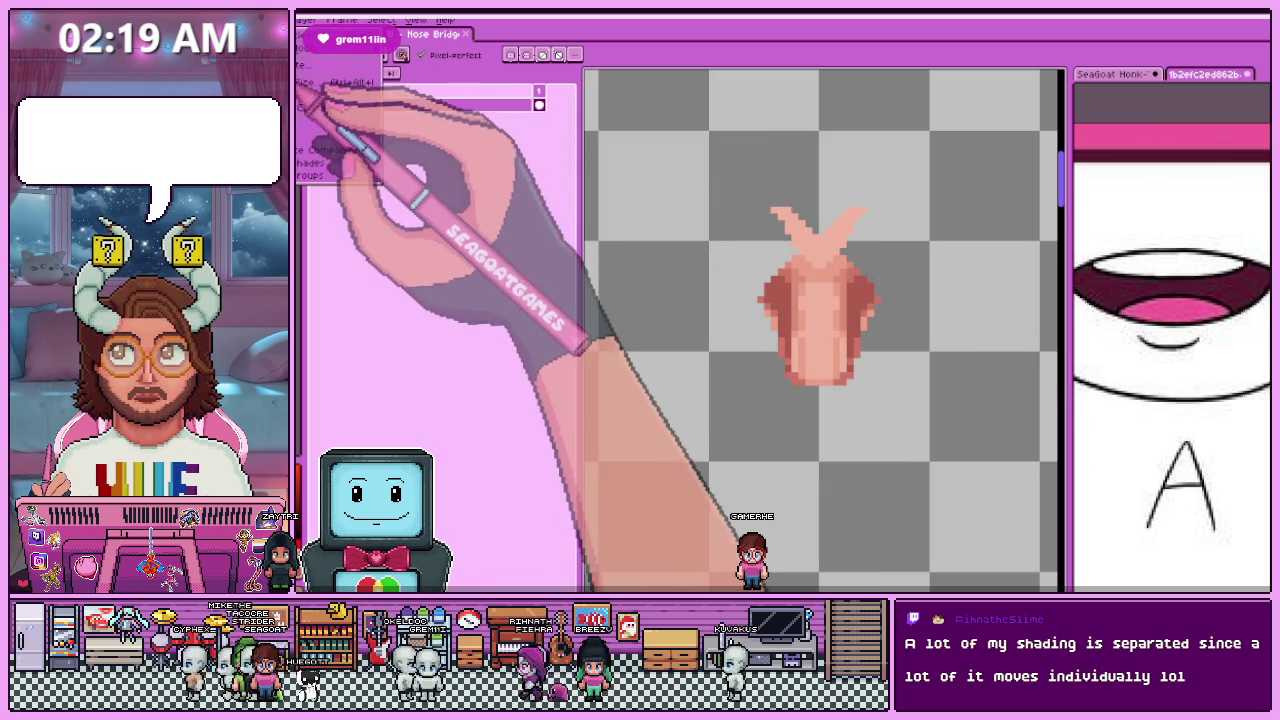
key("ctrl+alt+i")
left_click(558, 389)
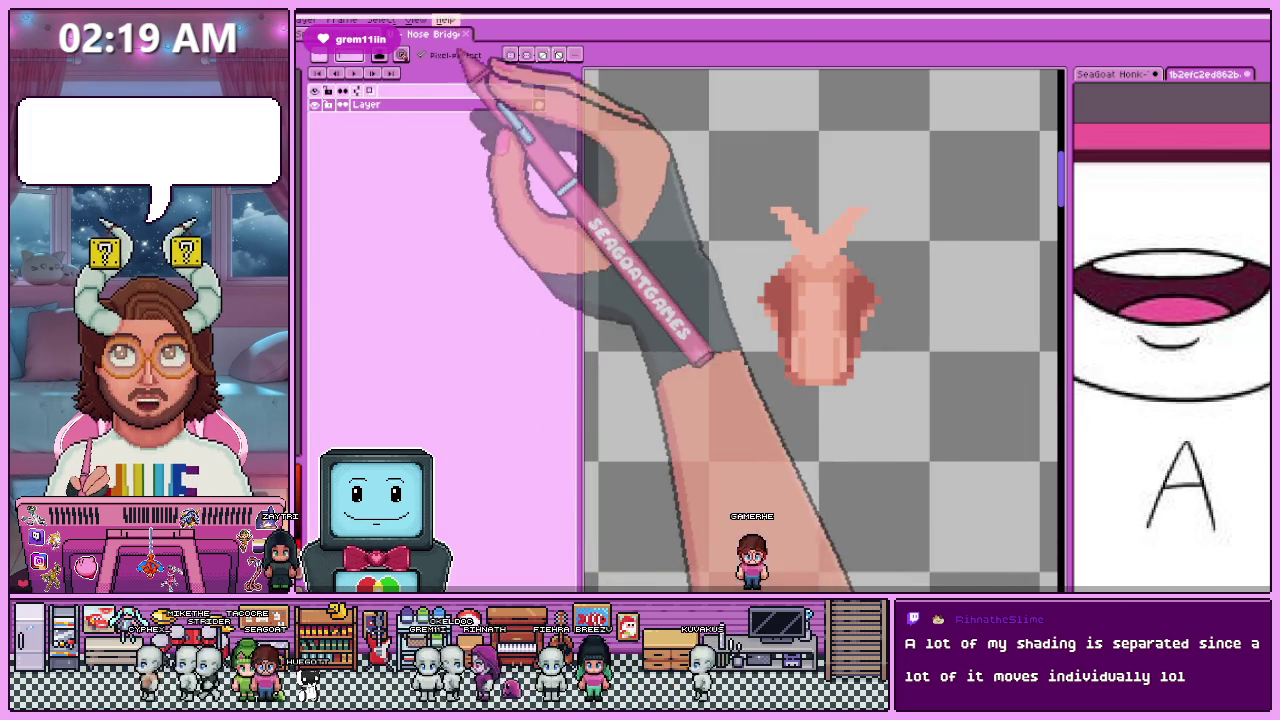
left_click(466, 34)
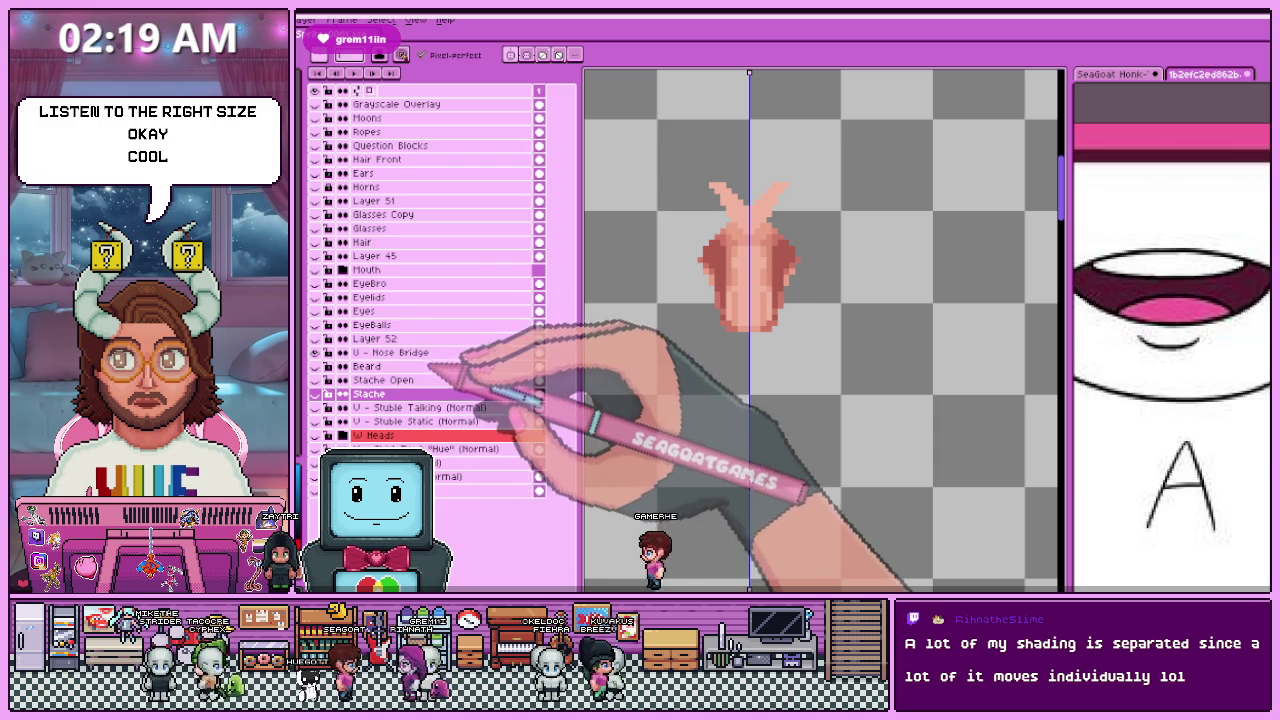
Step: Turn on Layer 52's visibility and bring up its Layer Properties for renaming
left_click(320, 352)
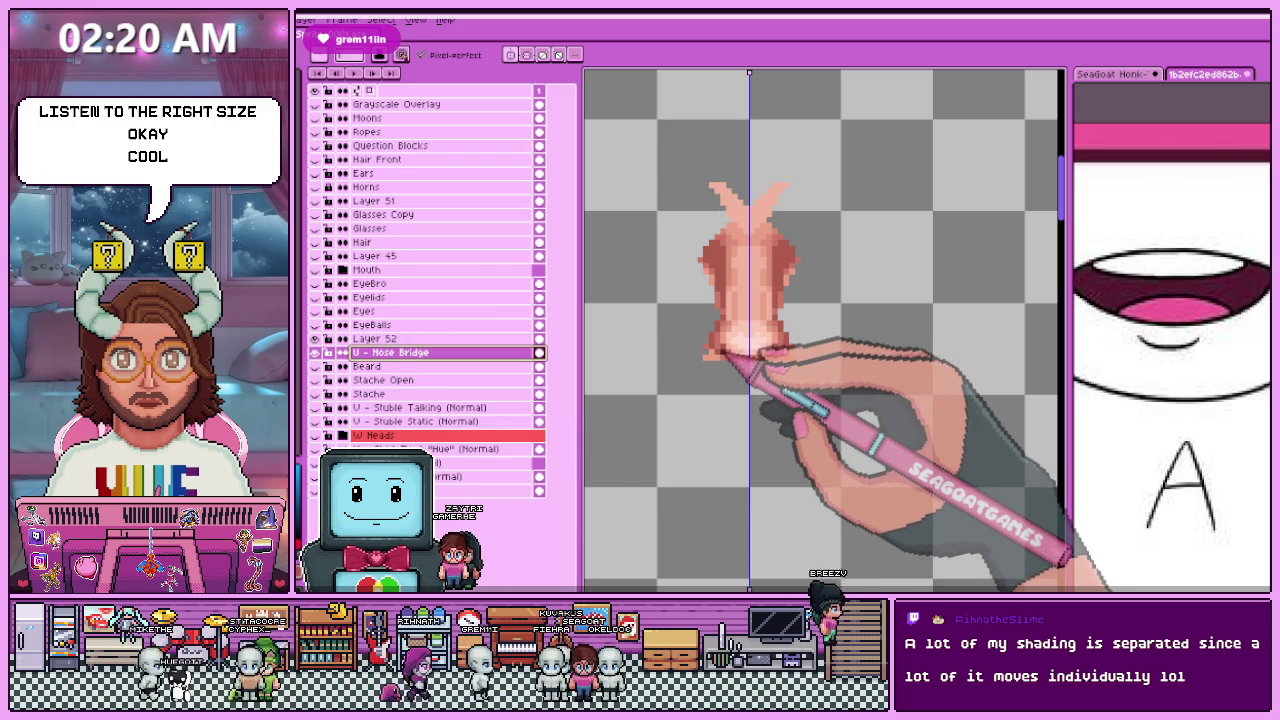
scroll(769, 323, "up", 1)
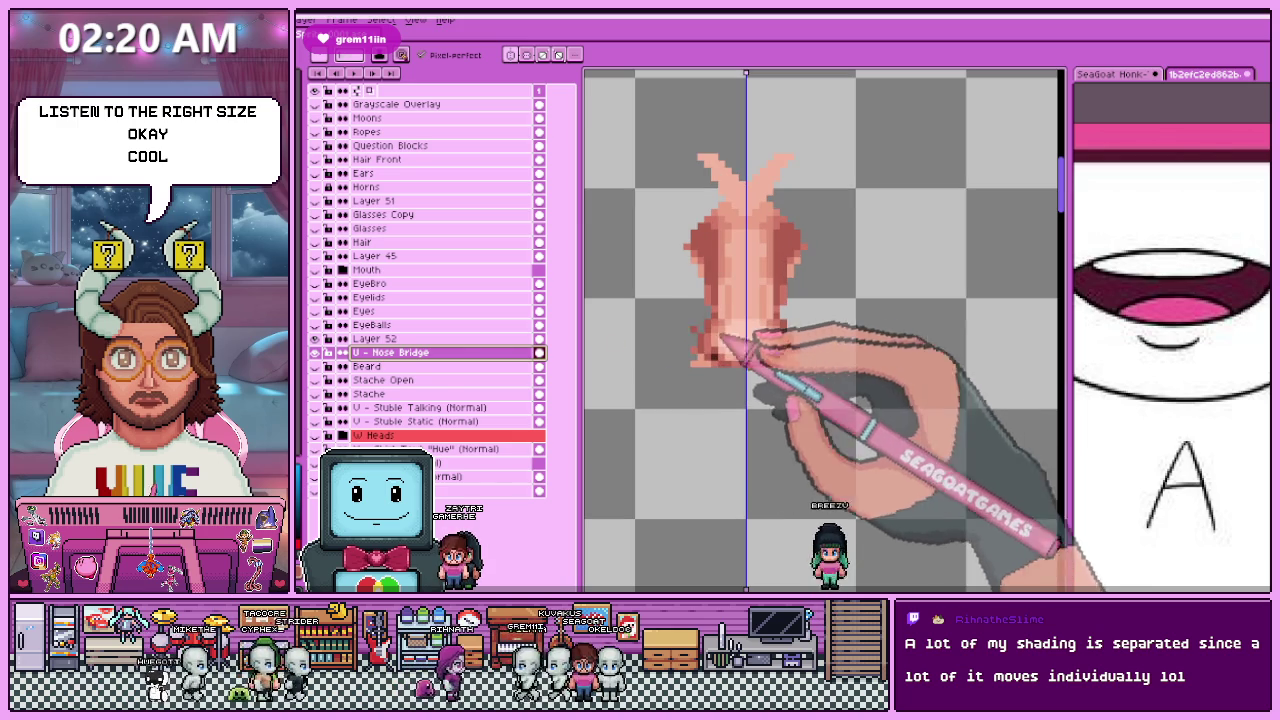
double_click(432, 340)
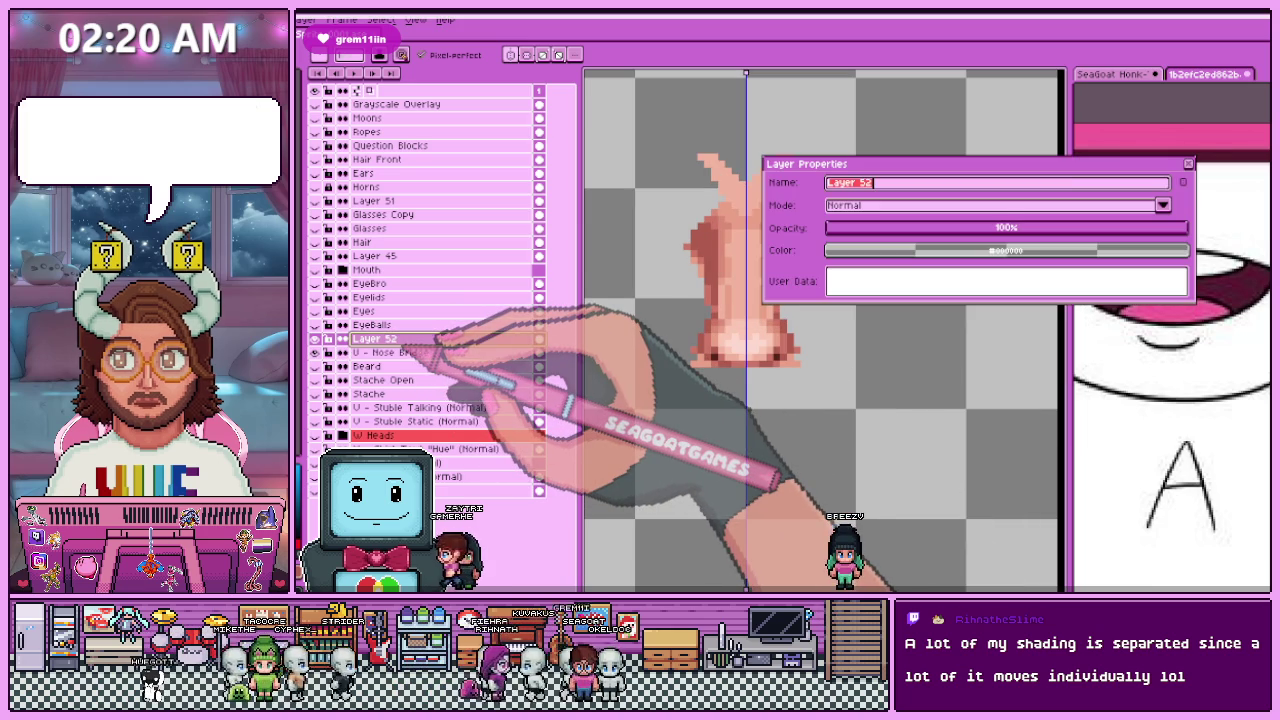
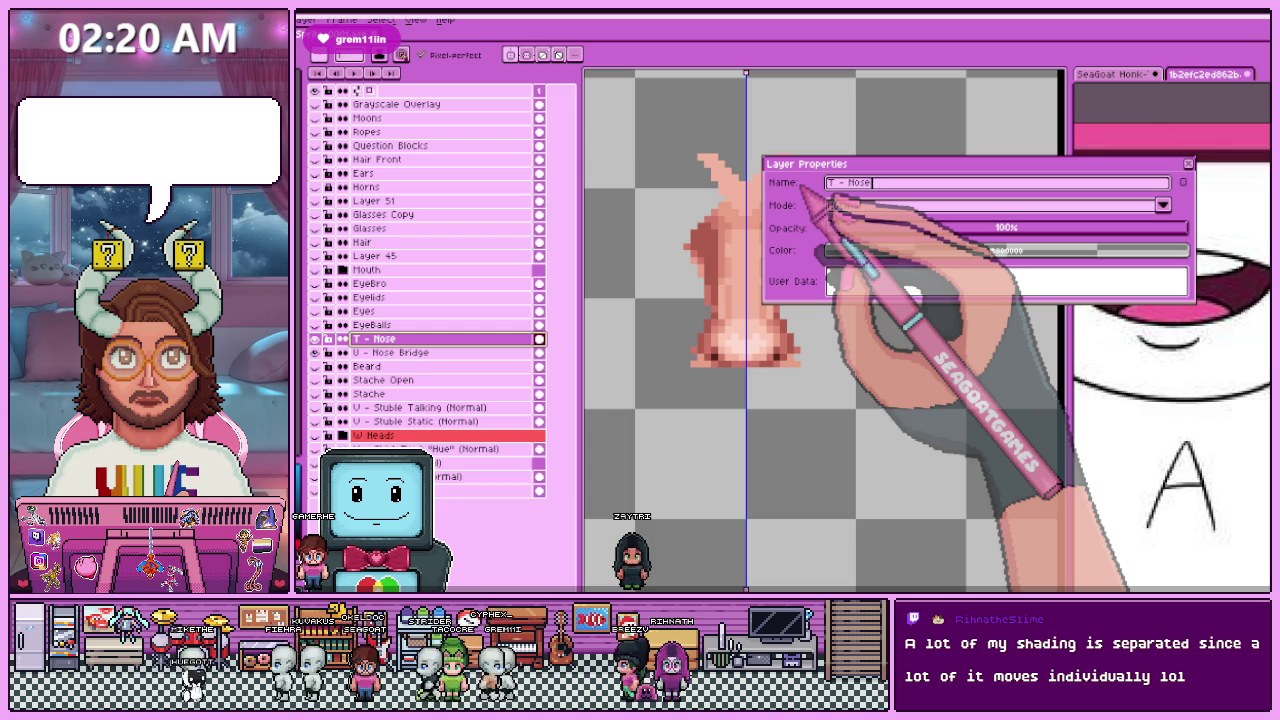
Step: Confirm the T - Nose layer name and select that layer to view it
key("Return")
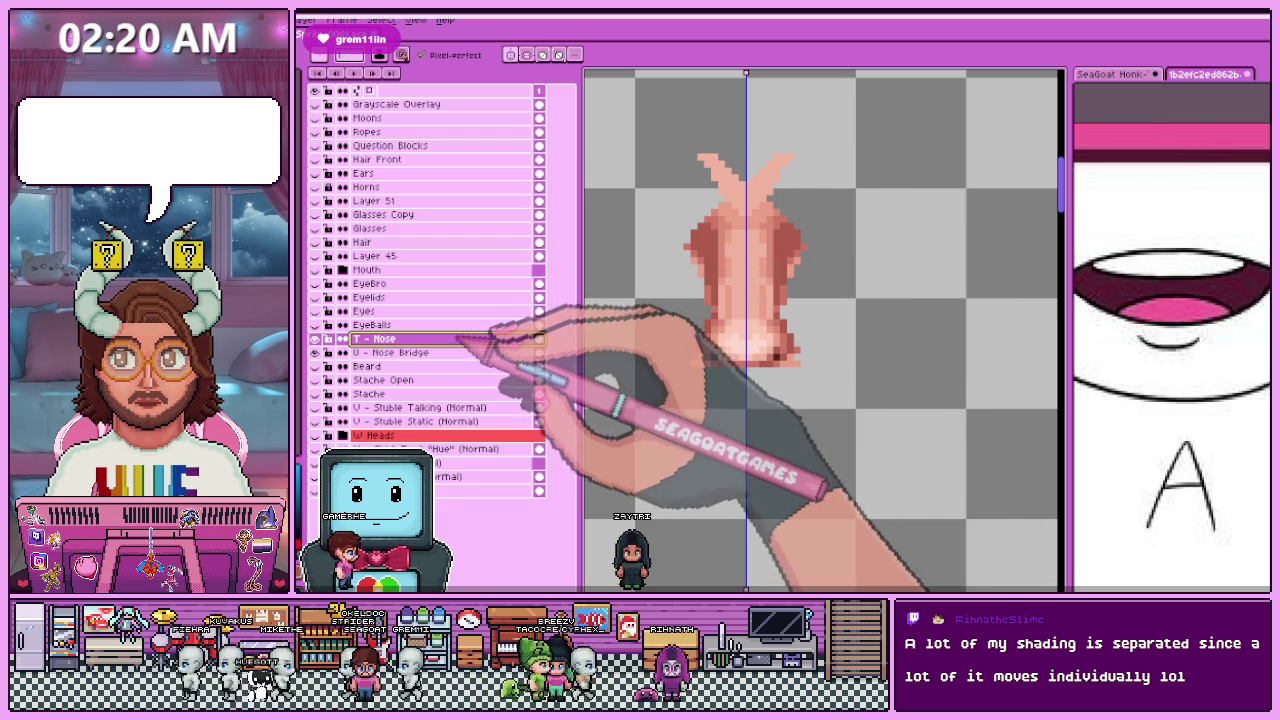
left_click(330, 340)
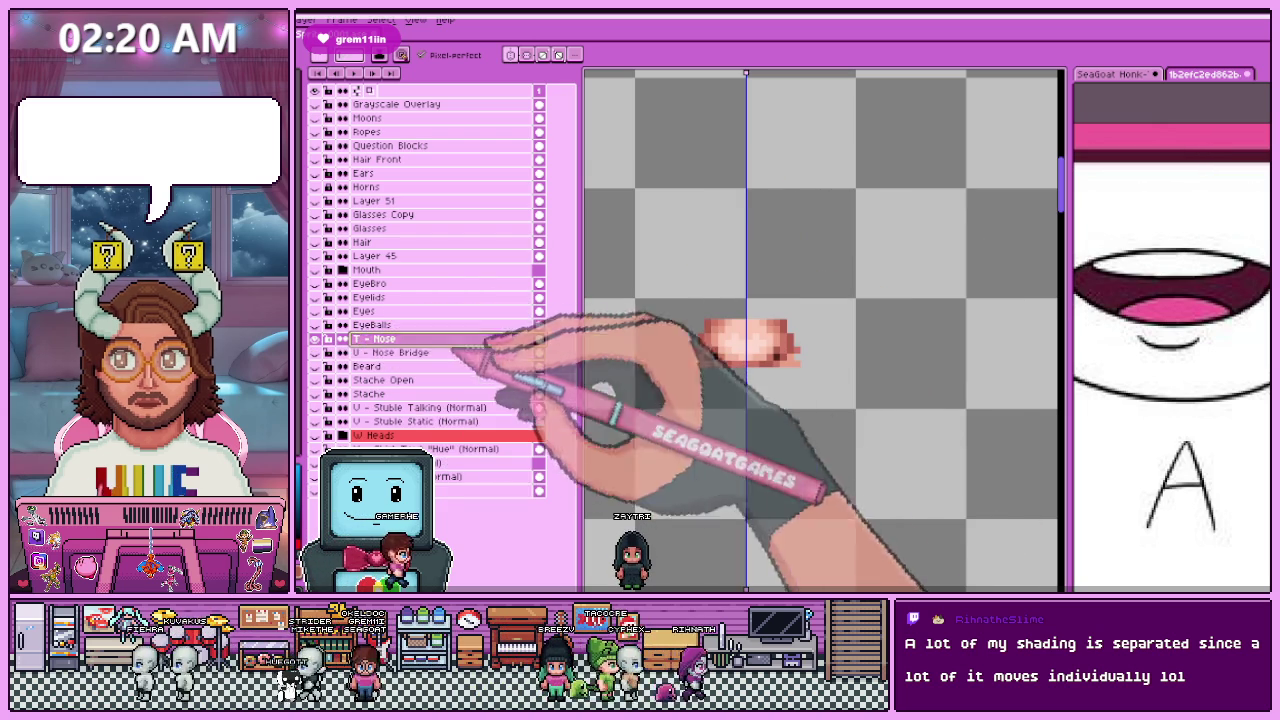
scroll(700, 325, "up", 2)
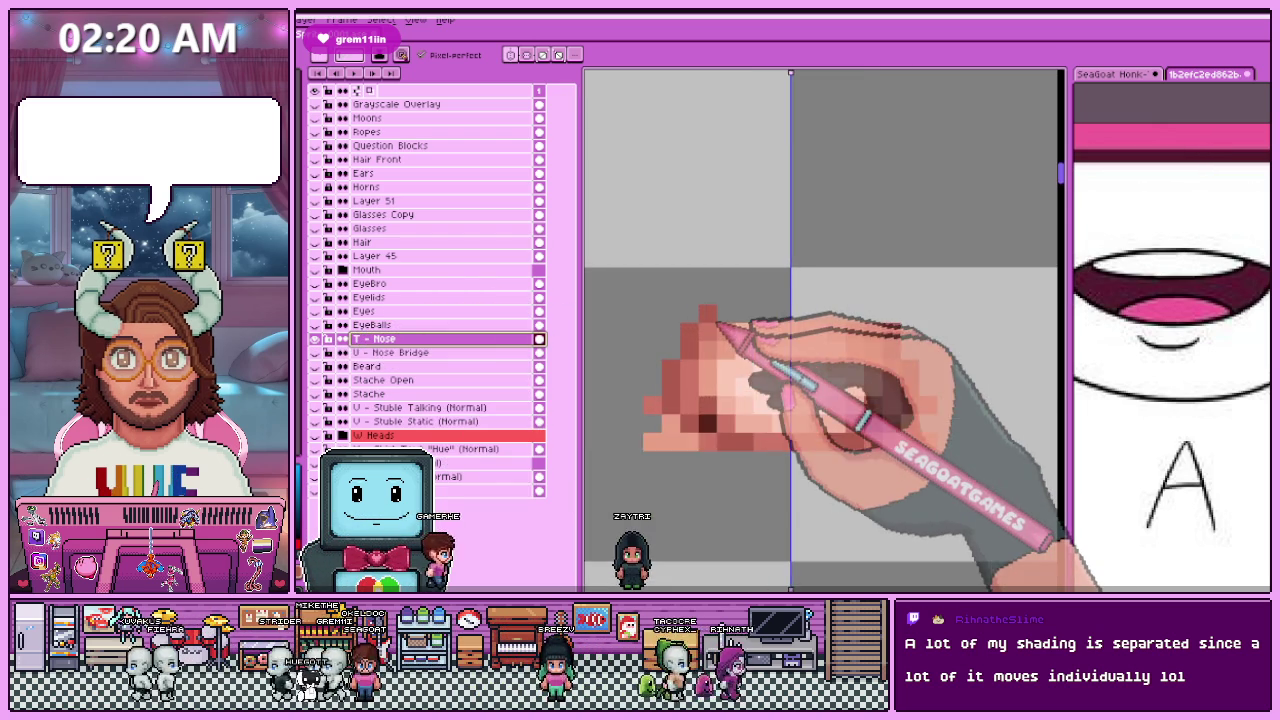
scroll(740, 335, "down", 2)
scroll(770, 340, "down", 1)
scroll(760, 335, "up", 1)
scroll(740, 330, "up", 1)
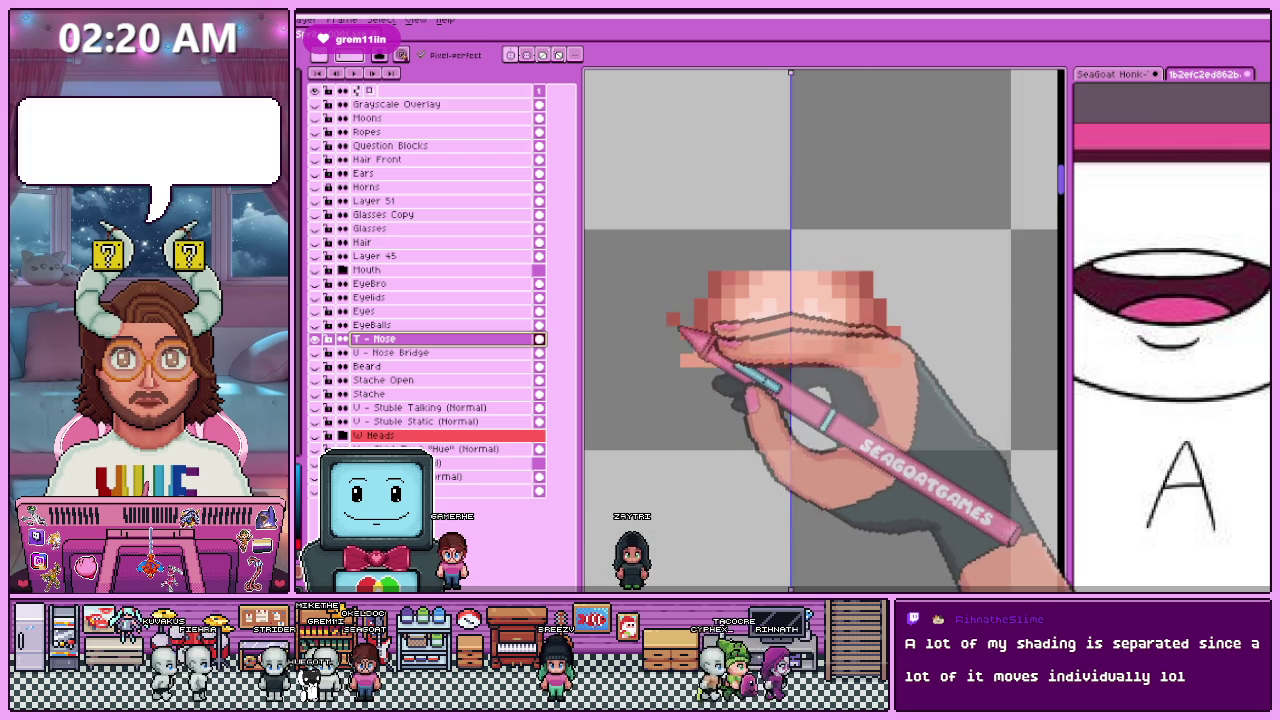
scroll(730, 325, "down", 1)
scroll(718, 318, "up", 1)
scroll(718, 326, "up", 1)
scroll(712, 330, "down", 1)
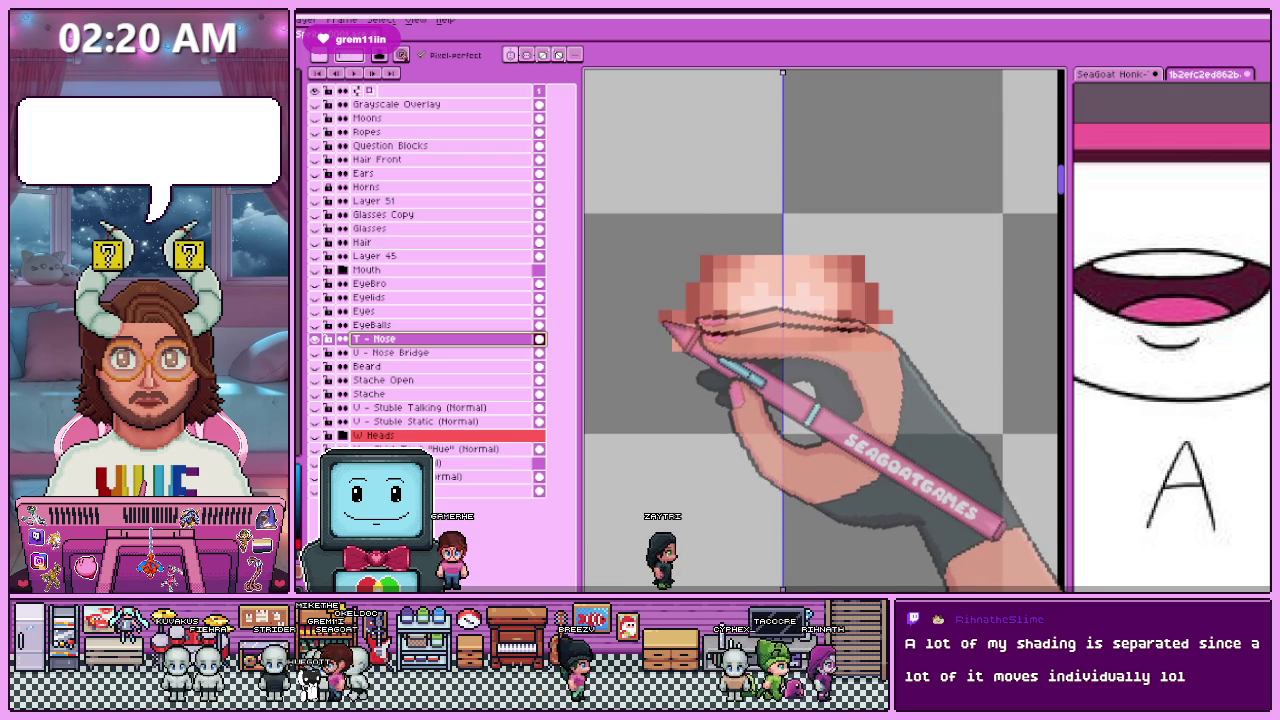
scroll(702, 336, "down", 2)
scroll(697, 343, "down", 1)
scroll(688, 338, "down", 1)
scroll(688, 338, "up", 1)
scroll(688, 338, "up", 1)
Step: Export the nose layer on its own as 'T - Nose (Normal).png'
key("ctrl+alt+shift+s")
left_click(838, 217)
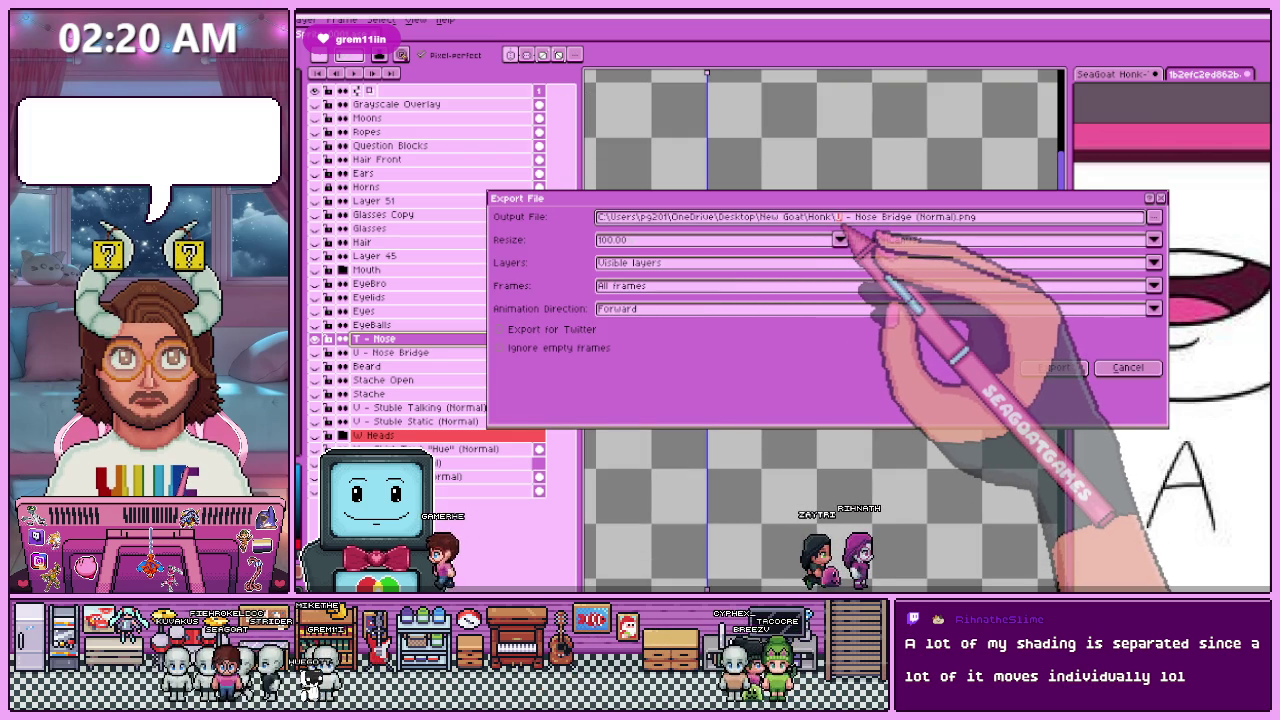
double_click(898, 217)
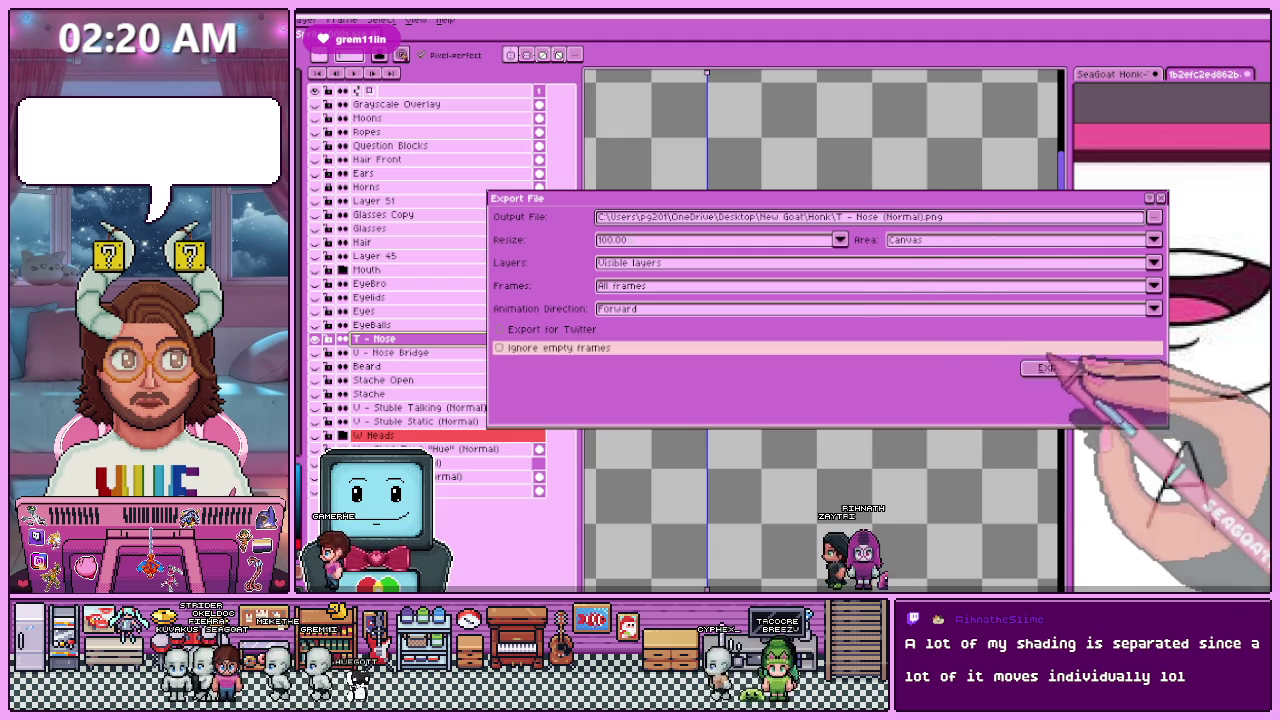
left_click(1055, 367)
left_click(370, 339)
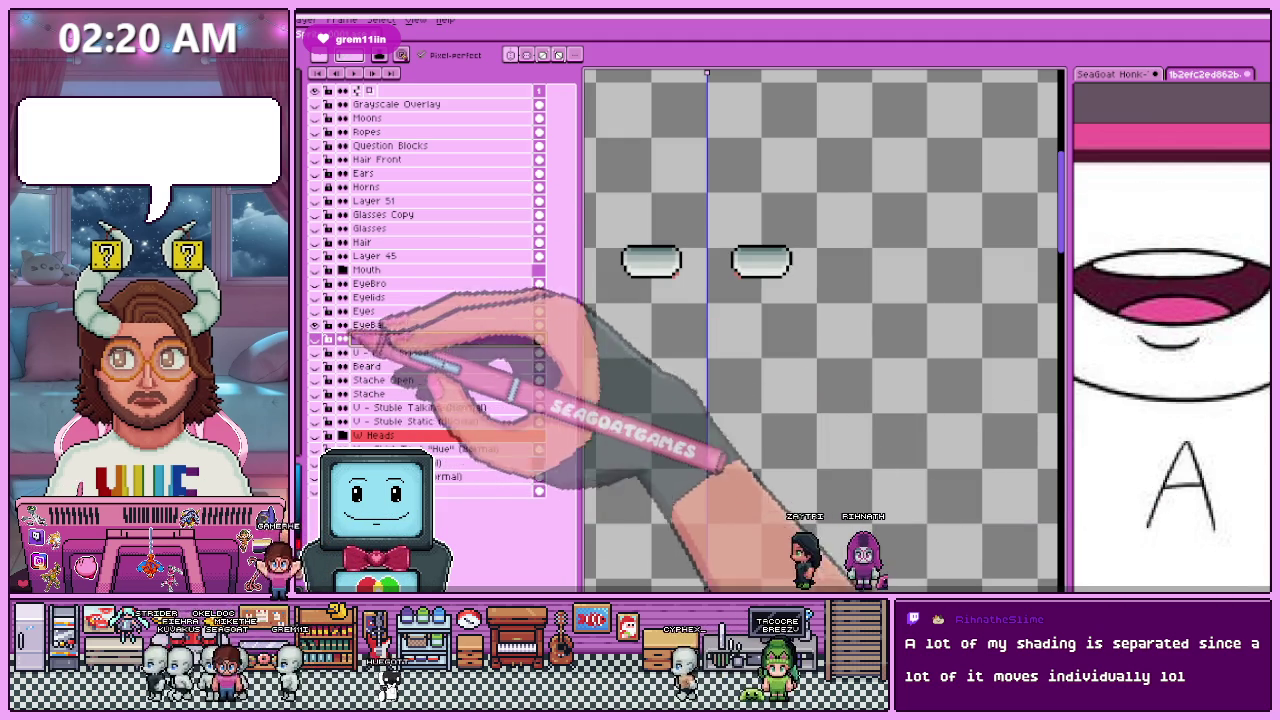
Step: Change the EyeBalls layer's name to 'S - EyeBall Left' in Layer Properties
scroll(720, 320, "up", 2)
scroll(663, 349, "up", 1)
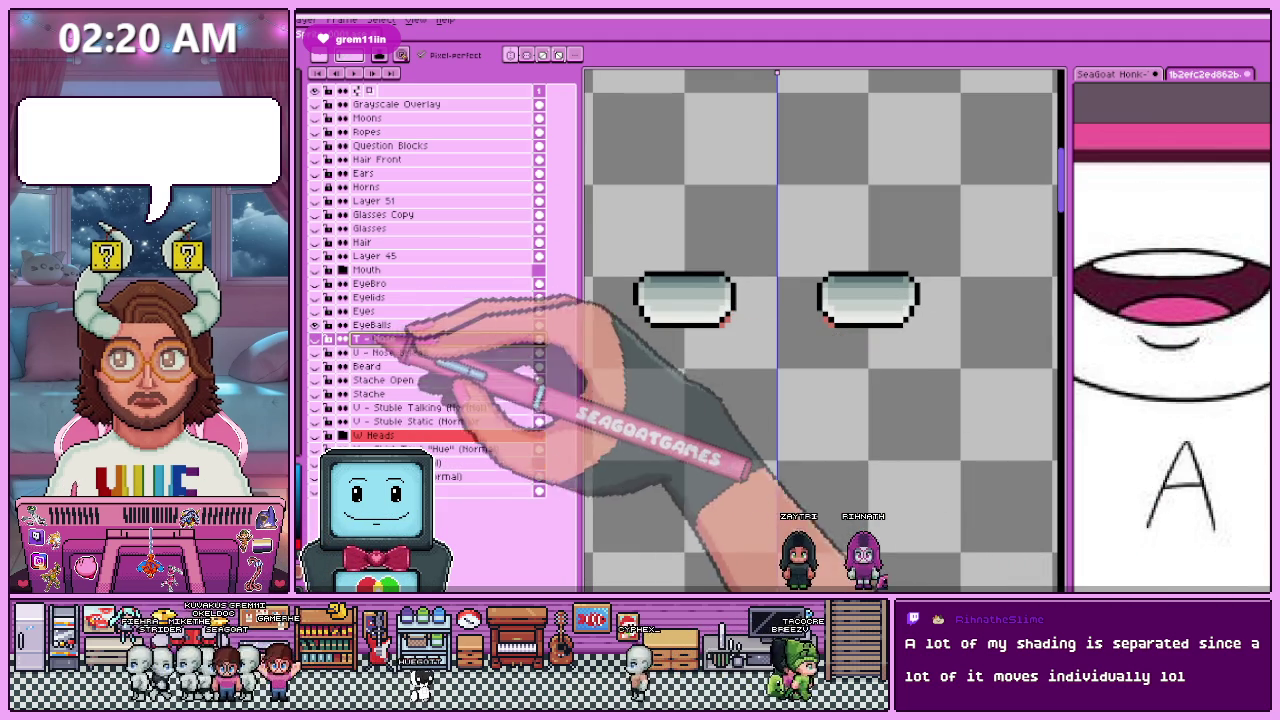
left_click(452, 326)
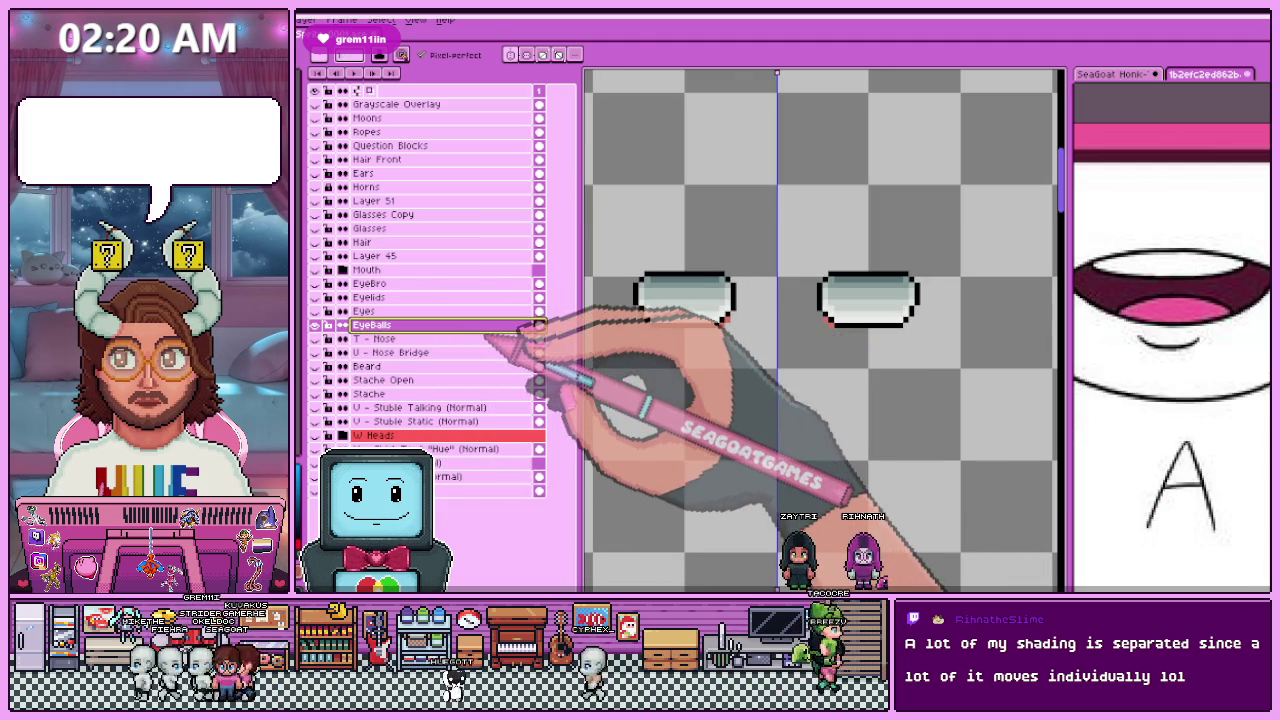
scroll(729, 343, "up", 1)
scroll(725, 325, "down", 1)
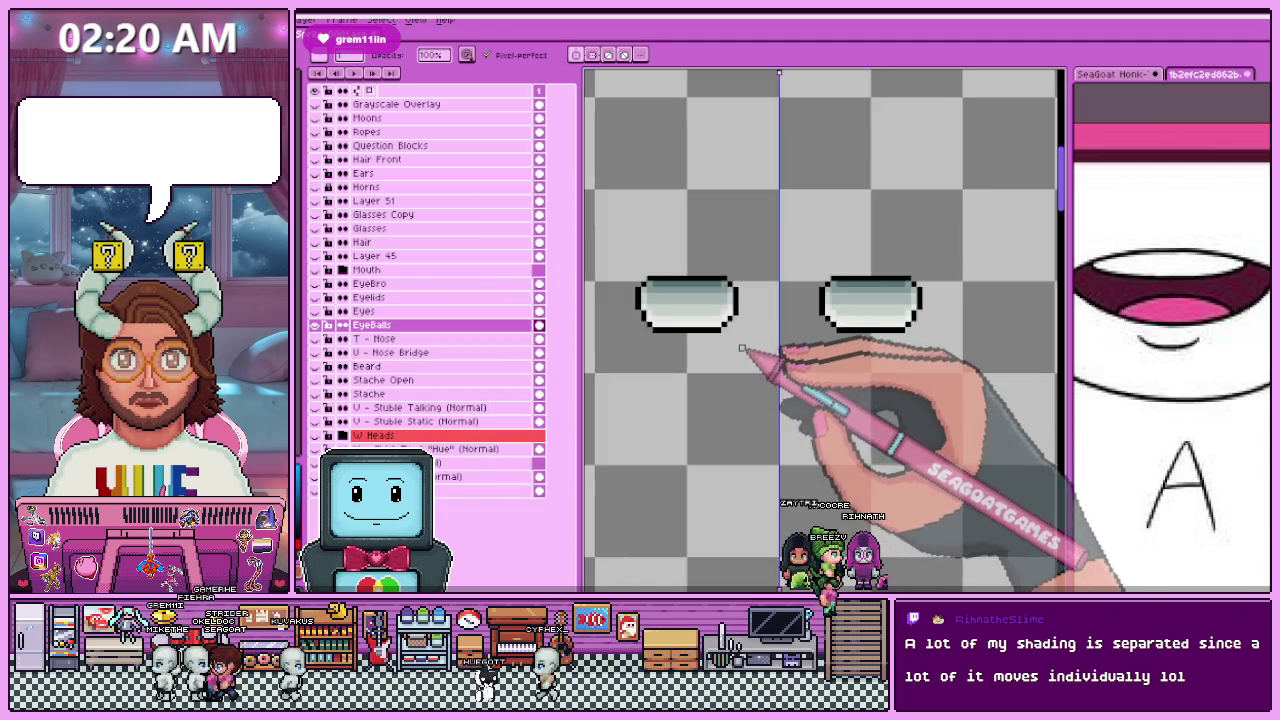
scroll(738, 335, "down", 1)
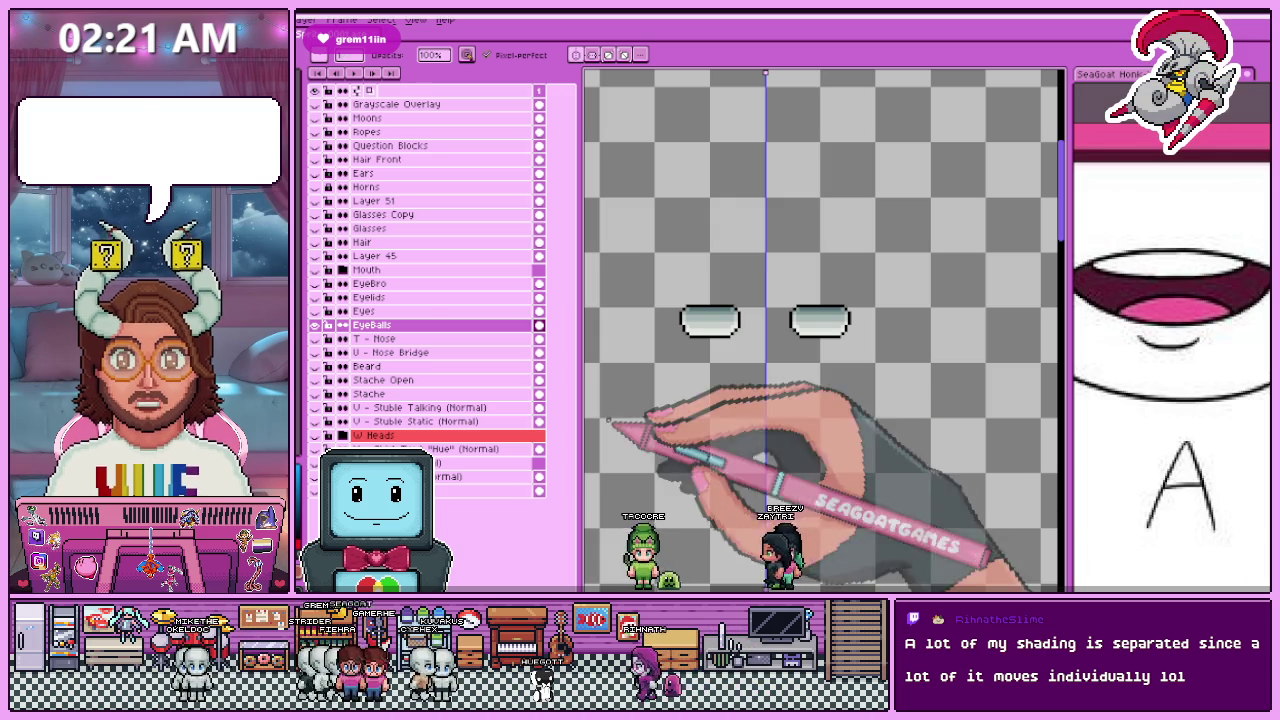
double_click(400, 325)
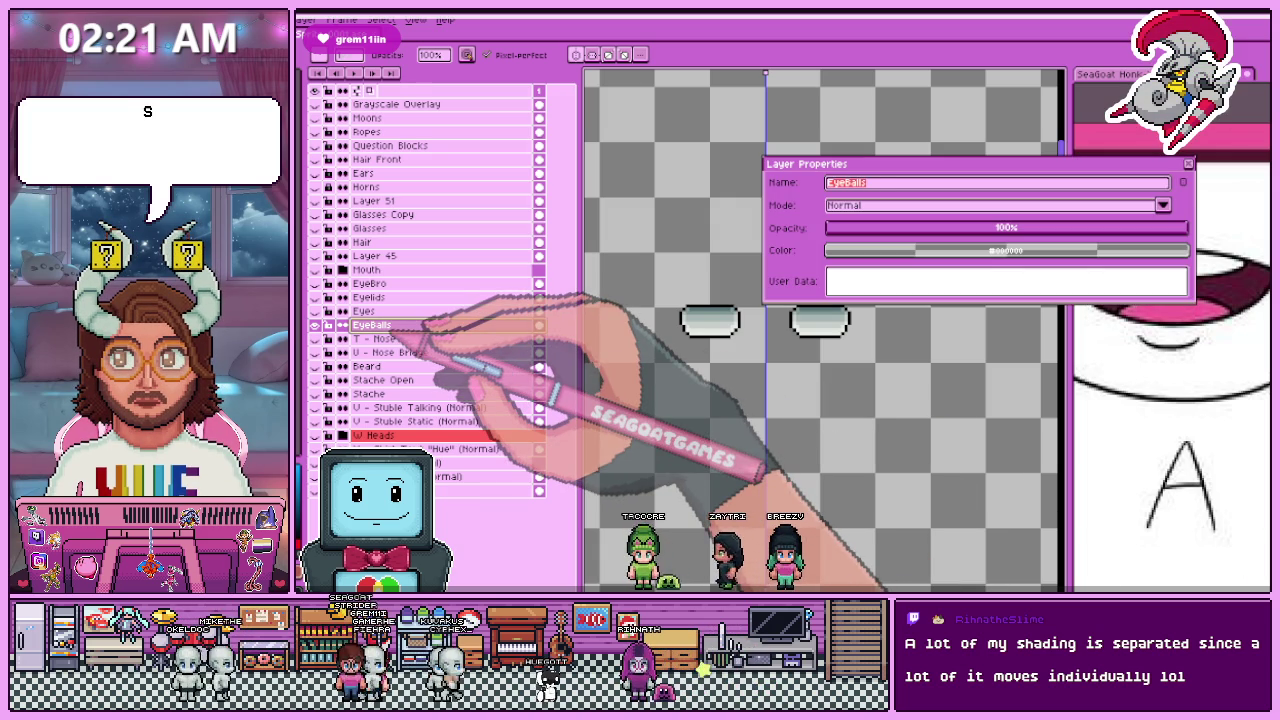
left_click(830, 183)
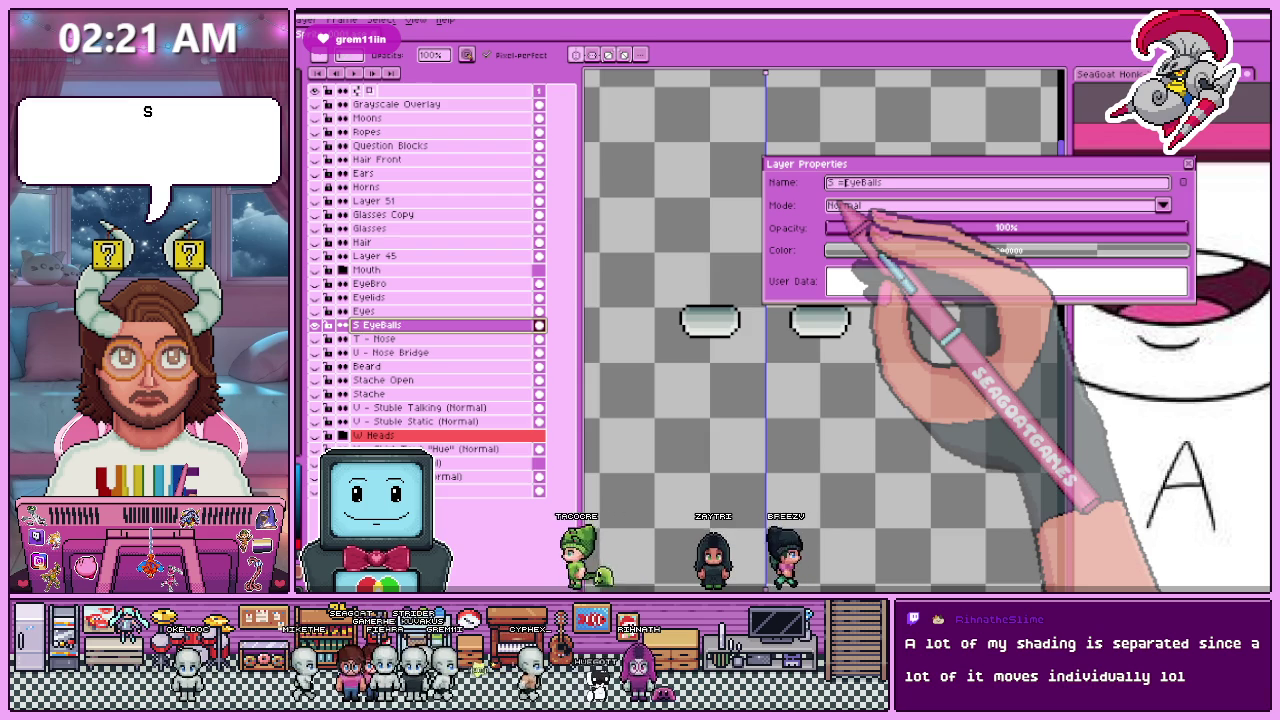
type("S -")
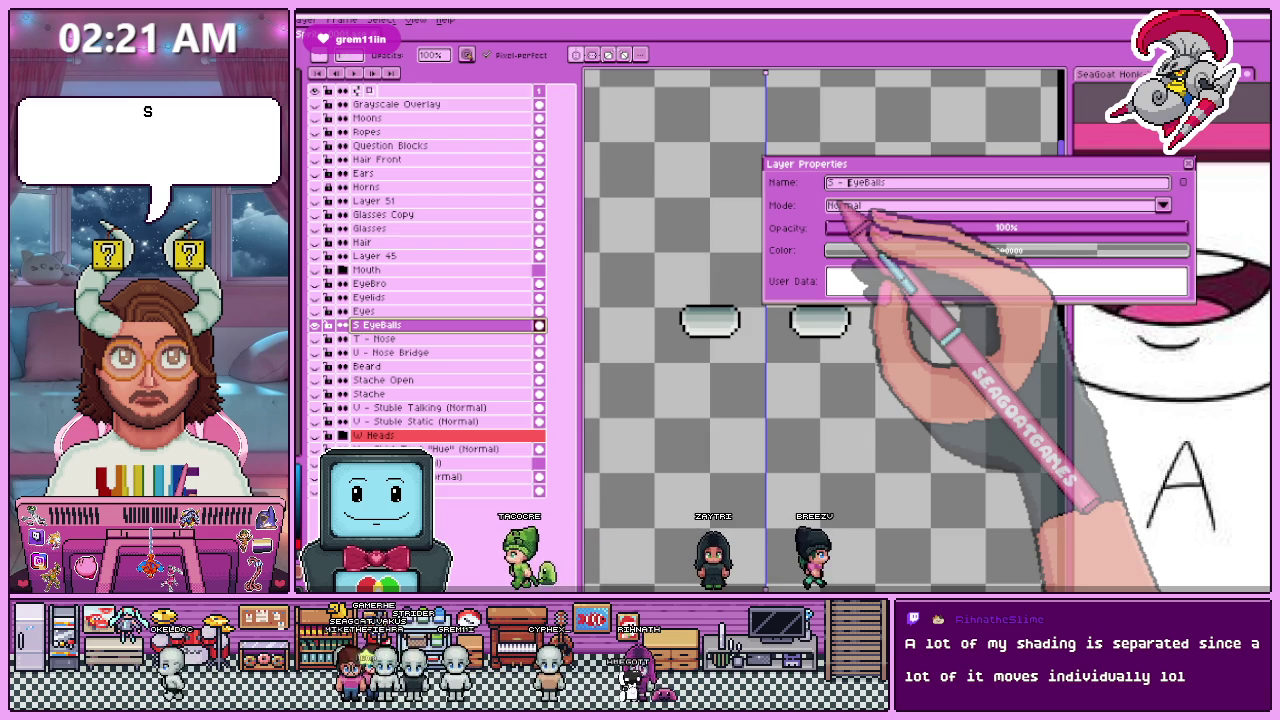
left_click(905, 186)
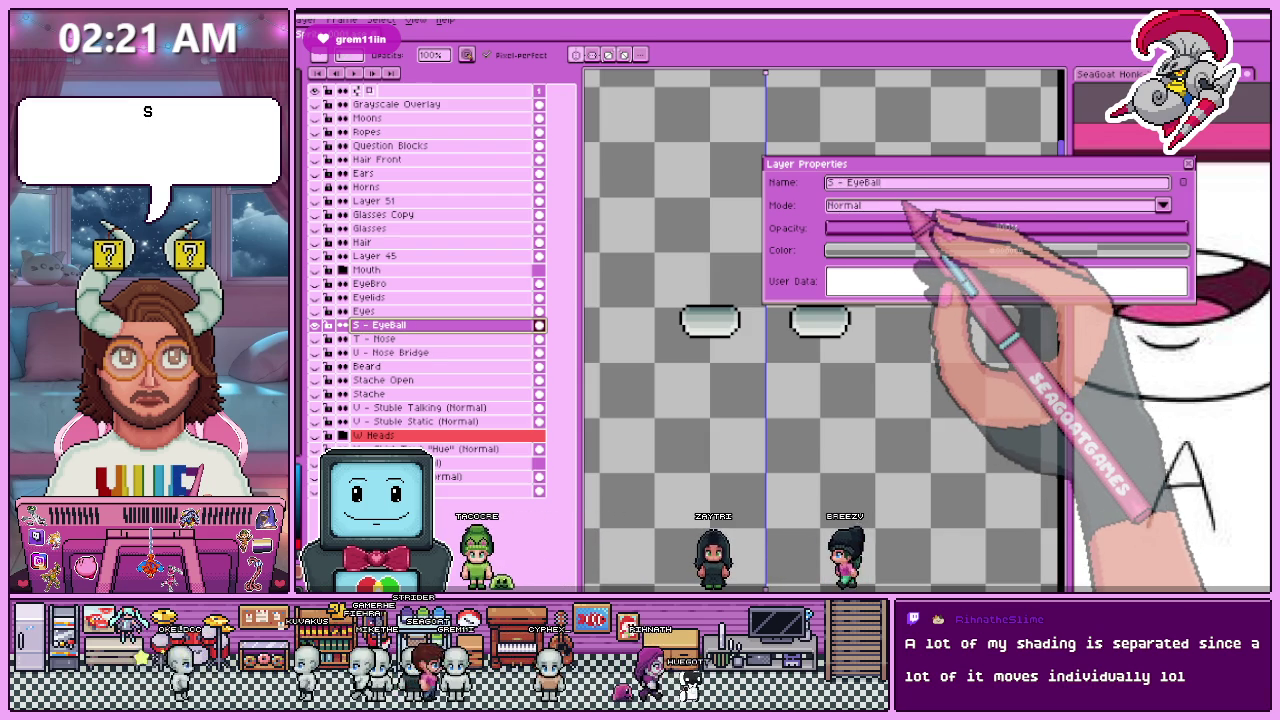
type("Left")
key("Return")
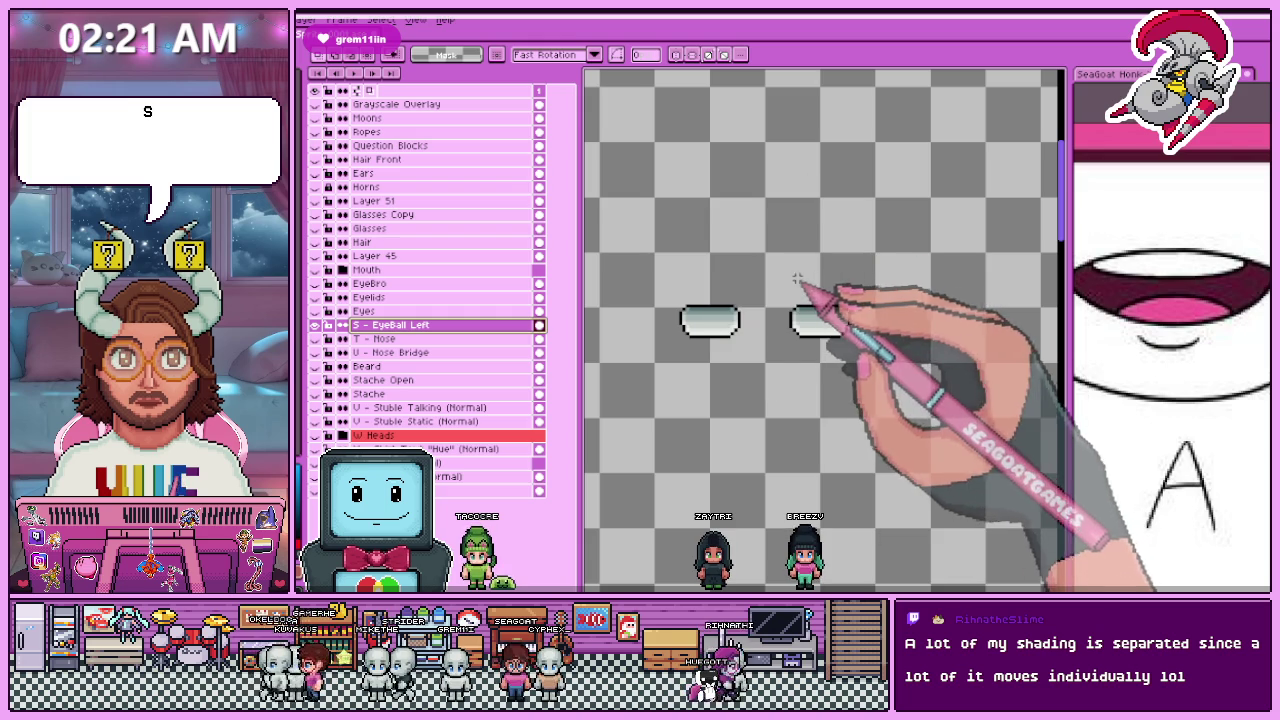
Step: Marquee-select the right eyeball and move it onto a new layer
key("m")
scroll(790, 330, "up", 1)
scroll(800, 330, "down", 1)
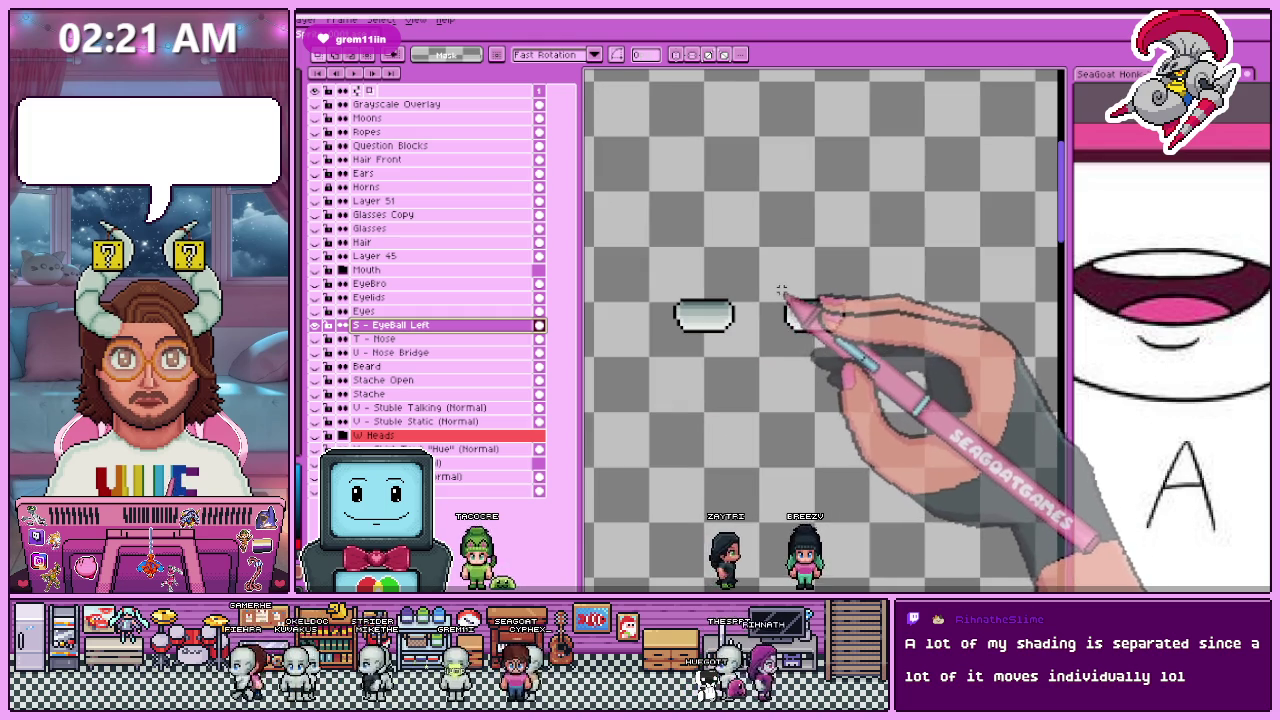
left_click_drag(767, 279, 871, 352)
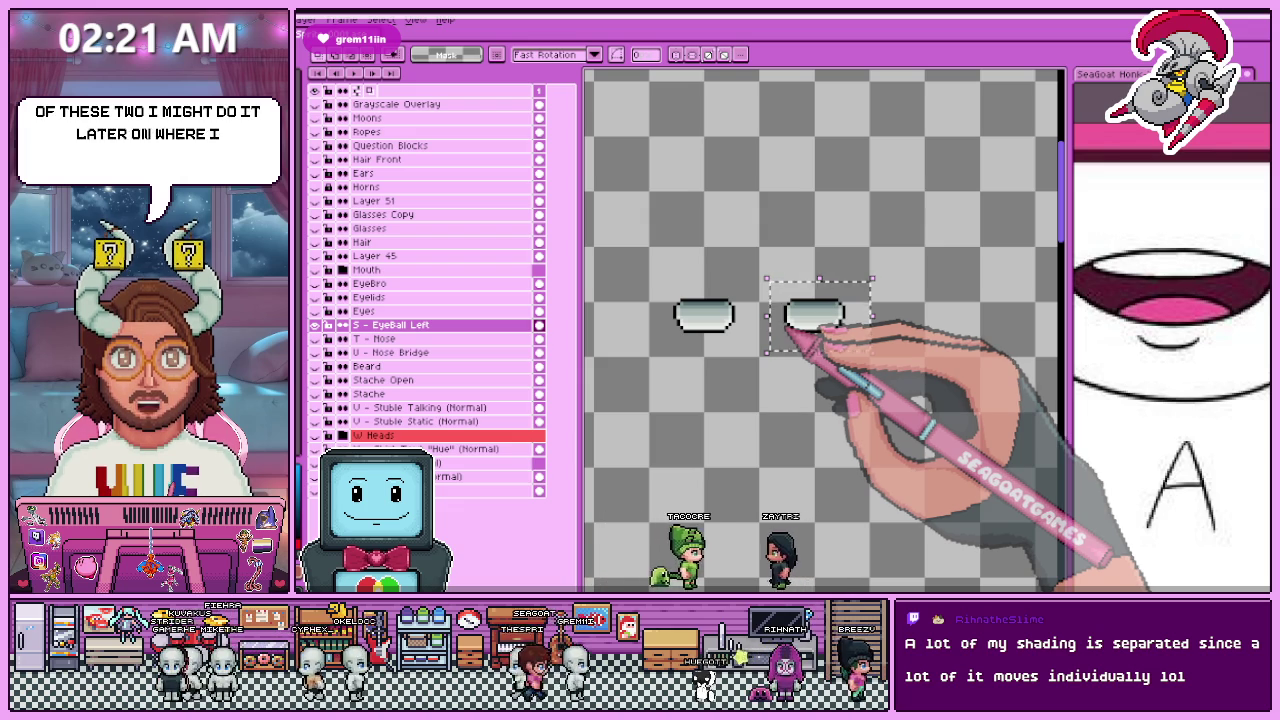
left_click(712, 292)
left_click_drag(771, 288, 867, 354)
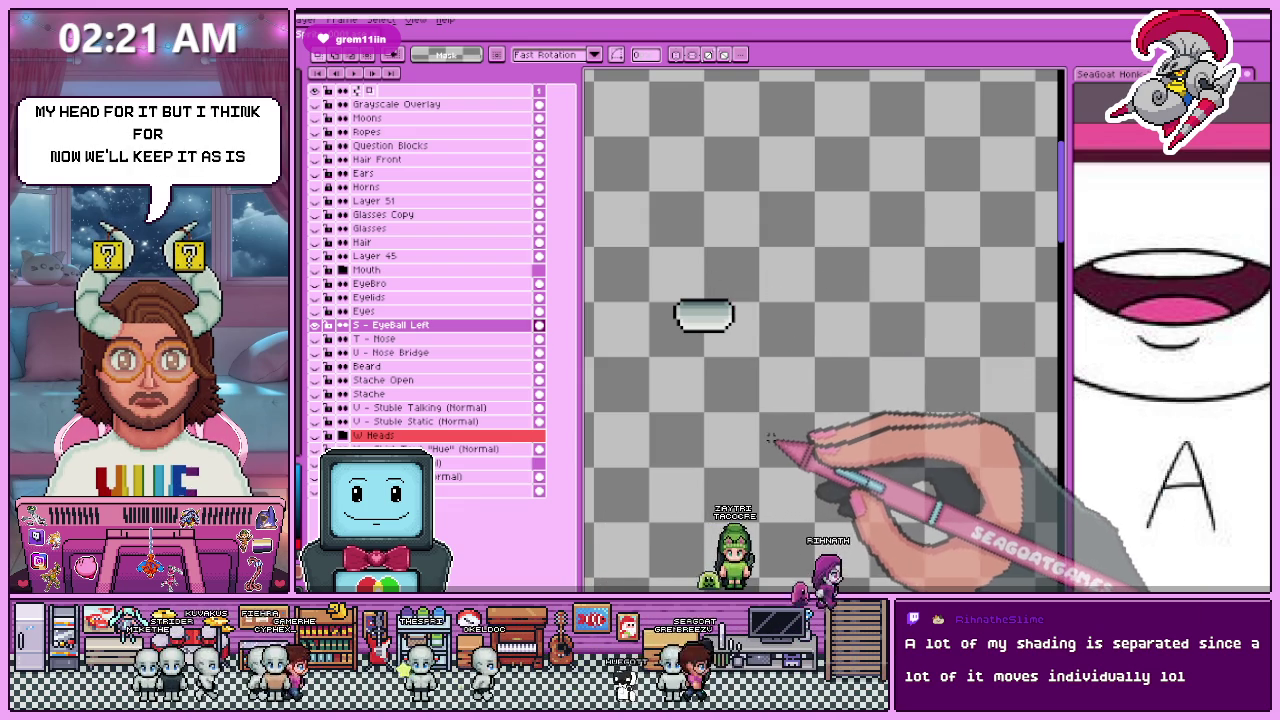
left_click_drag(772, 287, 866, 354)
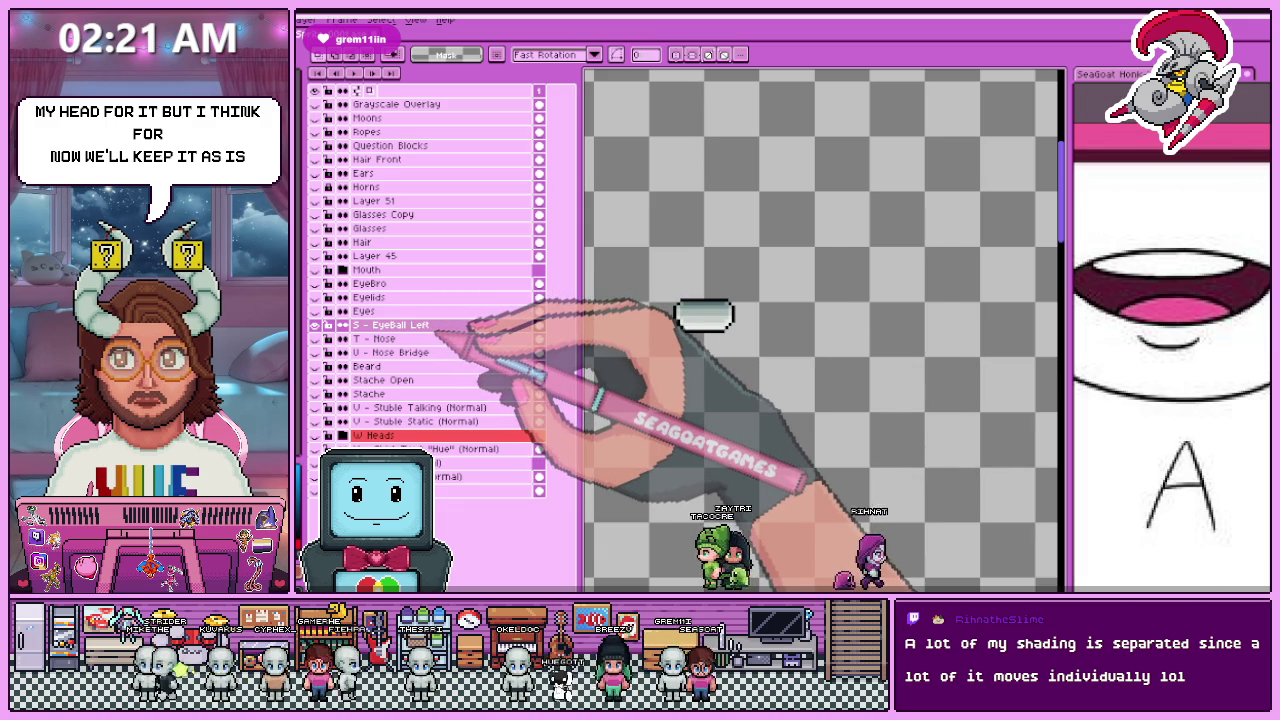
left_click(730, 340)
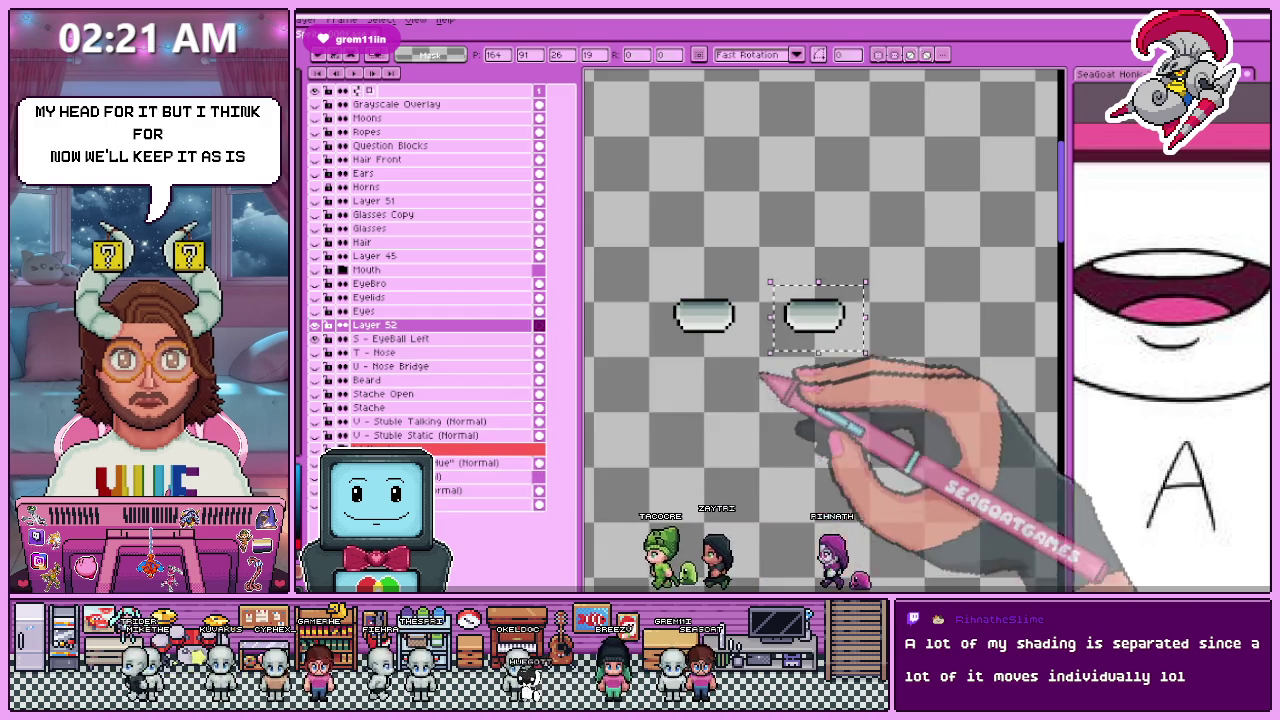
Step: Rename the new Layer 52 to 'S - EyeBall Right'
double_click(420, 339)
key("ctrl+c")
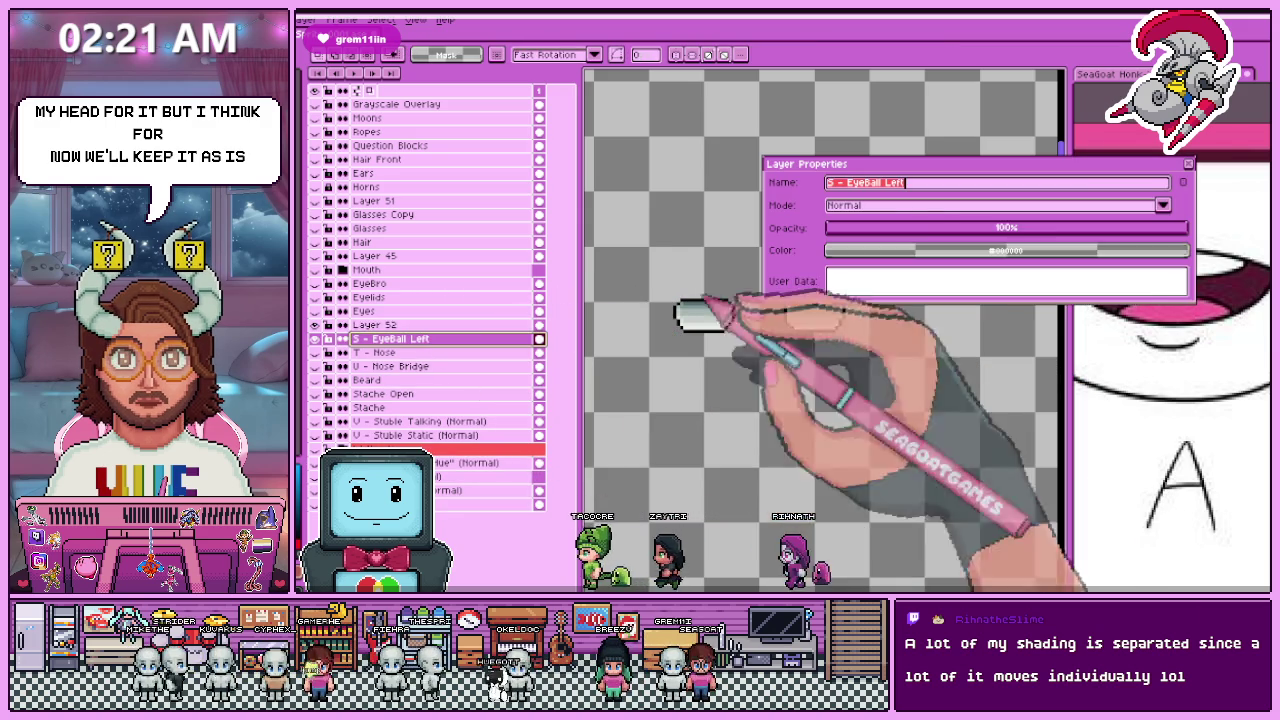
left_click(1187, 164)
left_click(420, 326)
double_click(445, 326)
key("ctrl+v")
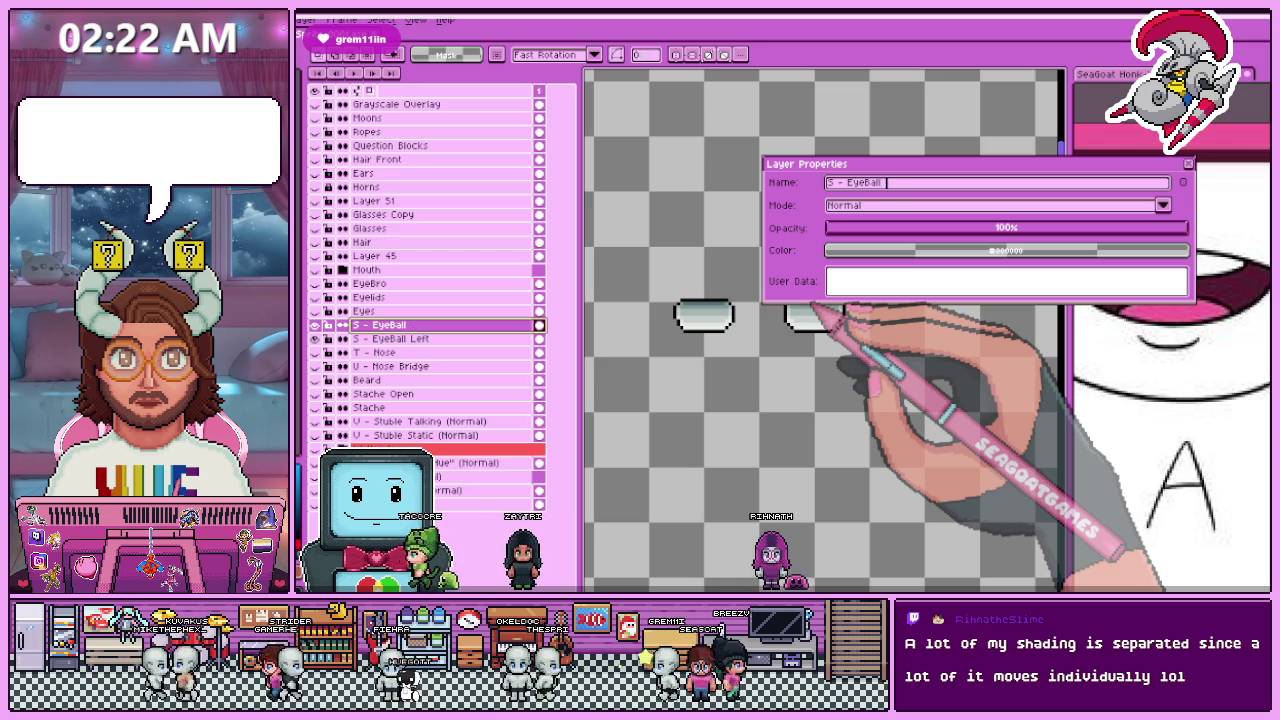
type("Right")
key("Return")
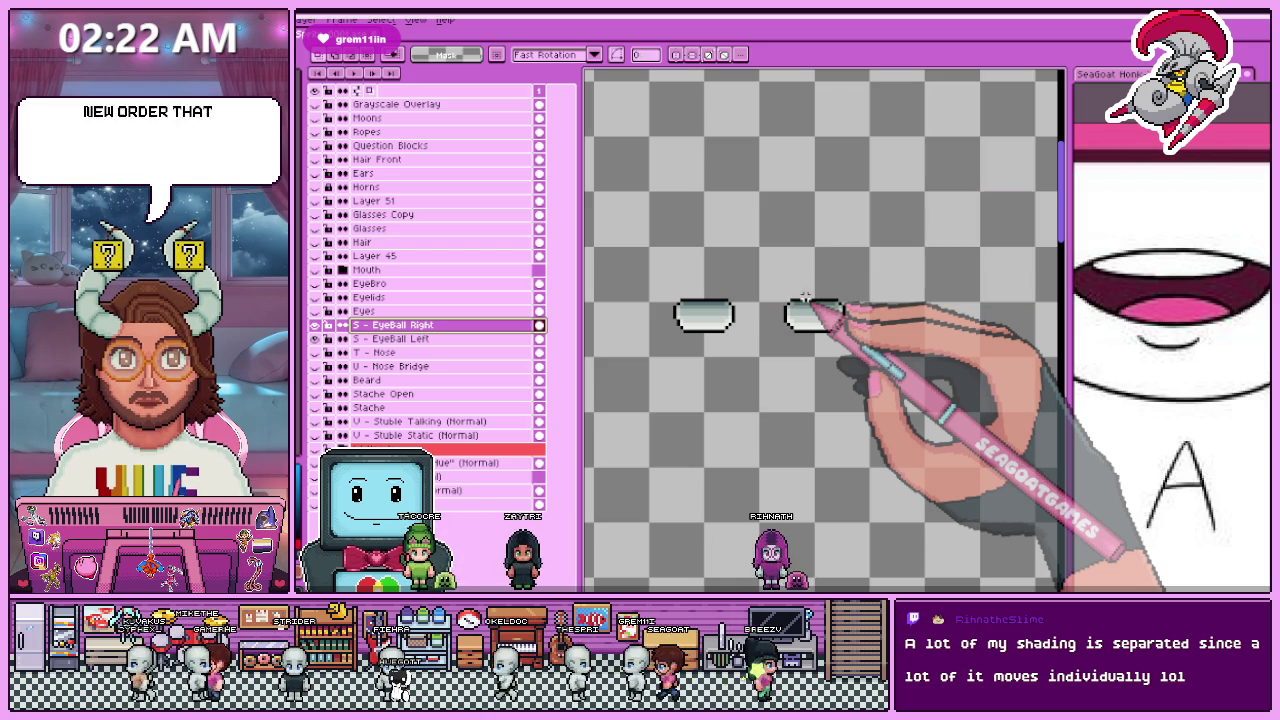
Step: Check the eyeball layers by hiding and reshowing them, then select the Eyes layer
left_click_drag(722, 340, 693, 354)
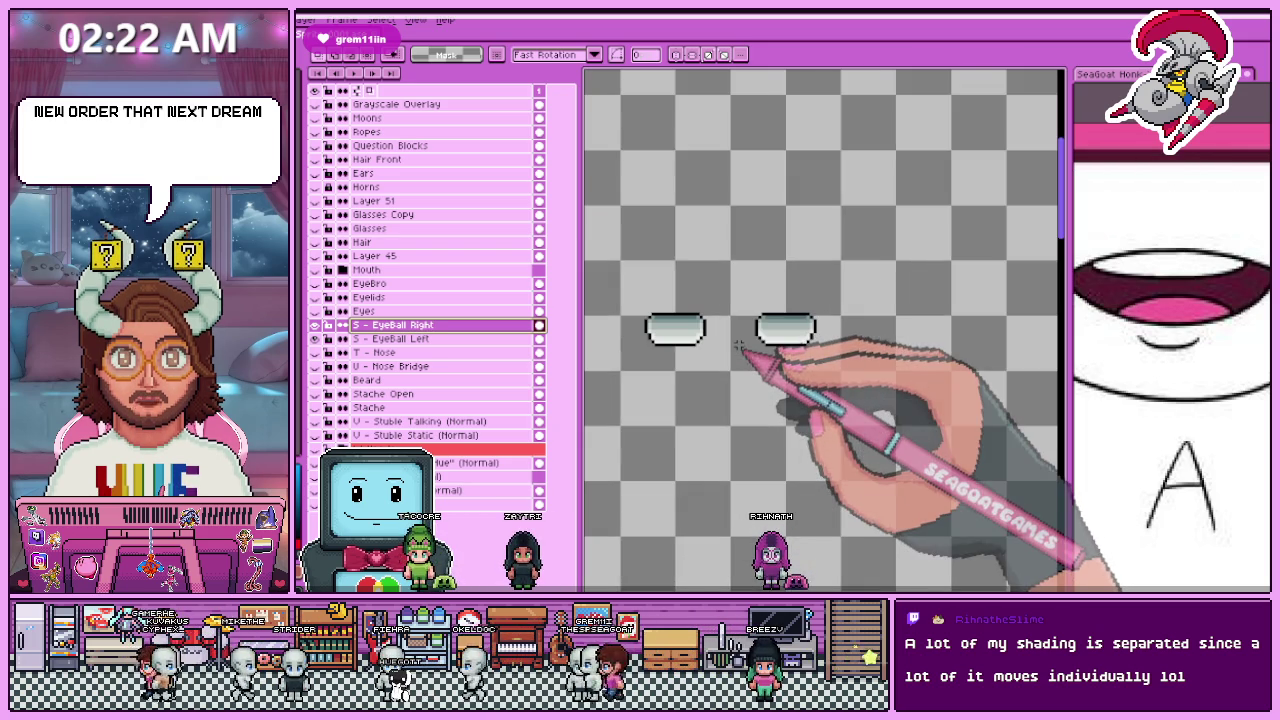
scroll(745, 315, "up", 1)
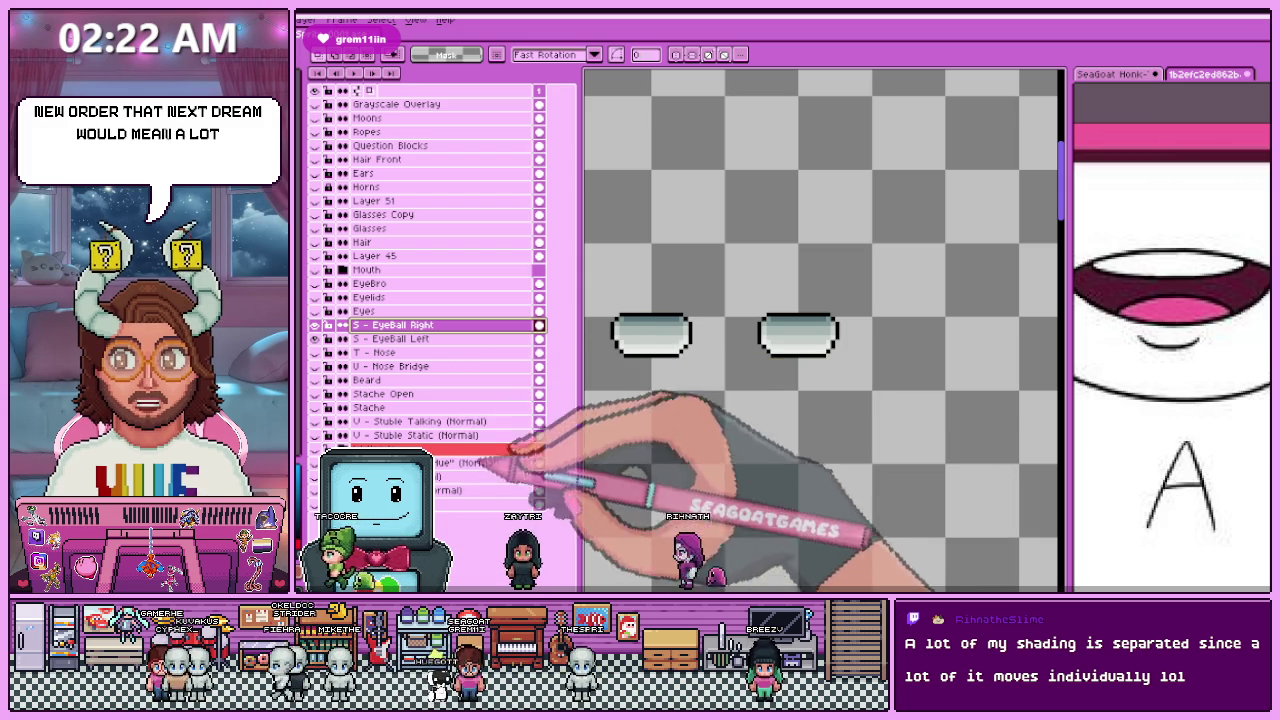
left_click(315, 325)
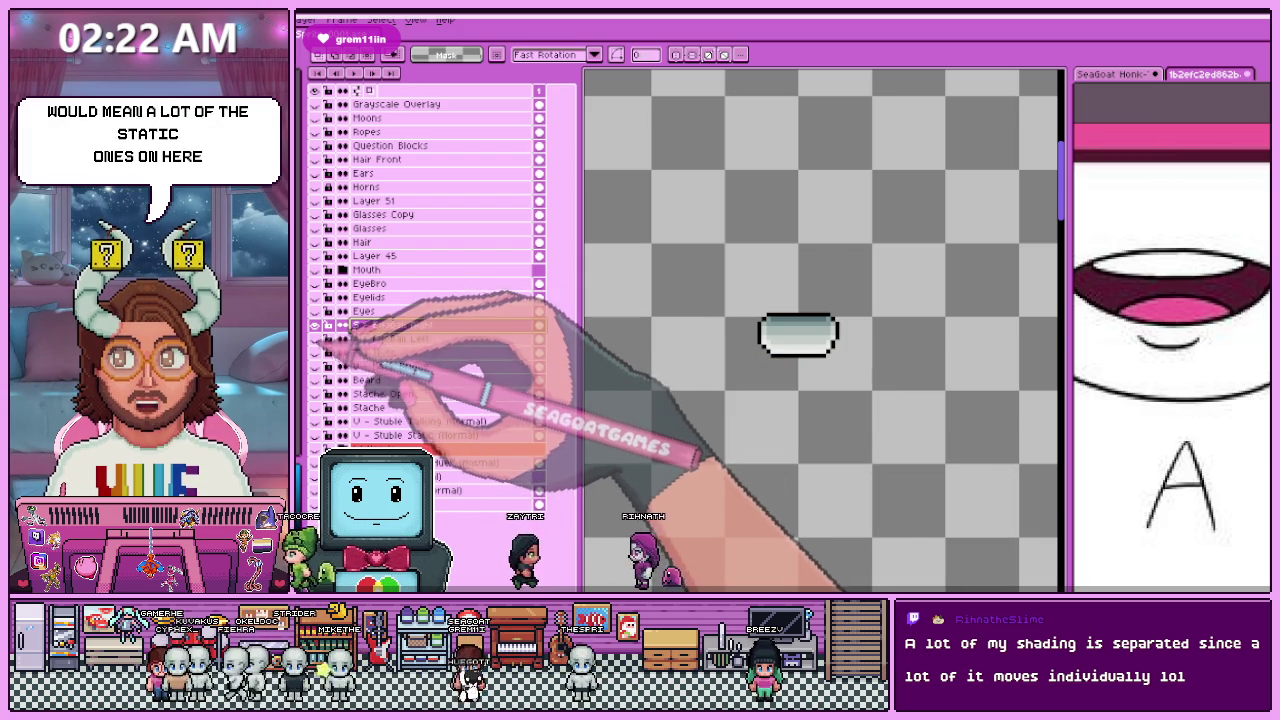
left_click(315, 311)
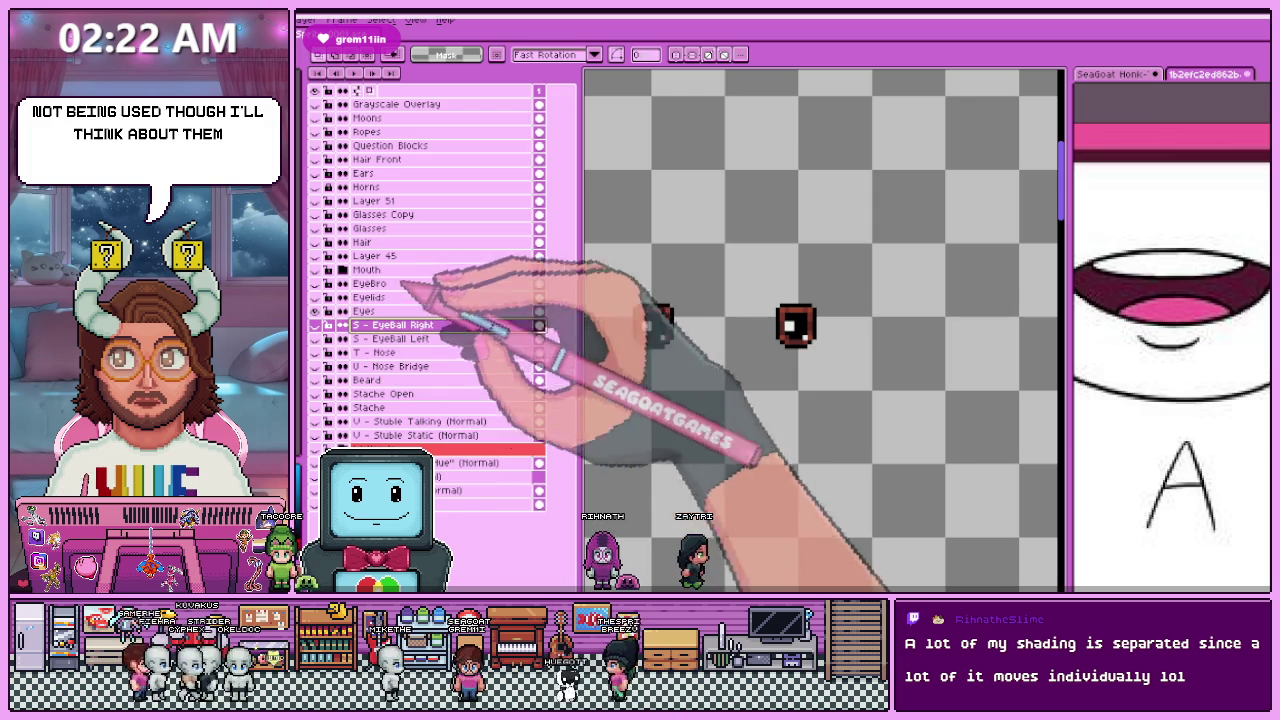
left_click(365, 311)
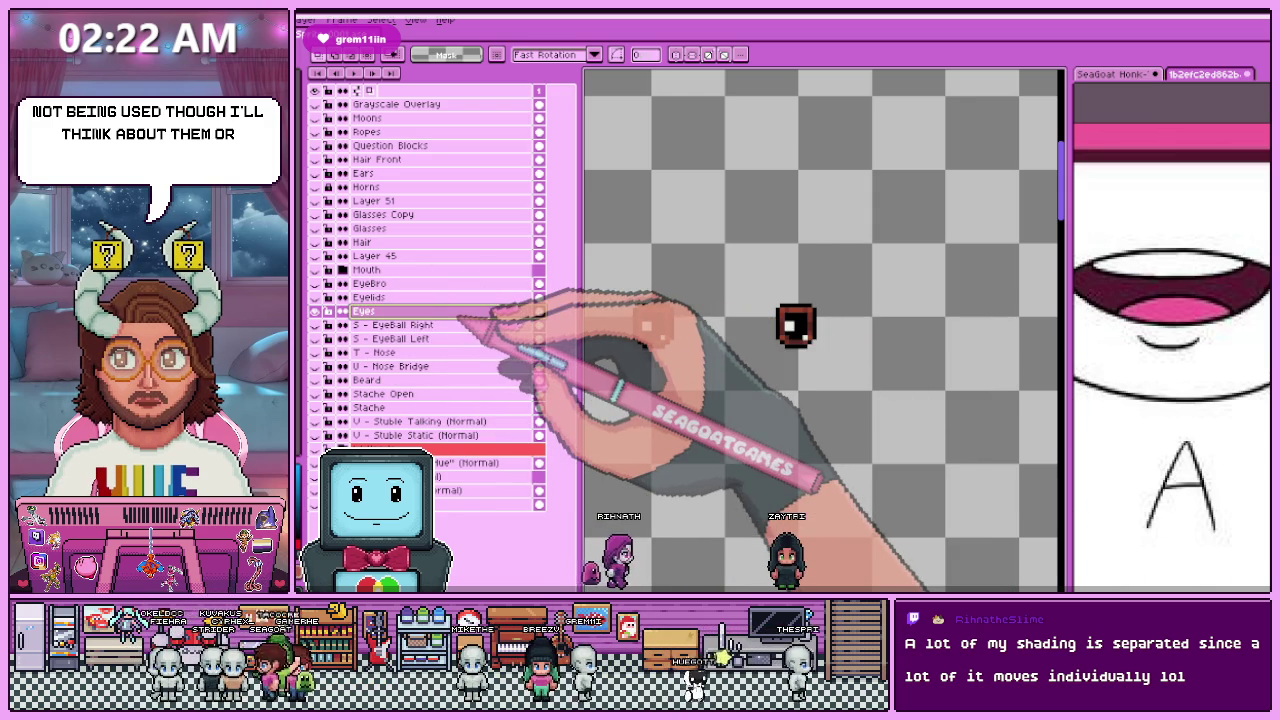
Step: Rename the Eyes layer to 'R - Eye Left'
double_click(365, 311)
key("Tab")
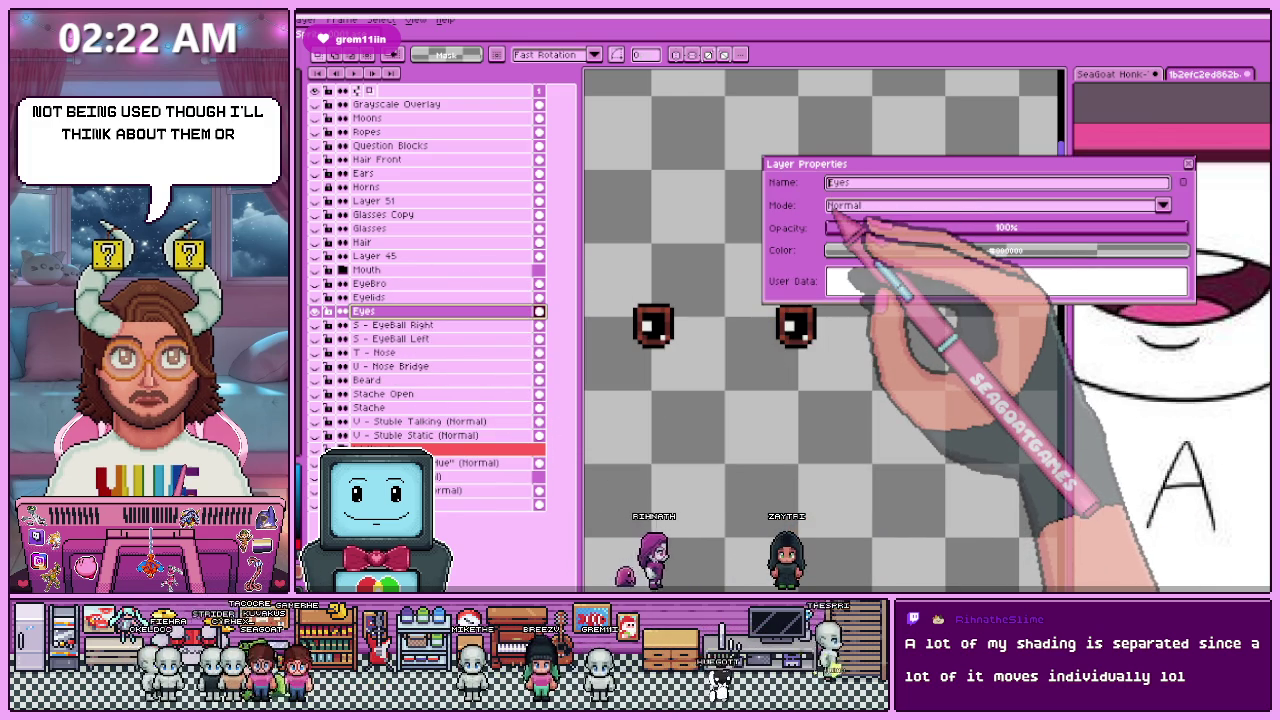
type("R")
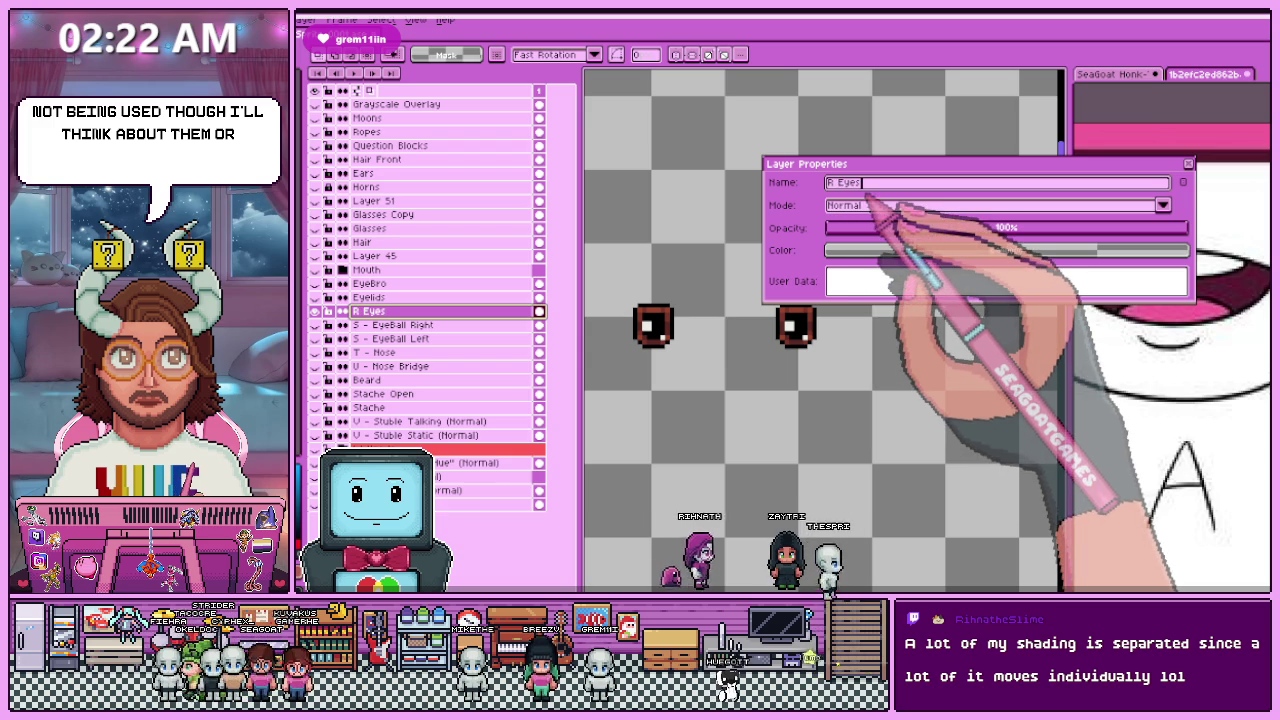
key("Tab")
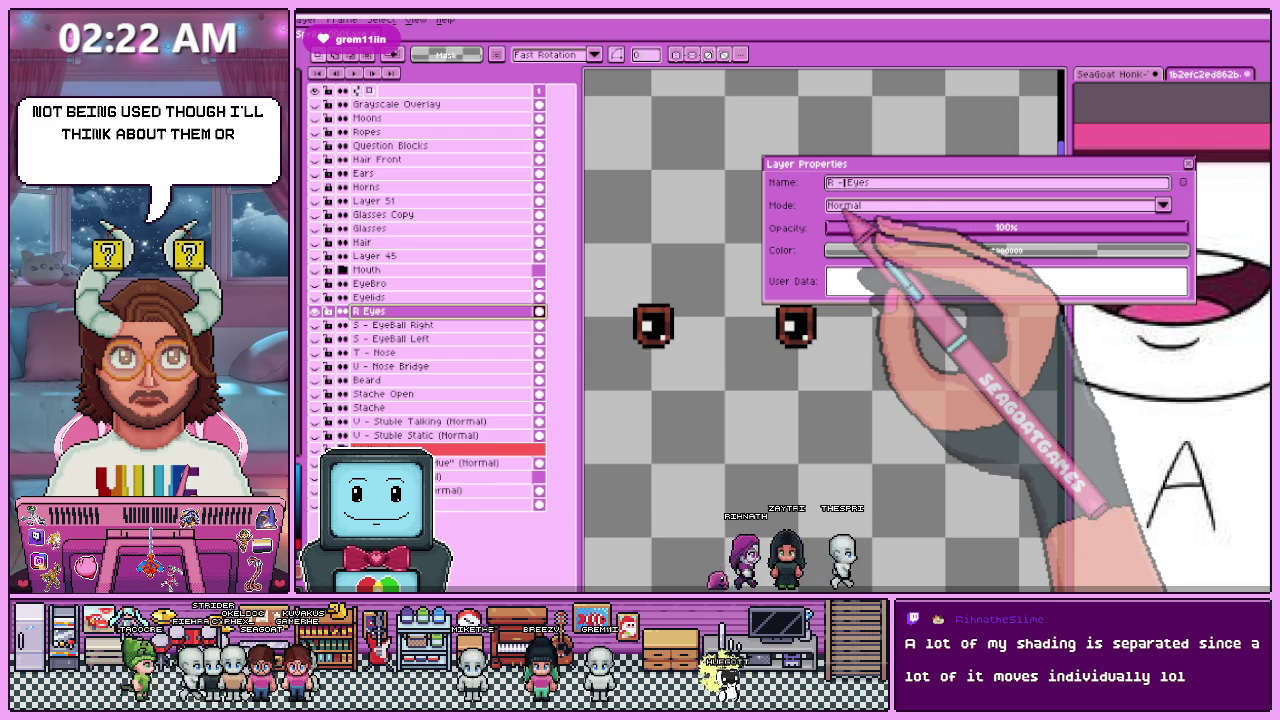
key("shift+Tab")
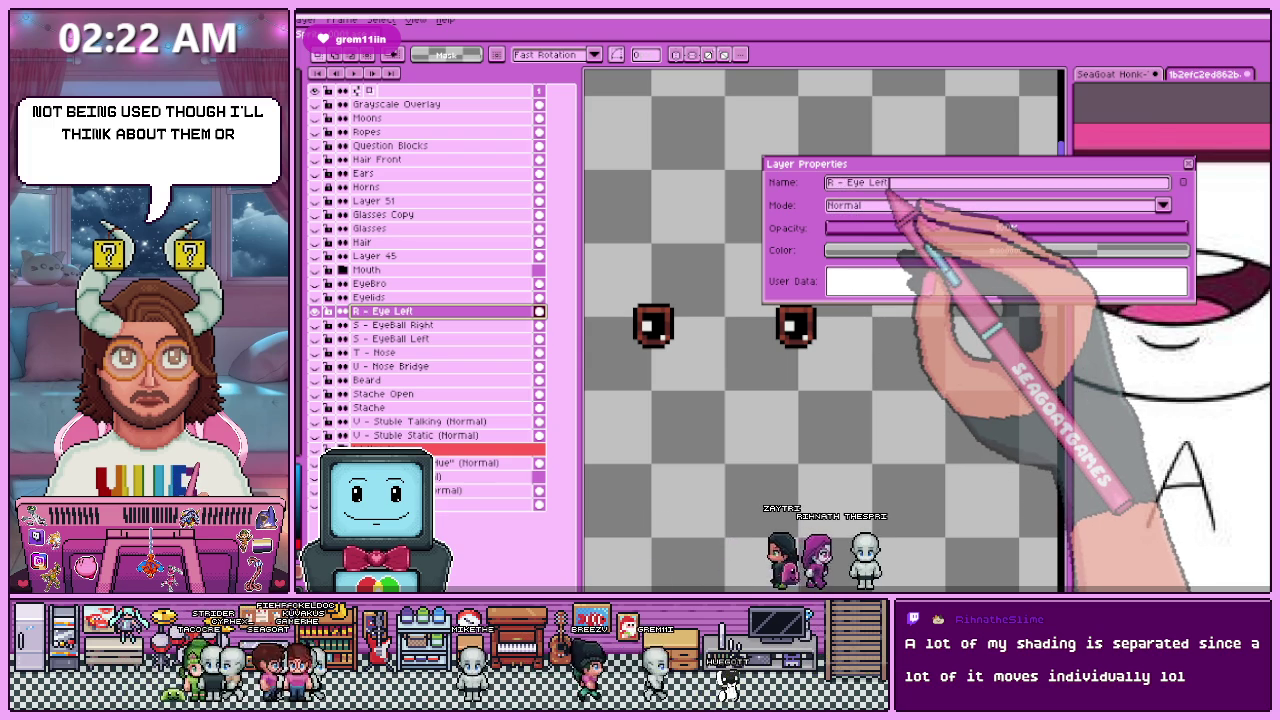
key("Return")
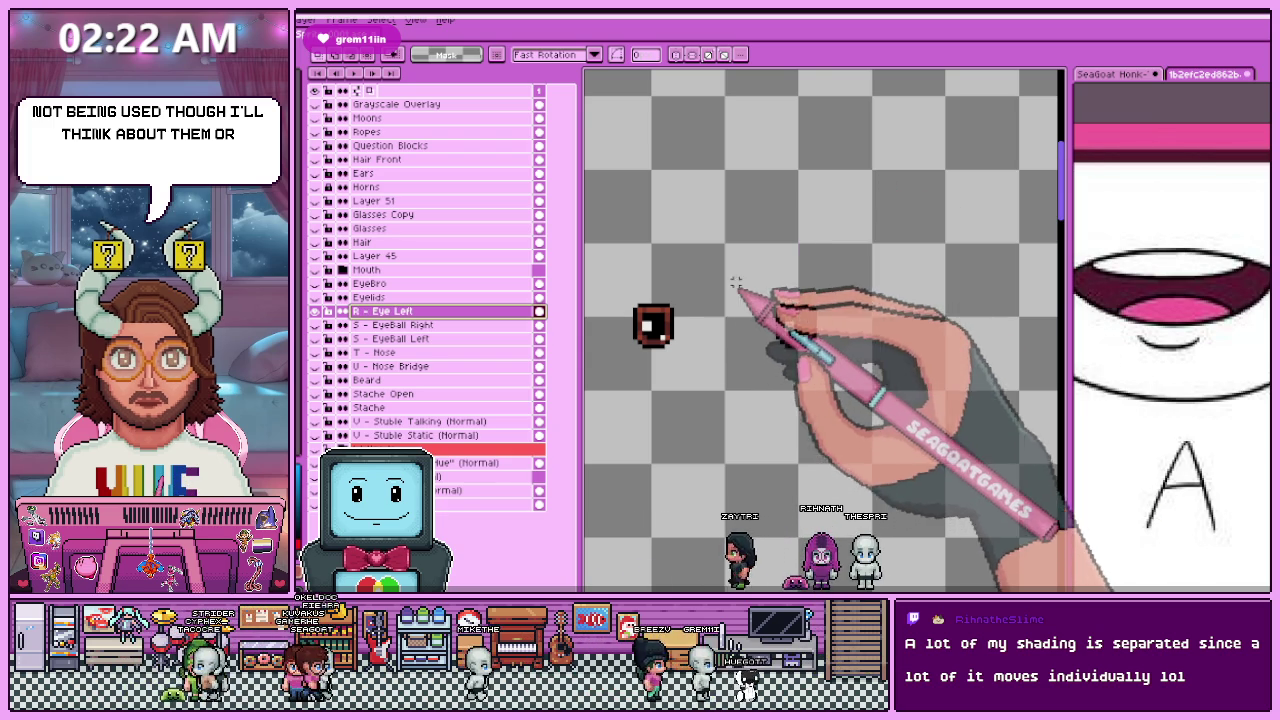
Step: Move the right eye onto a new 'R - Eye Right' layer and save the file
left_click_drag(685, 210, 851, 366)
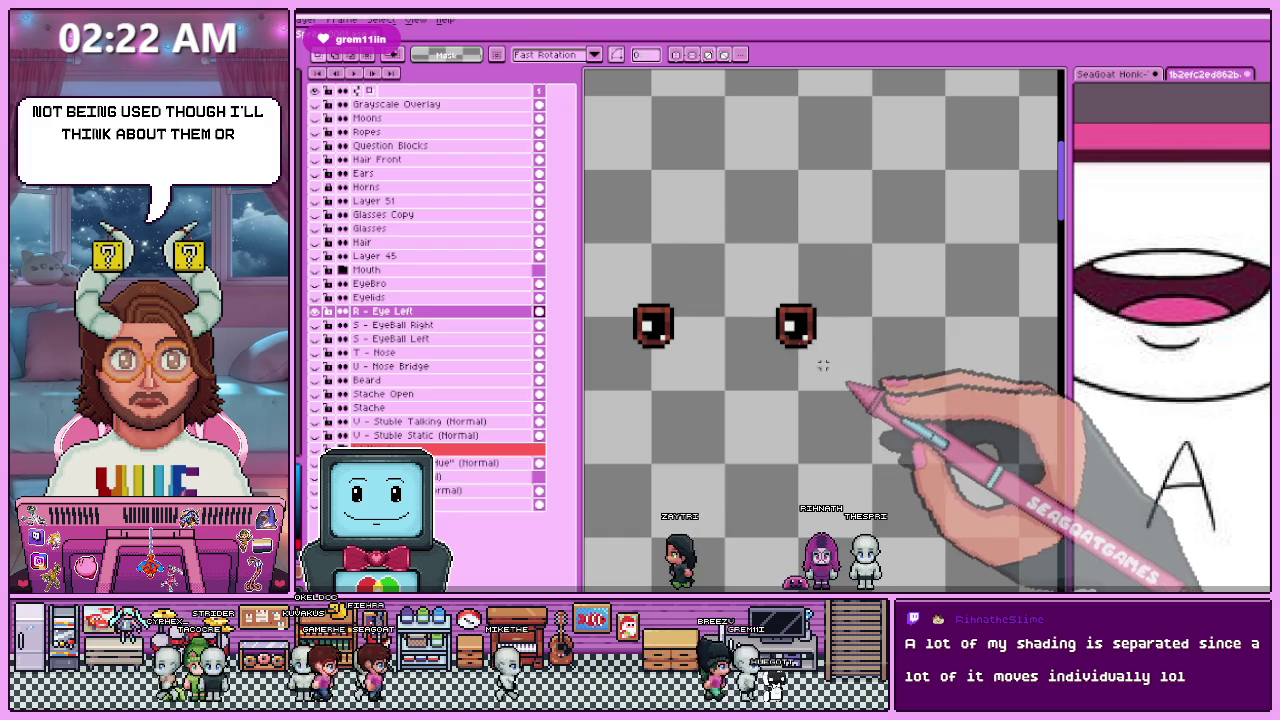
left_click_drag(768, 288, 832, 370)
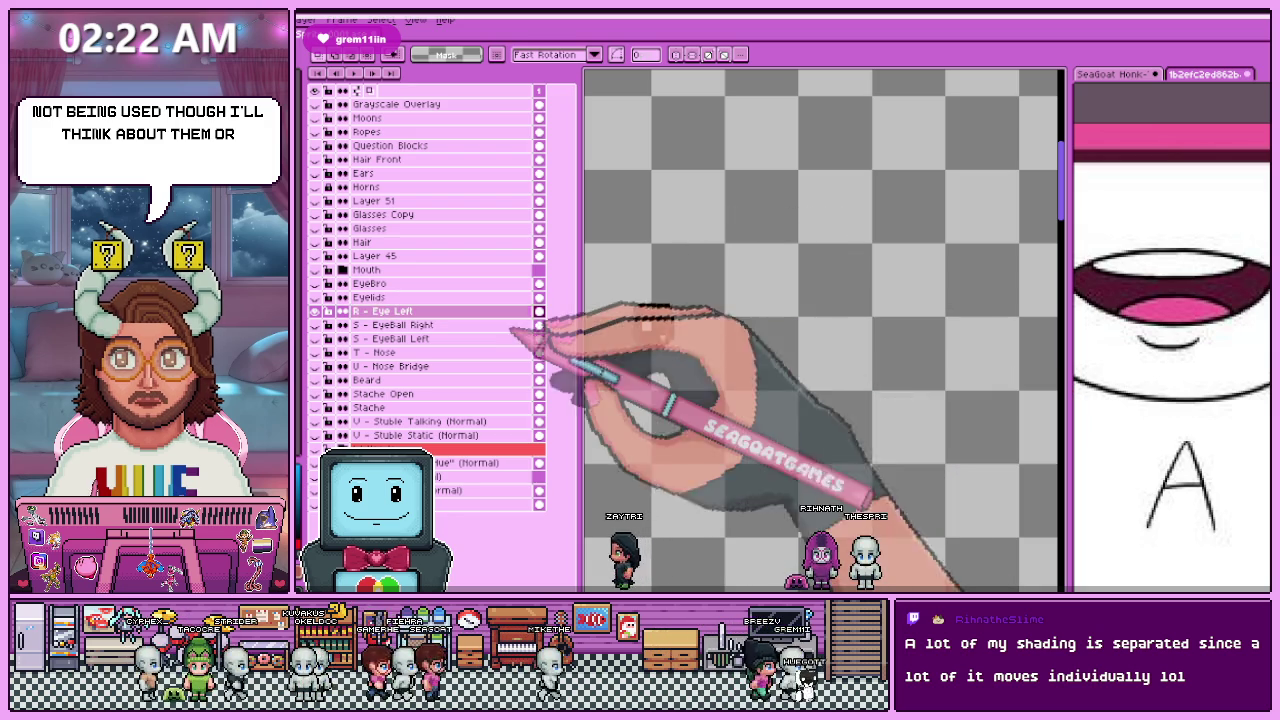
key("shift+n")
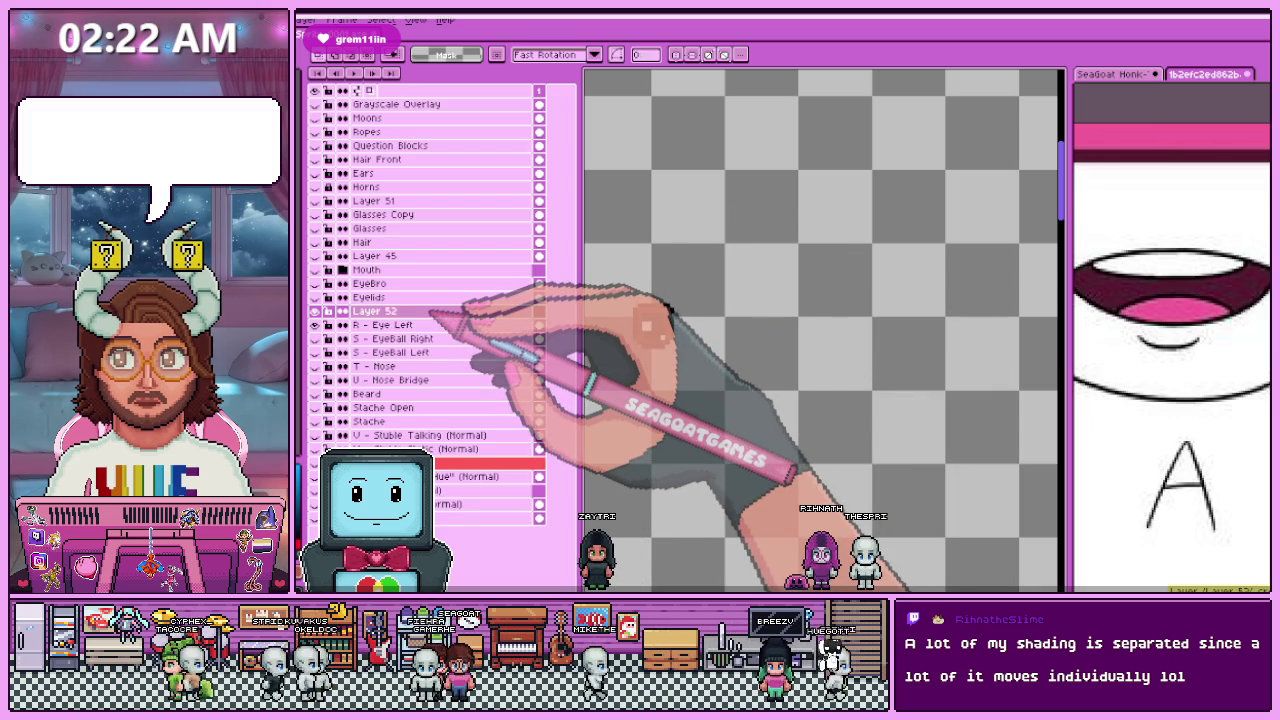
key("ctrl+v")
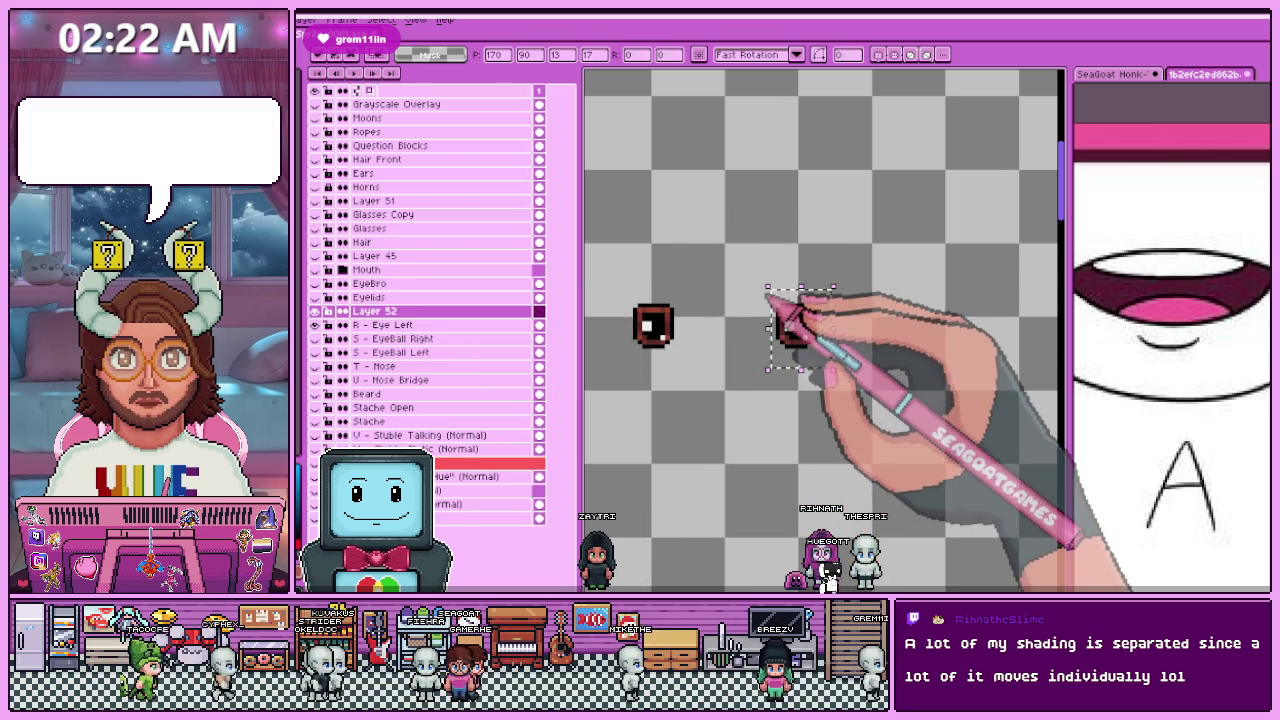
double_click(450, 322)
type("R - Eye Right")
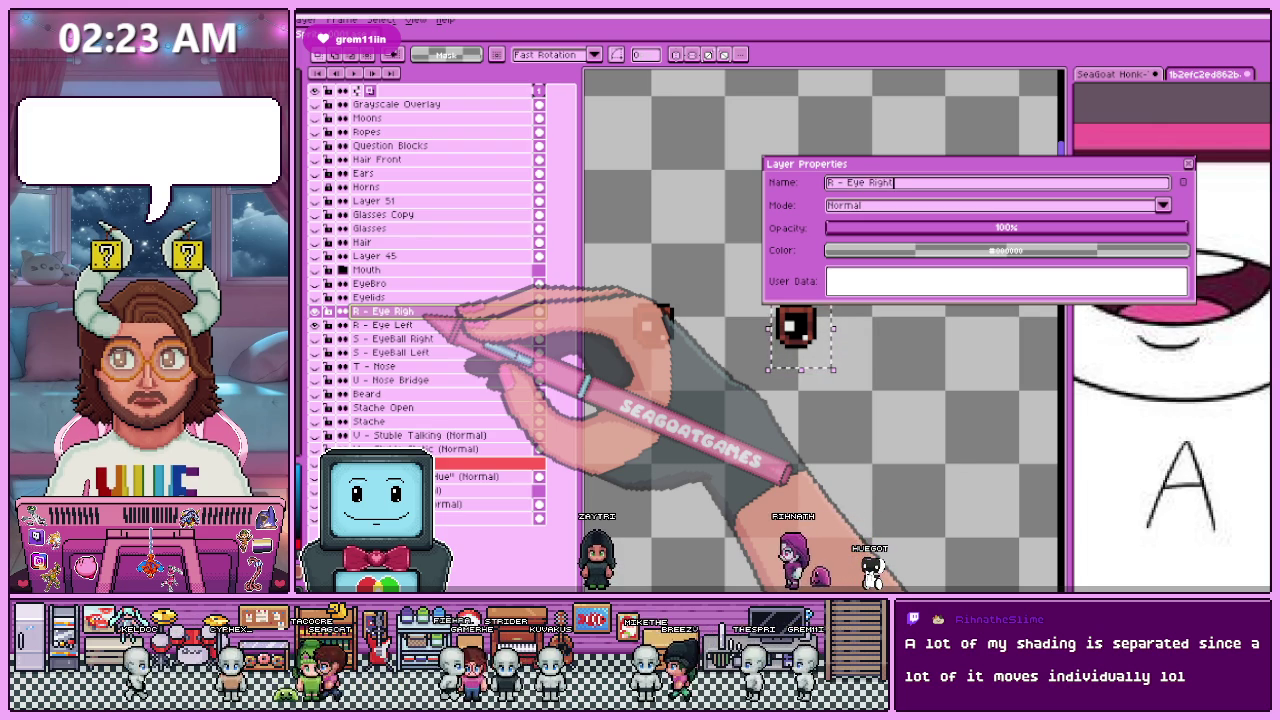
key("Return")
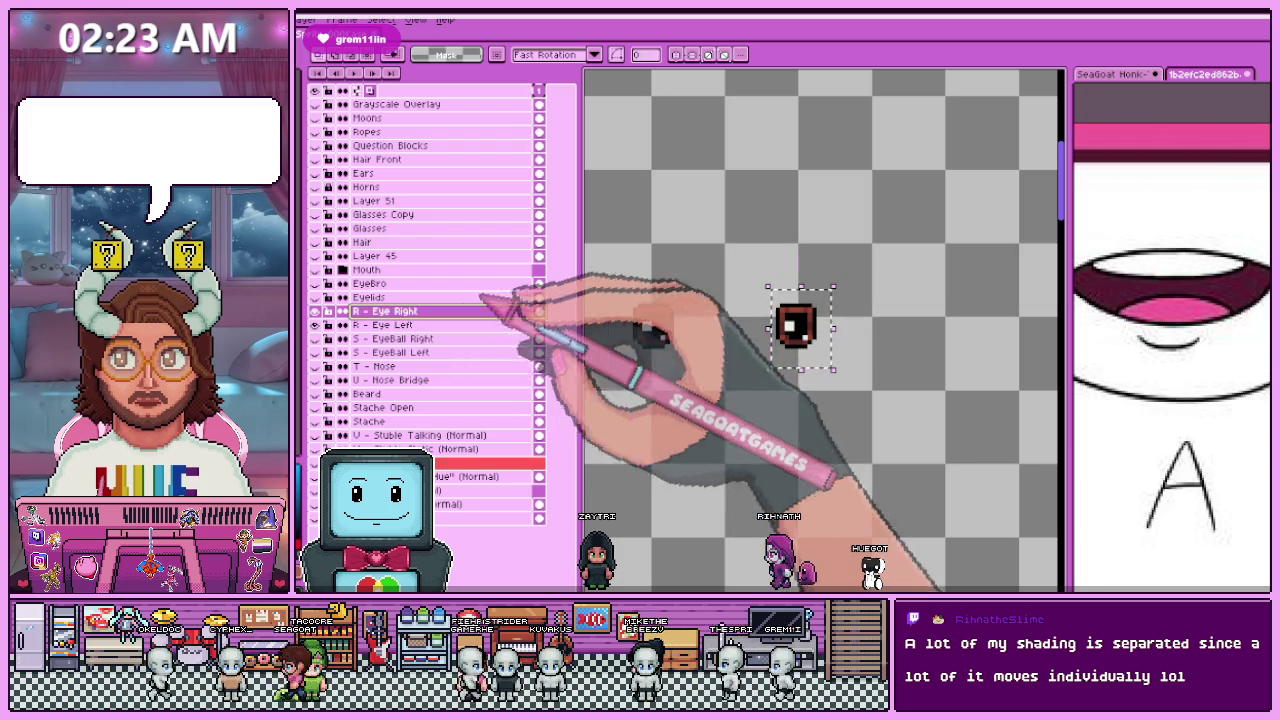
key("ctrl+s")
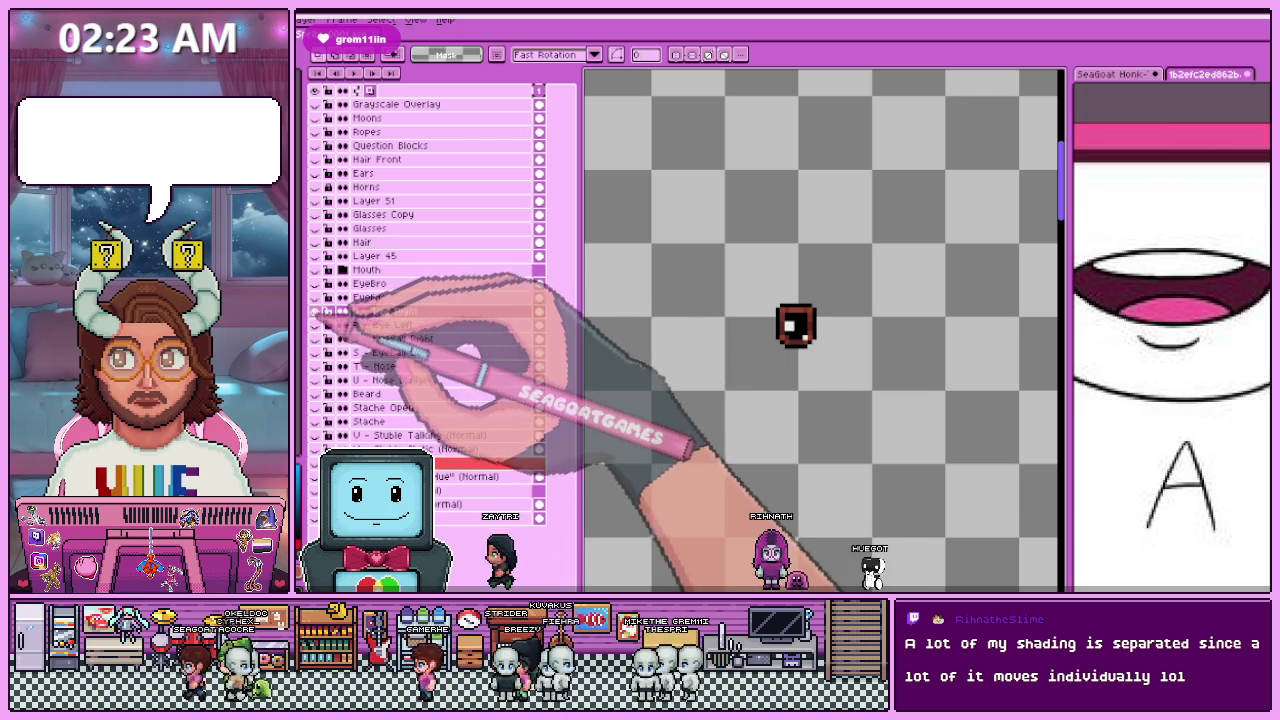
Step: Select the R - Eye Left layer and bring up the export settings
left_click(390, 325)
double_click(390, 325)
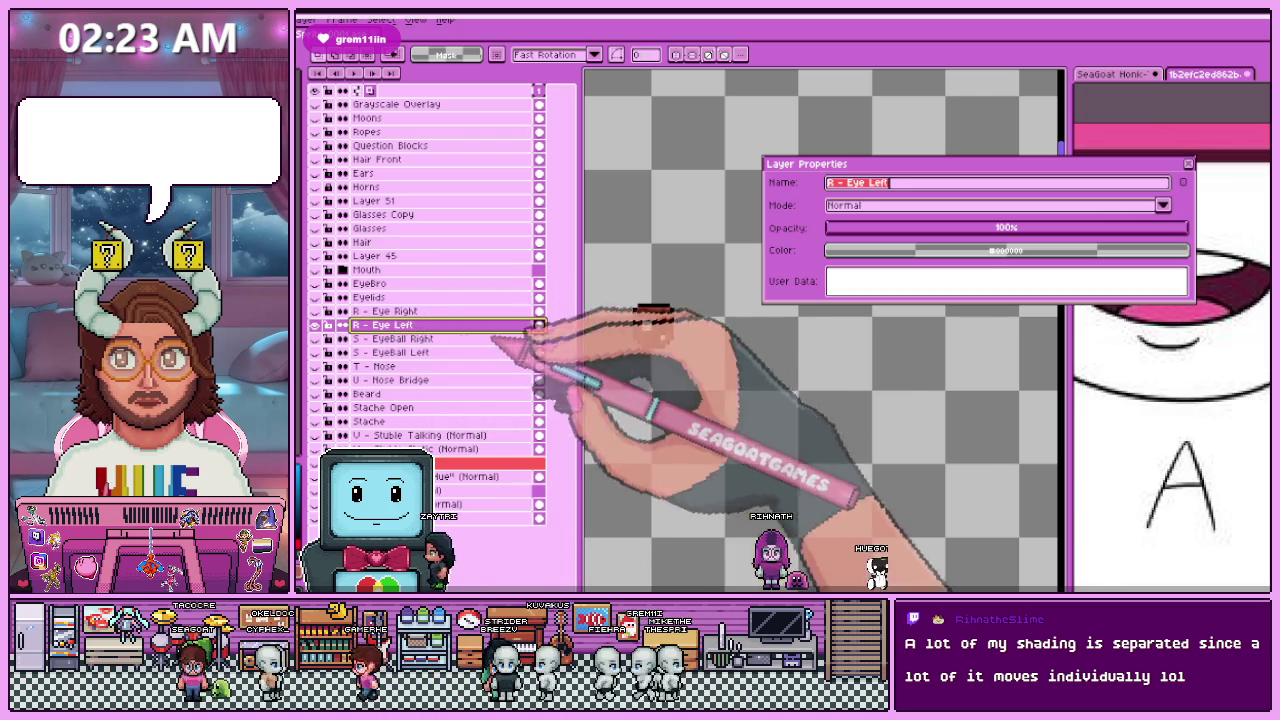
left_click(1187, 163)
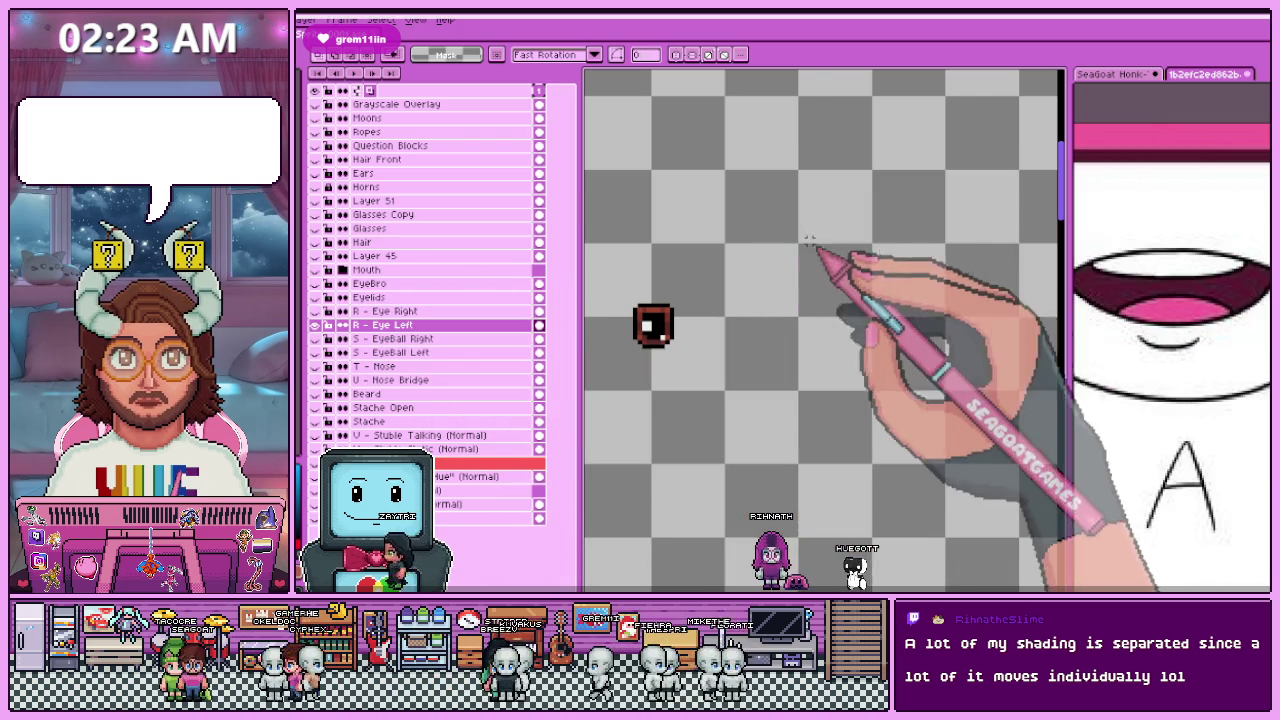
key("ctrl+alt+shift+s")
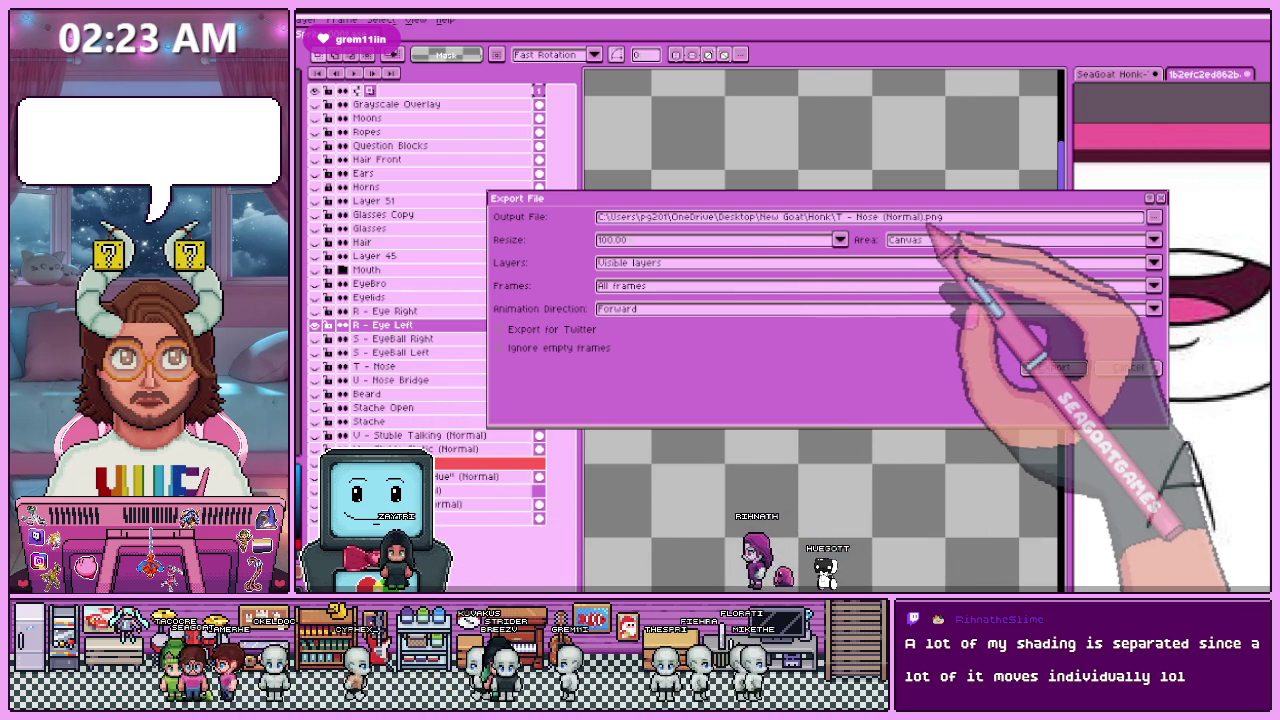
Step: Cancel the first export, export the R - Eye Left image, then open S - EyeBall Left properties
left_click_drag(925, 217, 838, 217)
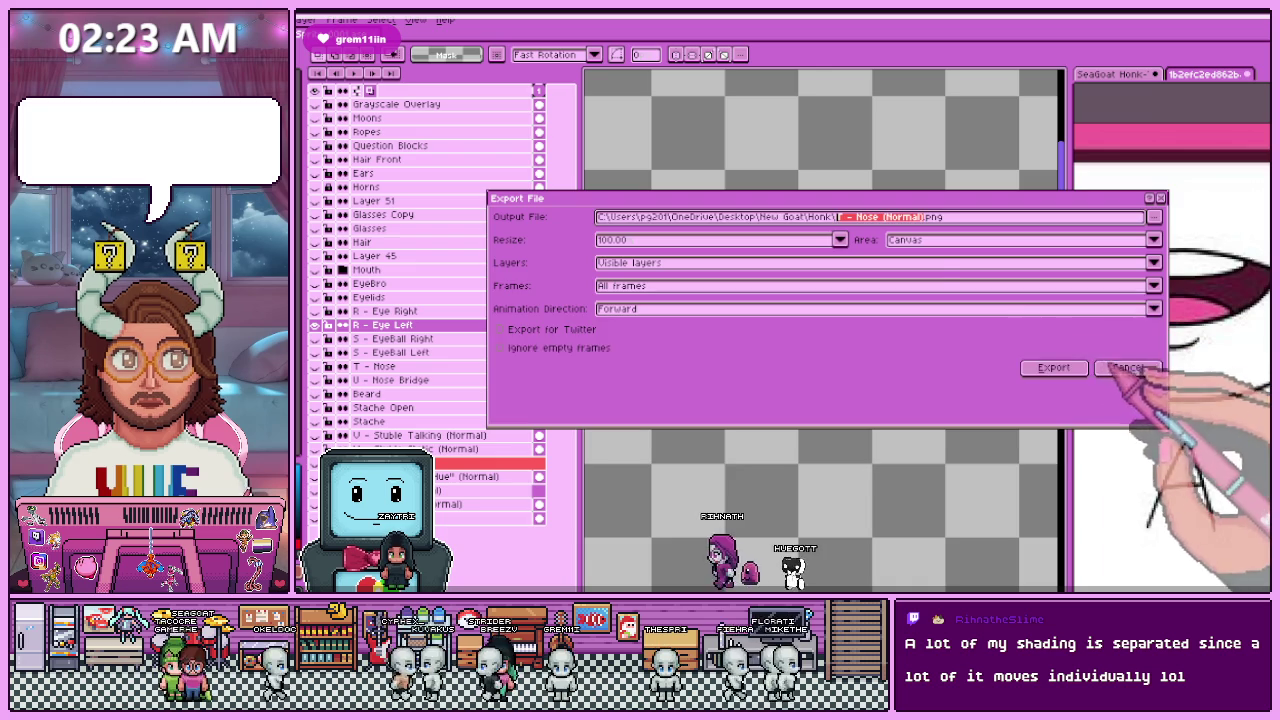
left_click(1052, 367)
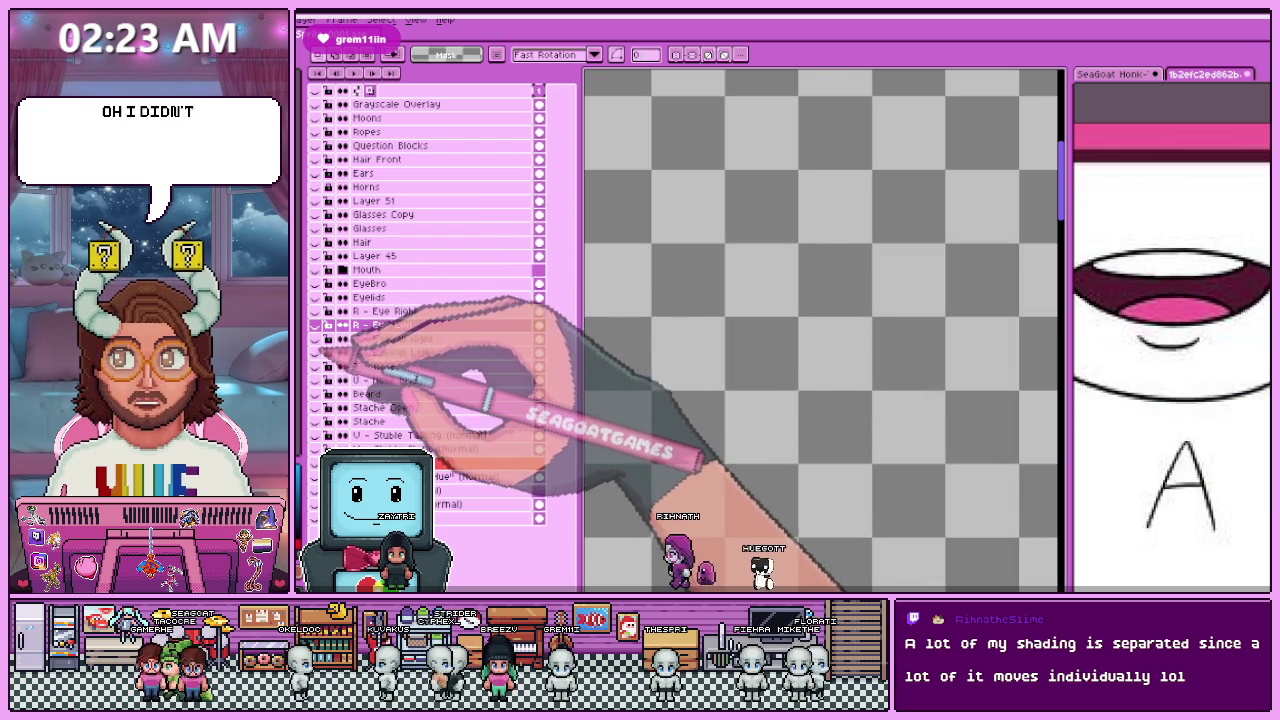
left_click(328, 325)
key("ctrl+alt+shift+s")
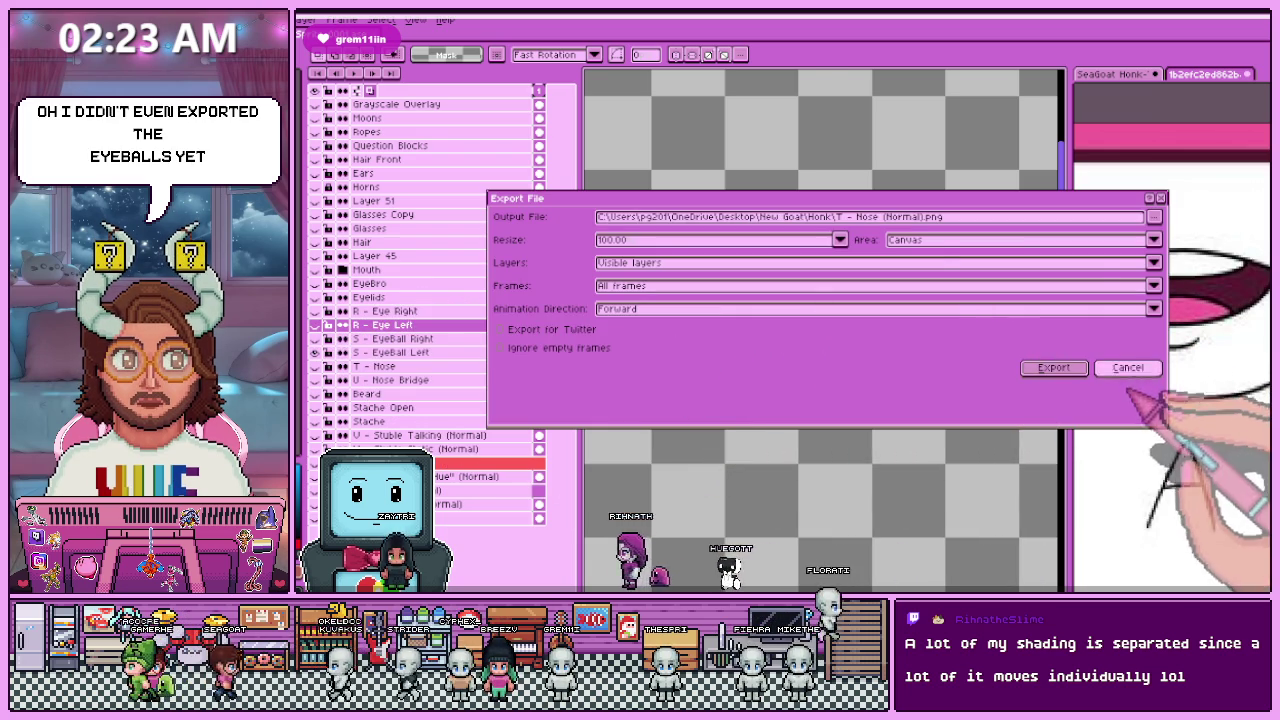
left_click(1052, 367)
left_click(432, 352)
double_click(440, 352)
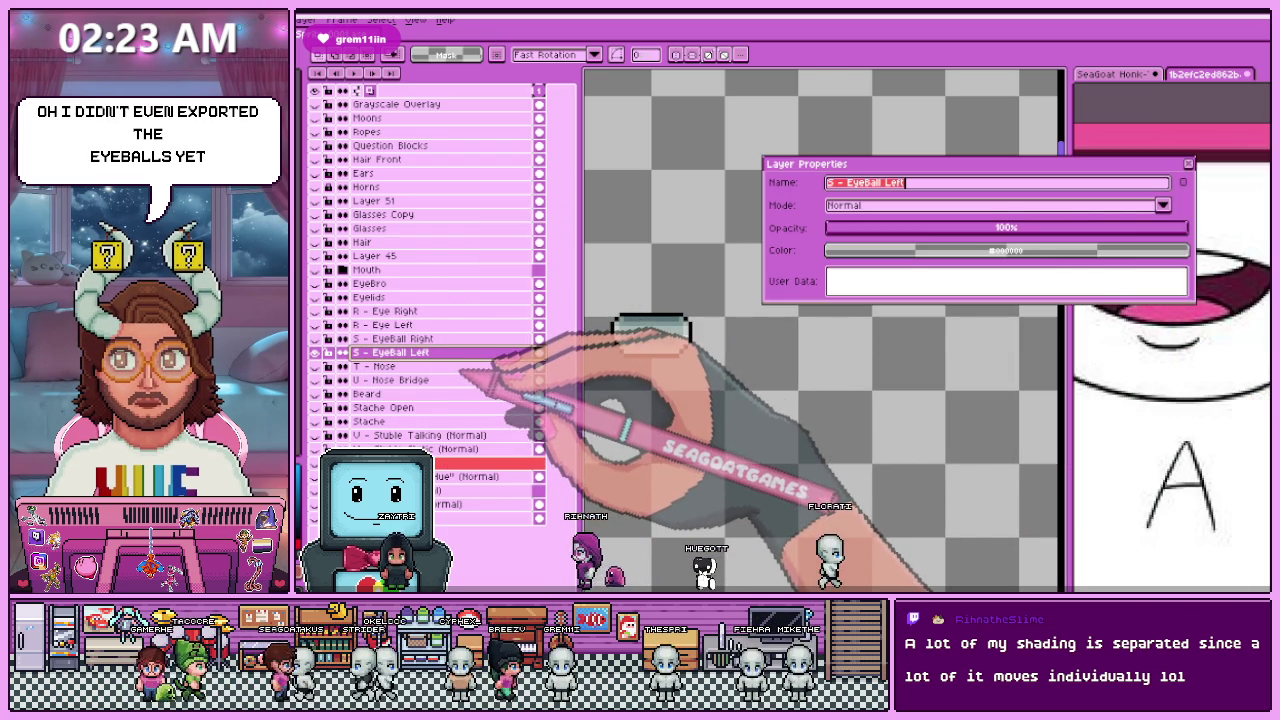
Step: Rename the left eyeball layer to 'S - EyeBall Left (Normal)'
key("End")
type("(")
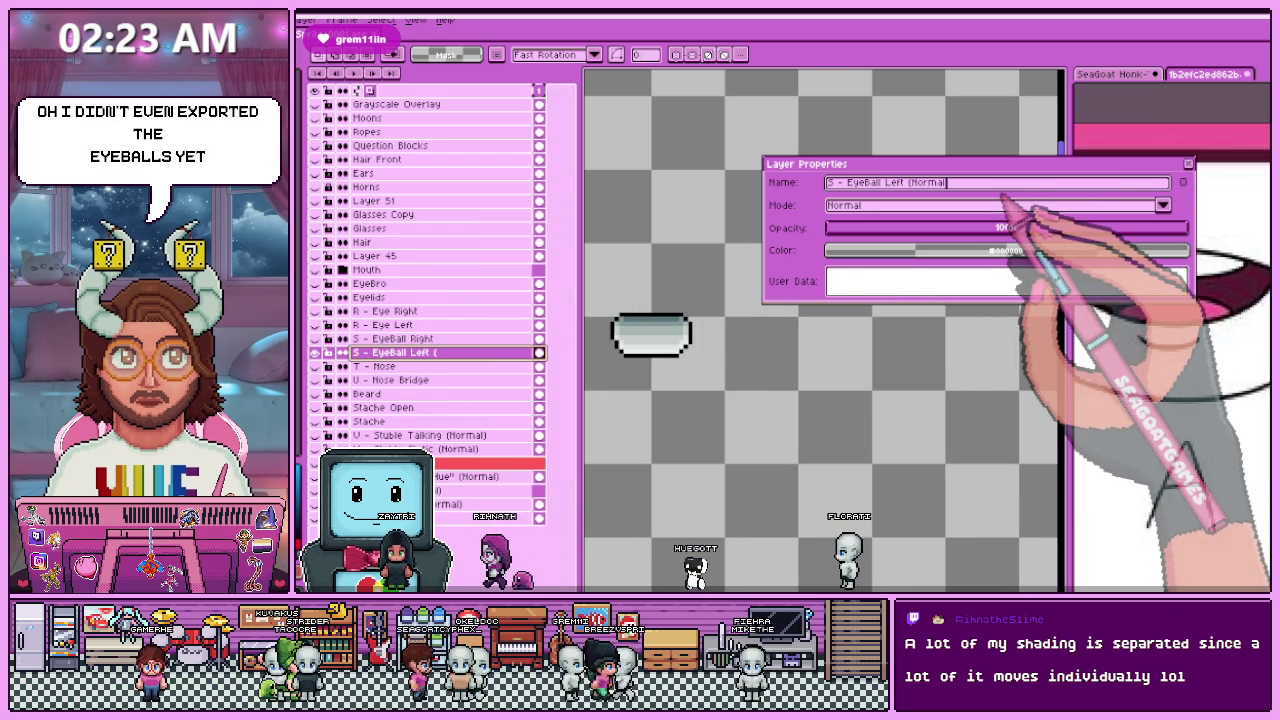
key("Return")
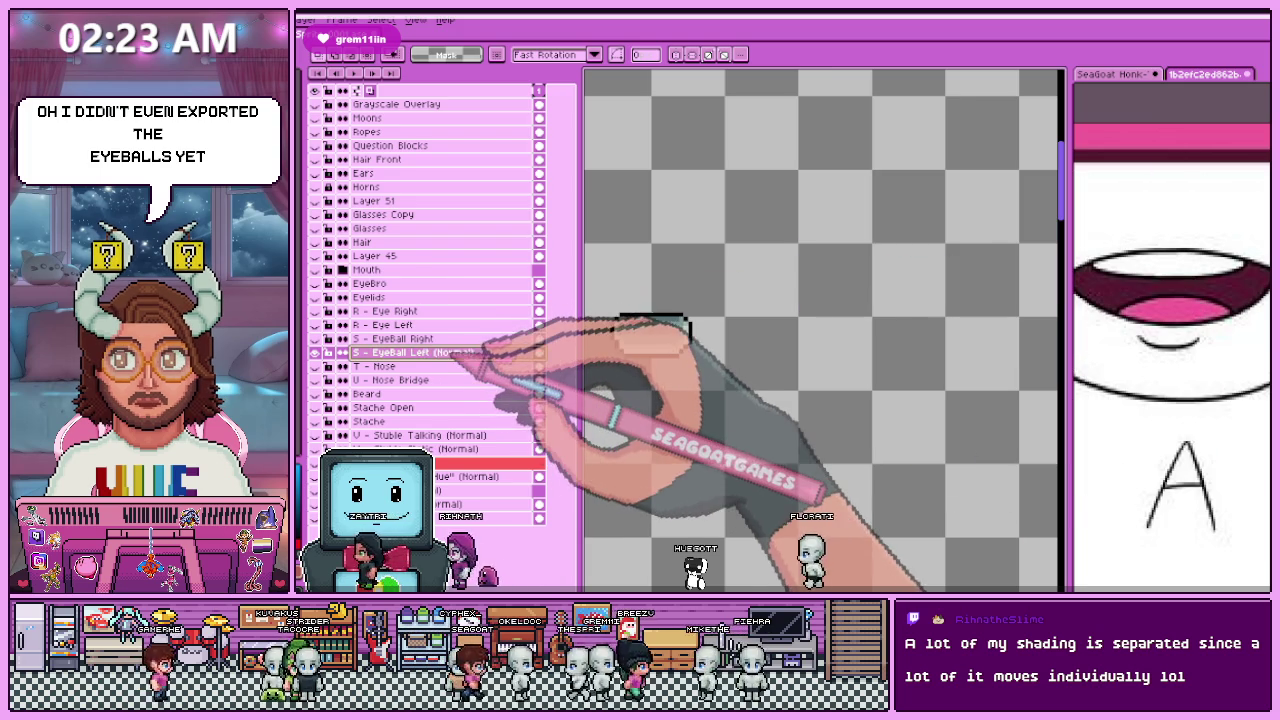
double_click(458, 353)
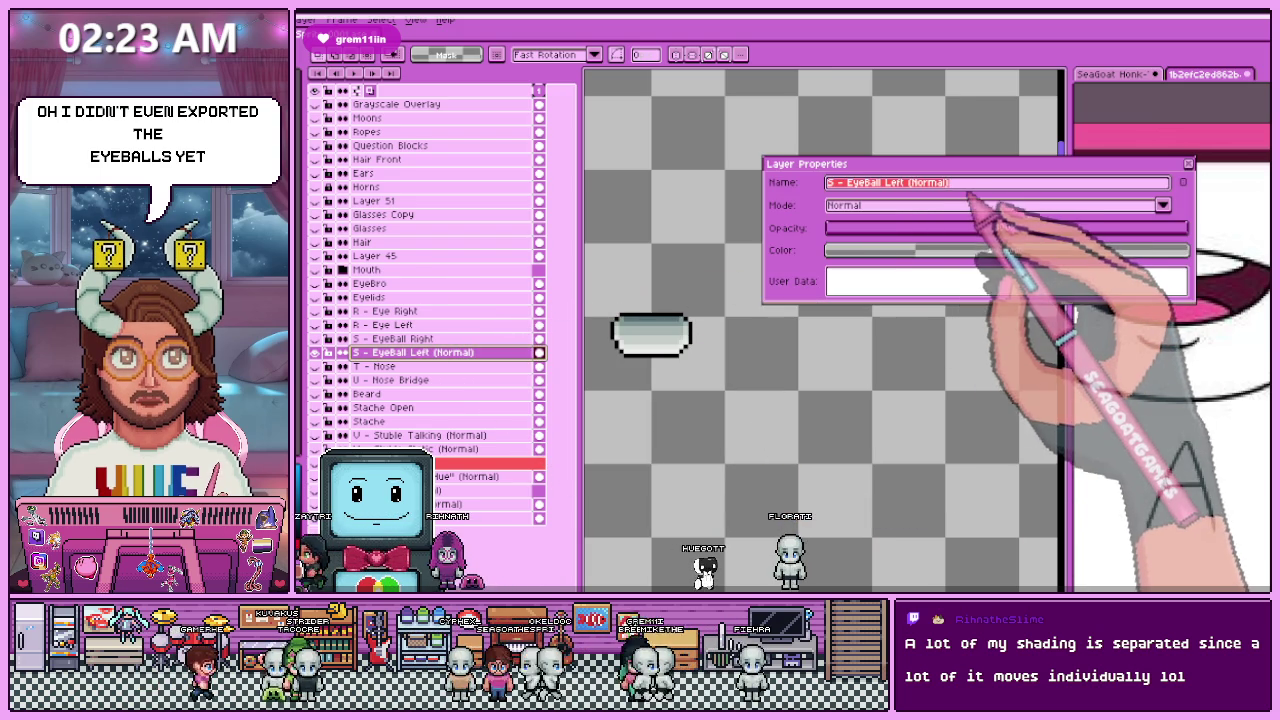
left_click_drag(957, 183, 908, 183)
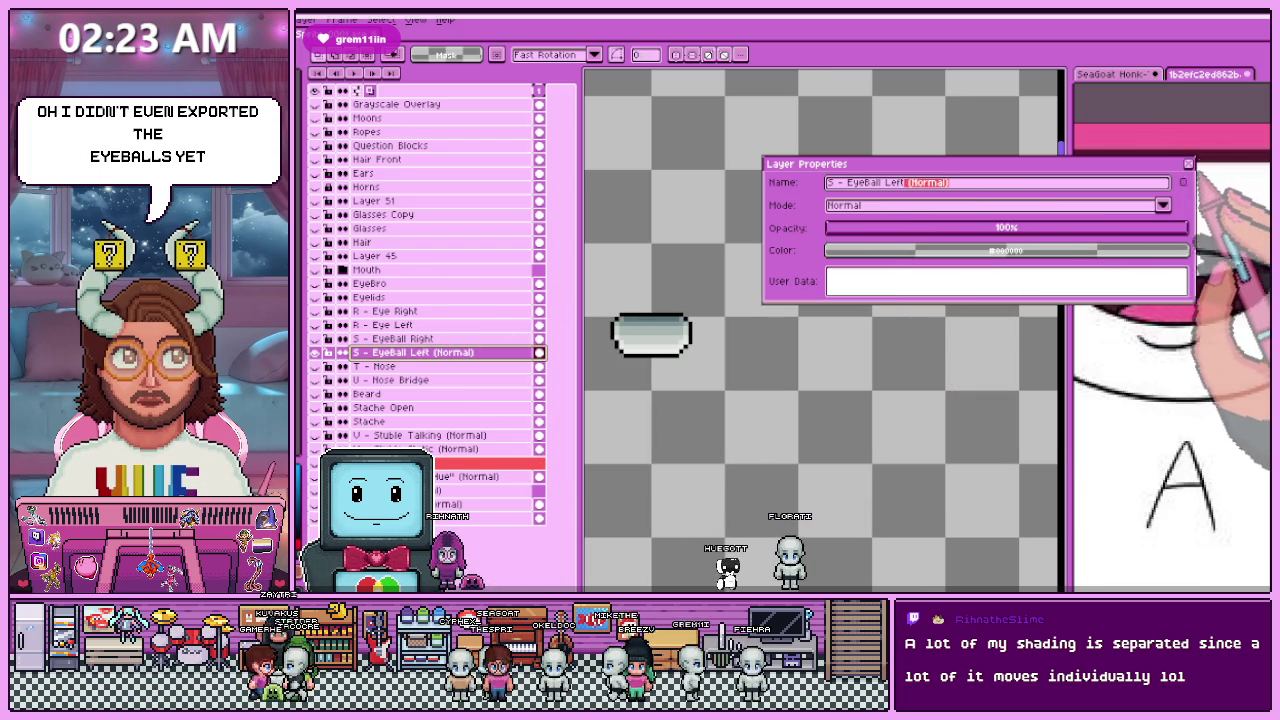
left_click(1188, 163)
Step: Append ' (Normal)' to the T - Nose and U - Nose Bridge layer names
left_click(400, 366)
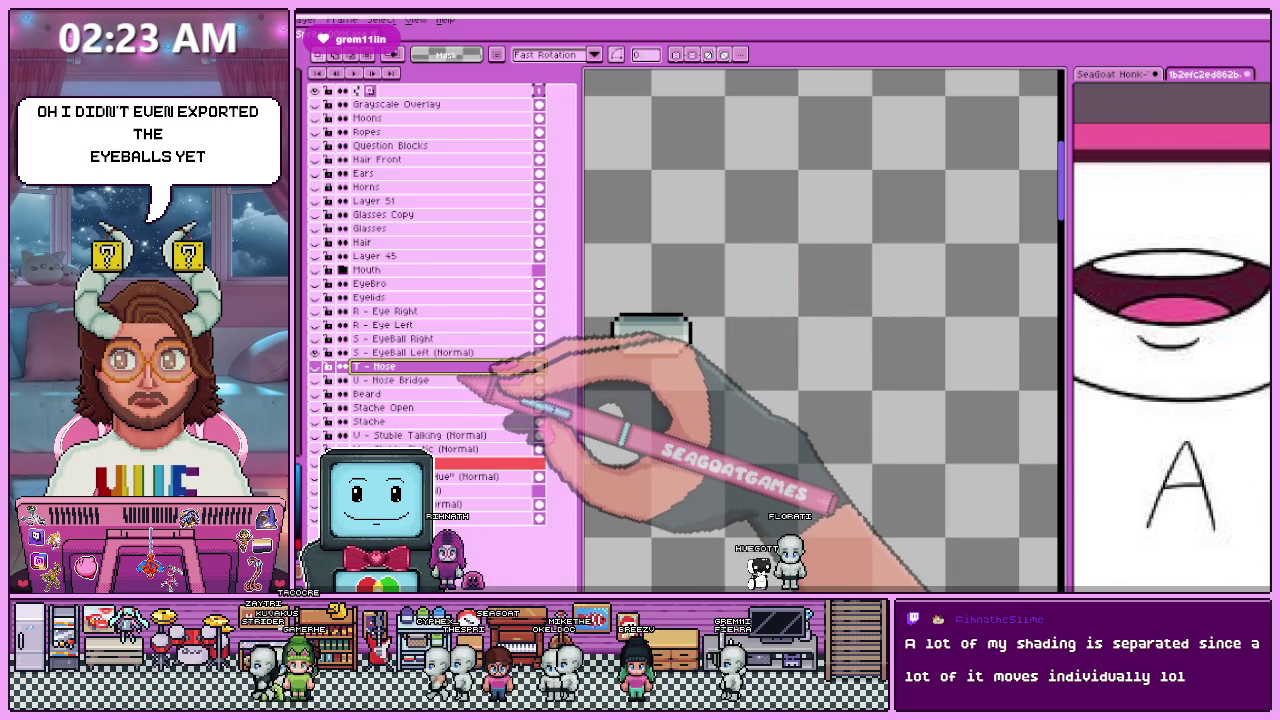
double_click(400, 366)
left_click(900, 183)
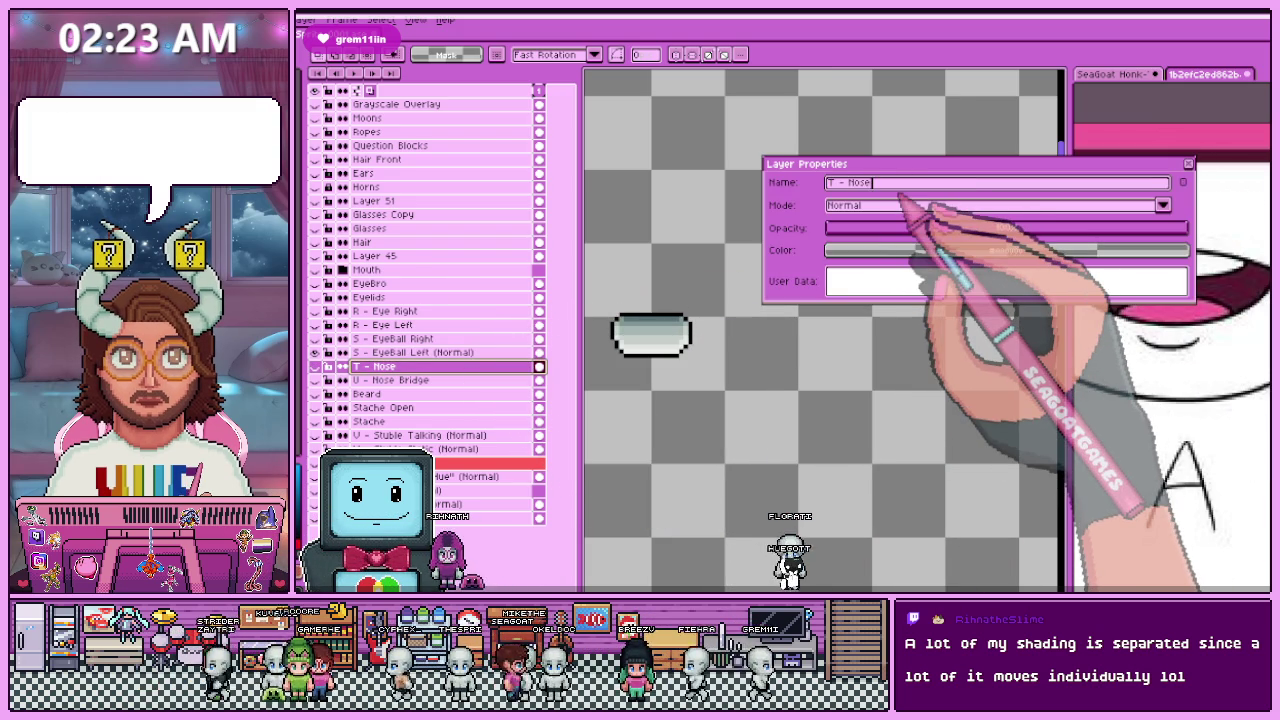
type("(Normal)")
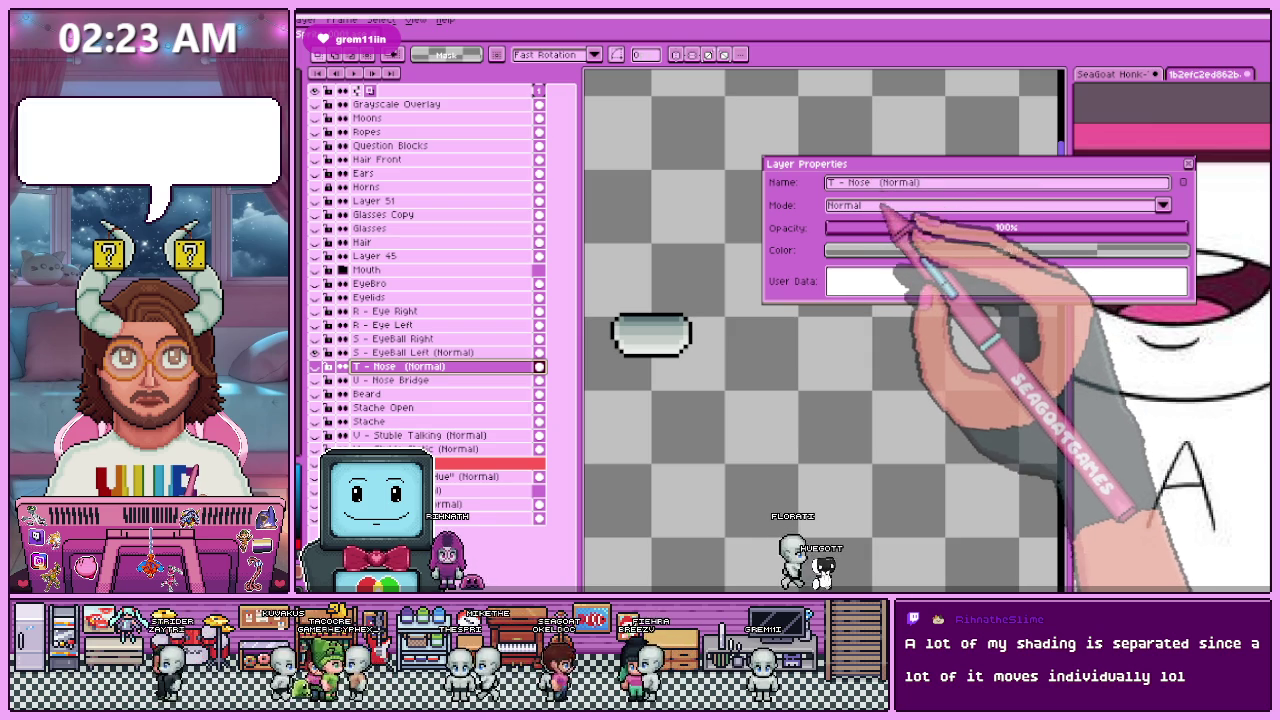
key("Return")
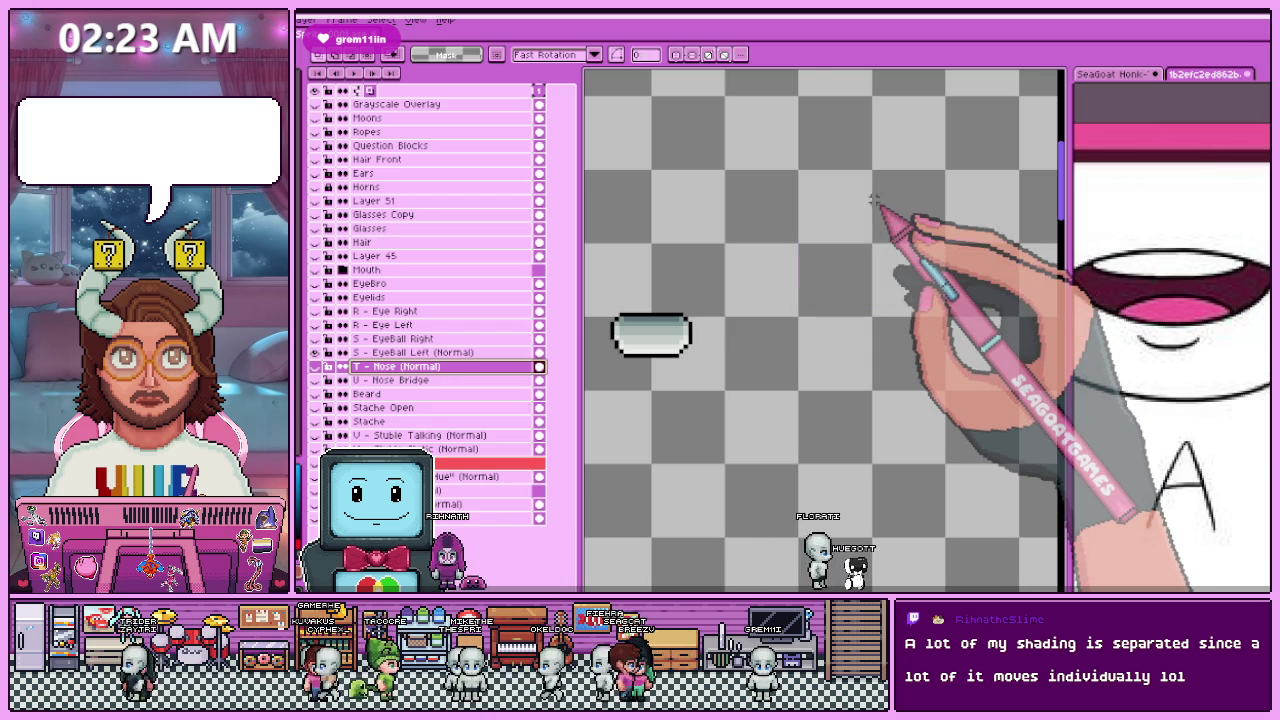
double_click(460, 381)
type("U - Nose Bridge (Normal)")
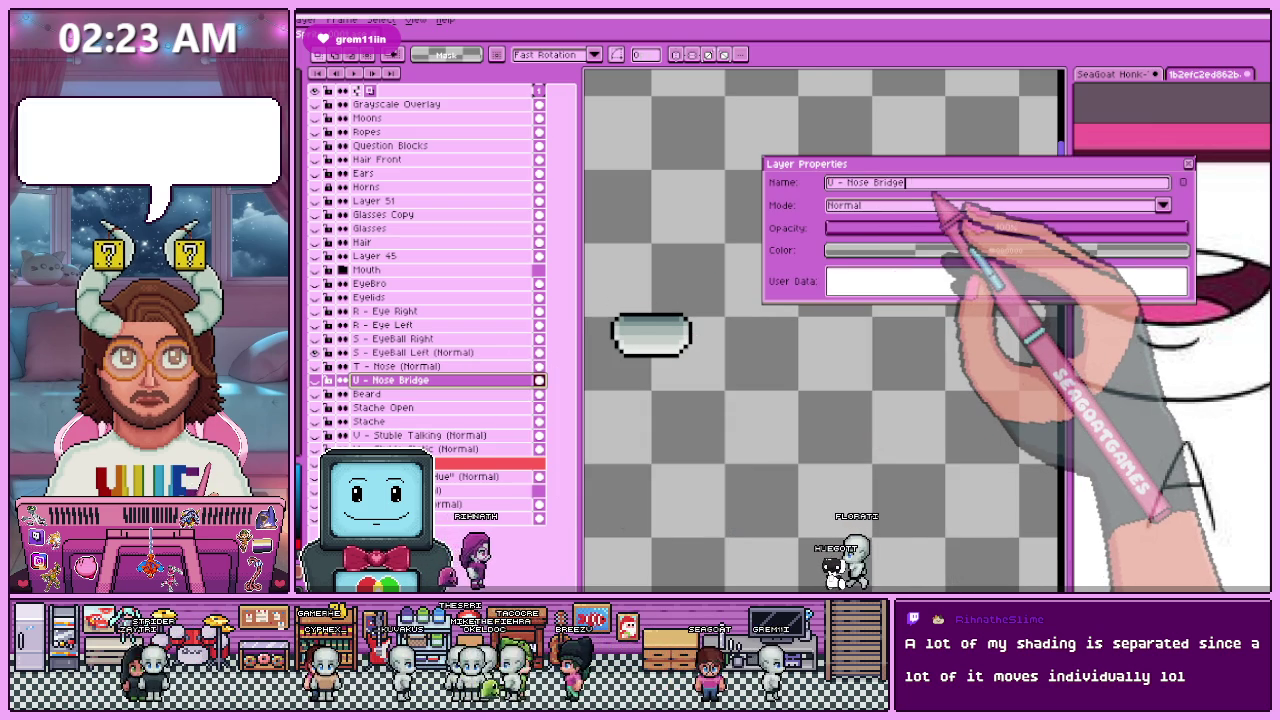
left_click(1188, 163)
left_click(410, 395)
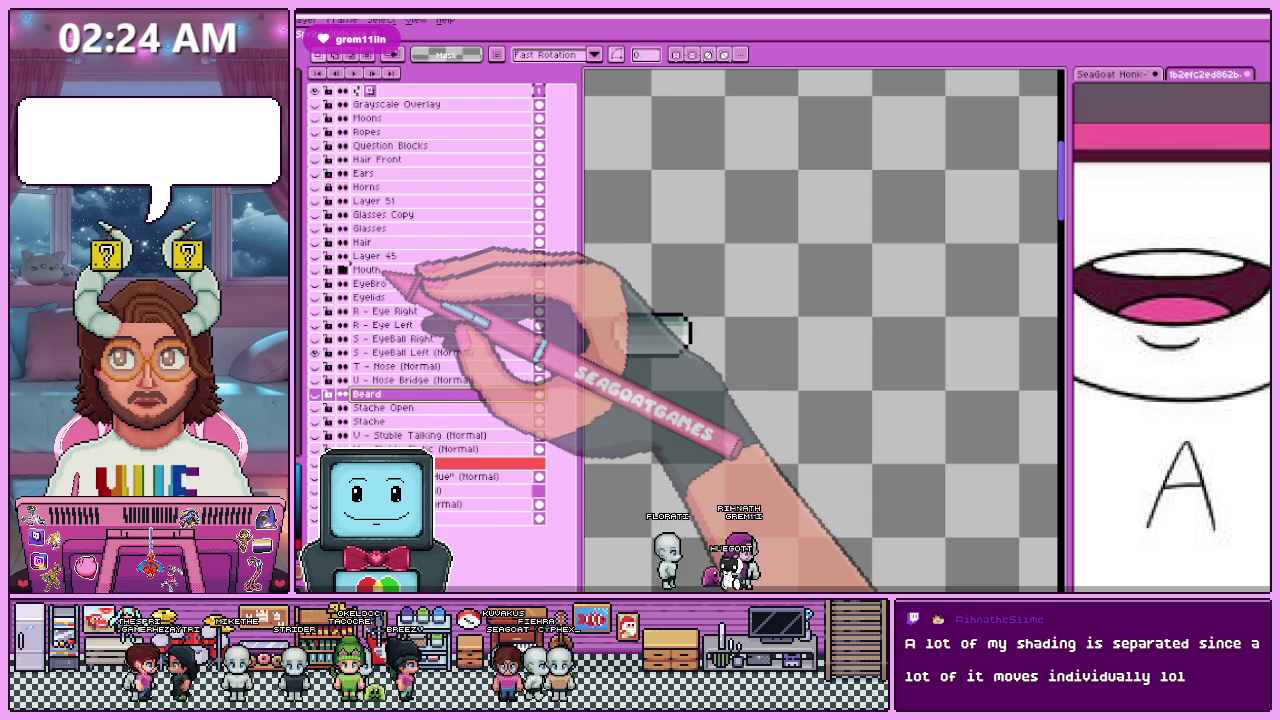
Step: Tag the X - Shirt Text "Hue" layer orange by shifting the red swatch's hue
left_click(385, 325)
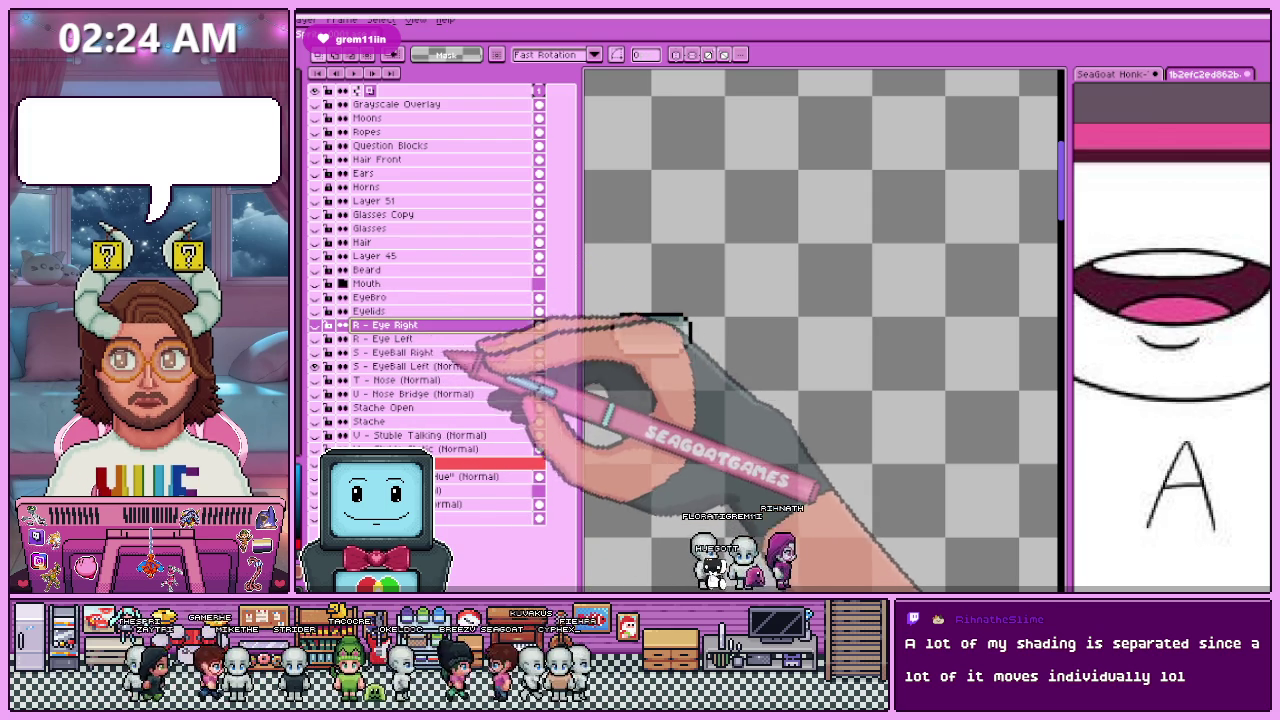
left_click(470, 476)
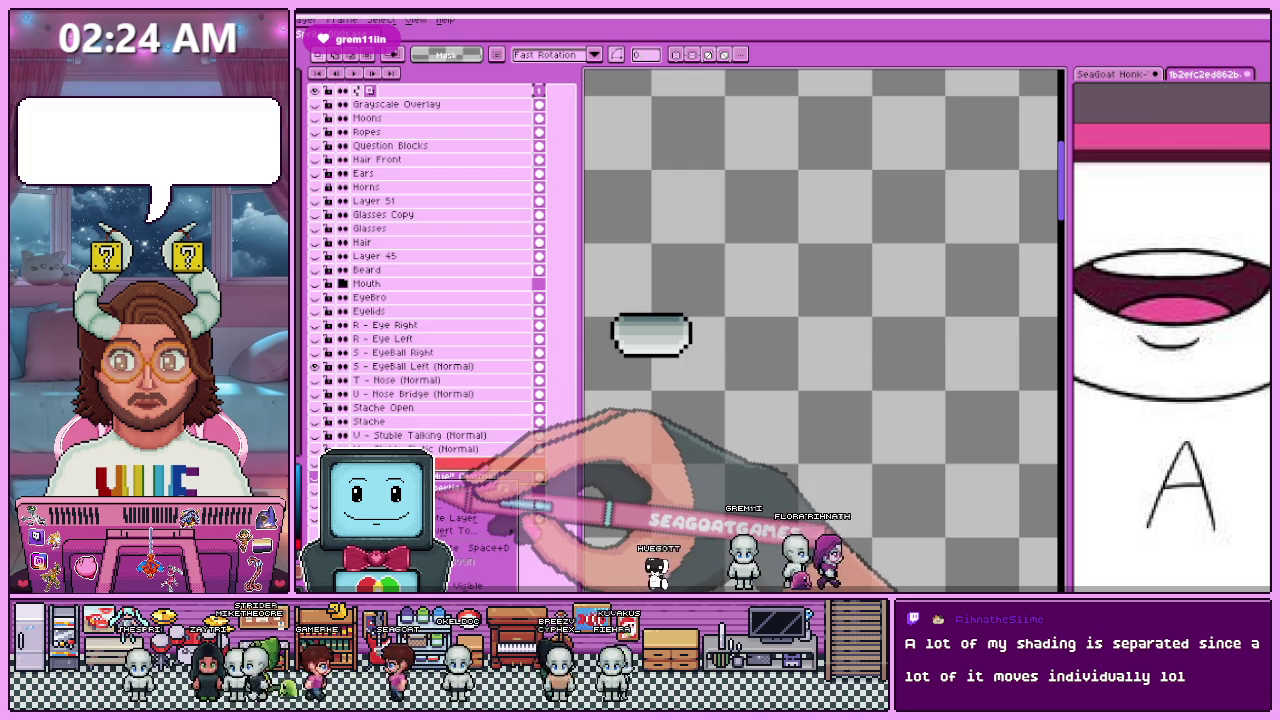
double_click(470, 476)
key("End")
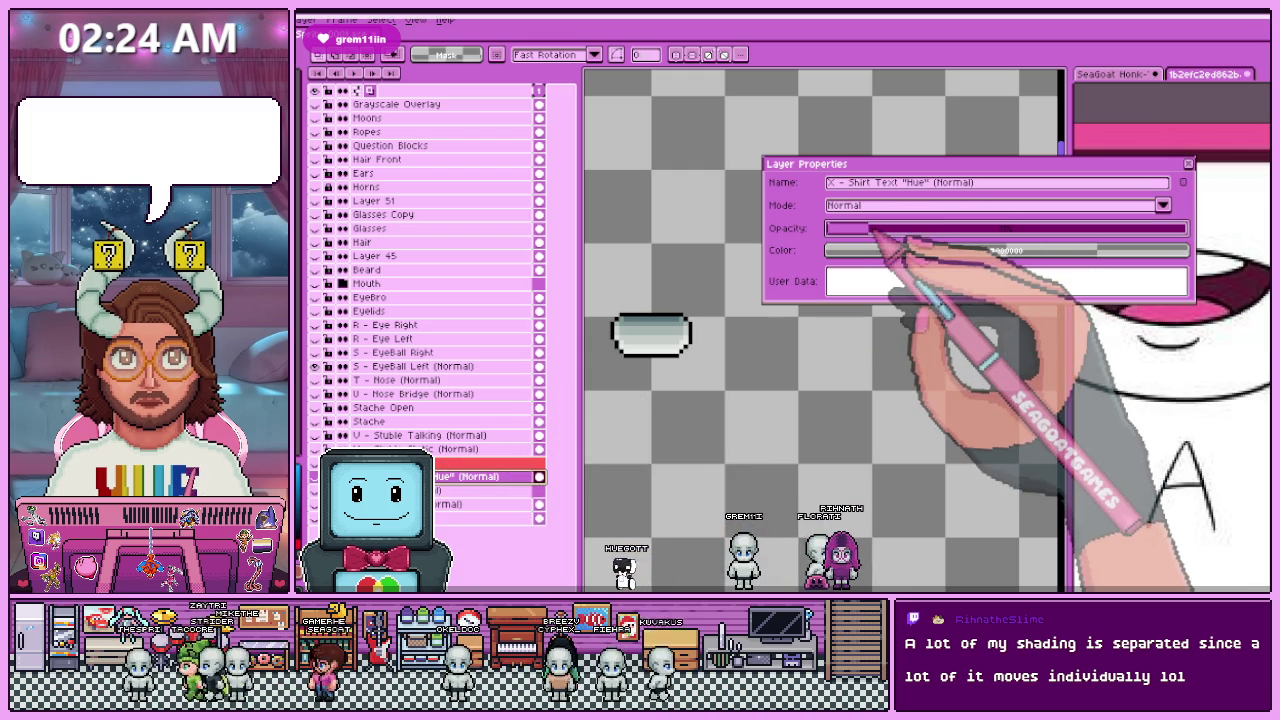
left_click(1006, 250)
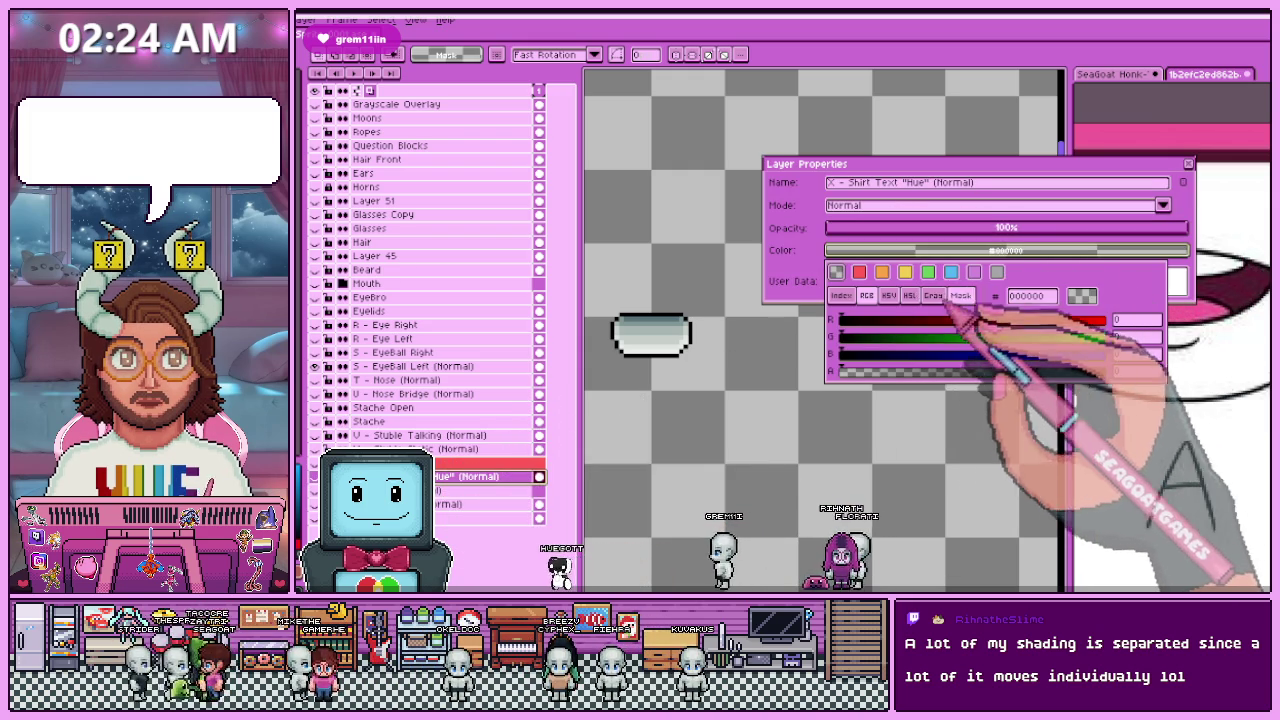
left_click(859, 272)
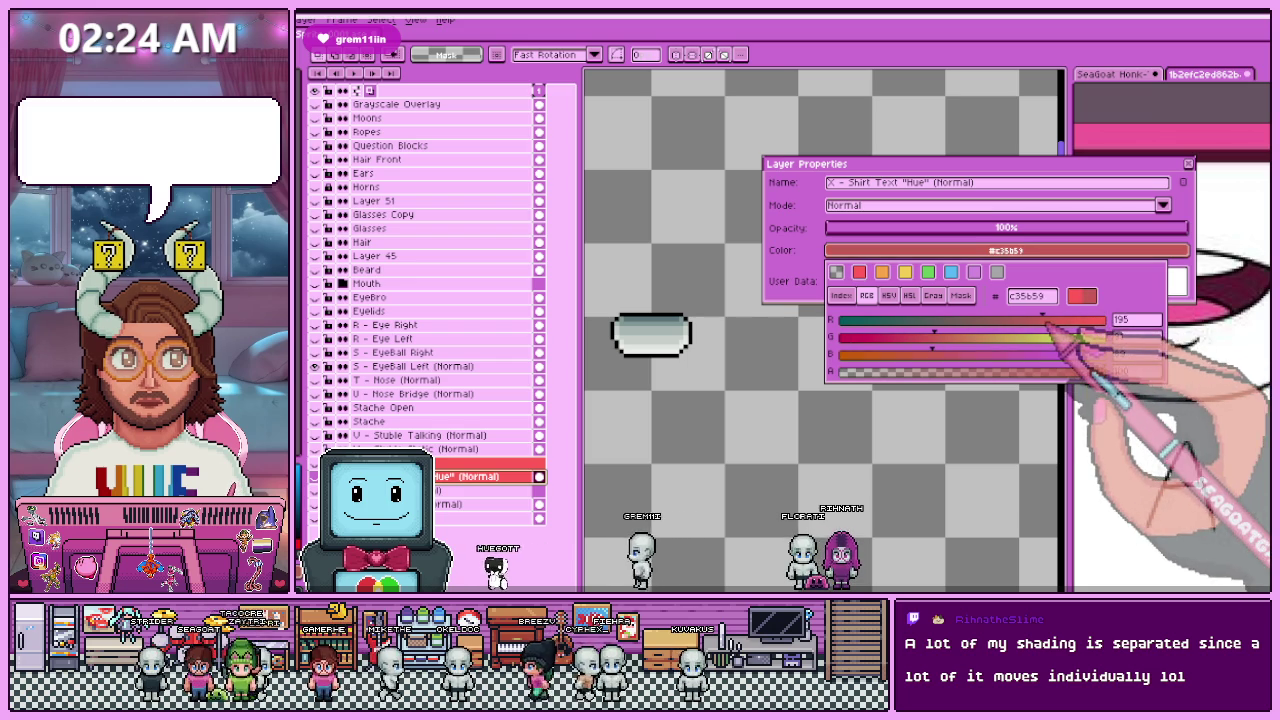
left_click_drag(1104, 320, 1078, 320)
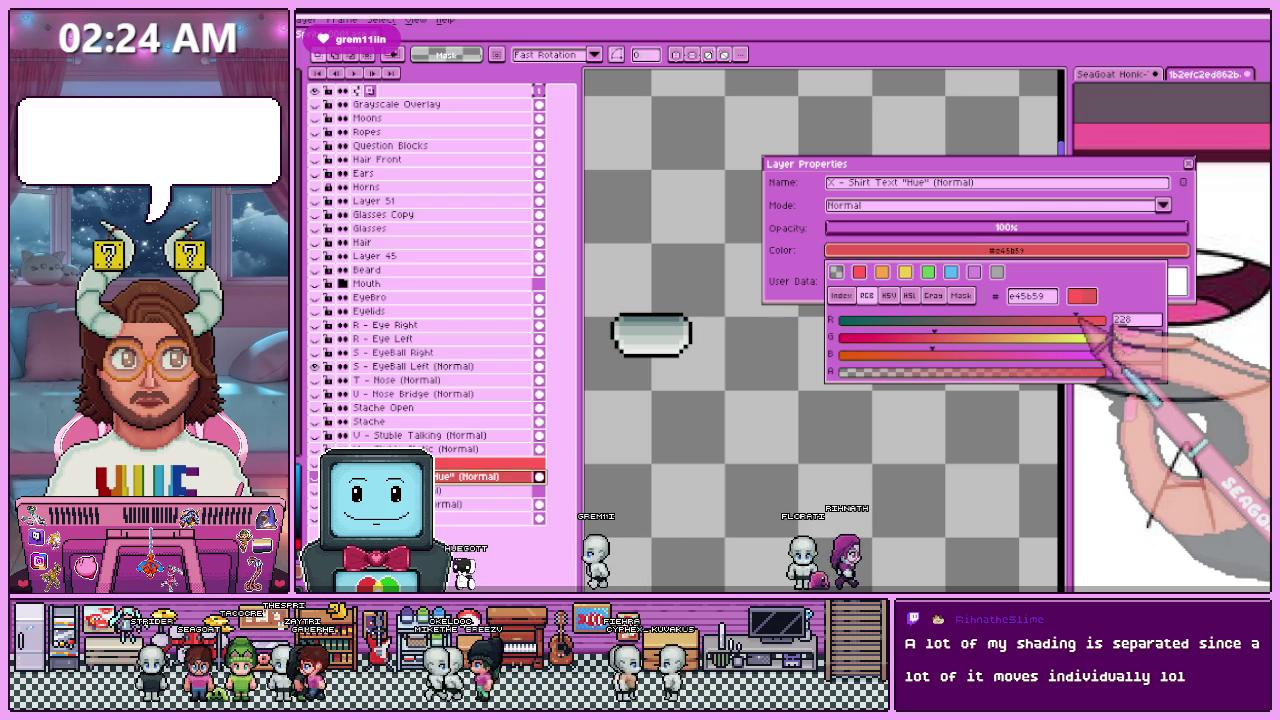
left_click(859, 272)
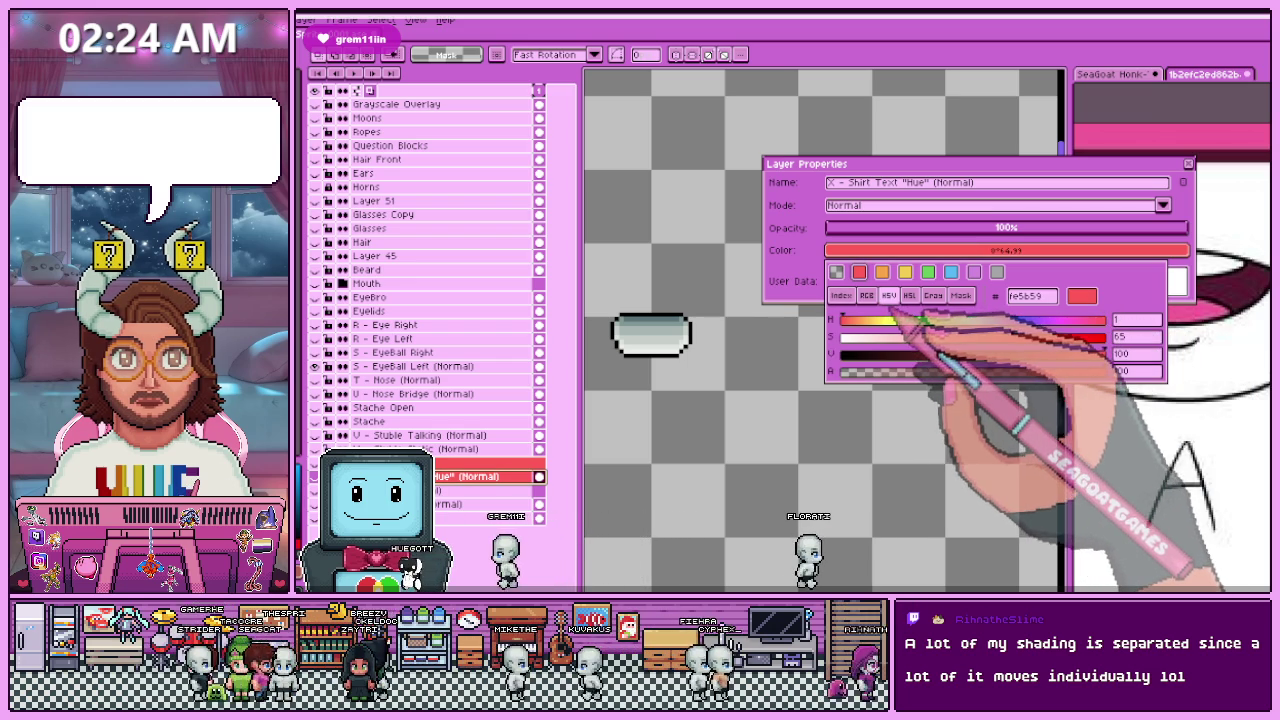
mouse_move(845, 320)
left_mouse_down()
mouse_move(897, 320)
mouse_move(849, 320)
left_mouse_up()
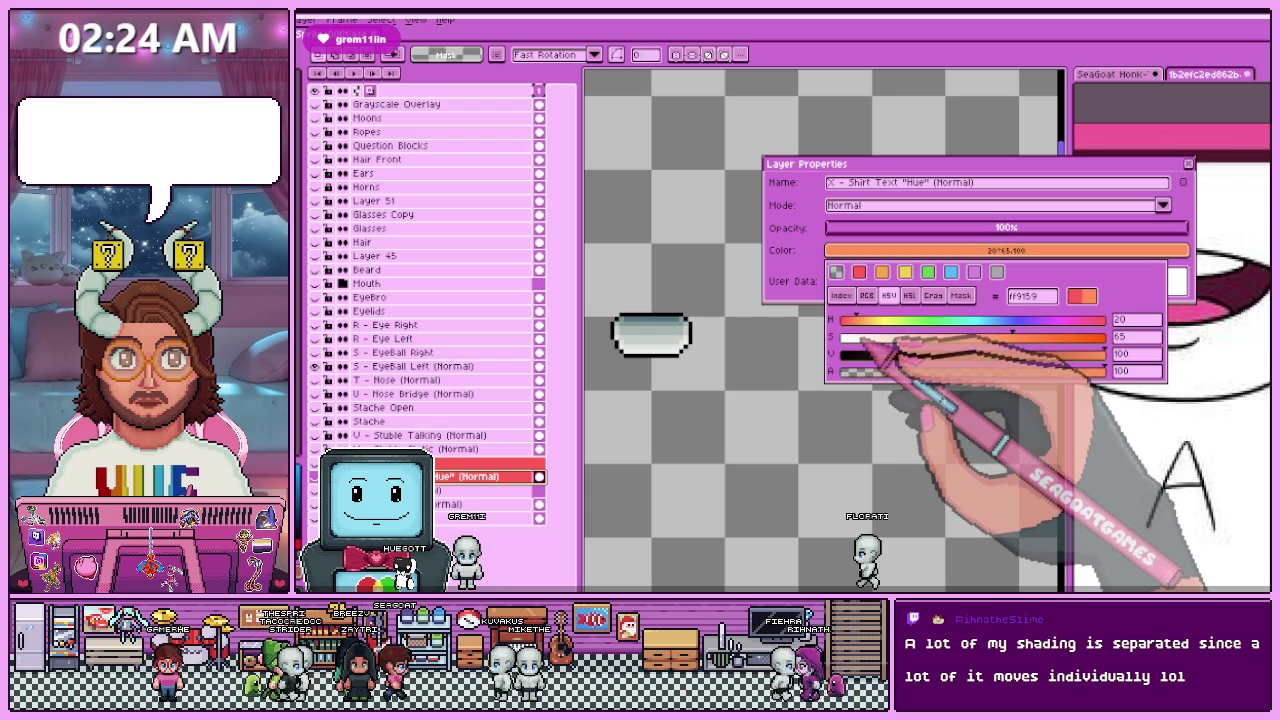
left_click(1120, 170)
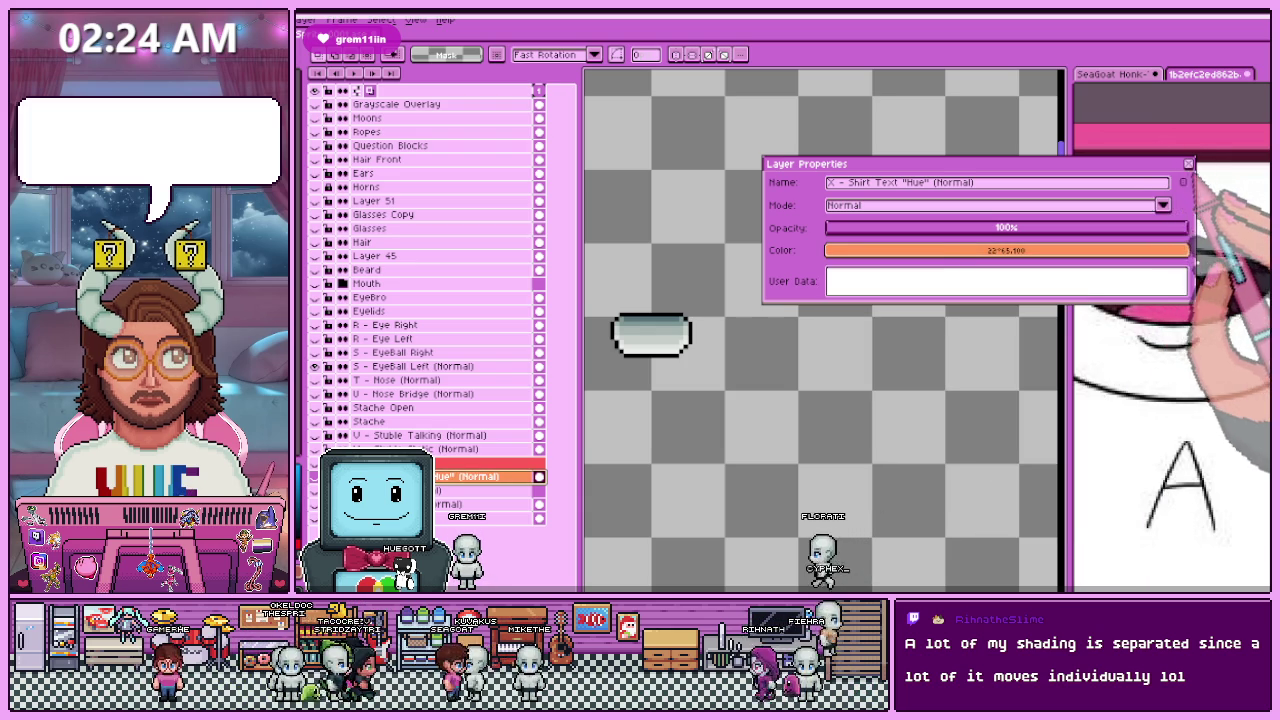
left_click(1188, 163)
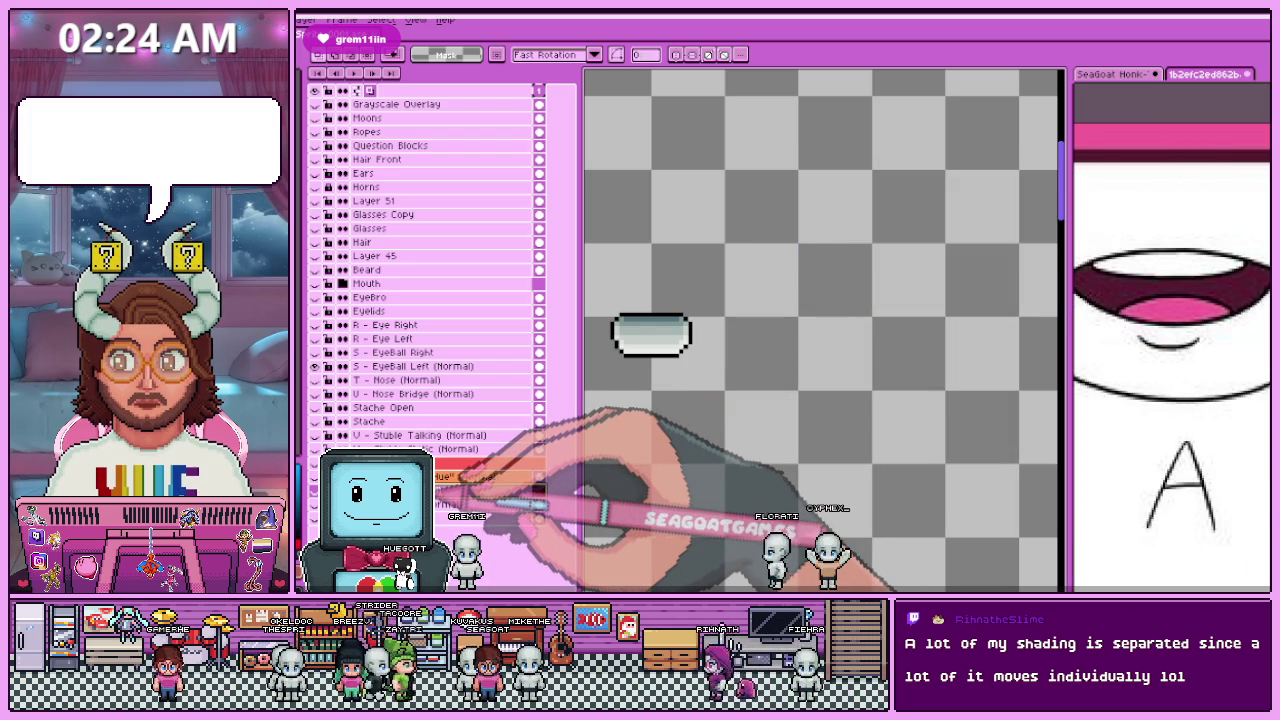
double_click(440, 477)
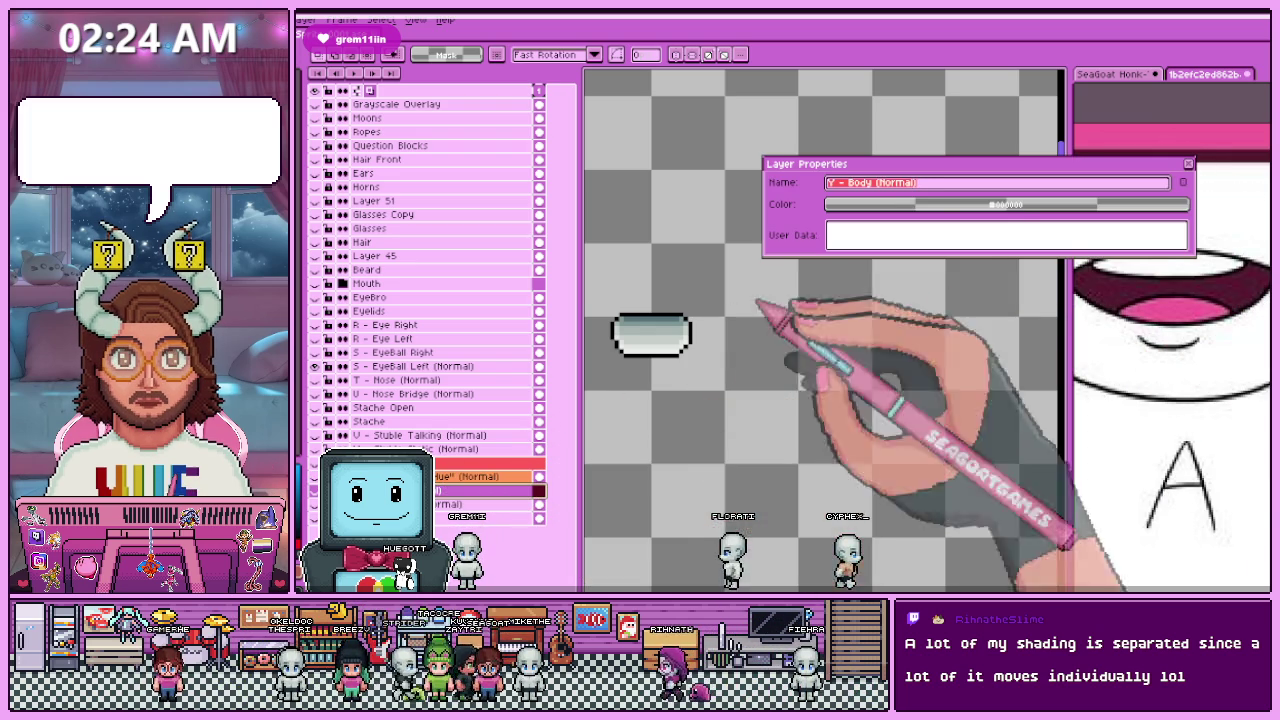
Step: Give the Y - Body layer a yellow colour tag and save the file
left_click(960, 204)
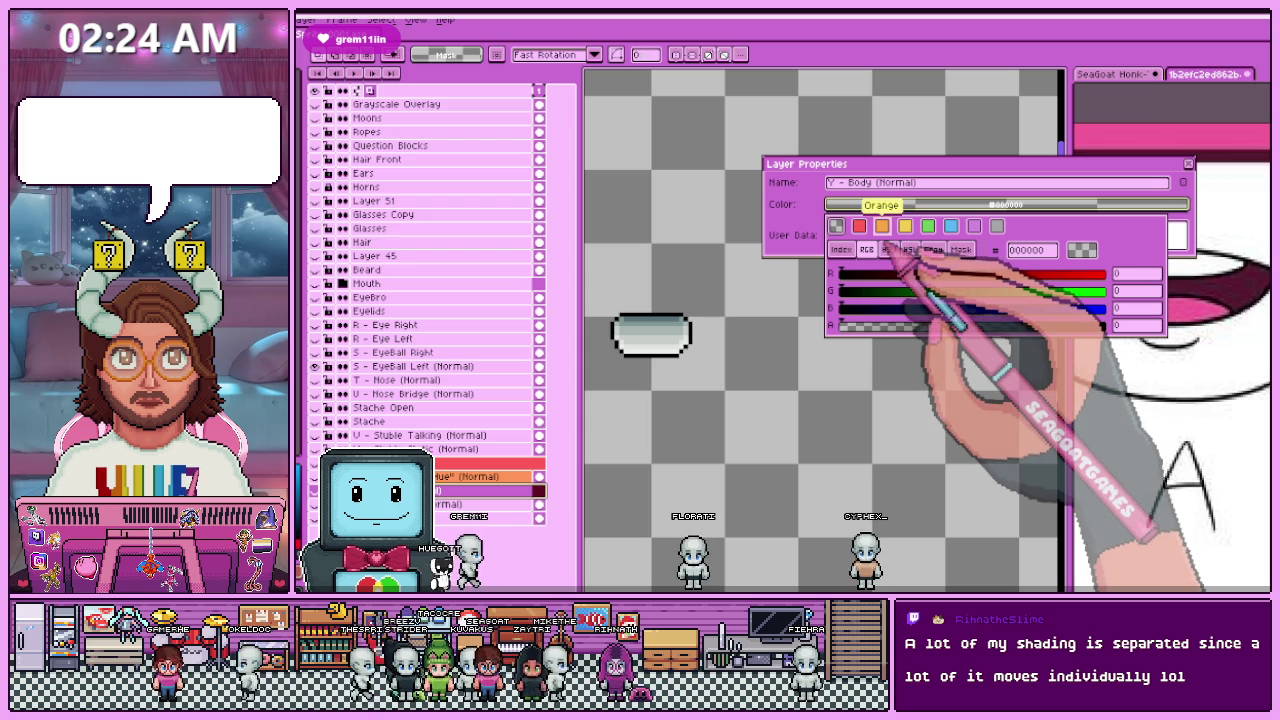
left_click(888, 249)
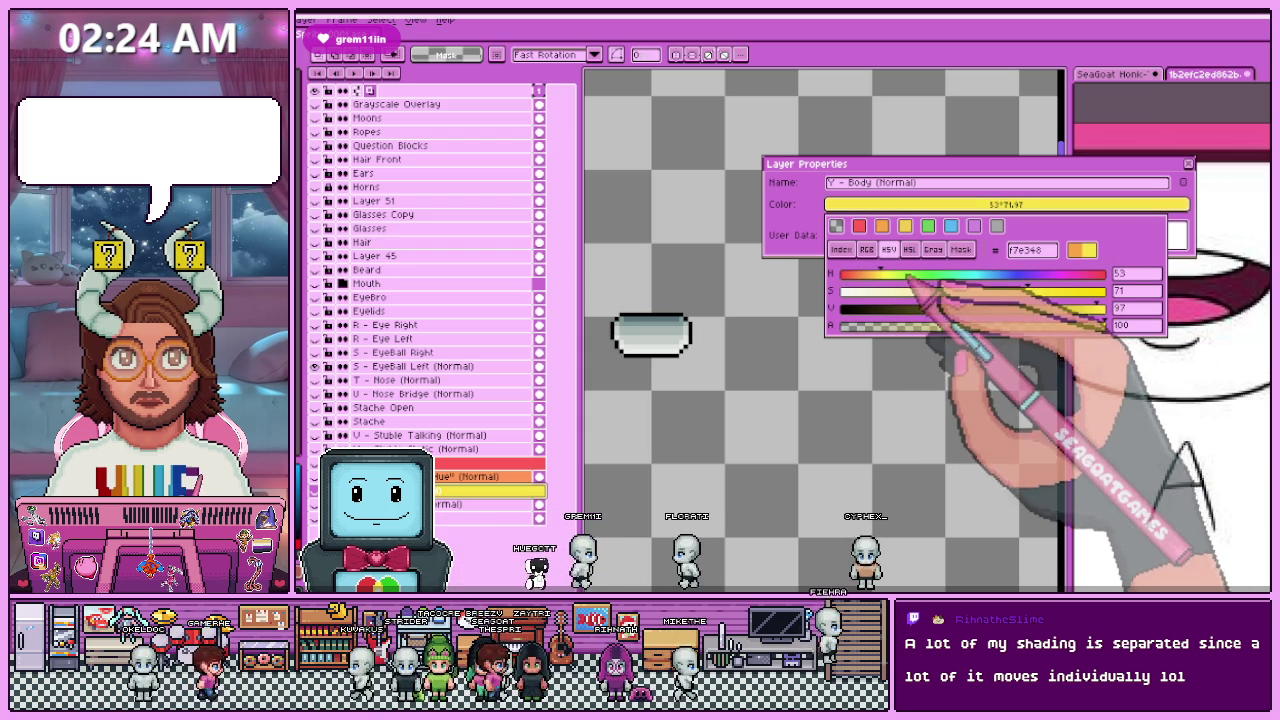
key("Escape")
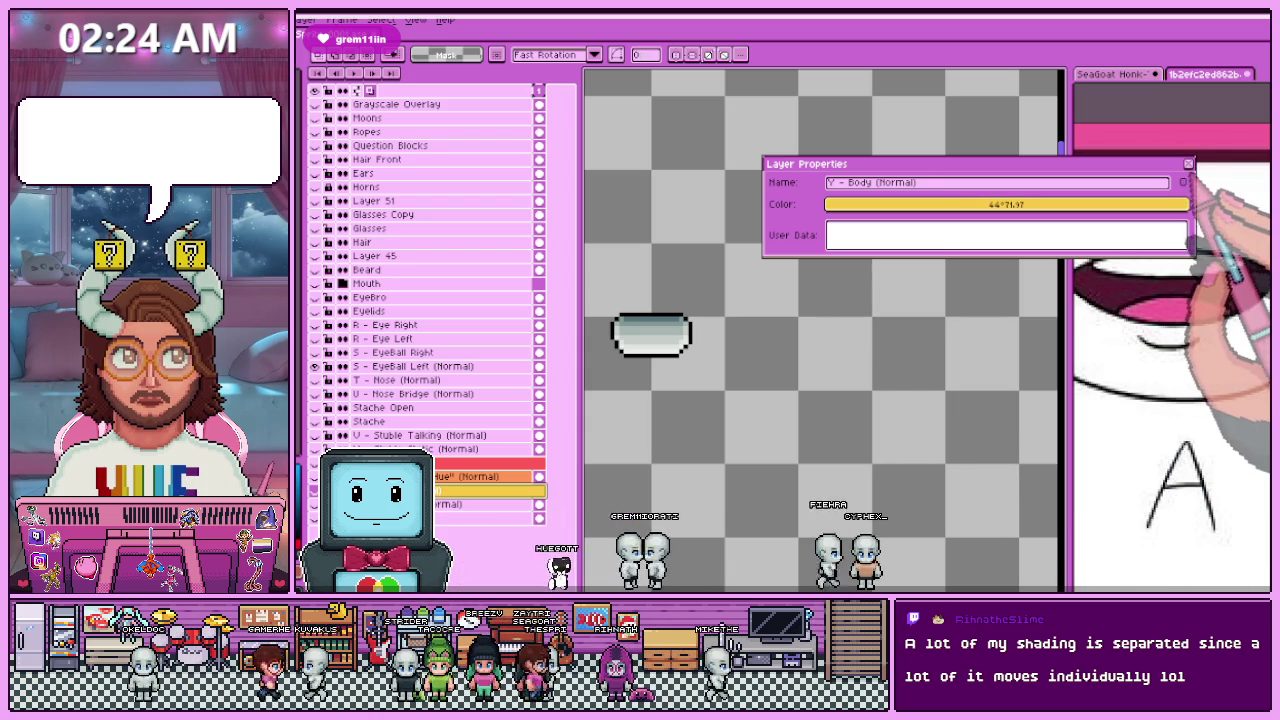
key("Escape")
key("ctrl+s")
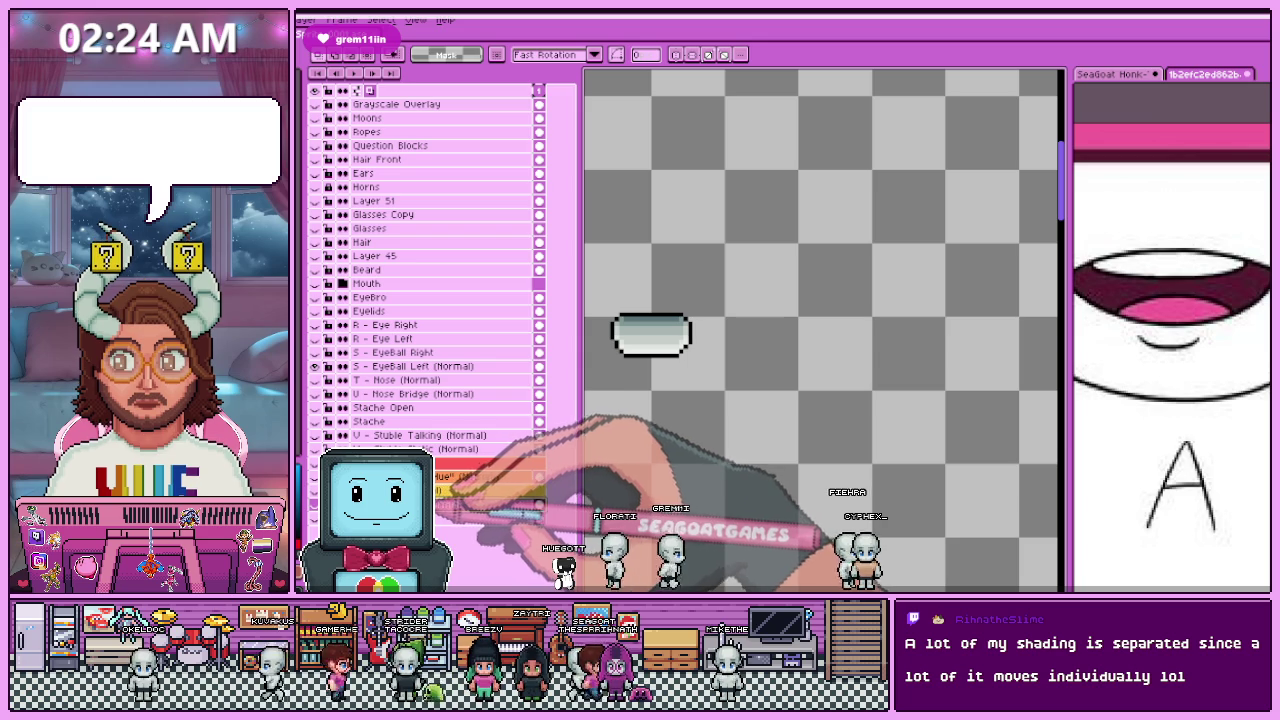
Step: Set the Z - Rear Hair layer to 100% opacity with a yellow colour tag
right_click(425, 502)
left_click(455, 511)
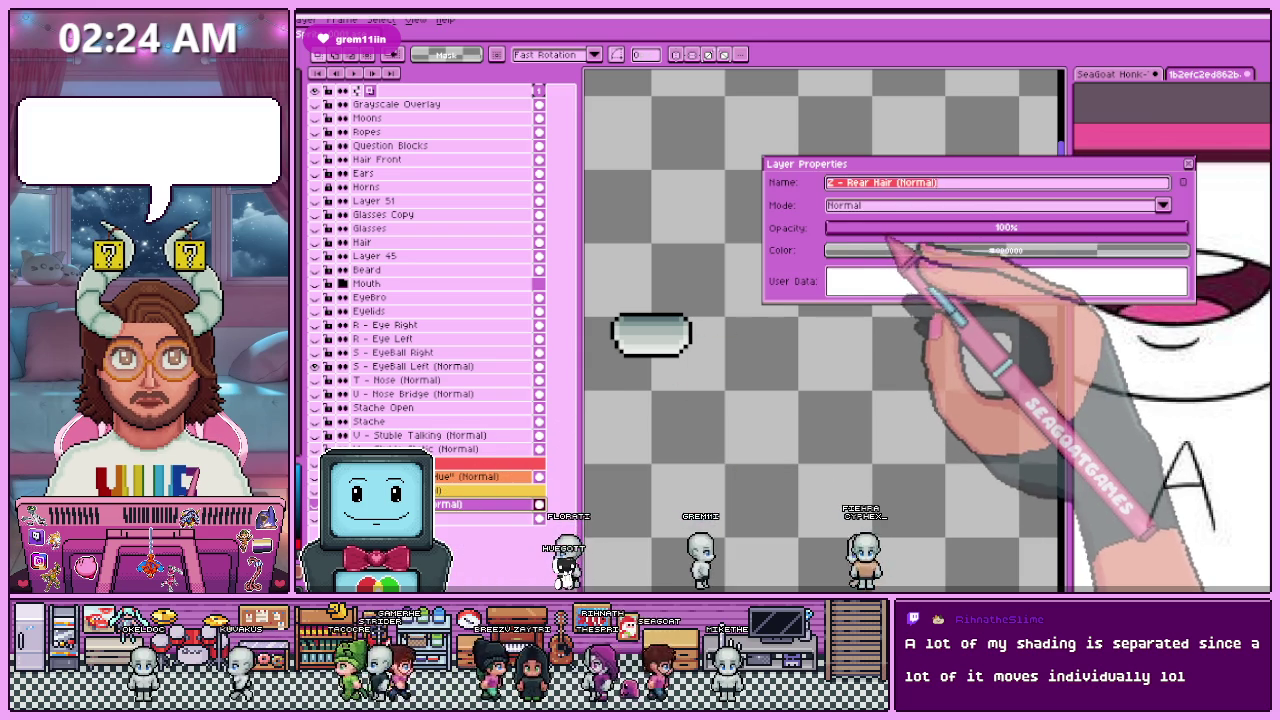
left_click_drag(886, 228, 1188, 228)
left_click(990, 250)
key("Escape")
left_click(1000, 250)
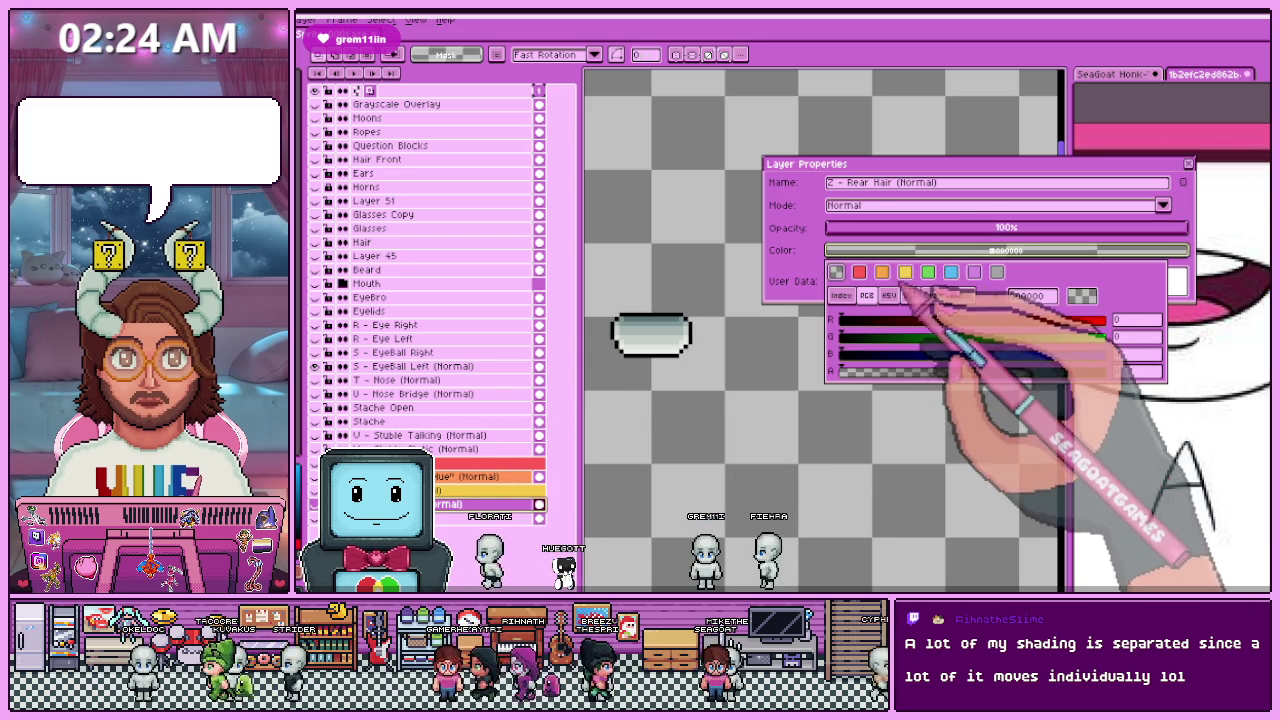
left_click(957, 280)
key("Return")
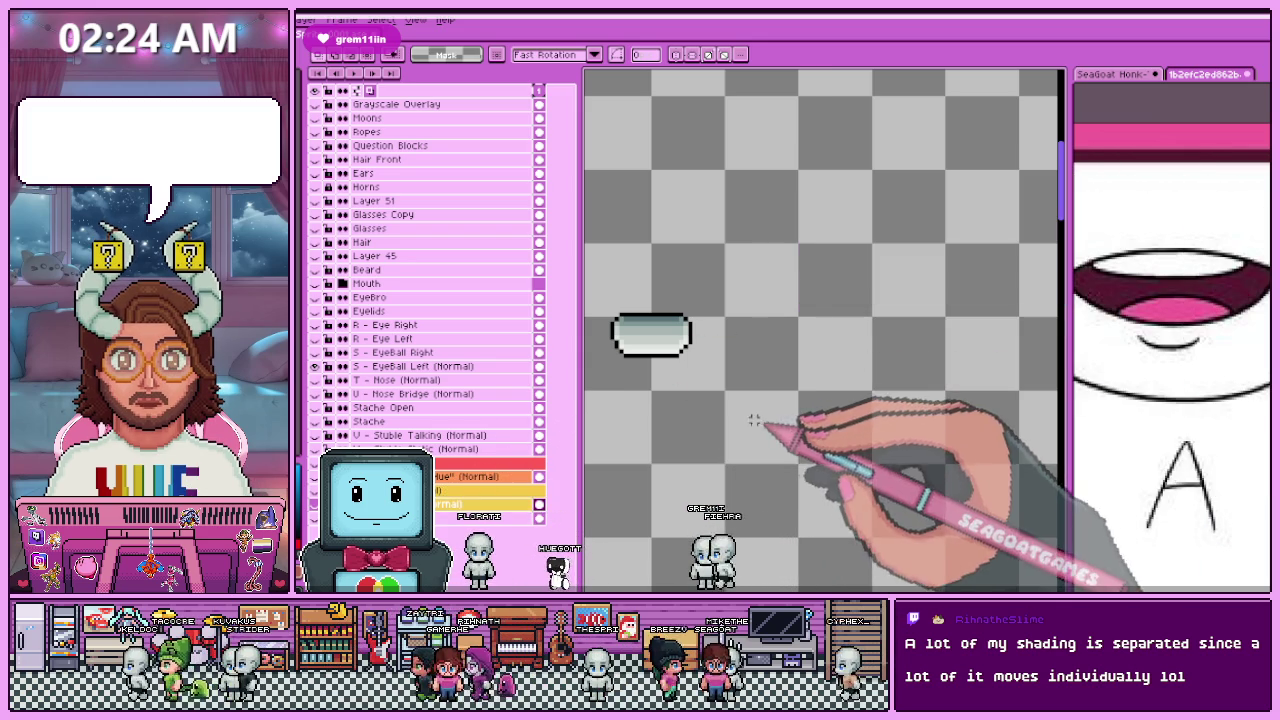
Step: Shift the Y - Body layer colour from yellow toward amber
double_click(480, 490)
left_click(890, 204)
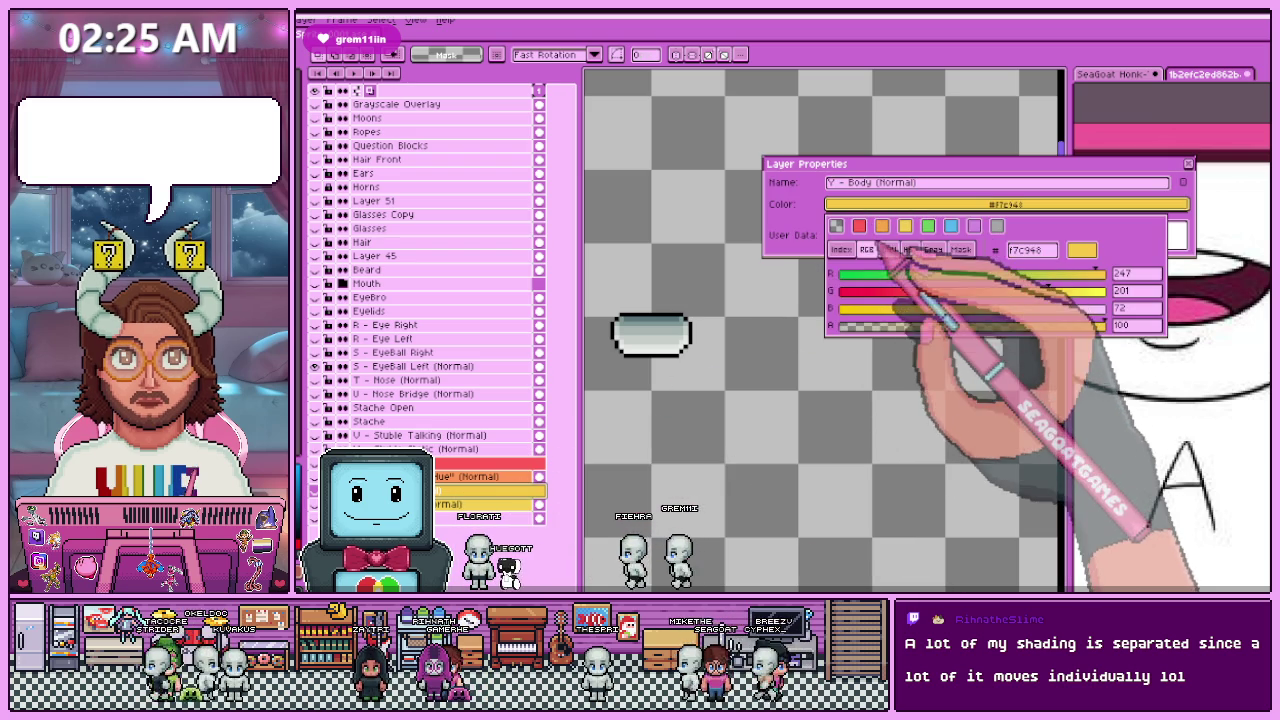
left_click_drag(880, 273, 866, 273)
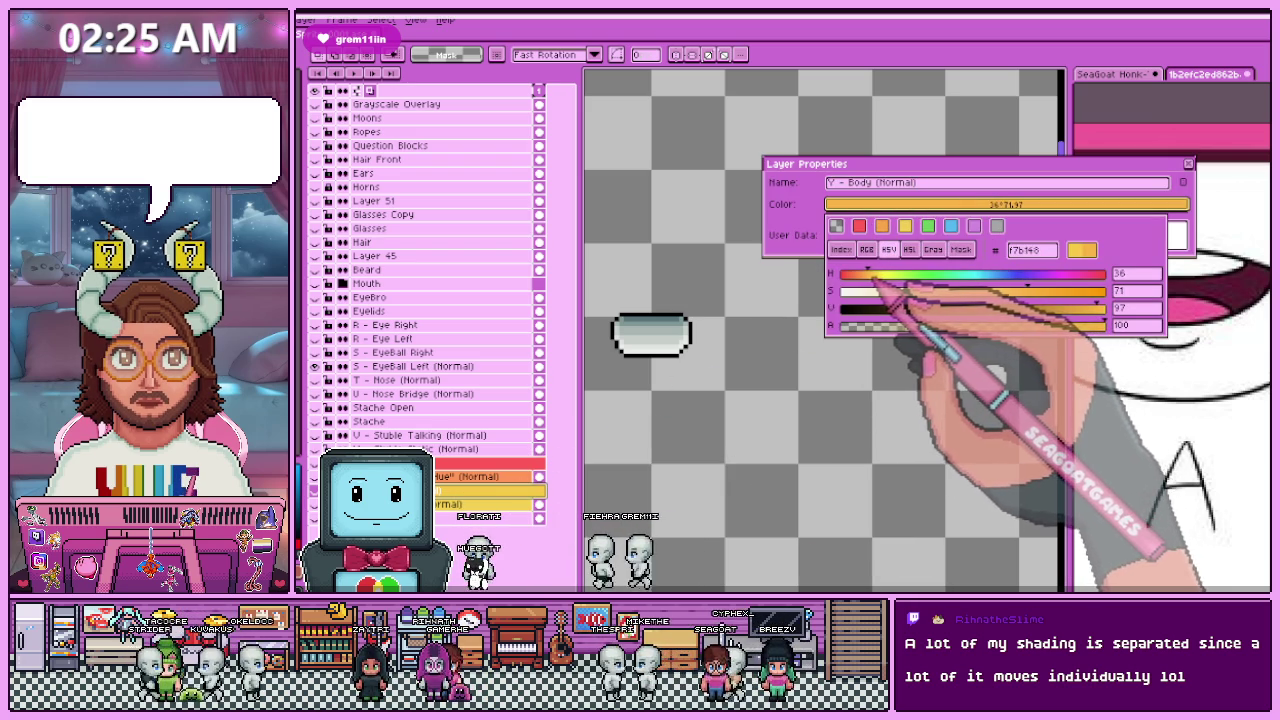
left_click(1198, 158)
left_click(1189, 162)
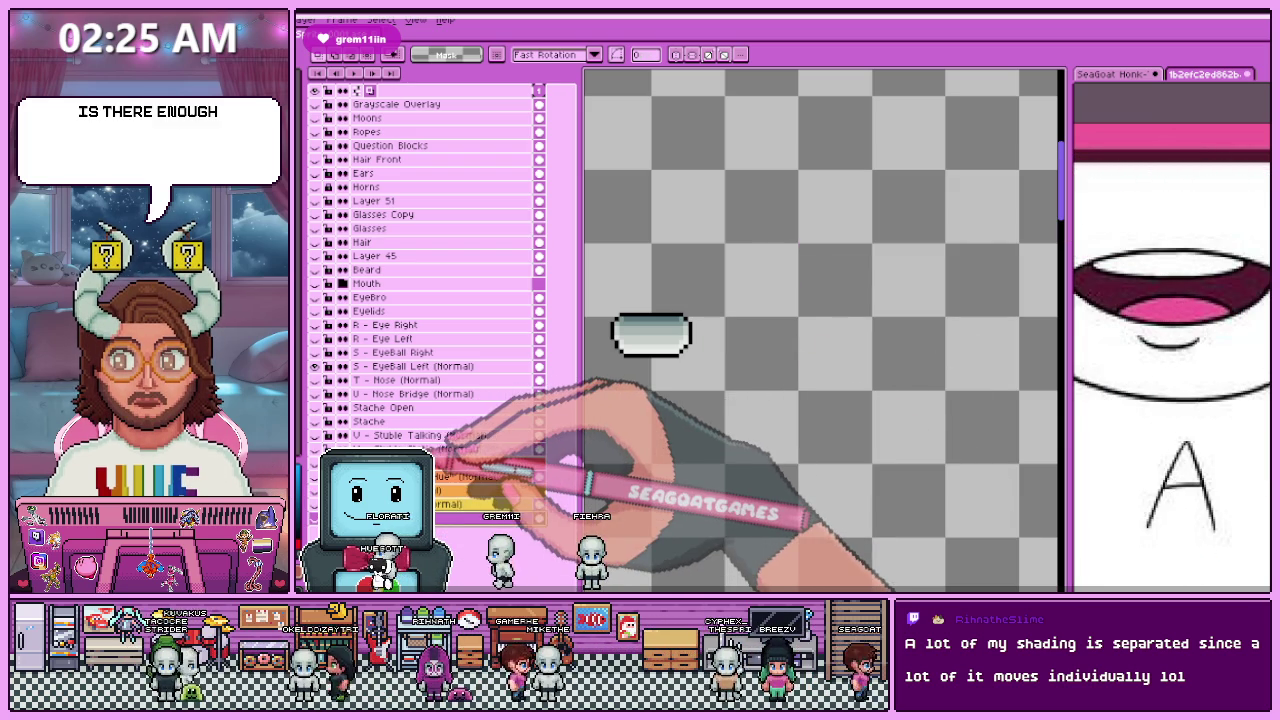
Step: Set the V - Stuble Talking layer colour to red with saturation 80 and value 86
double_click(490, 437)
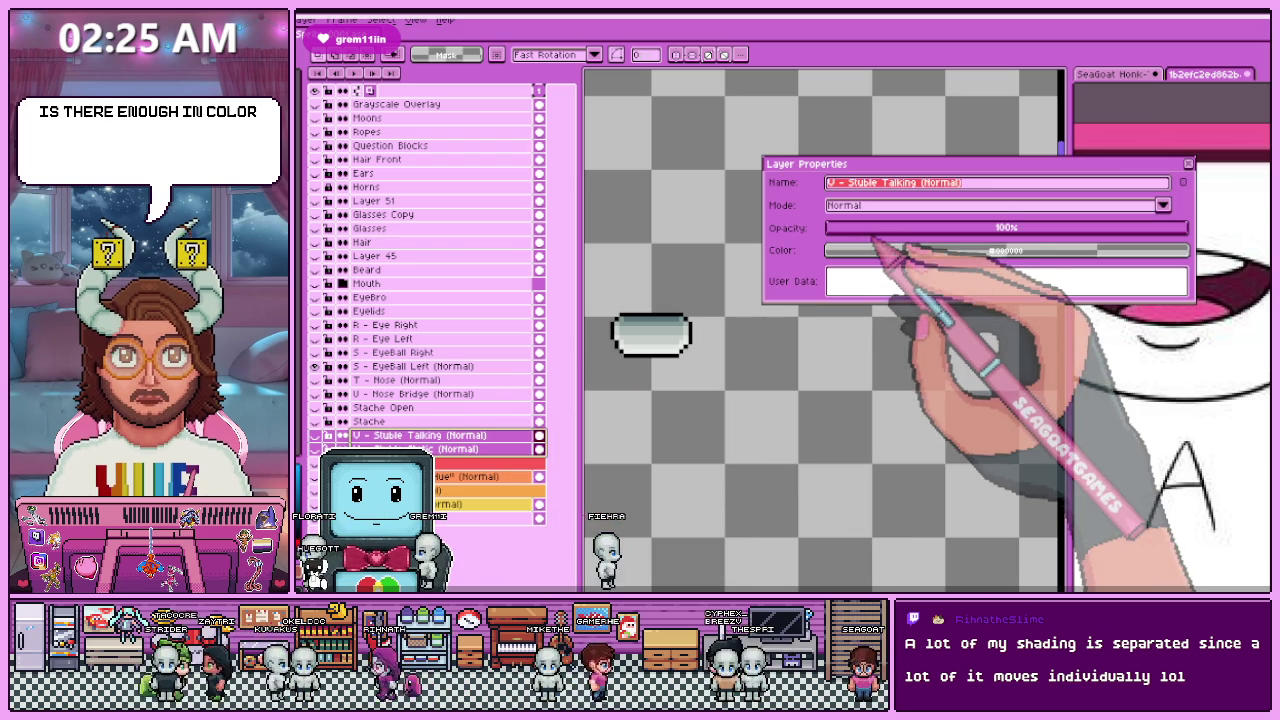
left_click(890, 250)
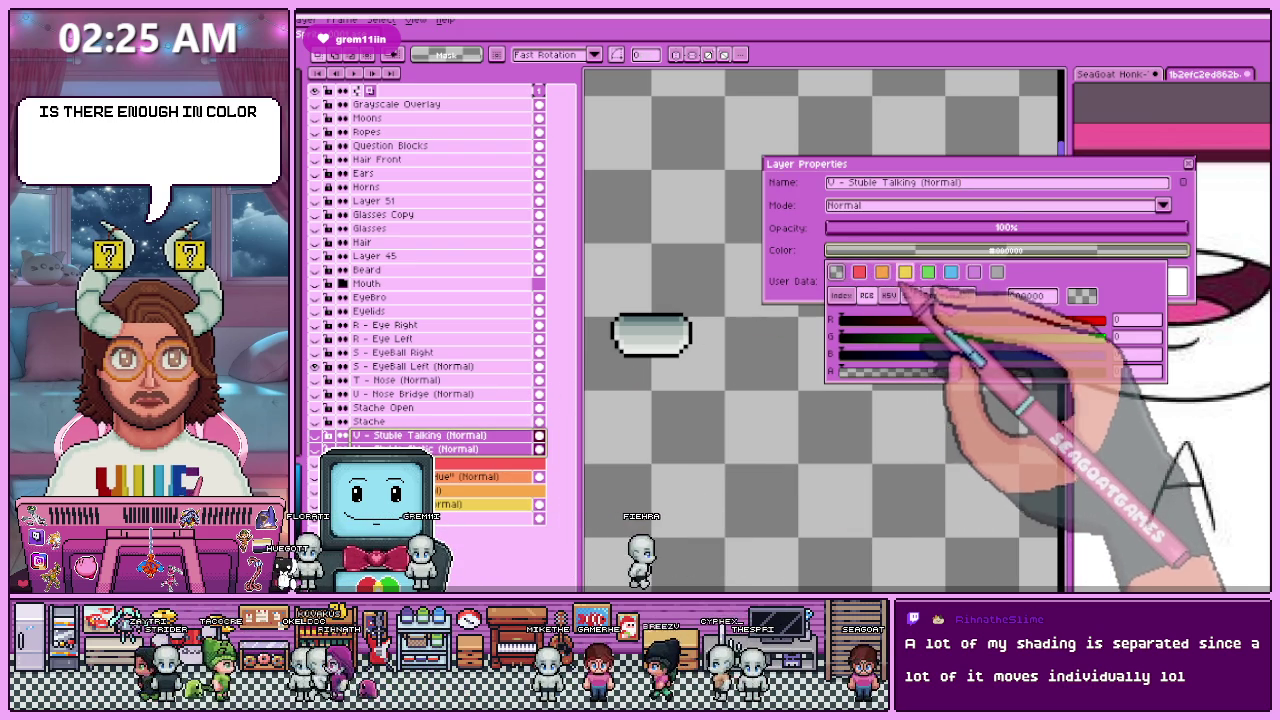
left_click(859, 272)
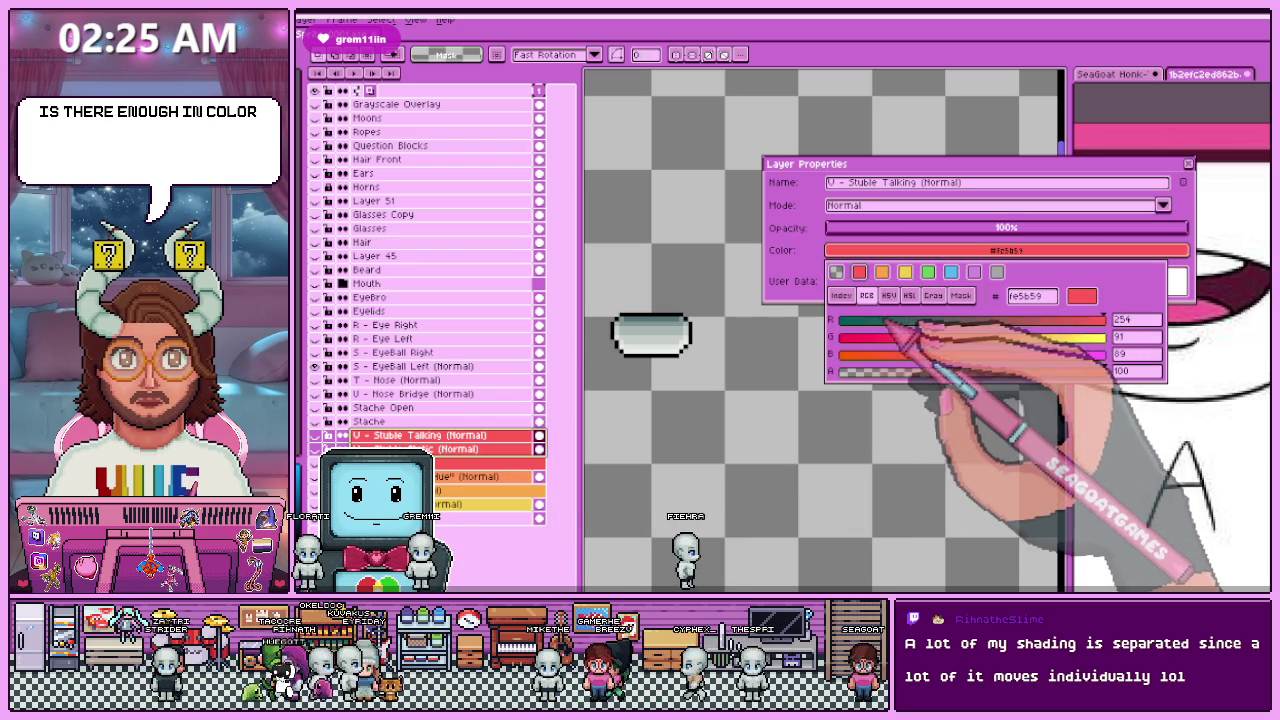
left_click(888, 295)
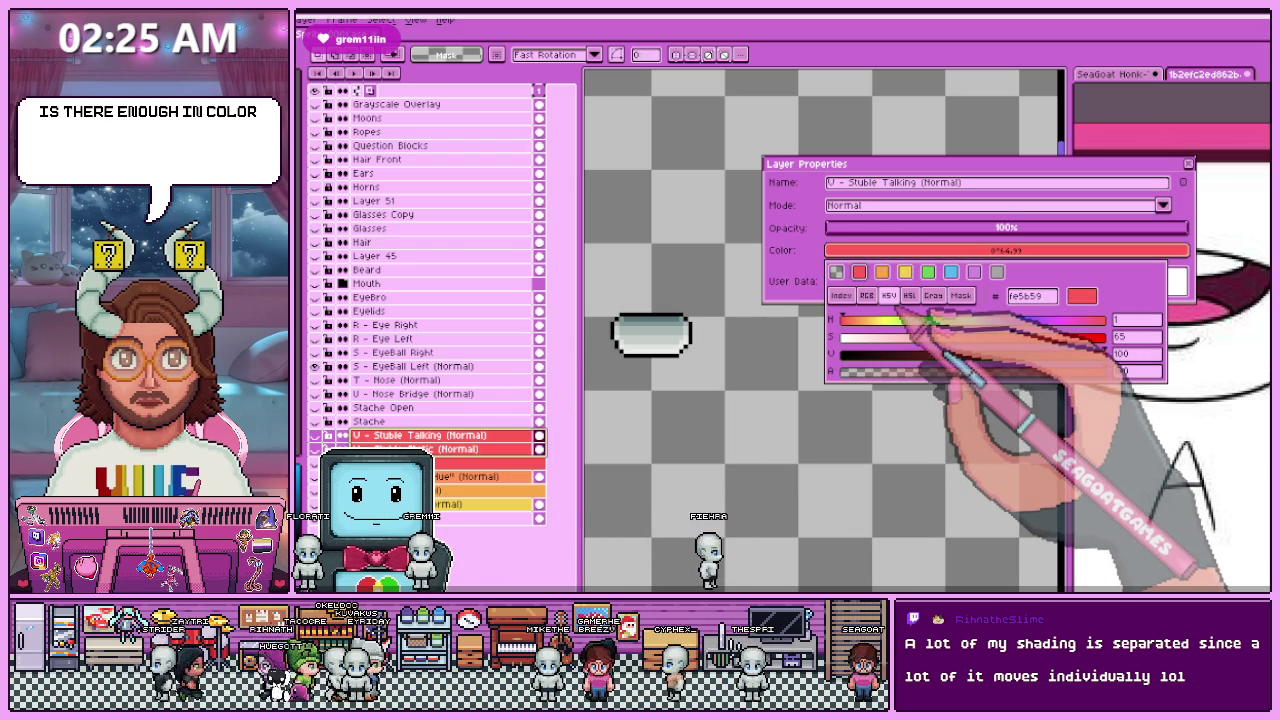
left_click(846, 320)
left_click_drag(1012, 337, 1052, 337)
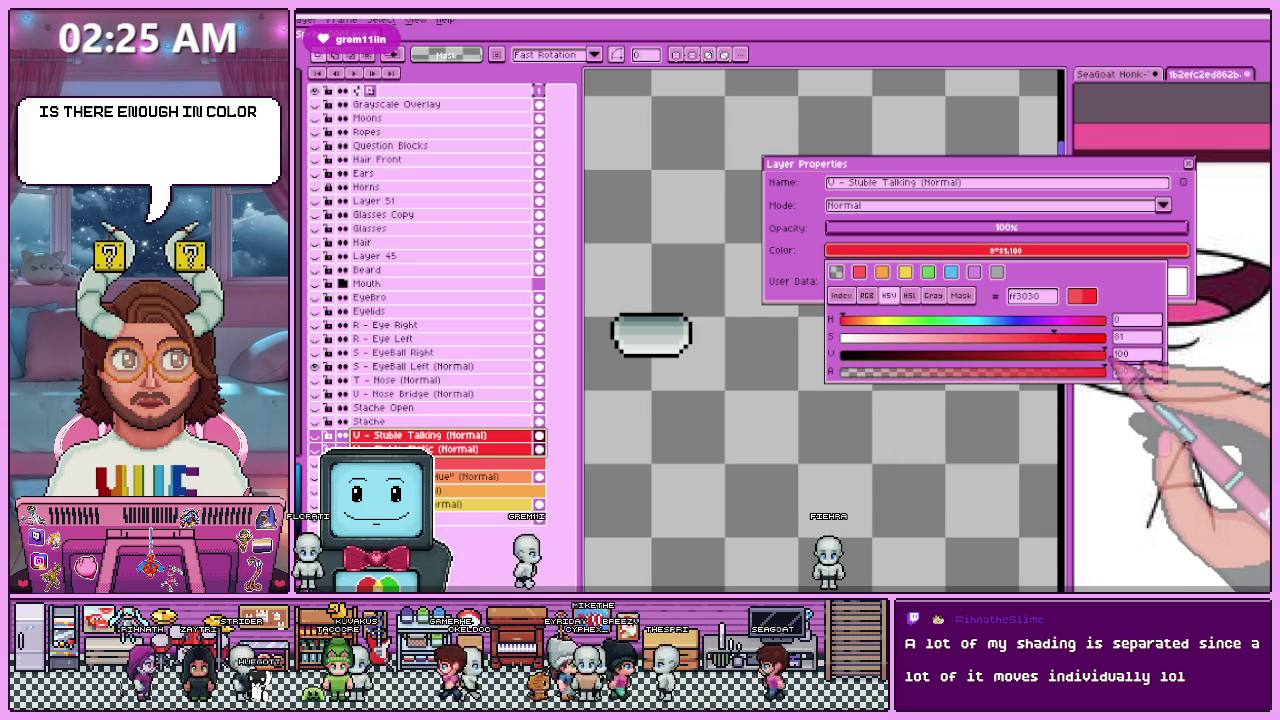
left_click_drag(1104, 354, 1068, 354)
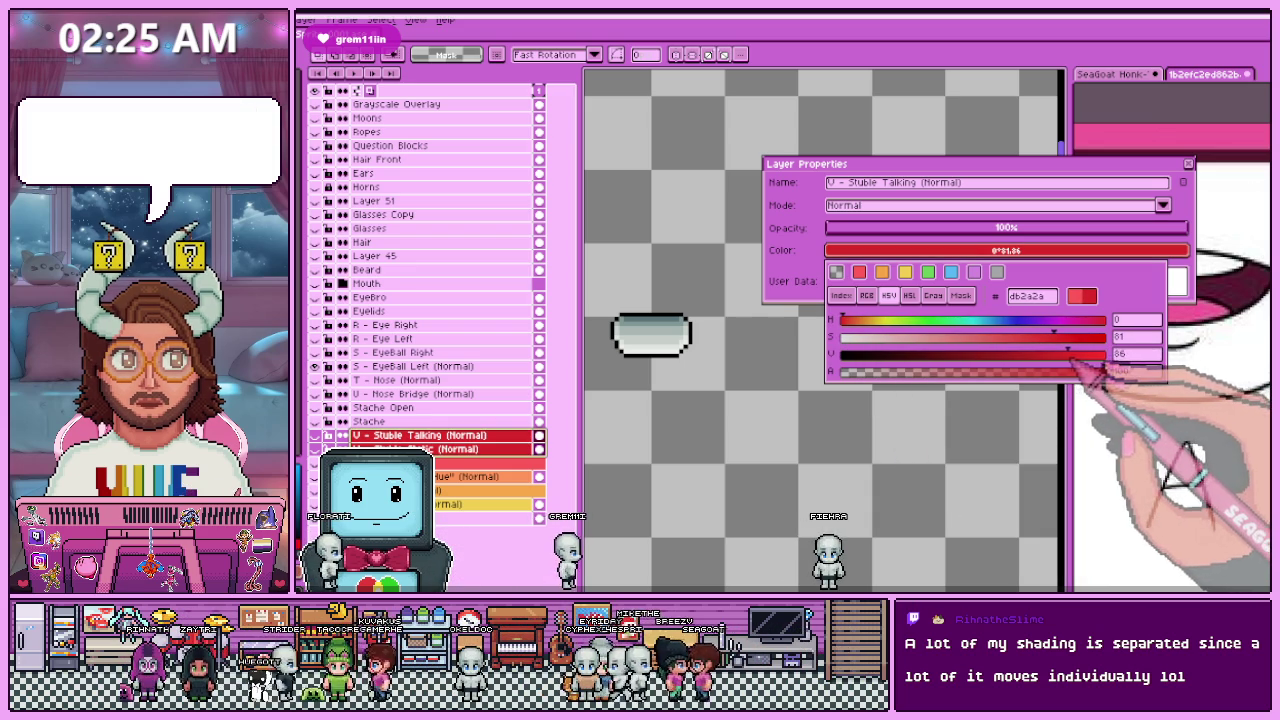
key("Escape")
key("Return")
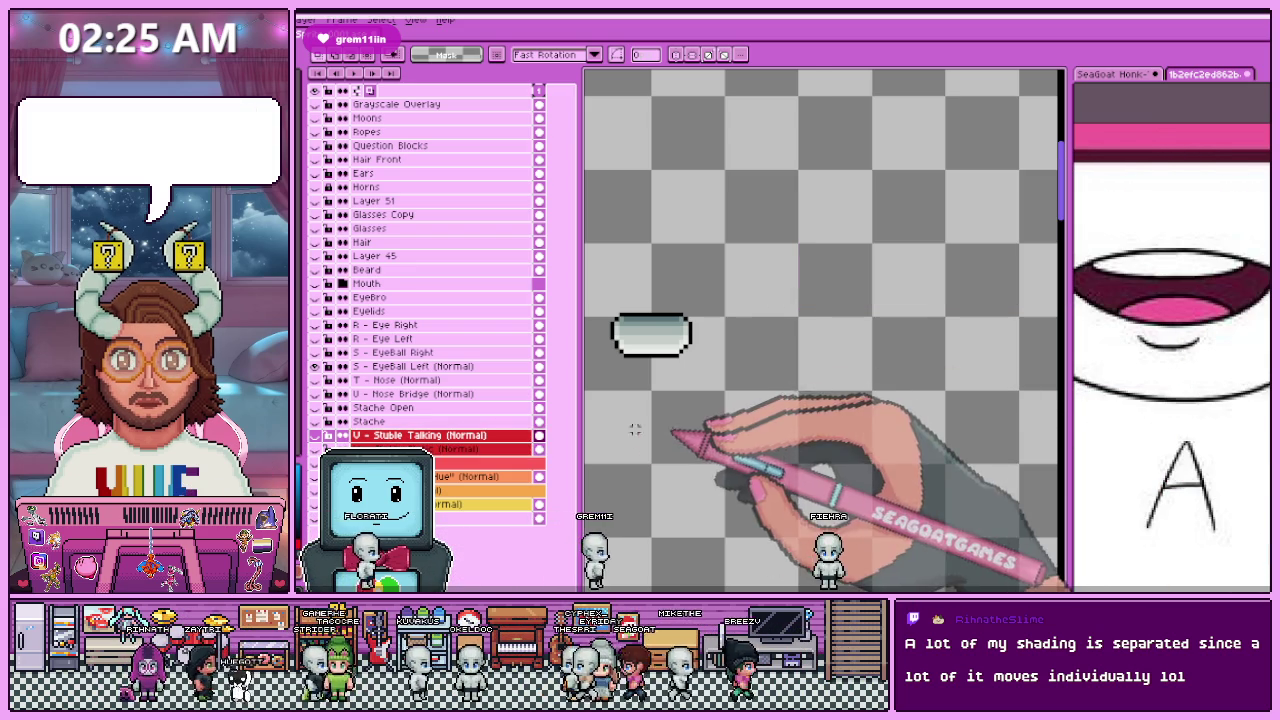
left_click(380, 421)
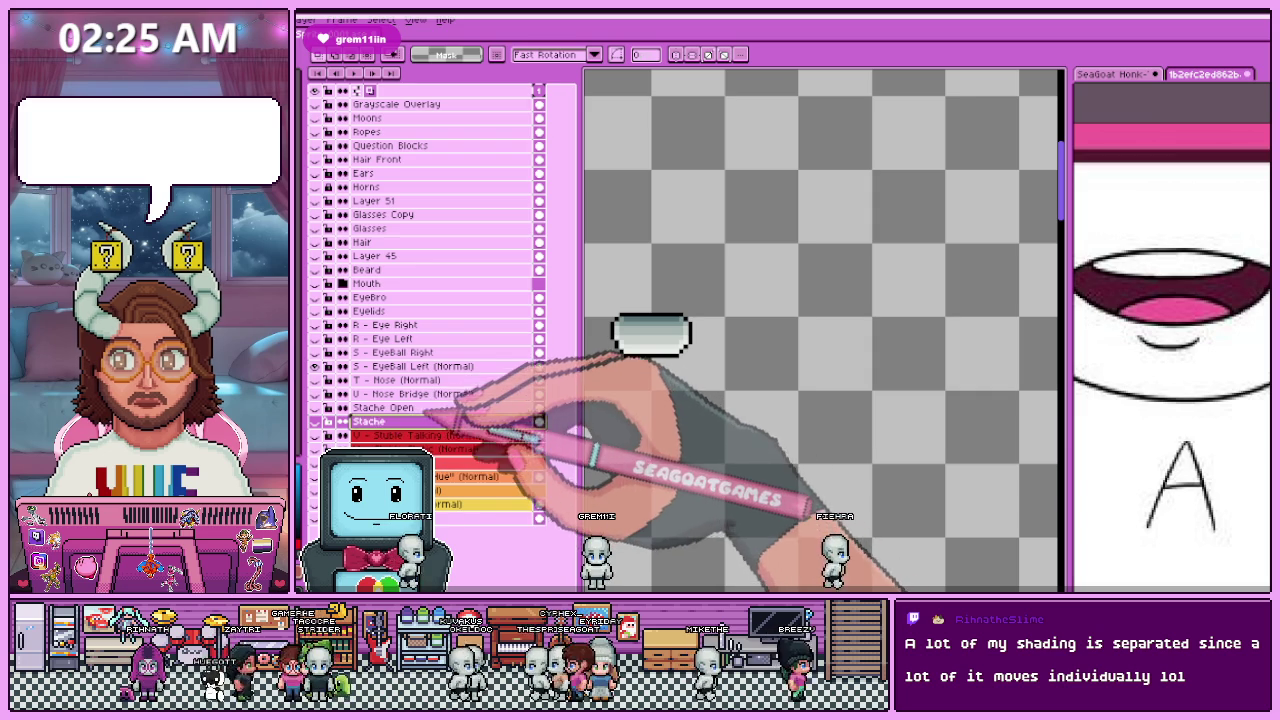
Step: Move both mustache layers above Mouth and wrap them in a new group
left_click(380, 421, "ctrl")
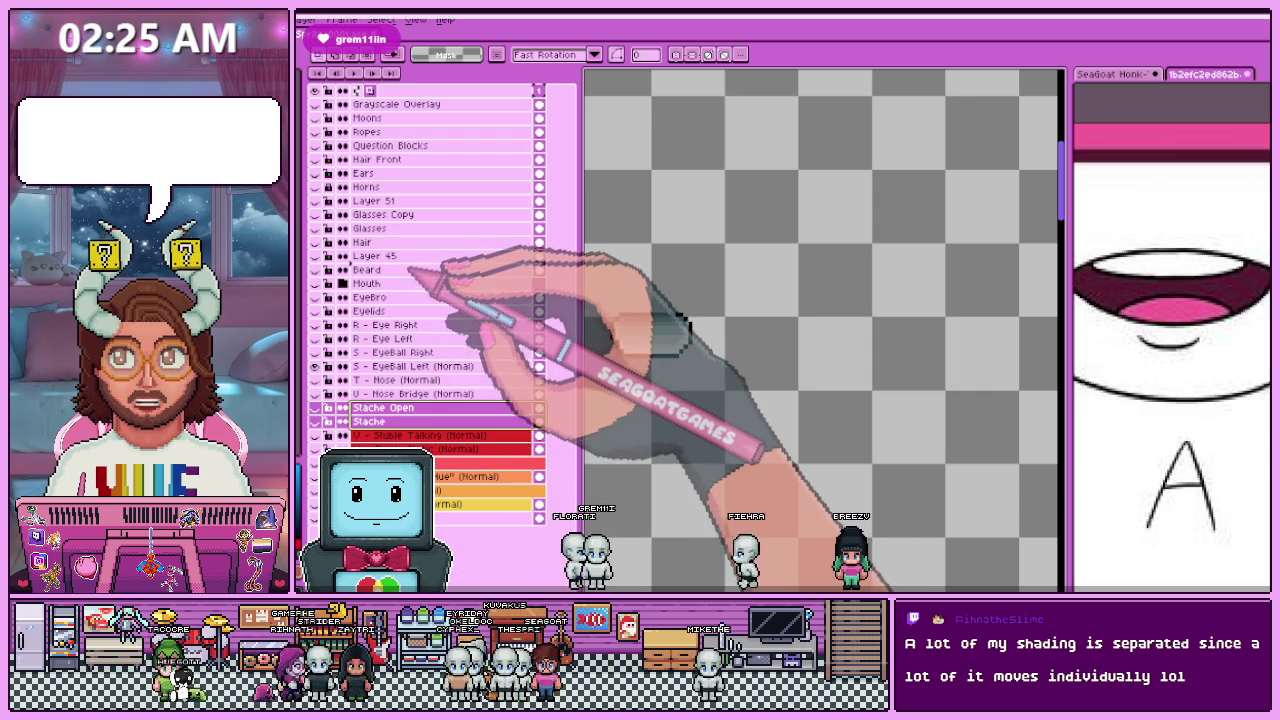
left_click_drag(380, 410, 380, 285)
left_click(368, 297)
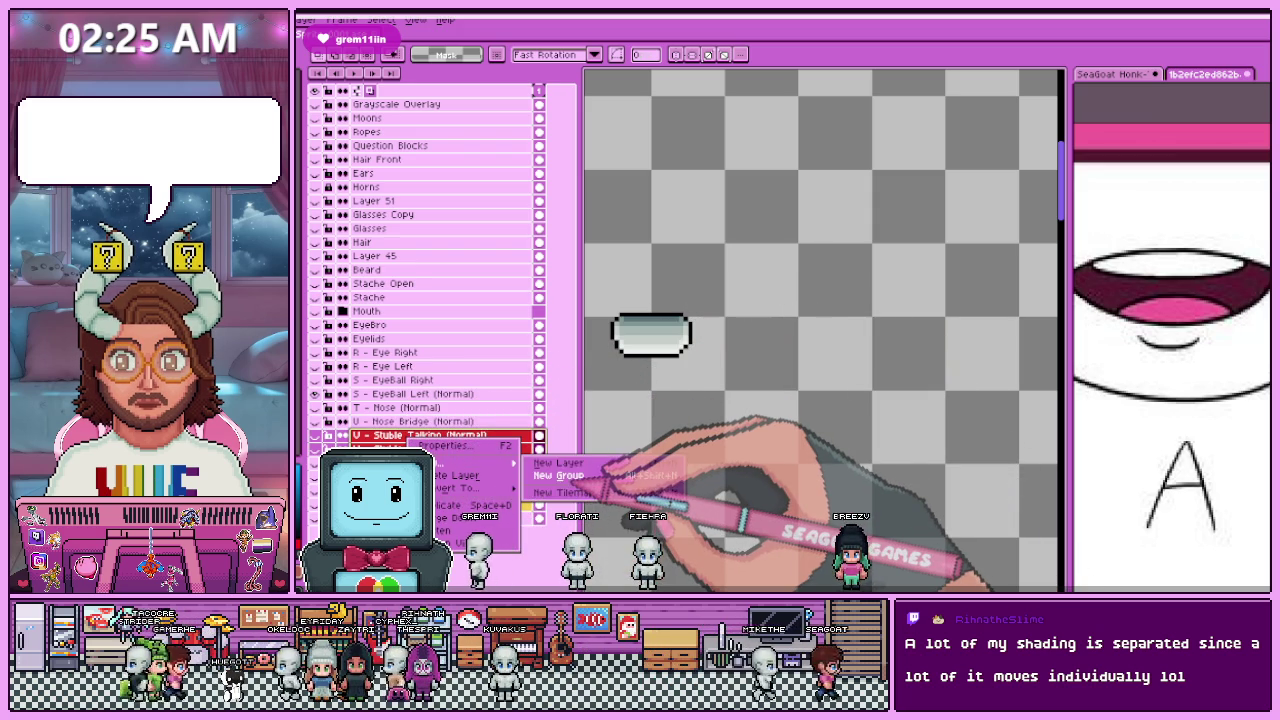
left_click(470, 462)
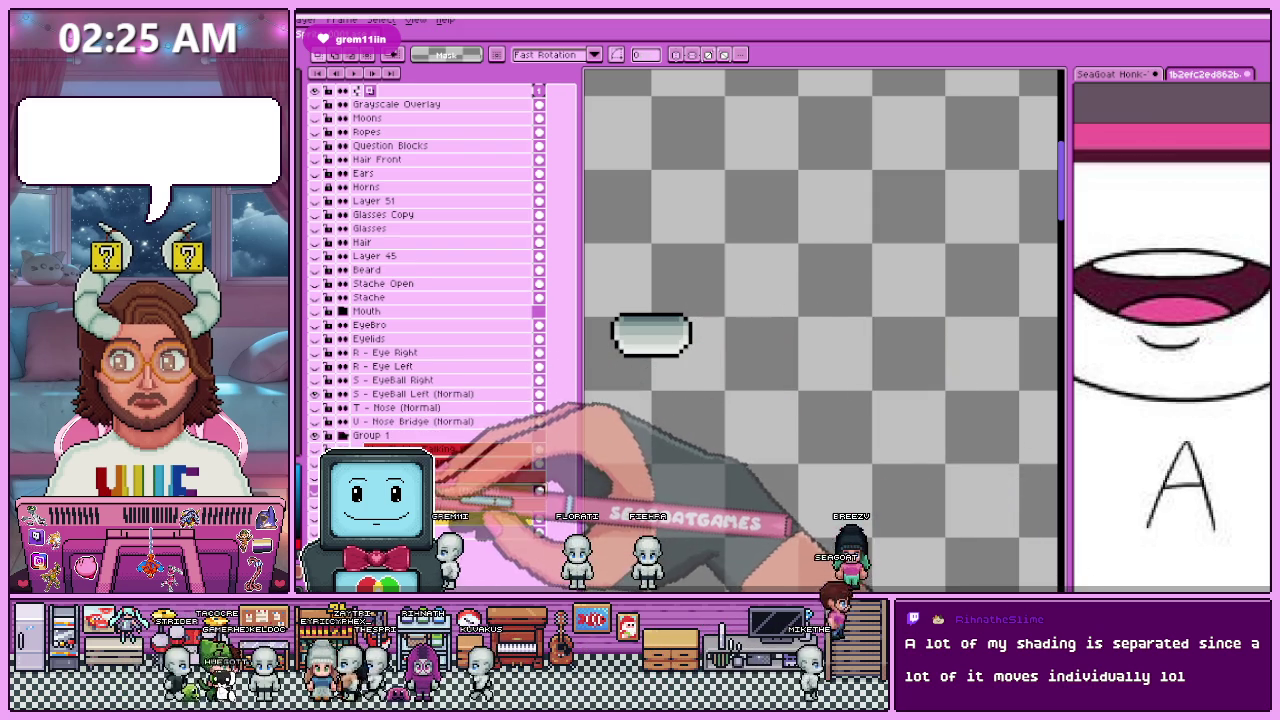
Step: Keep the Stuble Talking layer's red colour, then open Group 1's properties for renaming
left_click(443, 448)
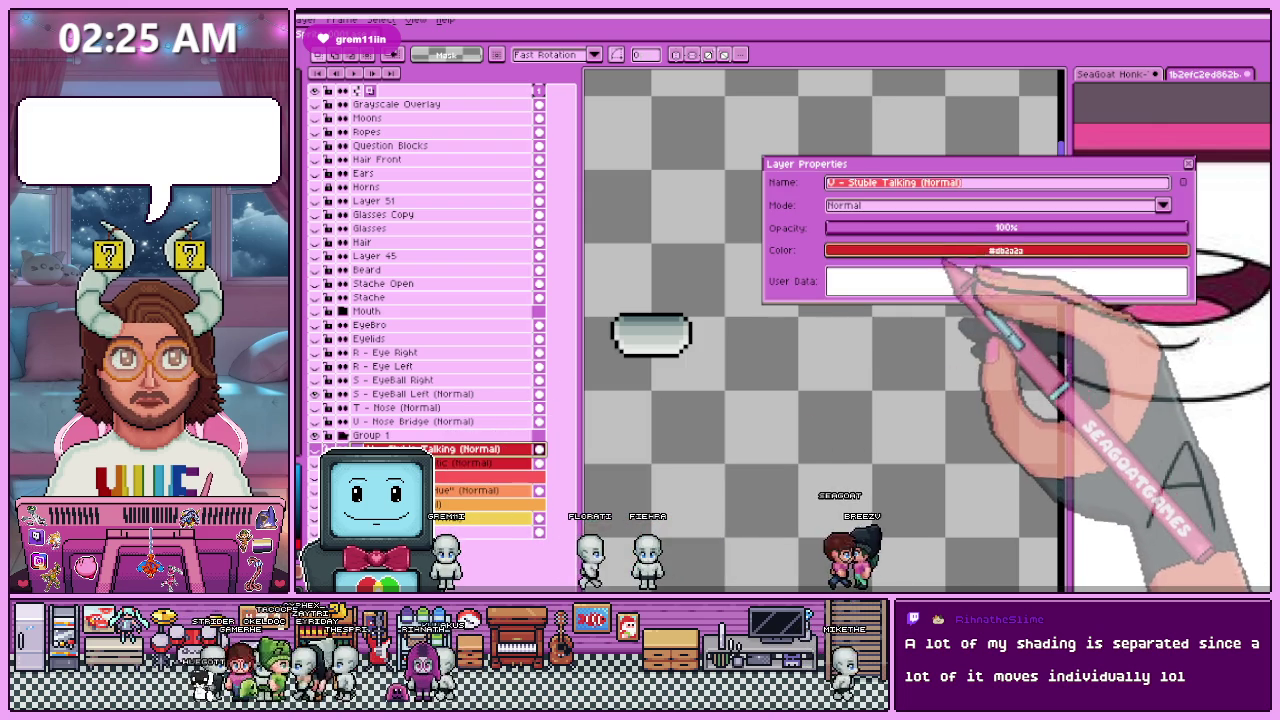
left_click(1040, 251)
left_click(1043, 297)
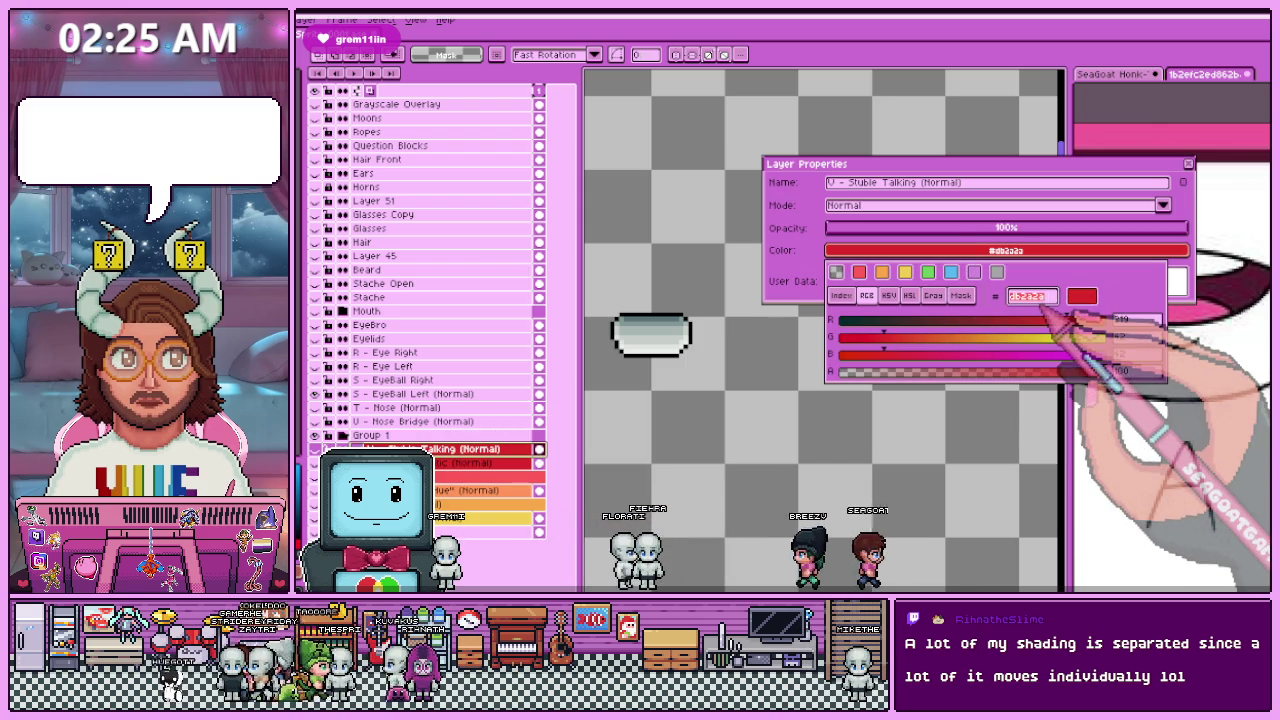
key("Return")
key("Return")
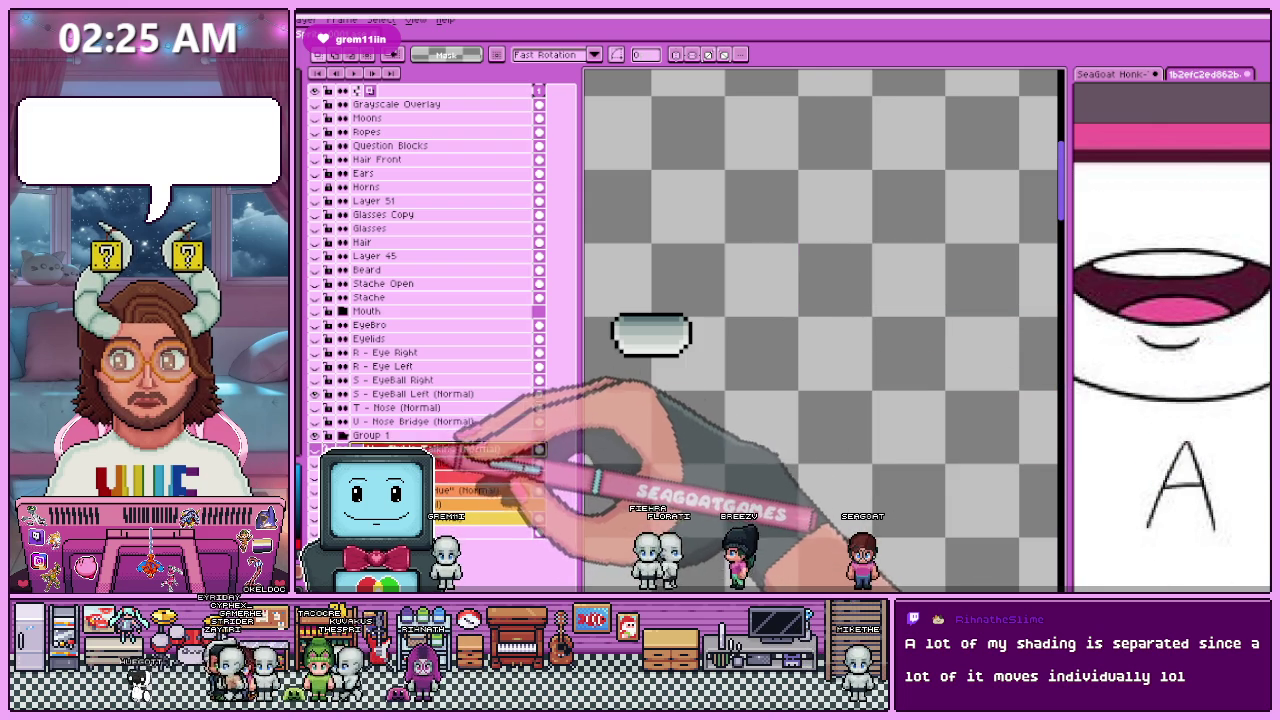
left_click(420, 437)
double_click(420, 437)
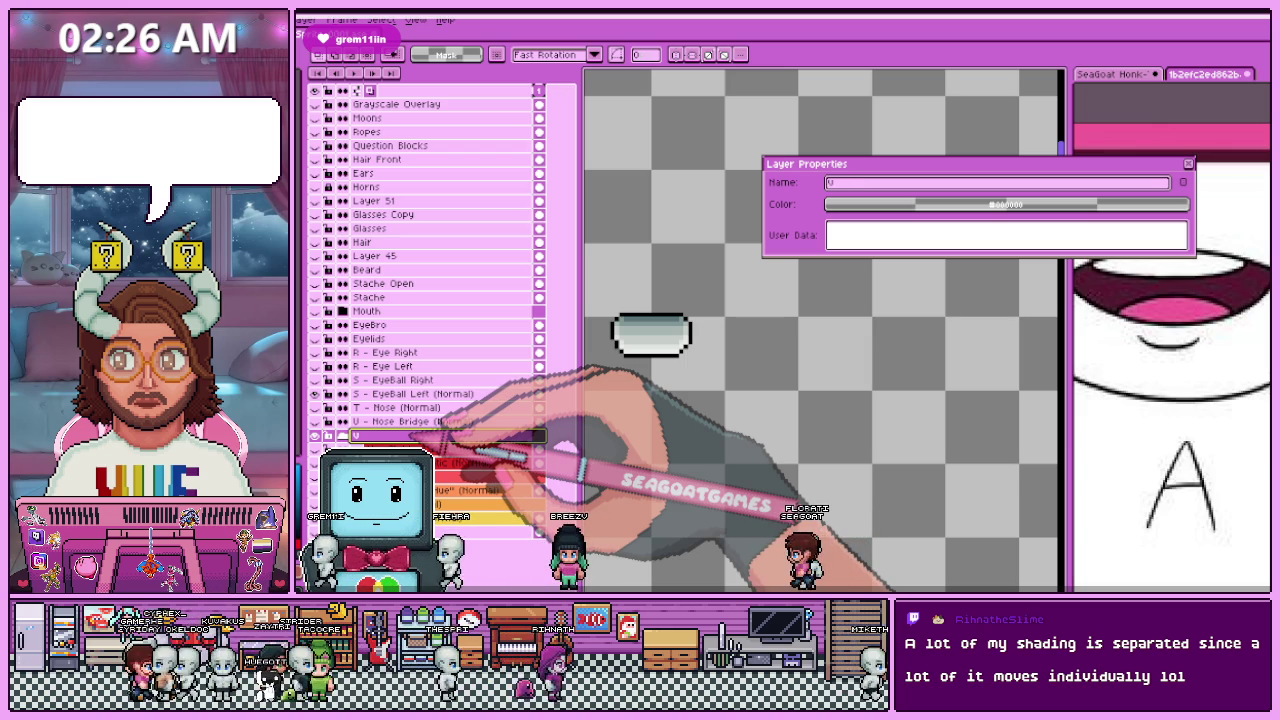
Step: Rename the first group to 'V - Stubles' and give it the red layer colour db2a2a
type("ST")
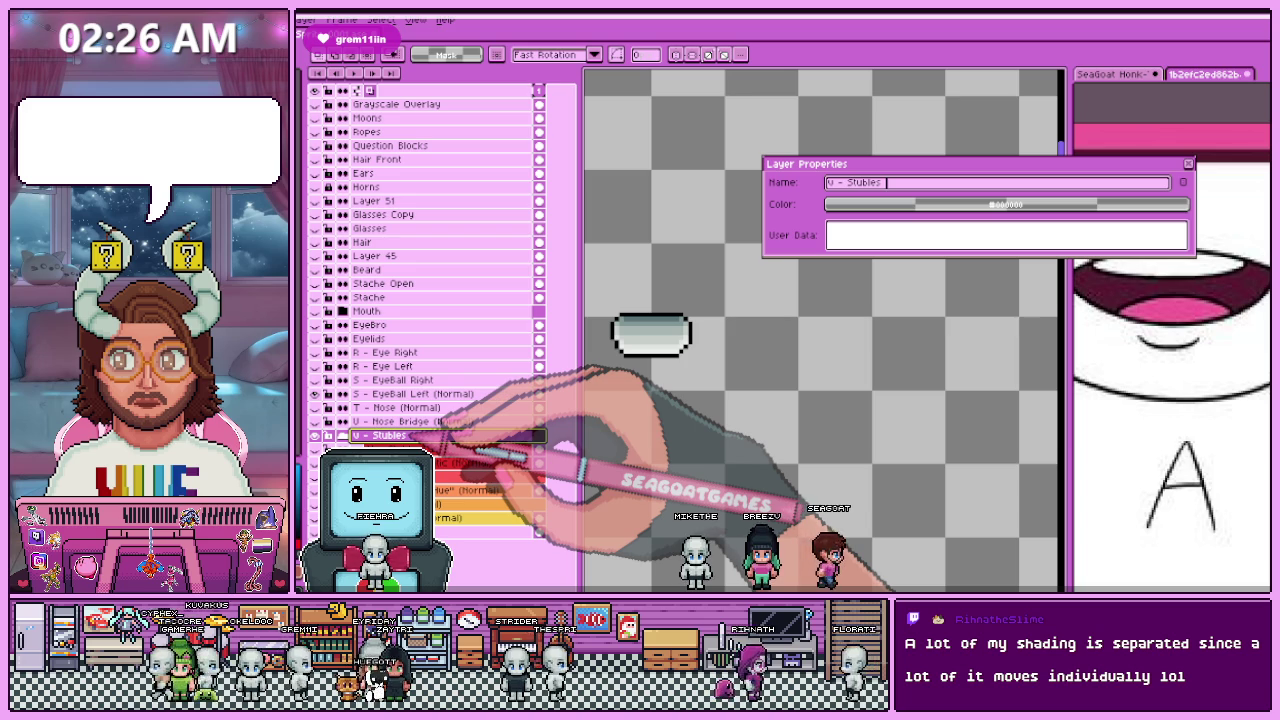
key("Return")
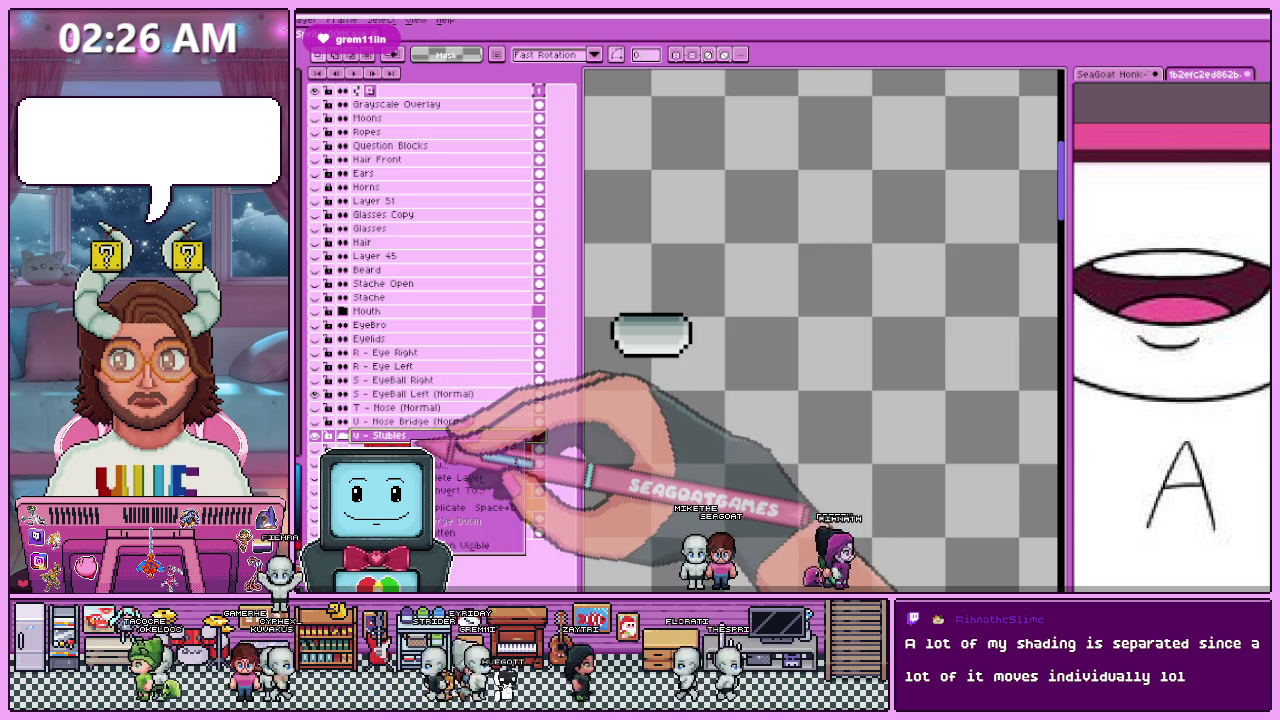
double_click(400, 436)
left_click(930, 204)
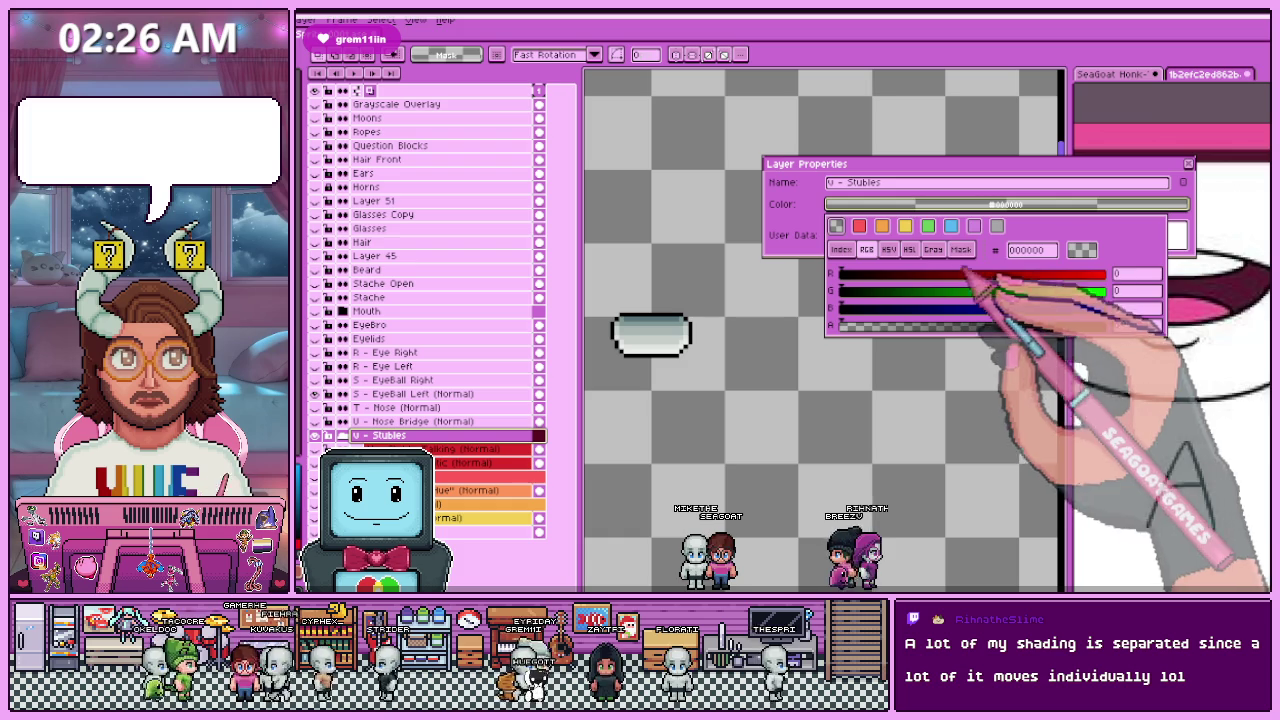
type("db2a2a")
key("Return")
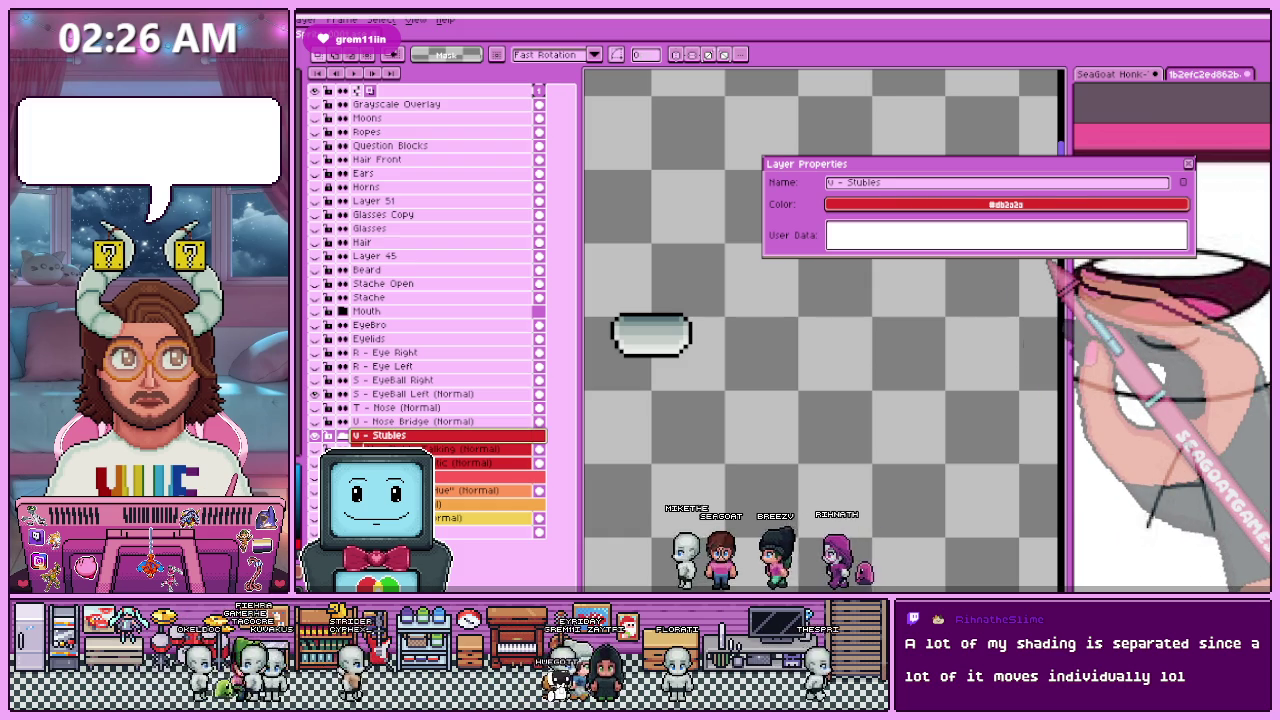
key("Return")
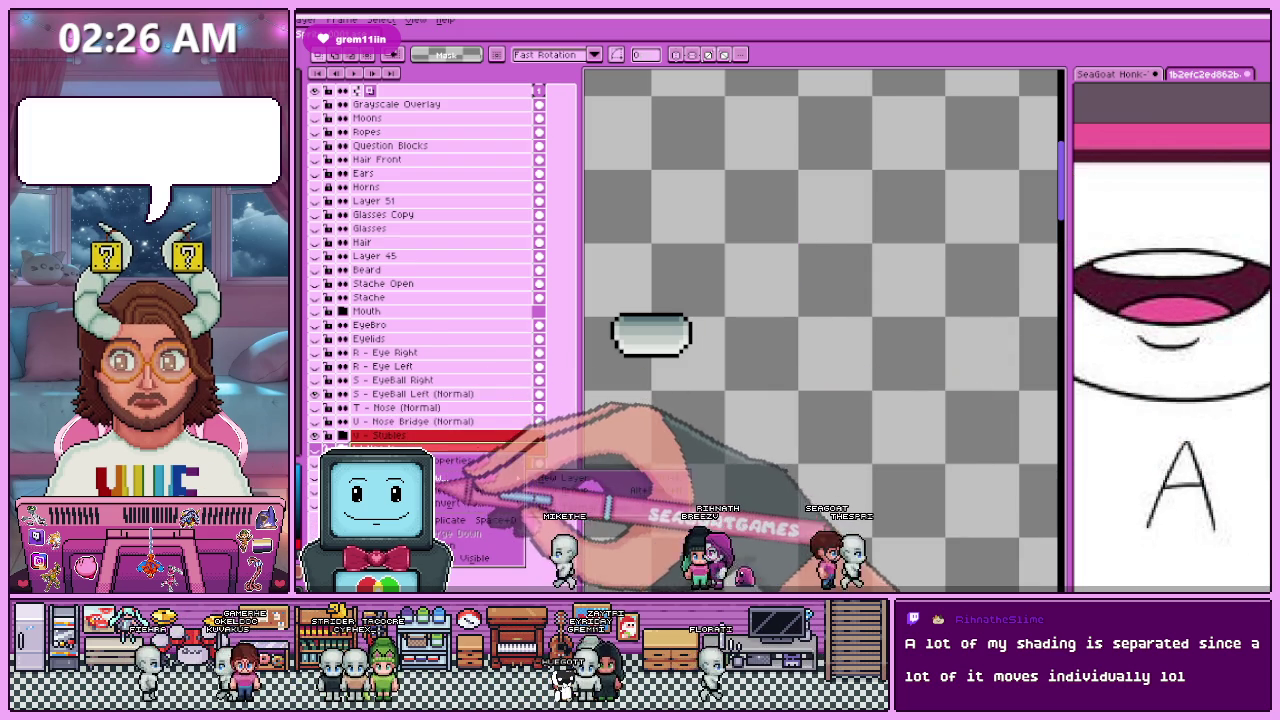
Step: Rename the next Group 1 to 'U - Heads'
left_click(452, 475)
double_click(480, 470)
type("W - Heads")
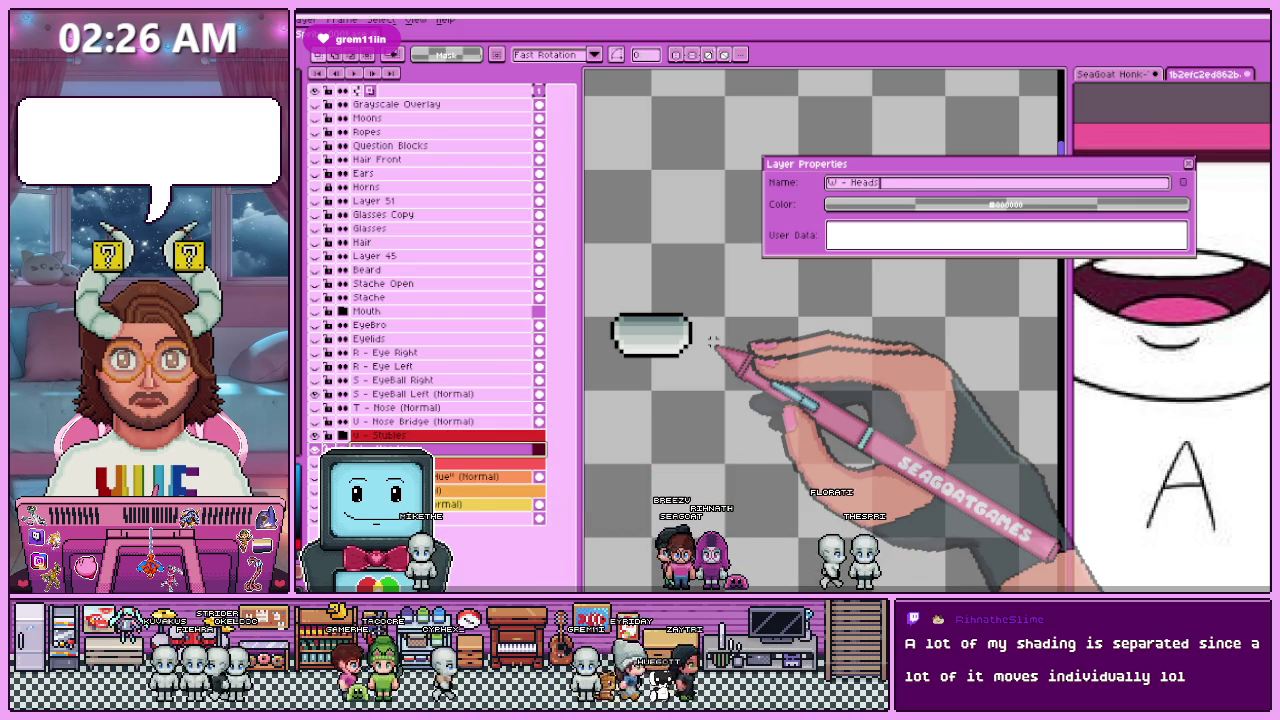
key("Return")
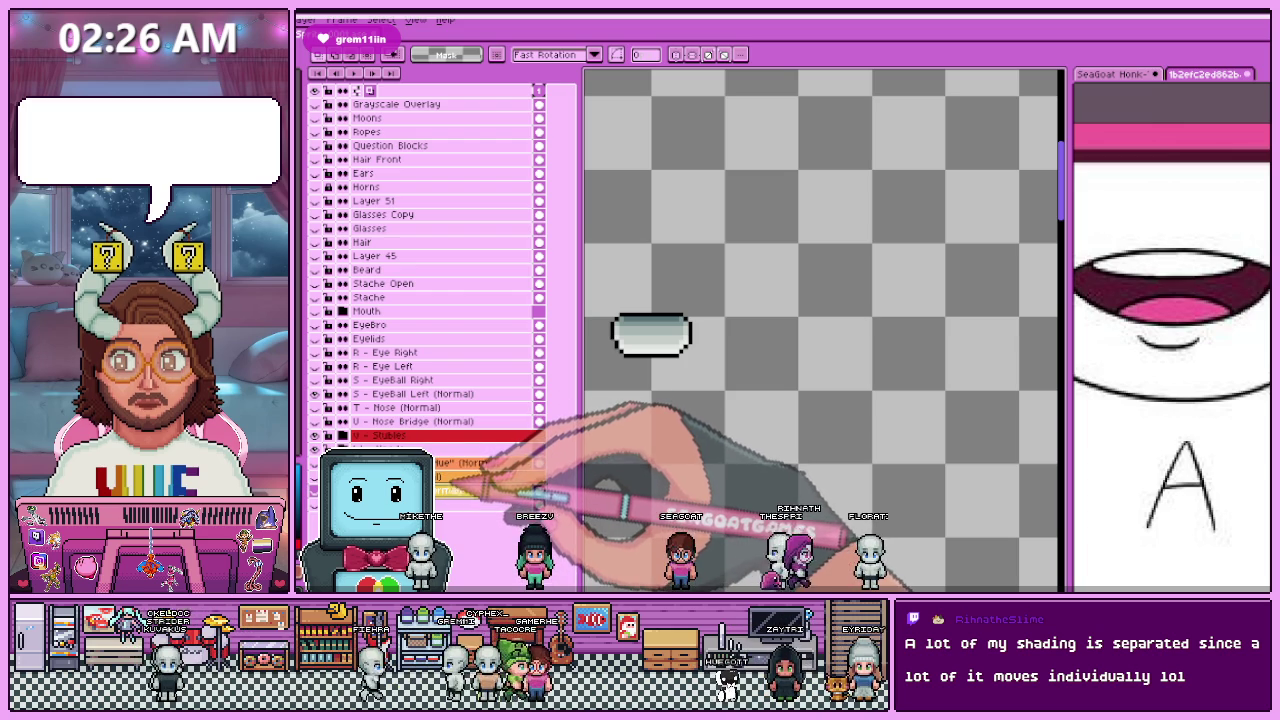
key("Escape")
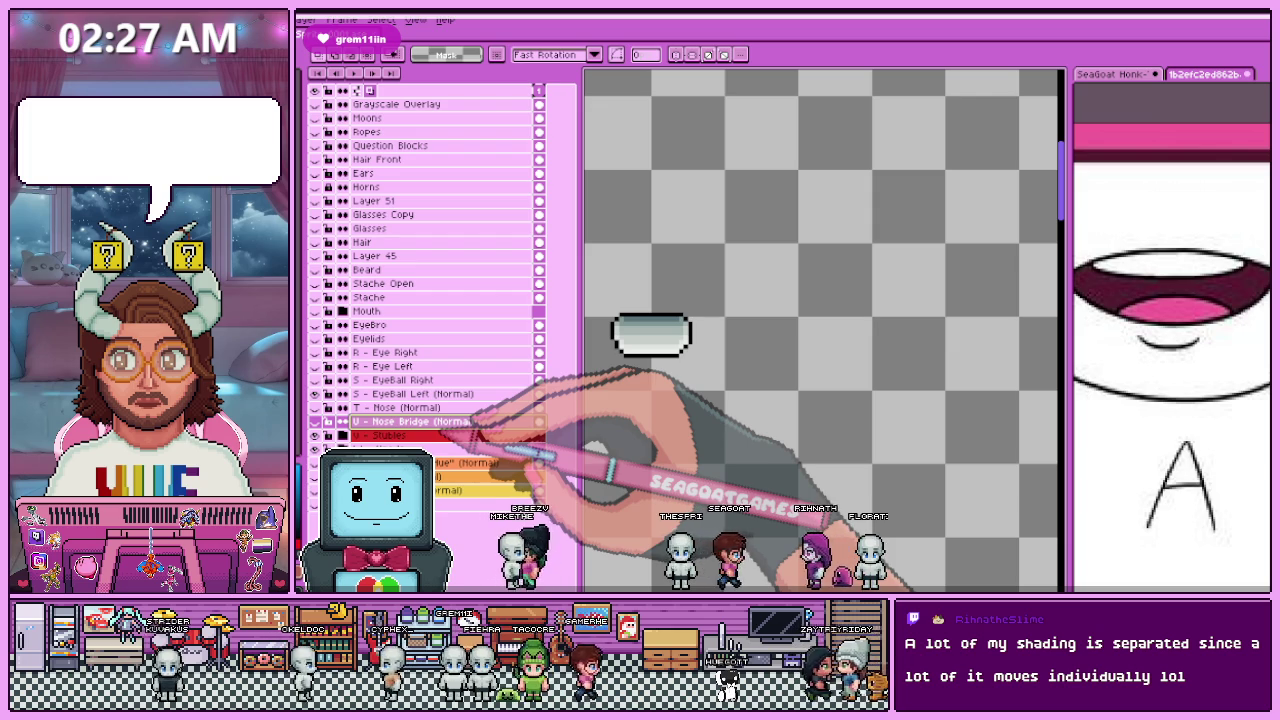
key("Up")
key("Up")
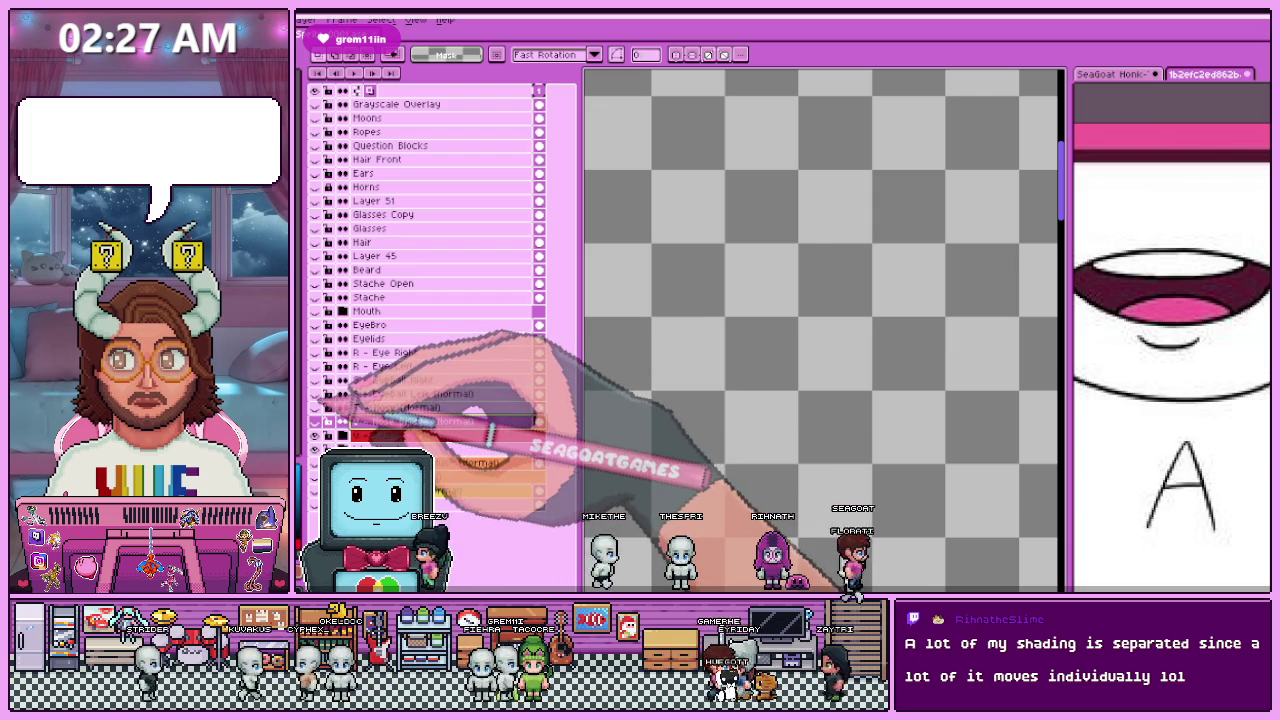
Step: Solo the Eyelids layer so only the two pink eyelids show on the canvas
left_click(420, 380)
left_click(400, 366)
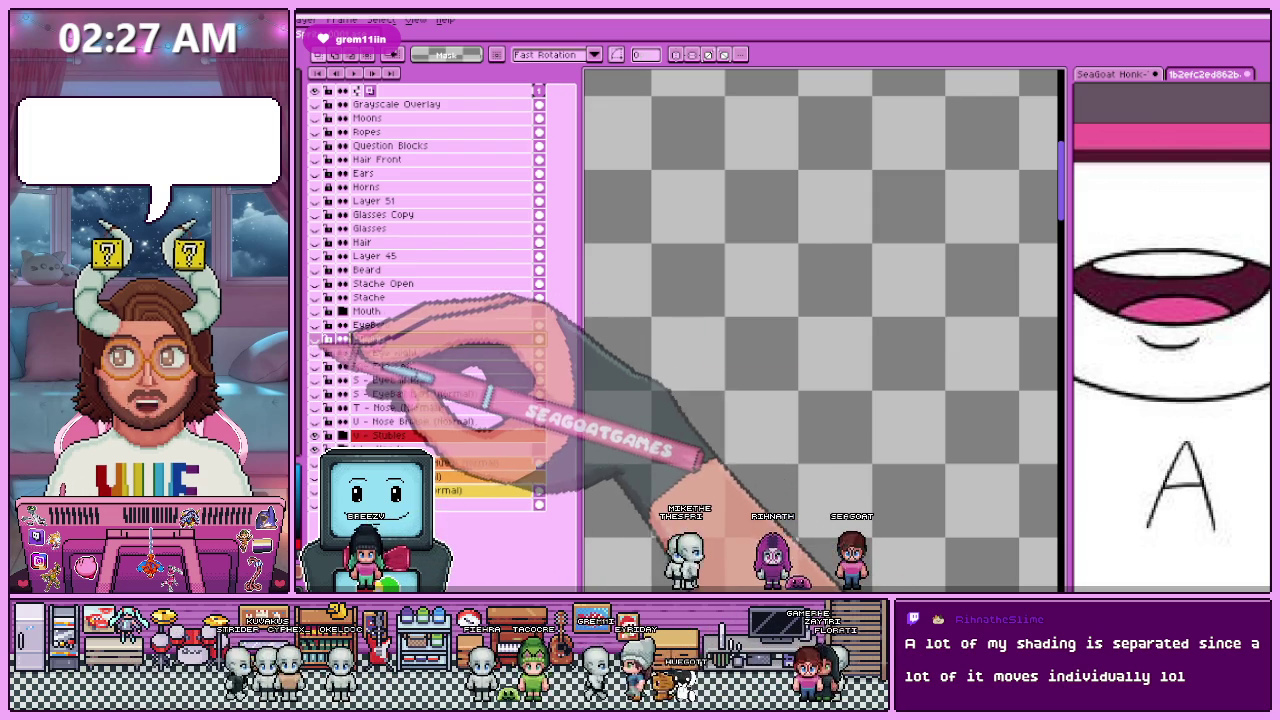
left_click(380, 339)
scroll(706, 363, "up", 1)
scroll(706, 363, "up", 1)
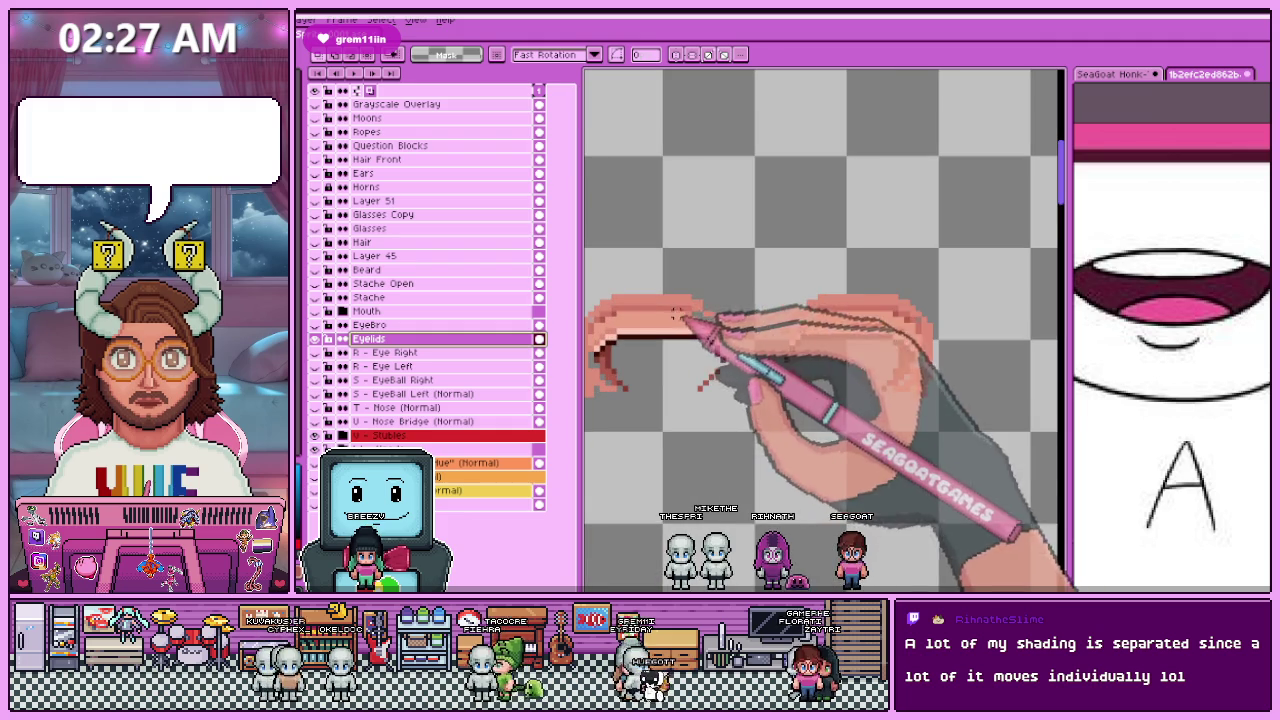
scroll(683, 322, "up", 1)
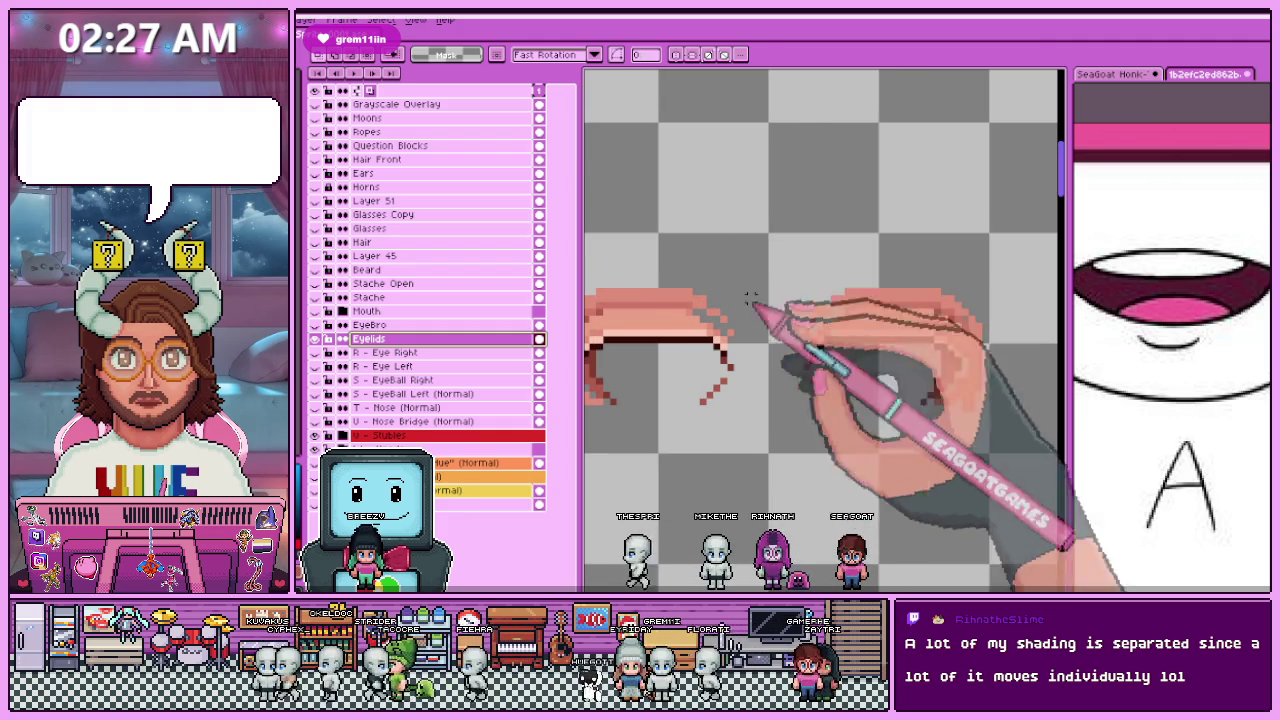
Step: Enable vertical symmetry, switch to the Pencil, and zoom in to inspect the eyelids
left_click(678, 54)
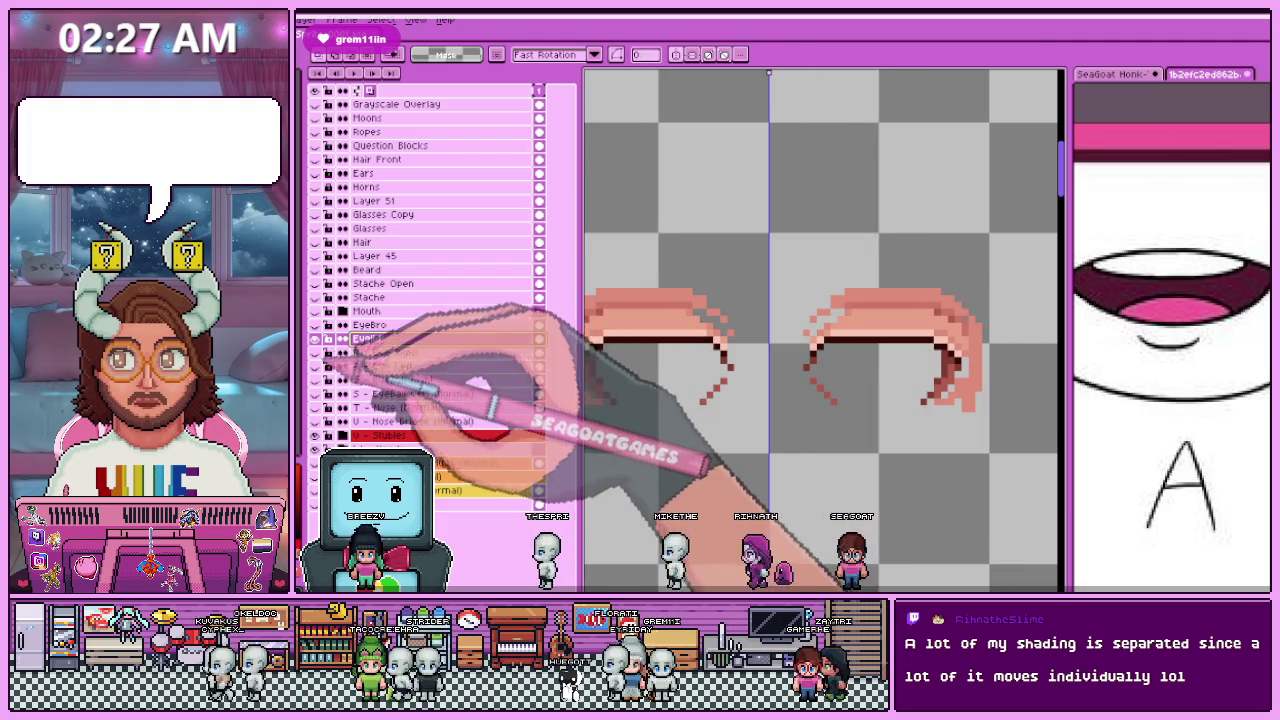
key("b")
scroll(712, 340, "up", 2)
scroll(710, 330, "up", 1)
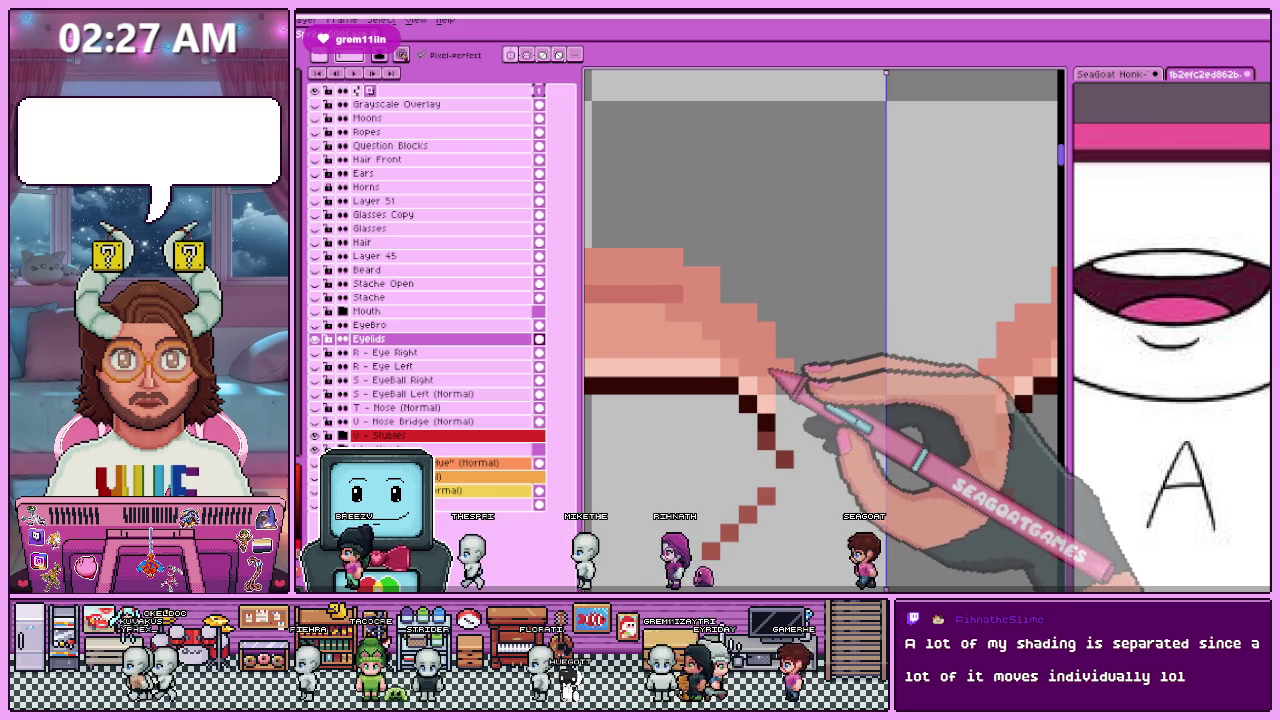
scroll(787, 392, "down", 1)
scroll(780, 390, "down", 2)
scroll(775, 388, "down", 1)
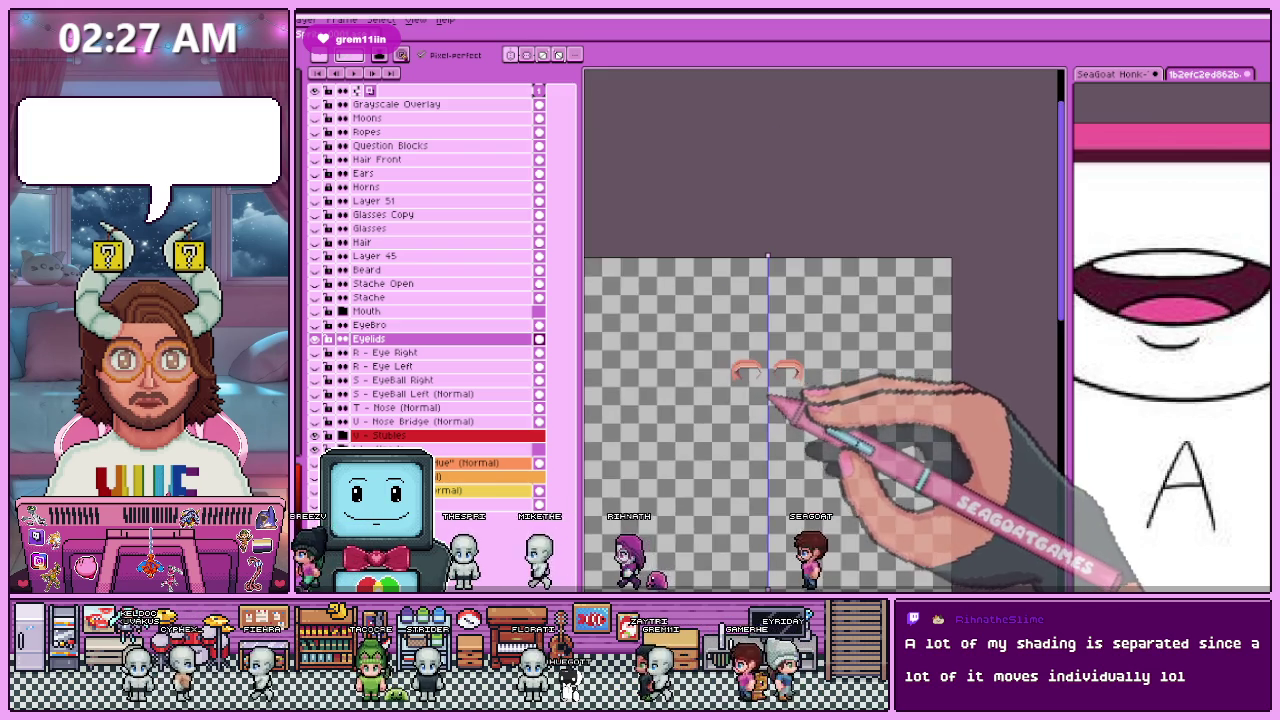
scroll(767, 386, "down", 1)
scroll(765, 382, "up", 2)
scroll(750, 357, "up", 2)
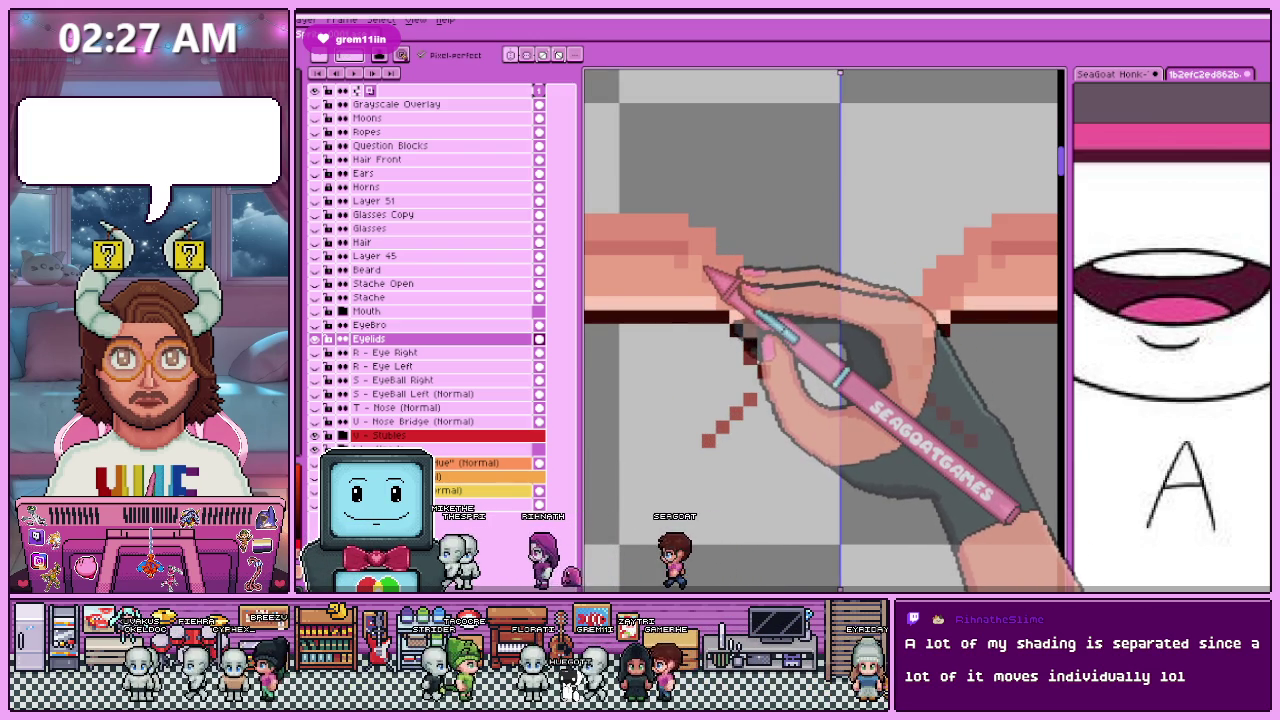
scroll(740, 298, "down", 2)
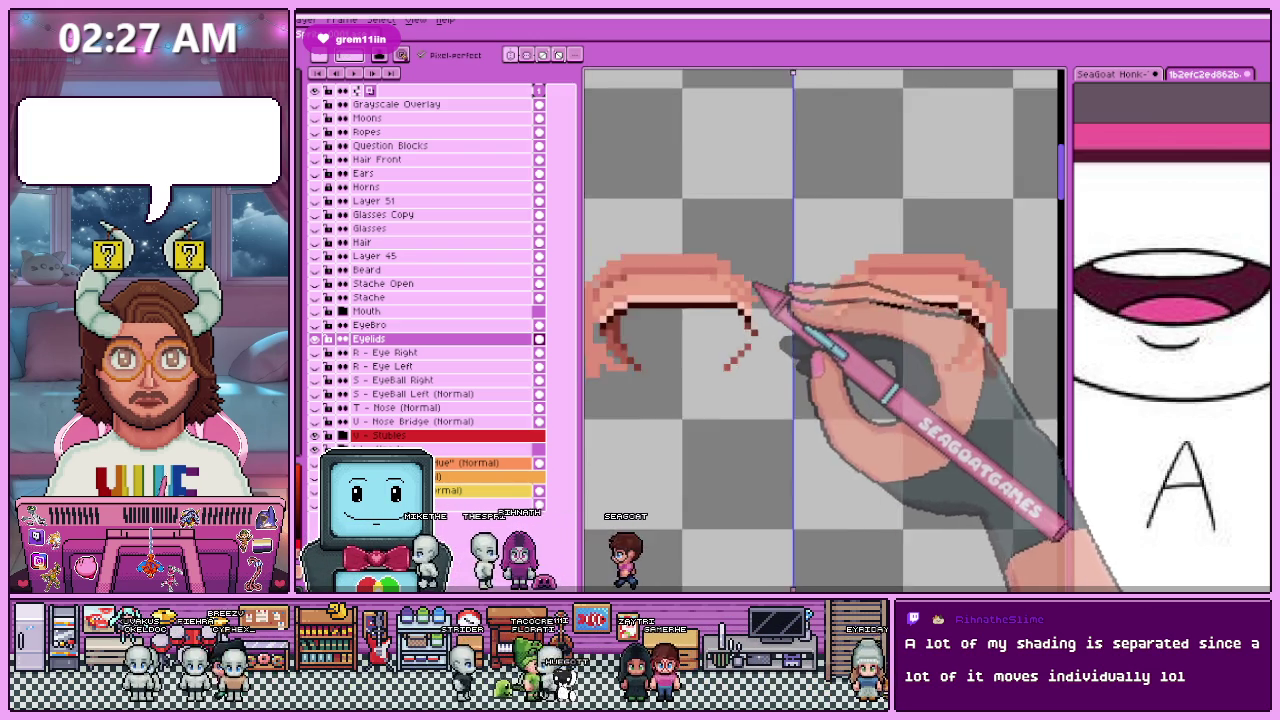
scroll(766, 286, "down", 1)
scroll(800, 370, "down", 1)
scroll(771, 363, "up", 2)
scroll(706, 347, "up", 2)
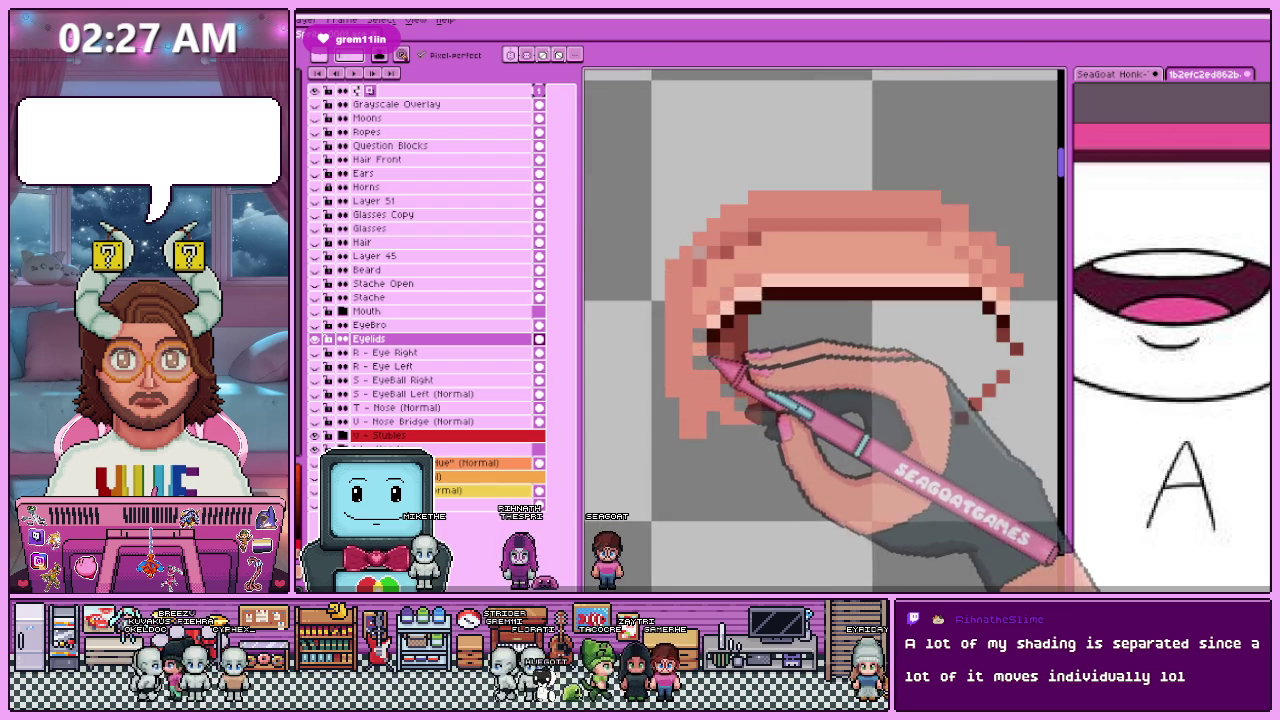
scroll(700, 300, "down", 1)
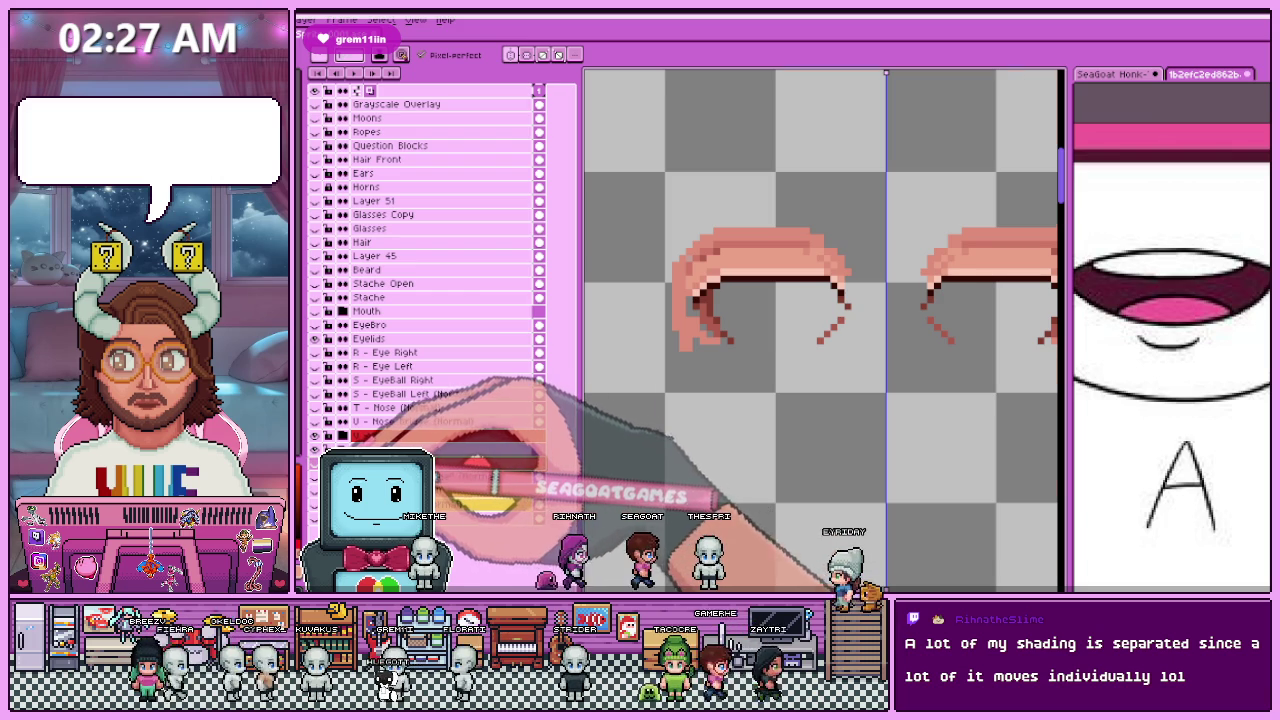
Step: Preview the eyelids against the full face, then reselect the Eyelids layer and open its properties
key("i")
key("b")
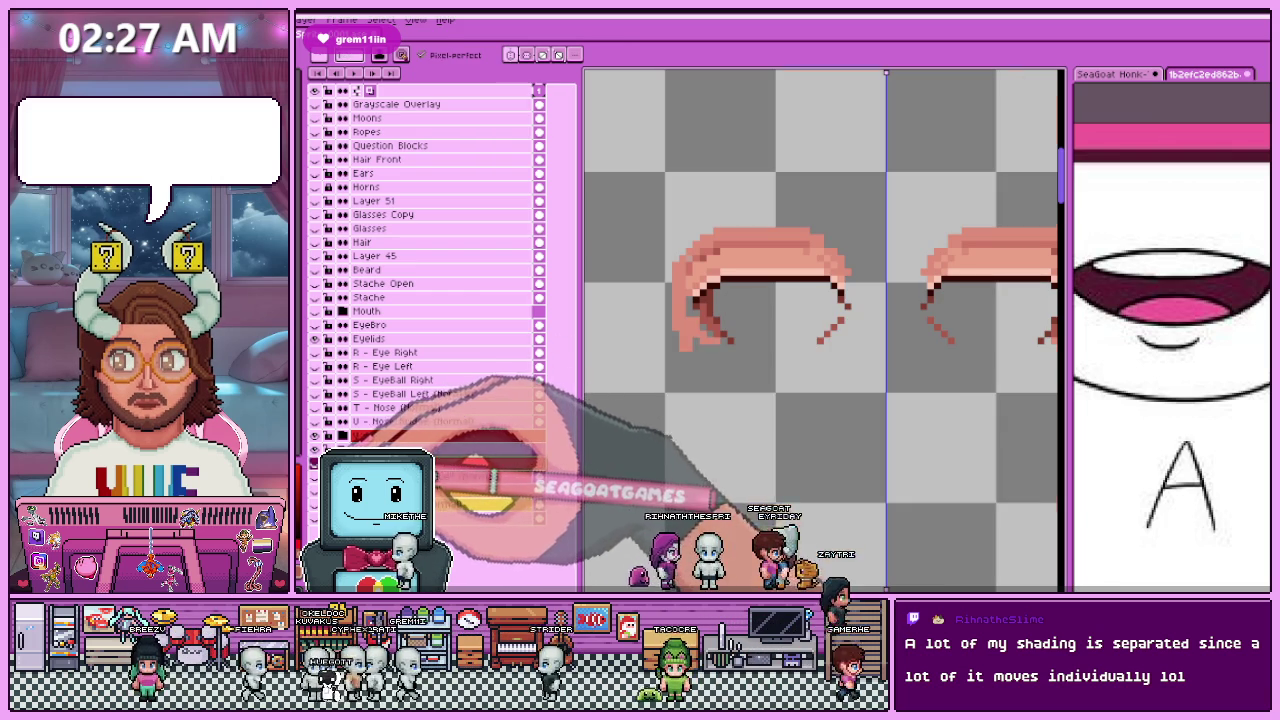
left_click(400, 339)
scroll(694, 318, "up", 3)
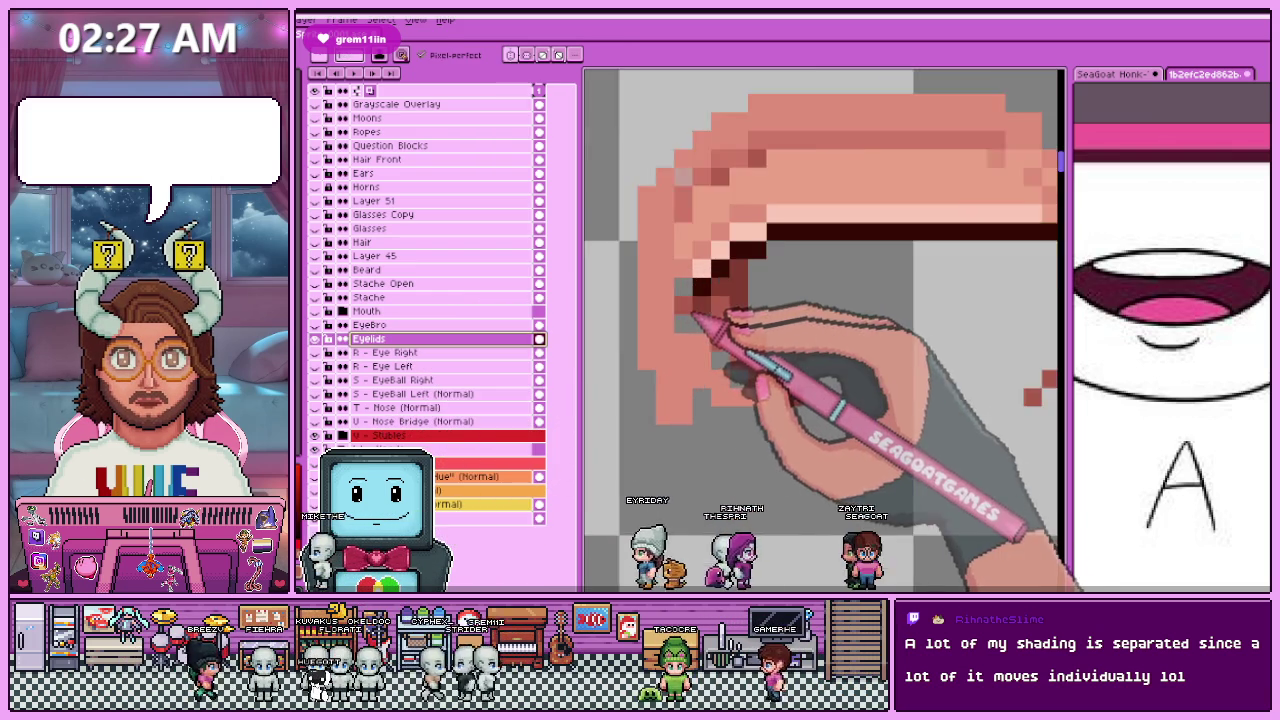
scroll(694, 318, "up", 2)
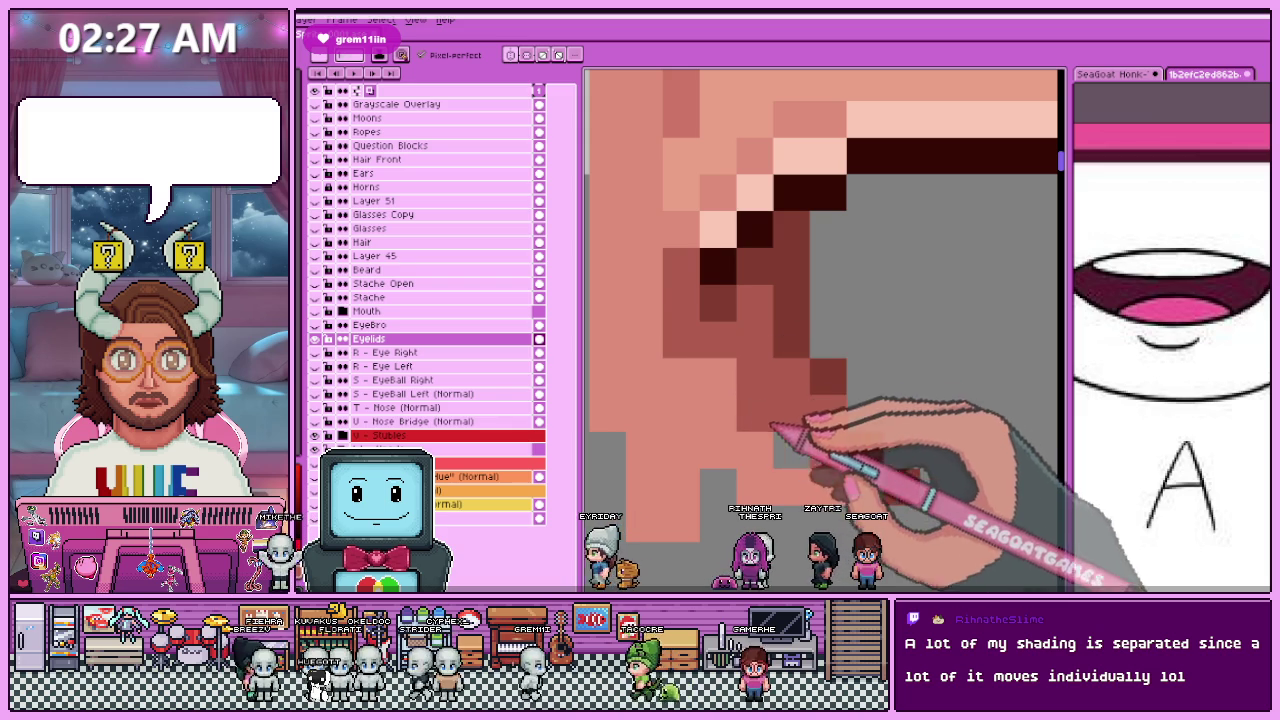
scroll(772, 425, "down", 3)
scroll(772, 425, "down", 2)
scroll(771, 423, "down", 1)
scroll(806, 352, "up", 1)
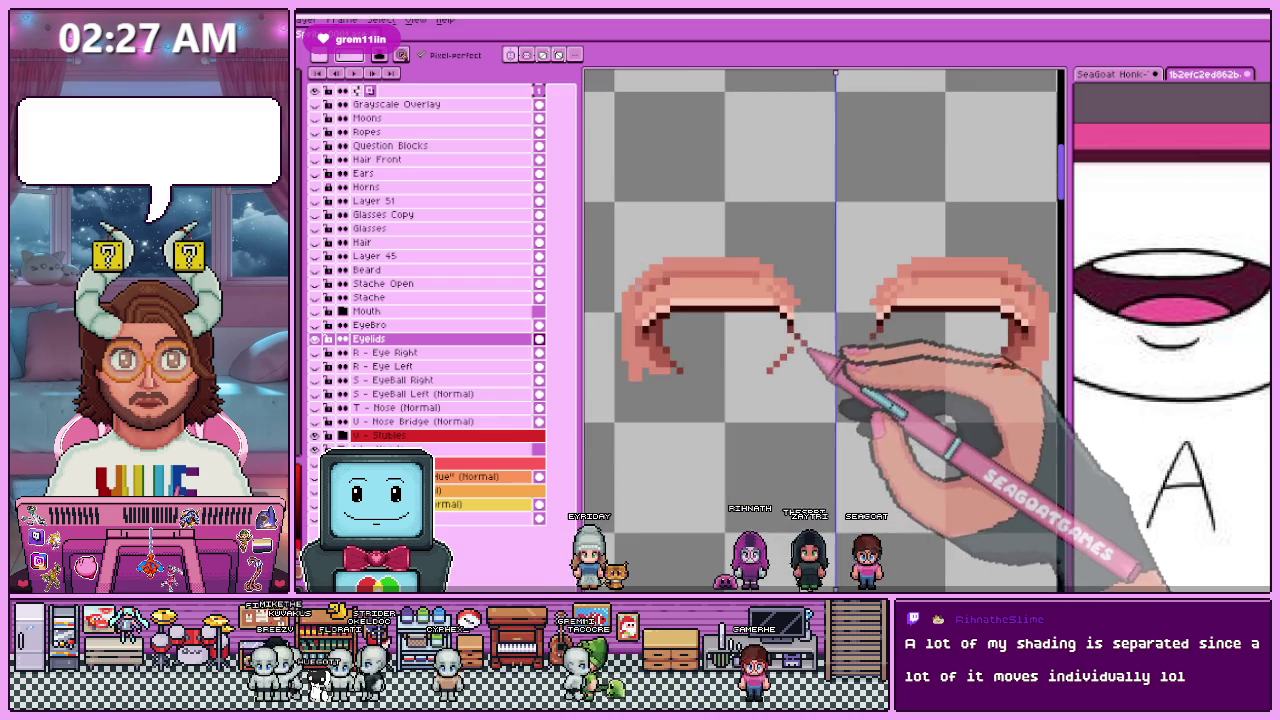
scroll(810, 353, "down", 2)
scroll(790, 360, "down", 2)
scroll(800, 380, "up", 3)
scroll(783, 374, "up", 1)
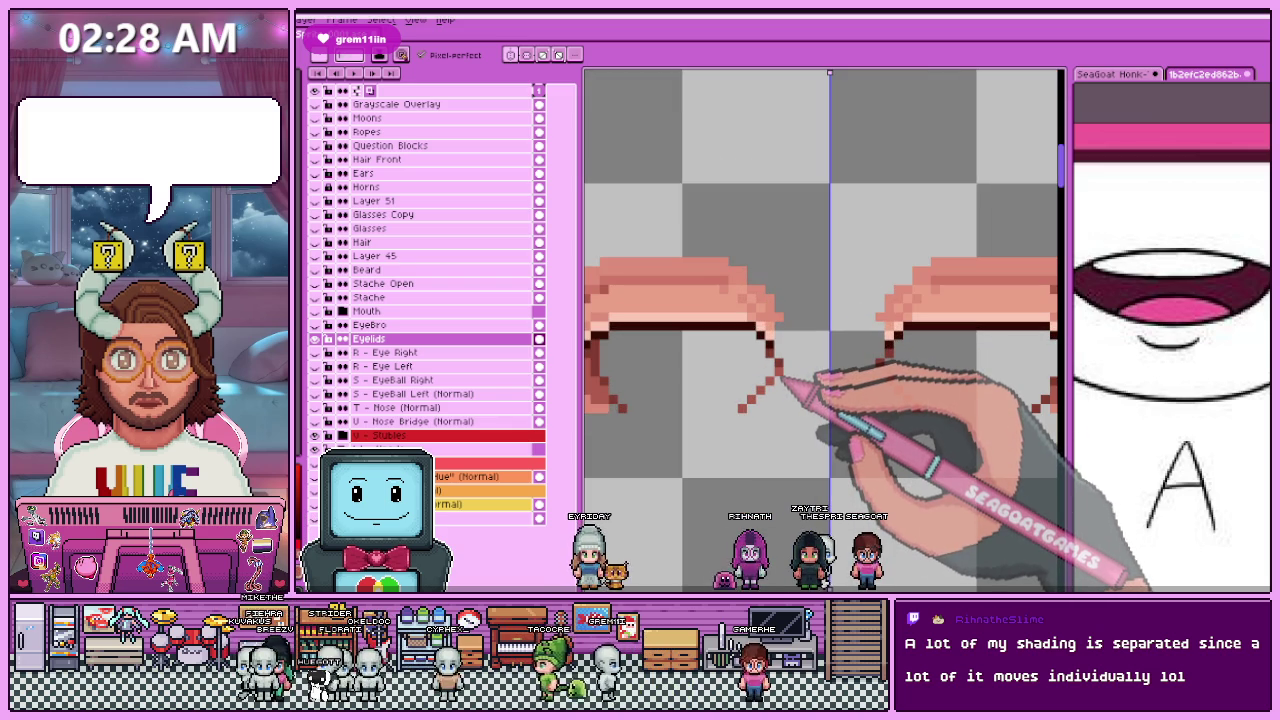
scroll(776, 390, "down", 3)
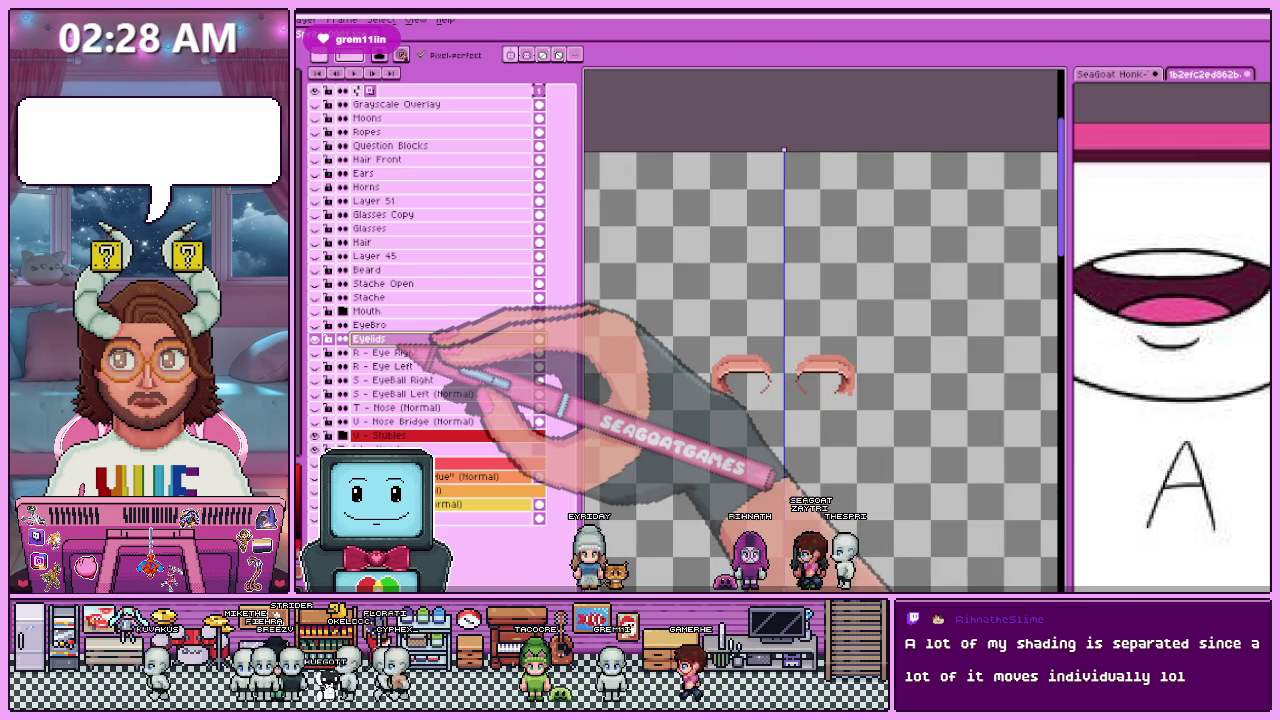
scroll(760, 365, "up", 2)
scroll(750, 355, "up", 2)
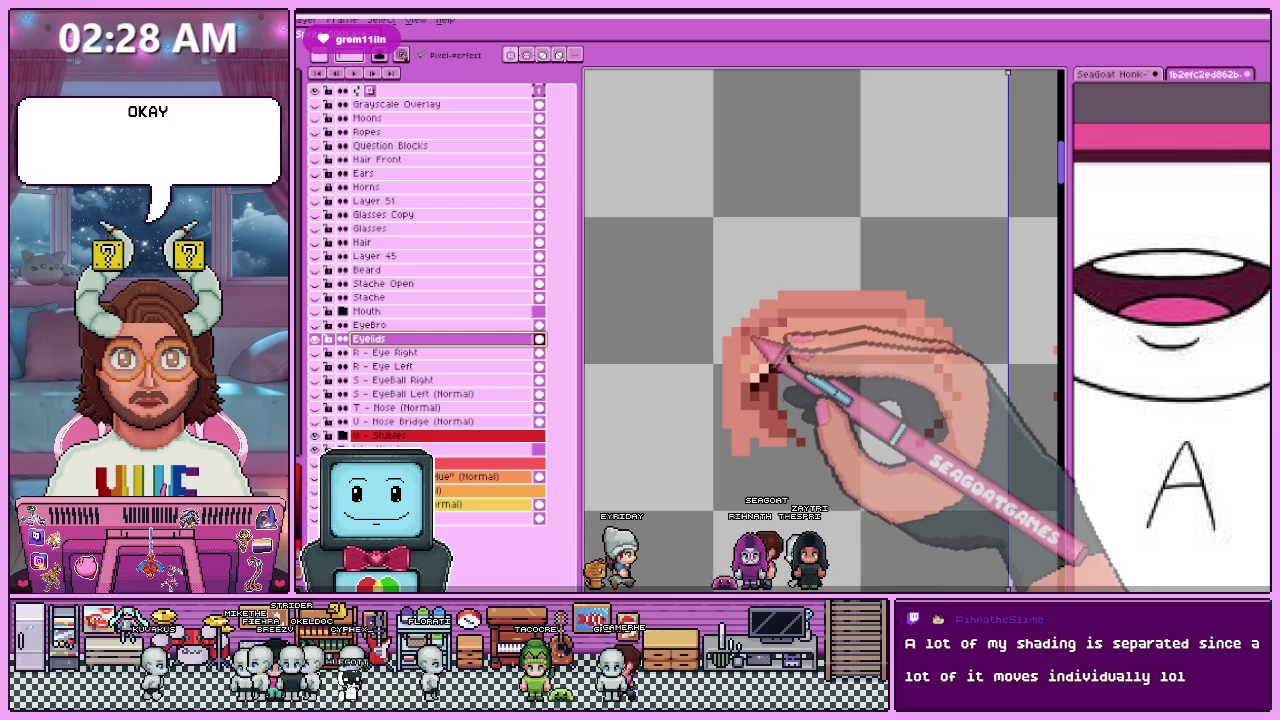
scroll(750, 340, "down", 3)
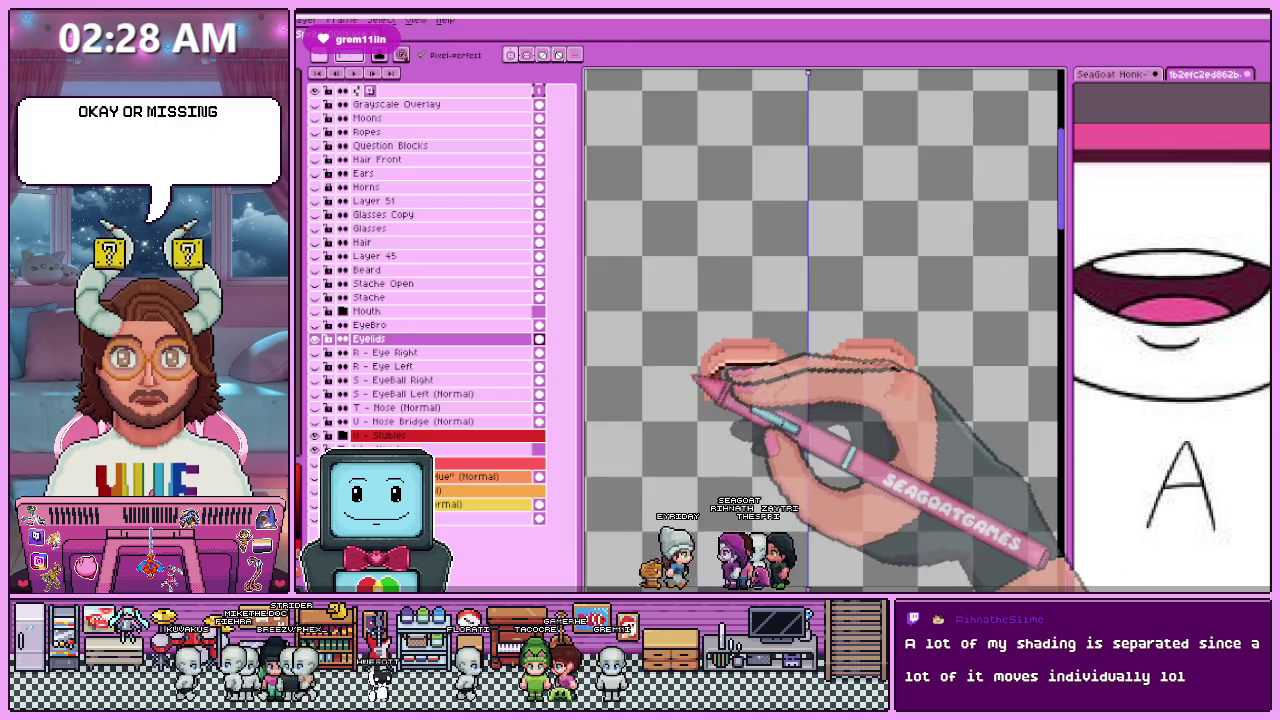
scroll(830, 390, "up", 1)
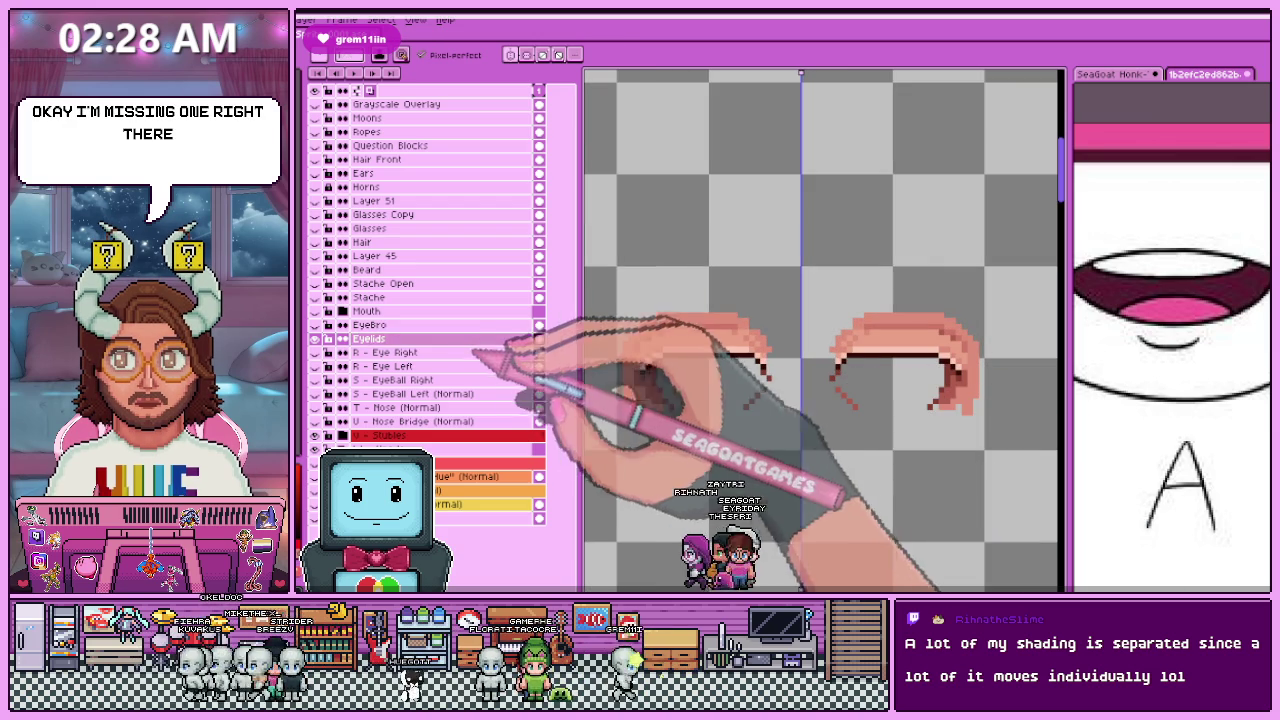
left_click(440, 340)
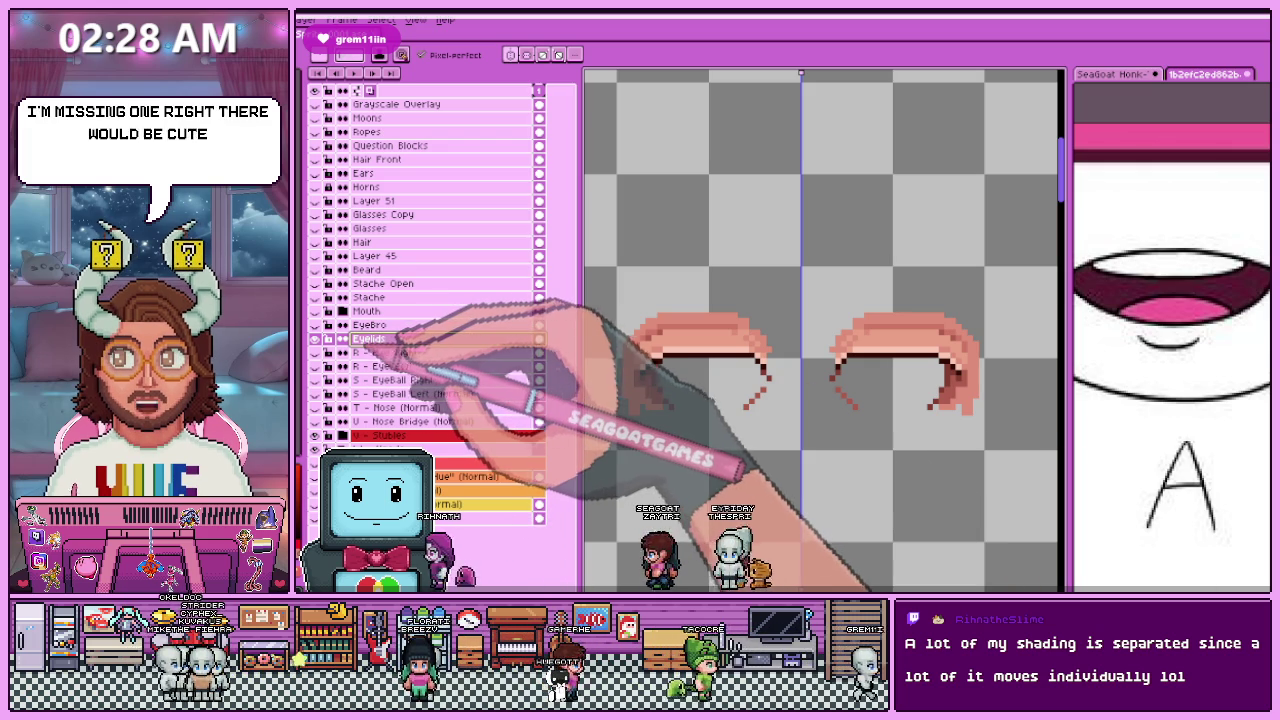
double_click(368, 339)
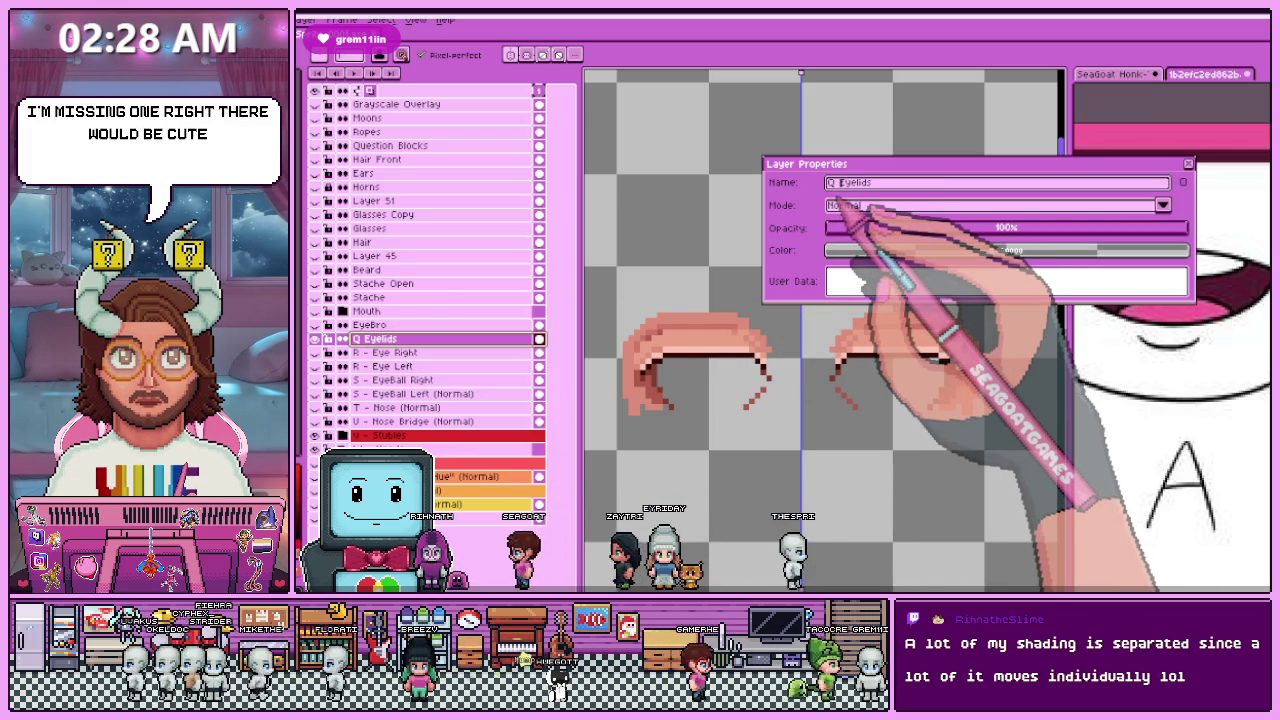
Step: Rename the layer to 'Q - Eyelid Left' and cut the right eyelid shading onto a new layer
key("End")
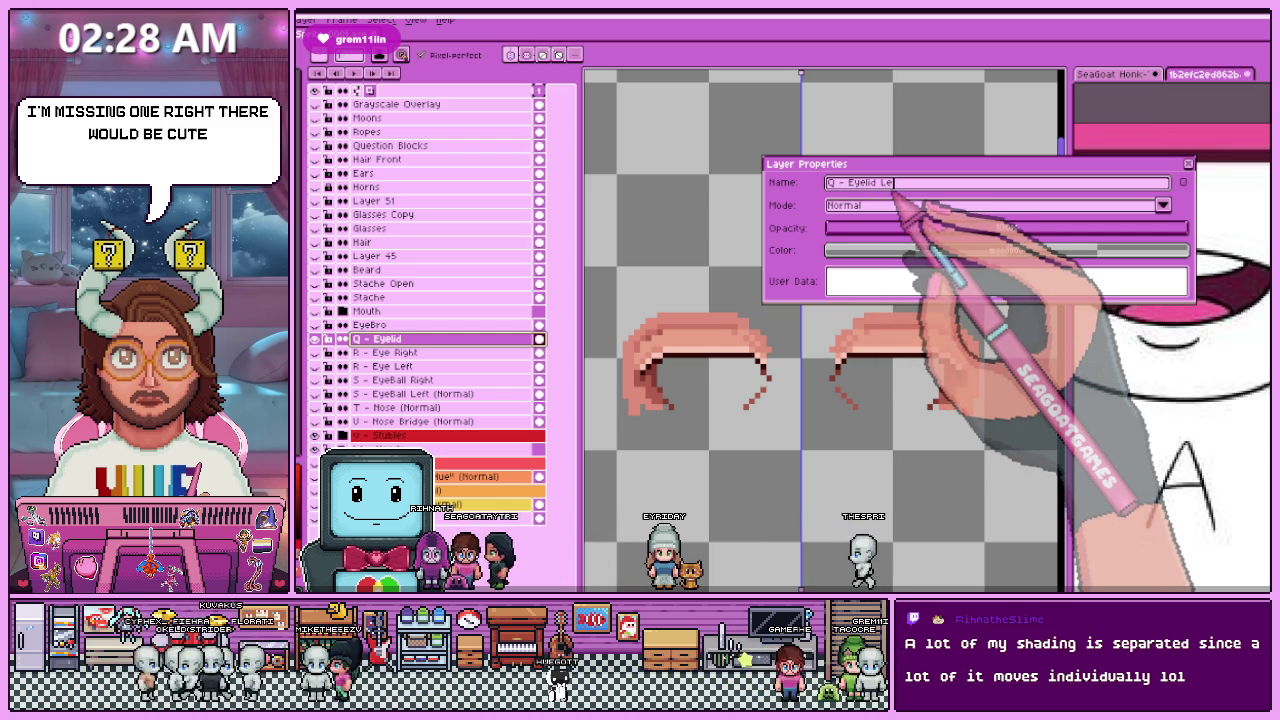
key("Return")
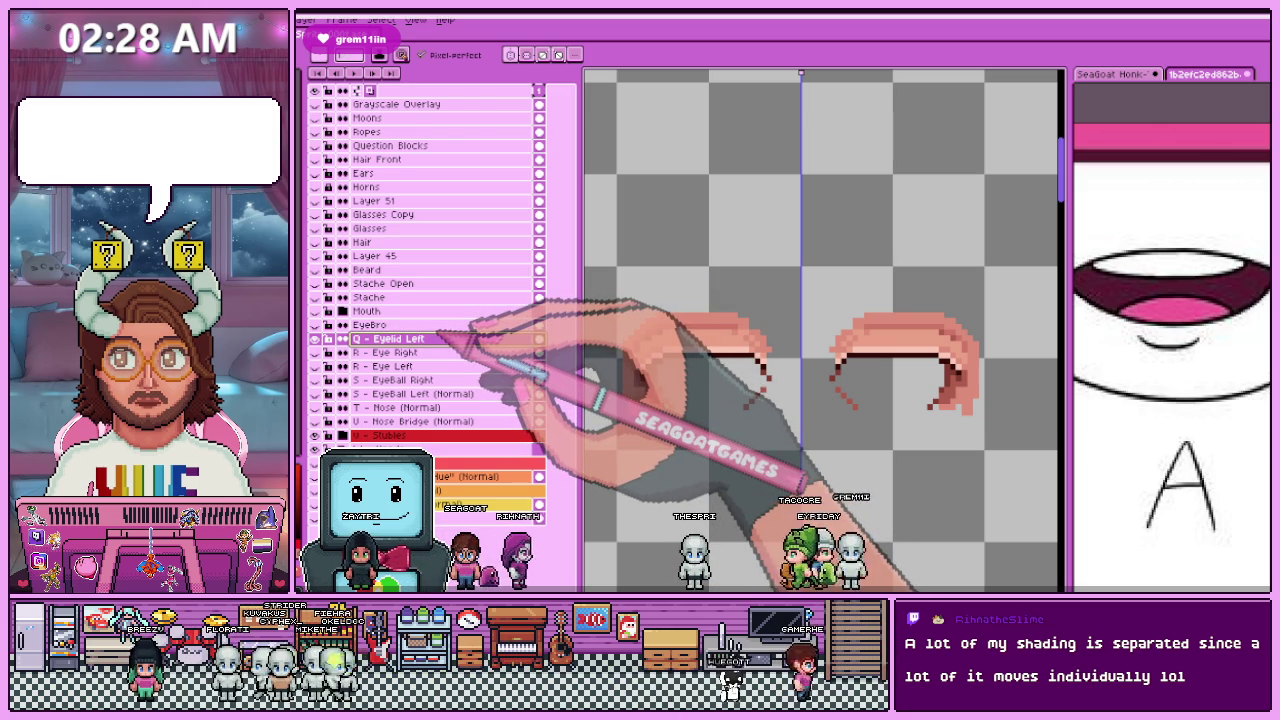
key("m")
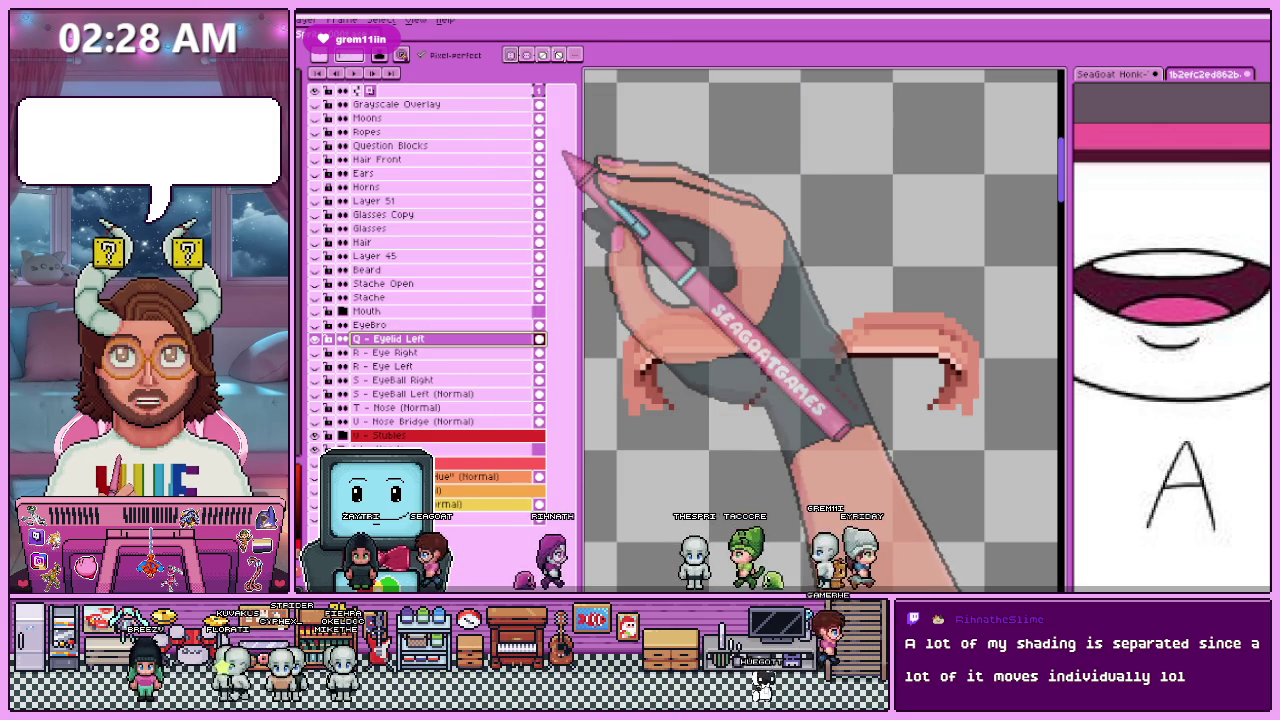
left_click_drag(798, 270, 993, 436)
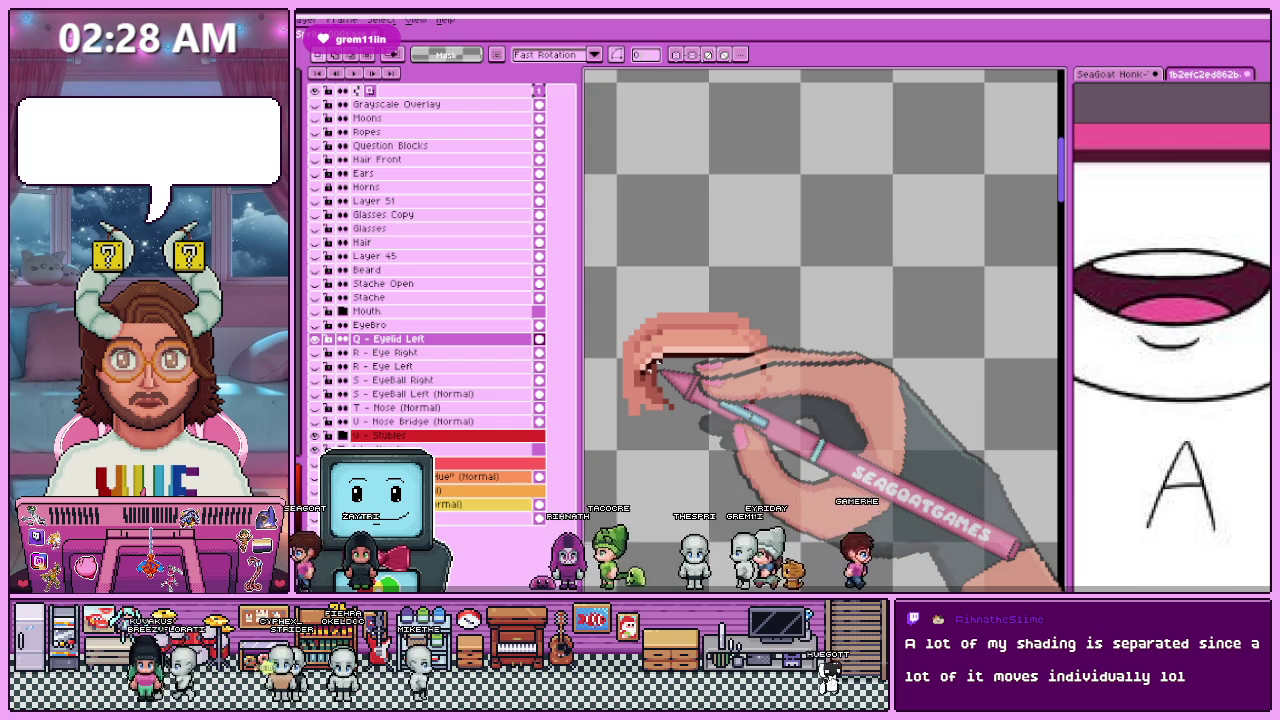
key("shift+n")
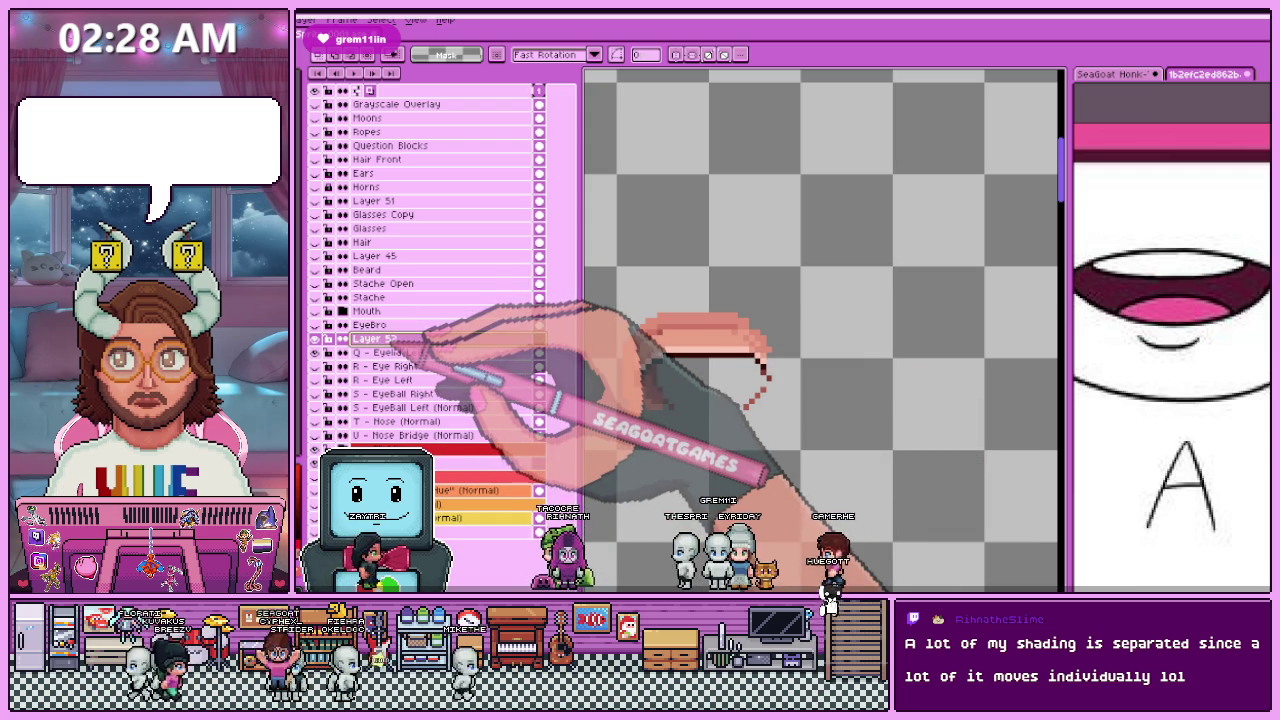
Step: Name the new layer 'Q - Eyelid Right' and save the file
double_click(425, 340)
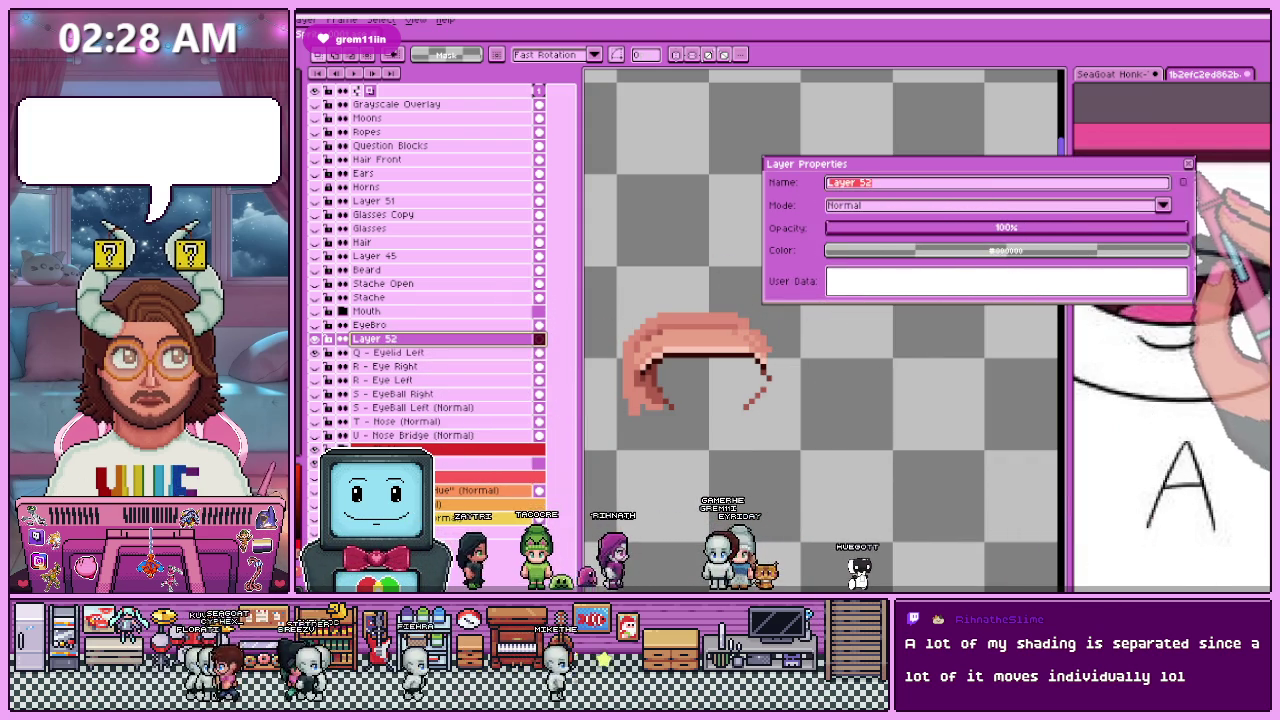
left_click(1188, 163)
double_click(470, 352)
key("ctrl+c")
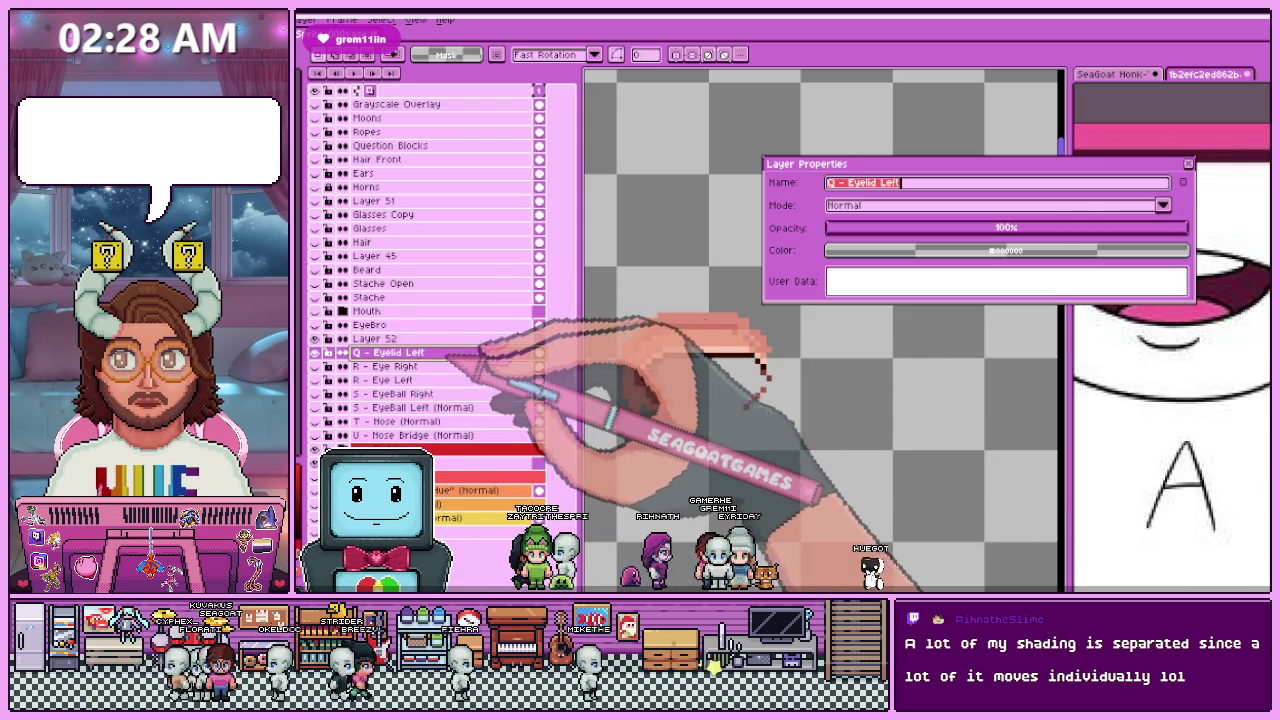
left_click(1188, 163)
left_click(448, 339)
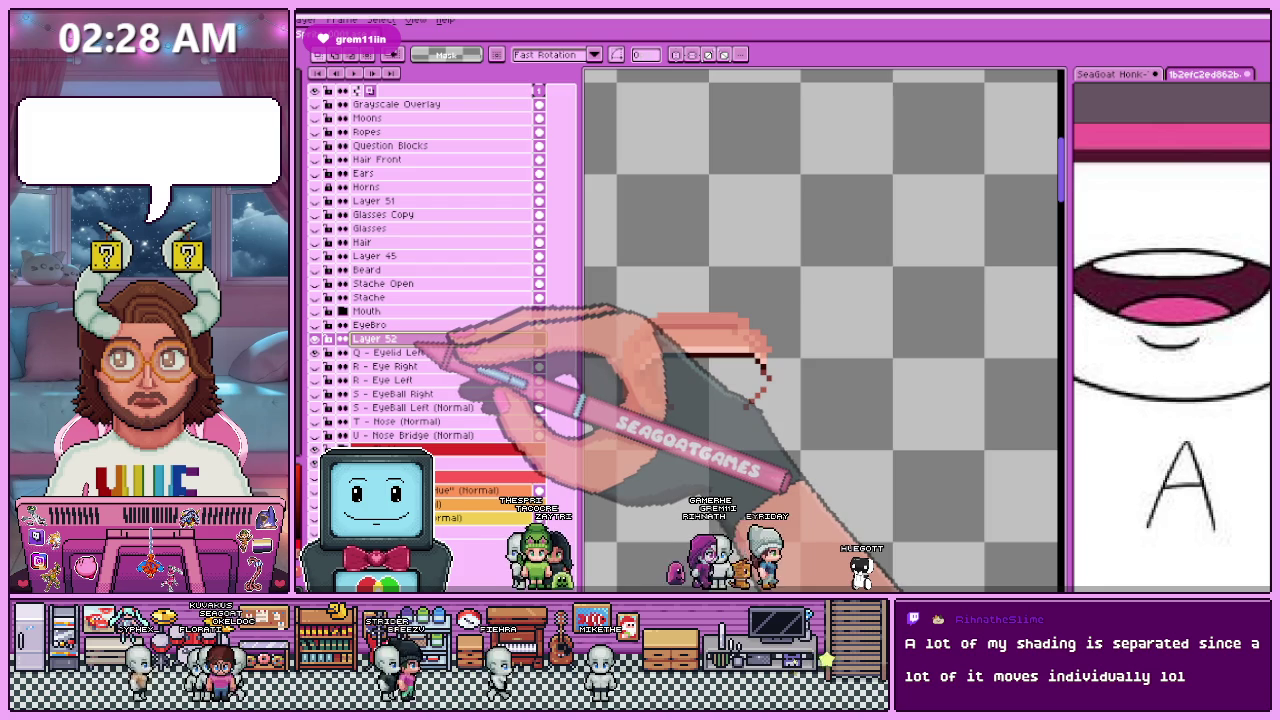
double_click(447, 340)
key("ctrl+v")
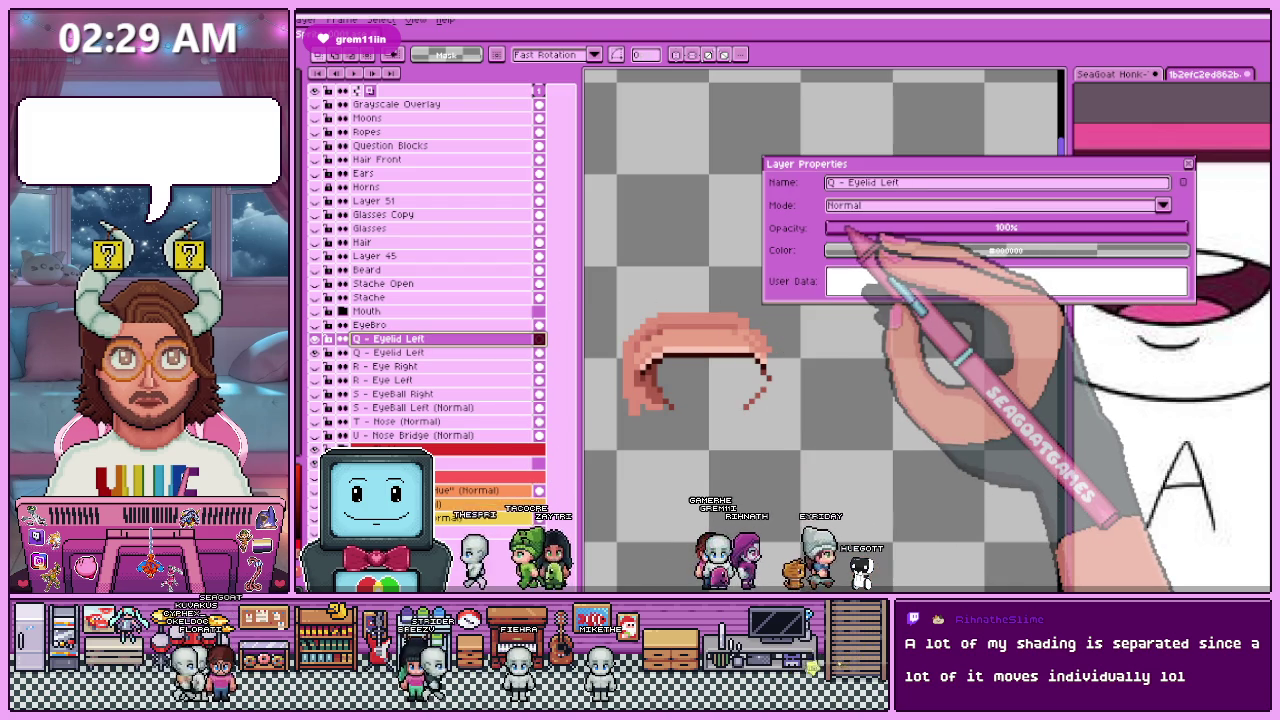
type("Right")
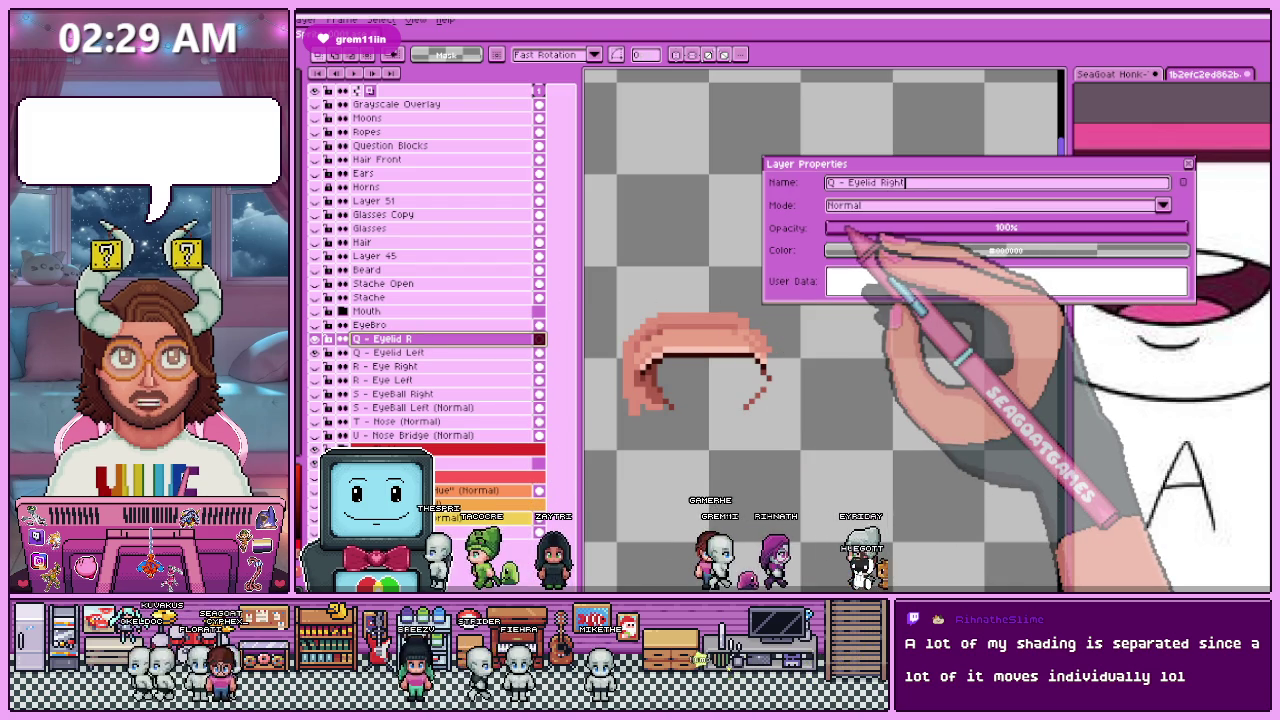
key("Return")
key("ctrl+s")
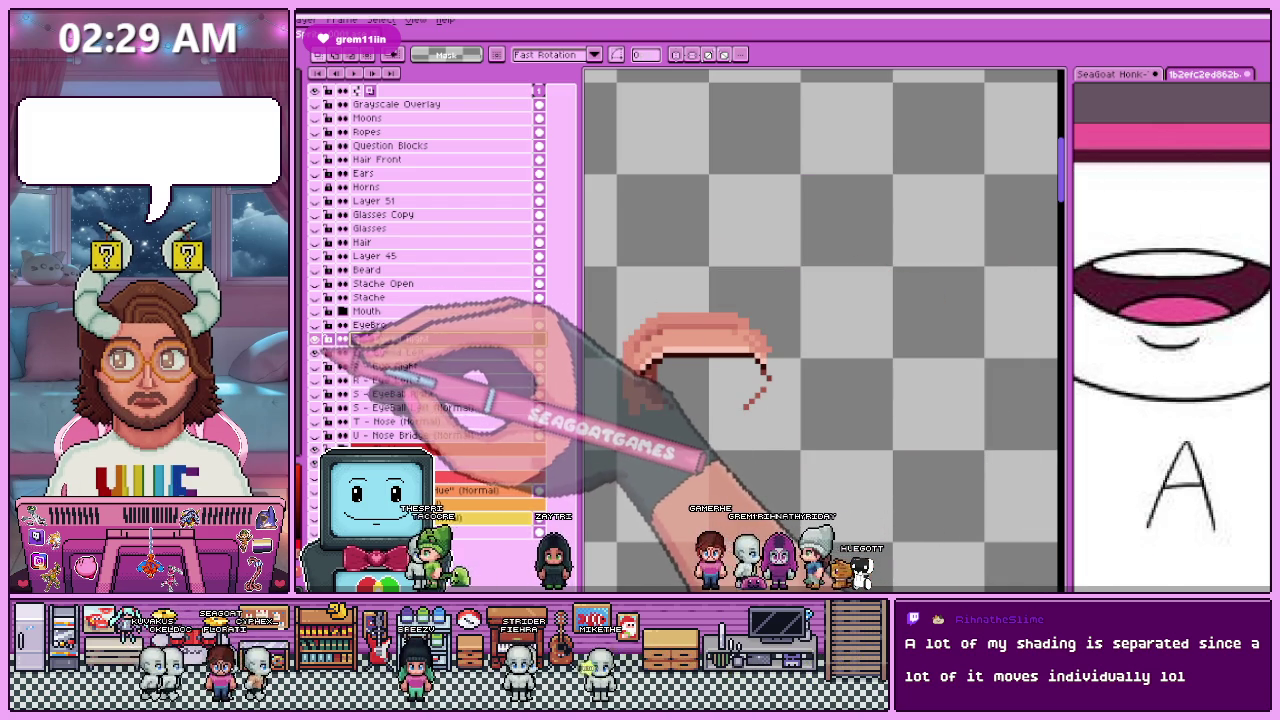
left_click(368, 325)
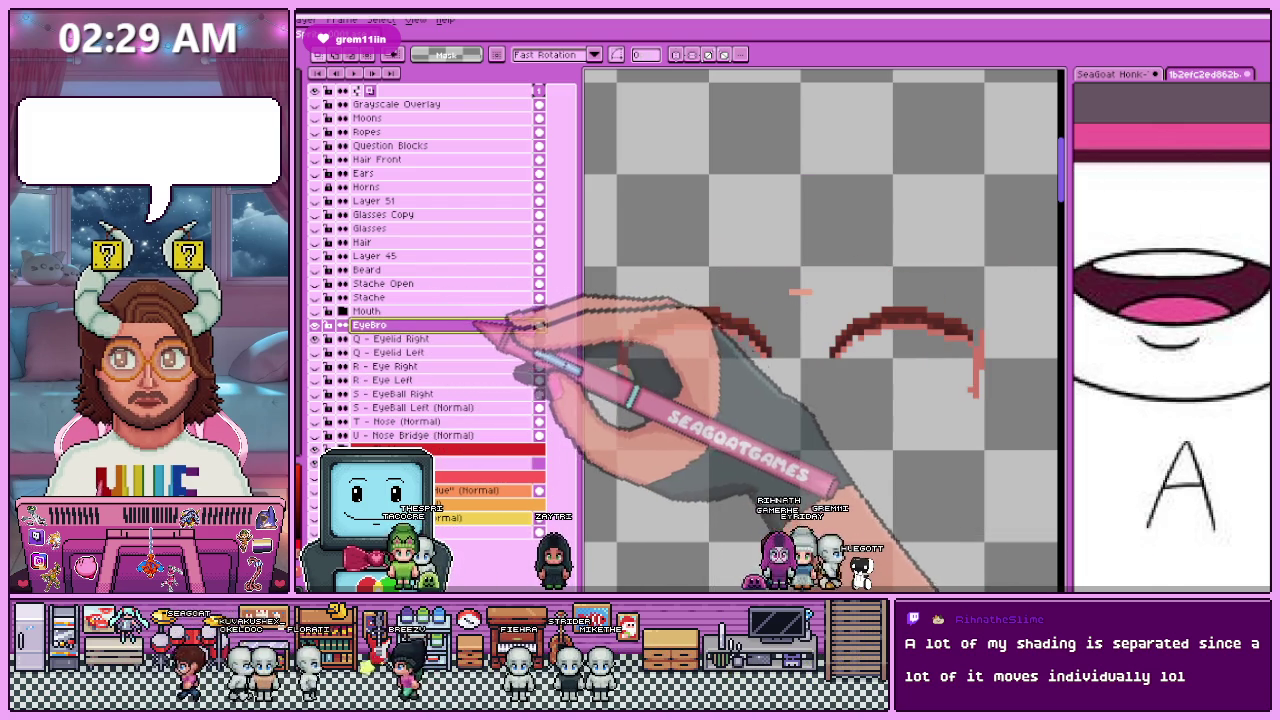
Step: Marquee-select the red vertical strokes at the left and right eyebrows' outer ends
key("b")
scroll(798, 293, "down", 1)
scroll(760, 330, "down", 1)
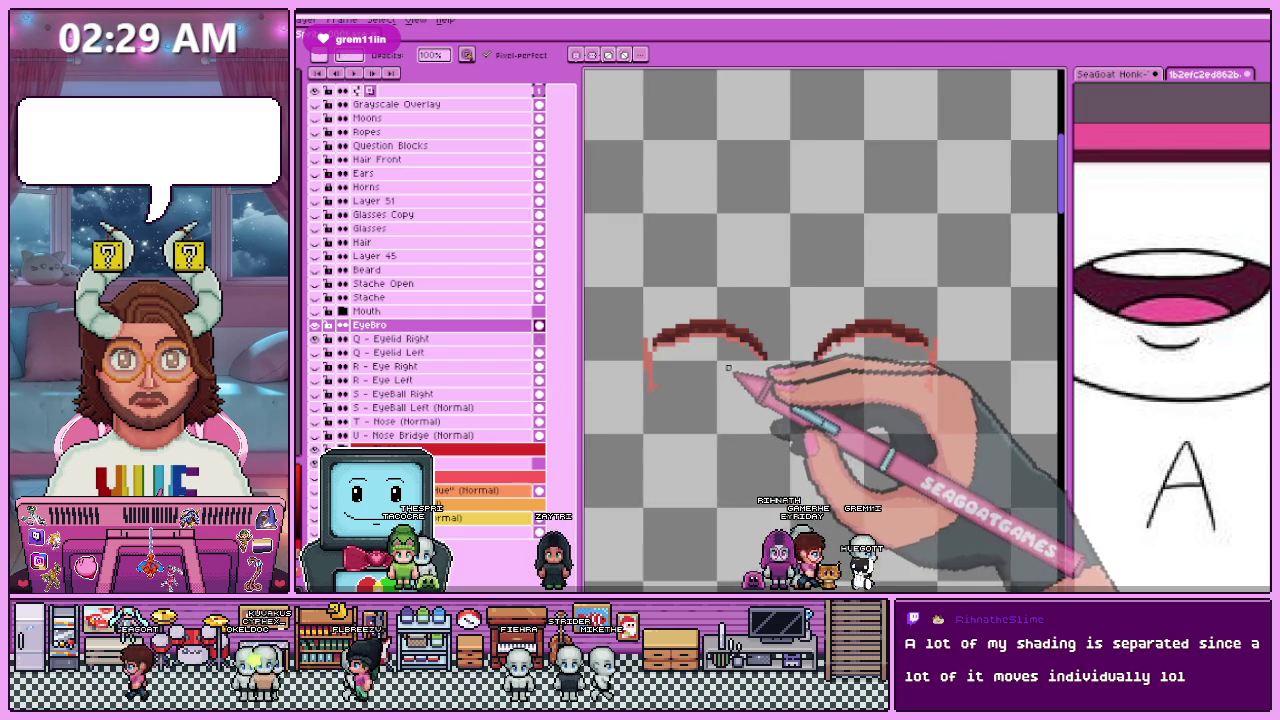
scroll(735, 360, "down", 1)
scroll(722, 376, "down", 1)
scroll(710, 370, "up", 1)
scroll(700, 366, "down", 1)
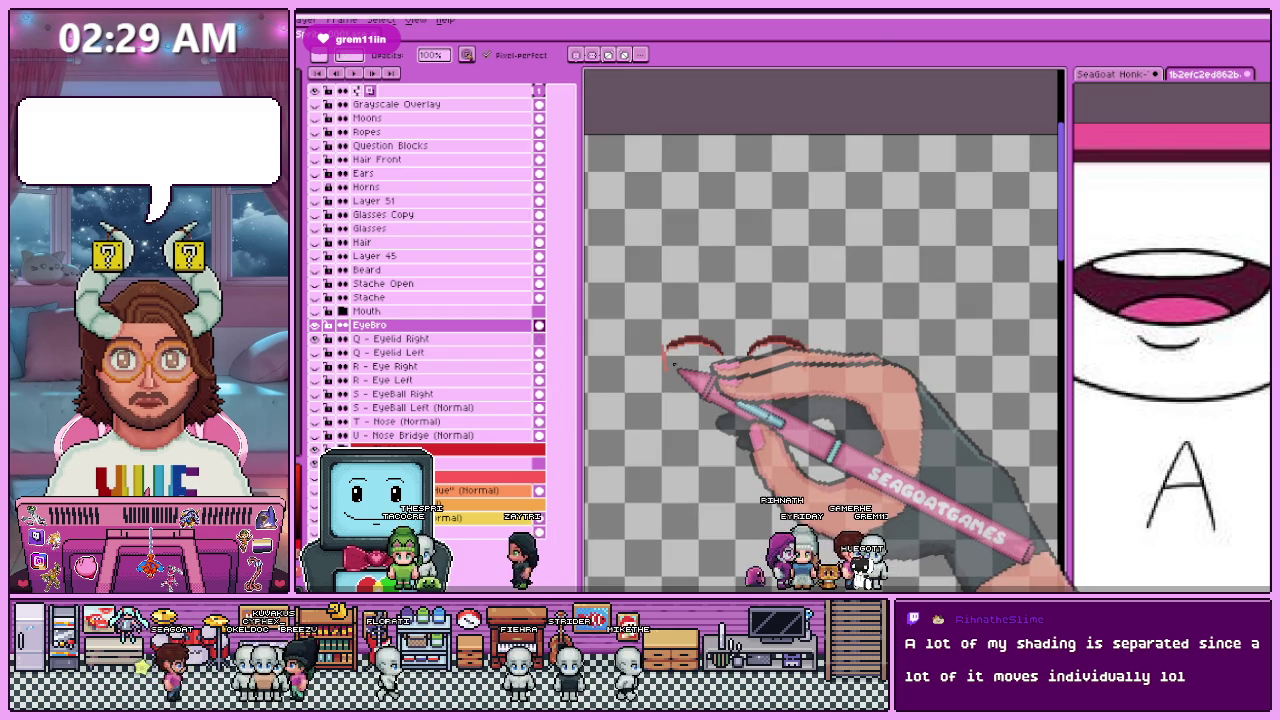
scroll(680, 360, "up", 1)
scroll(667, 365, "up", 2)
key("m")
left_click_drag(638, 300, 656, 387)
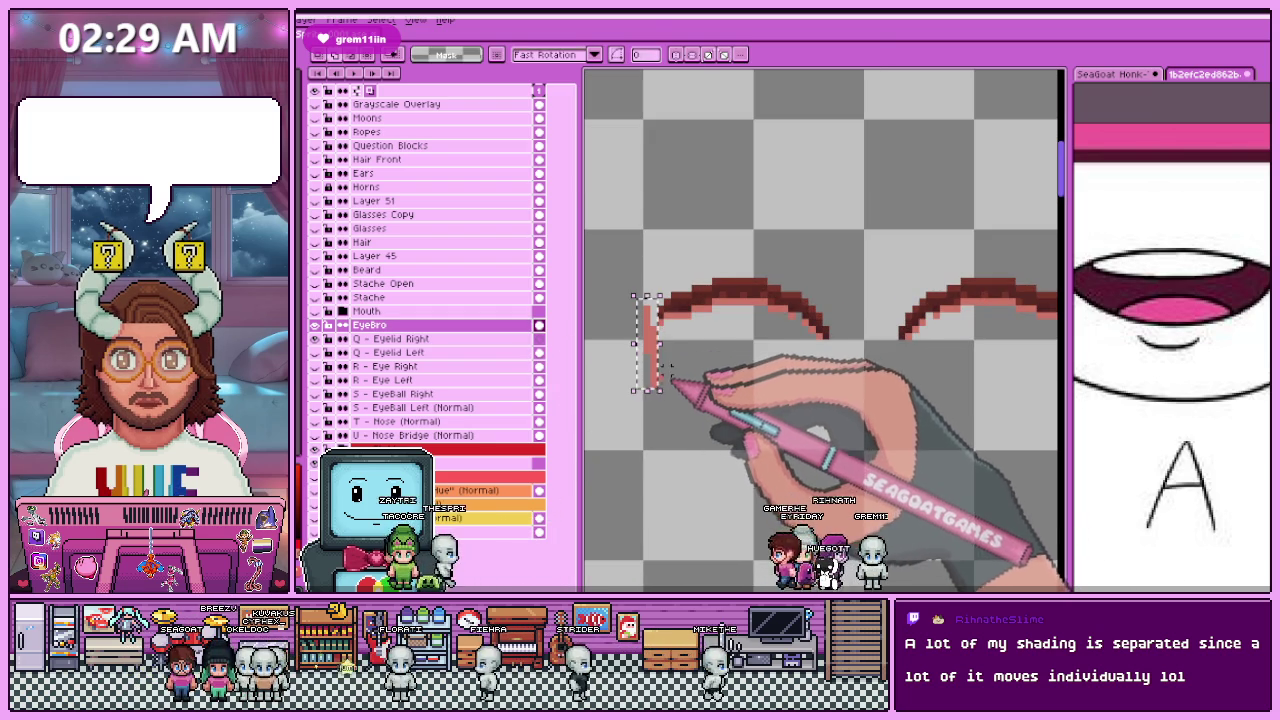
scroll(852, 395, "down", 1)
scroll(848, 320, "up", 2)
left_click_drag(856, 288, 830, 400)
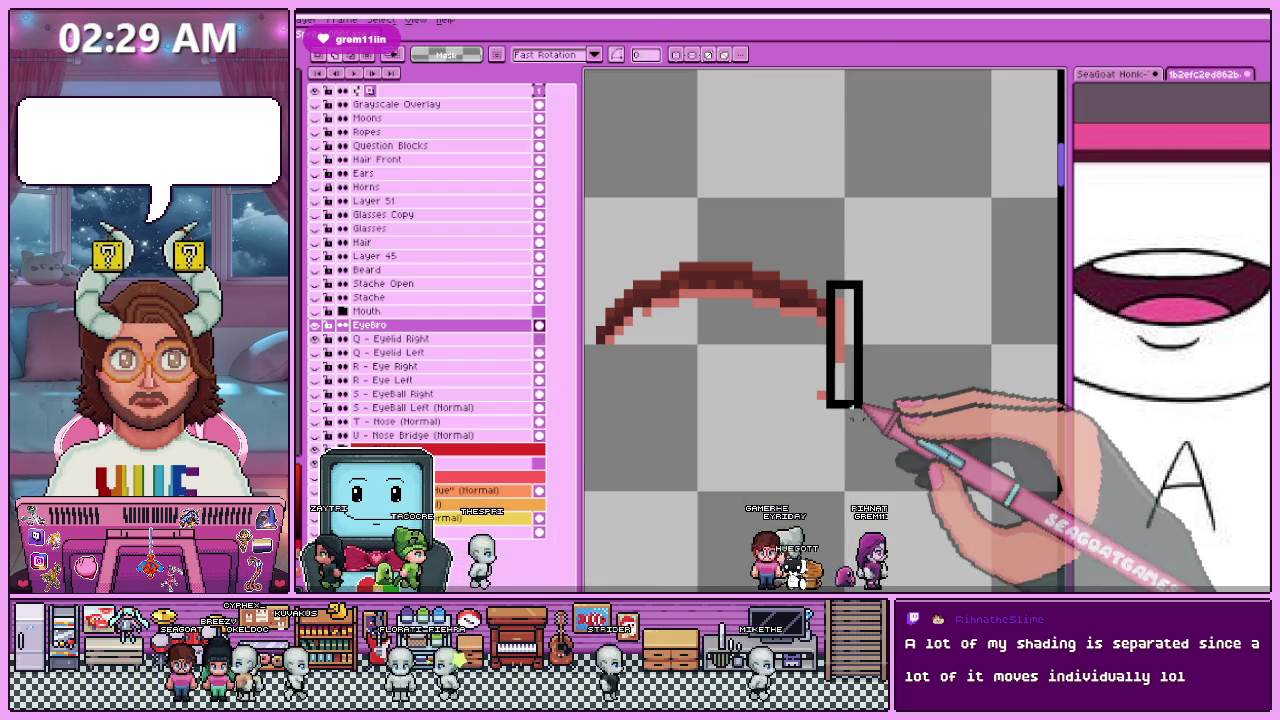
Step: Toggle the eyelid layers' visibility to compare the strokes with the left eyelid shading
scroll(843, 415, "down", 1)
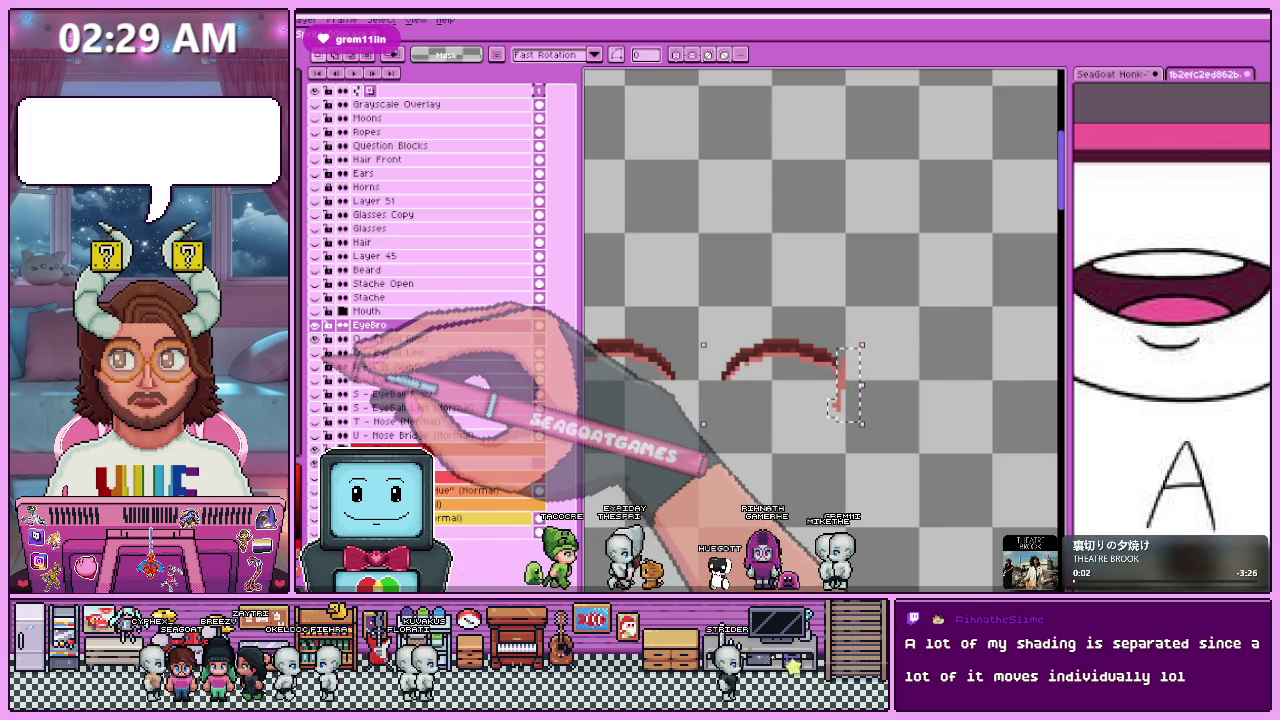
scroll(918, 384, "down", 2)
scroll(918, 384, "up", 2)
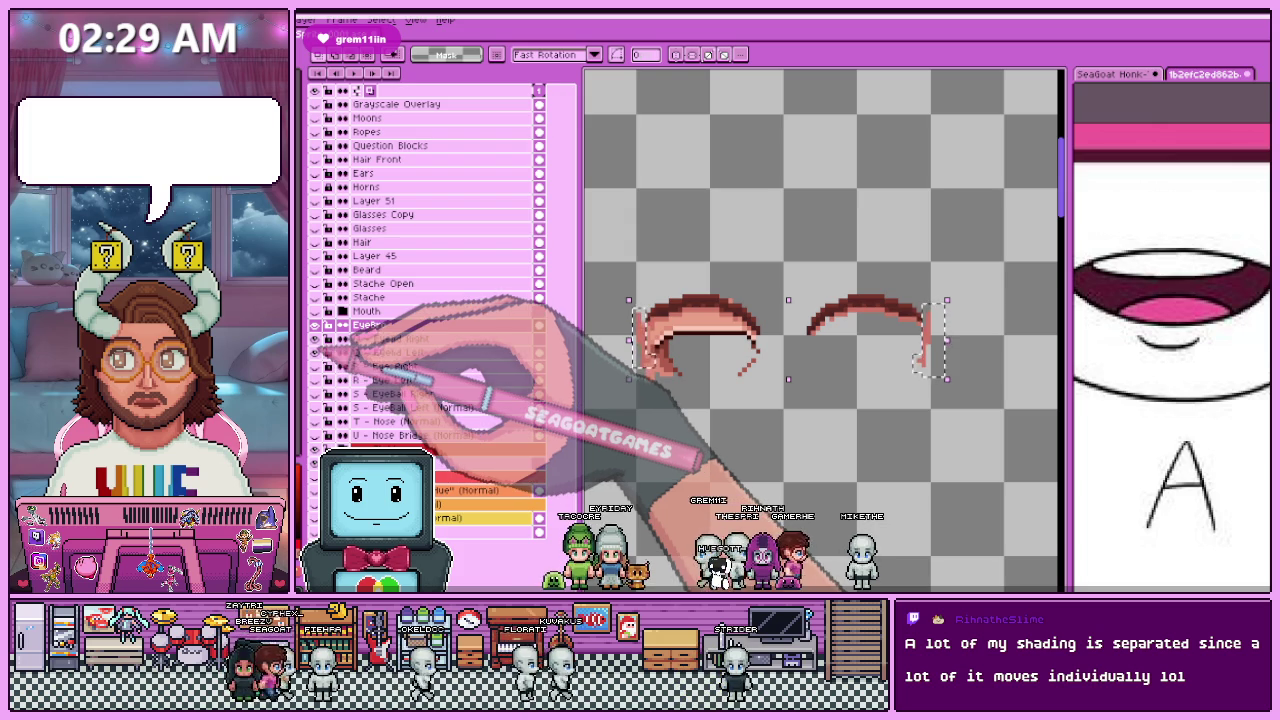
left_click(316, 352)
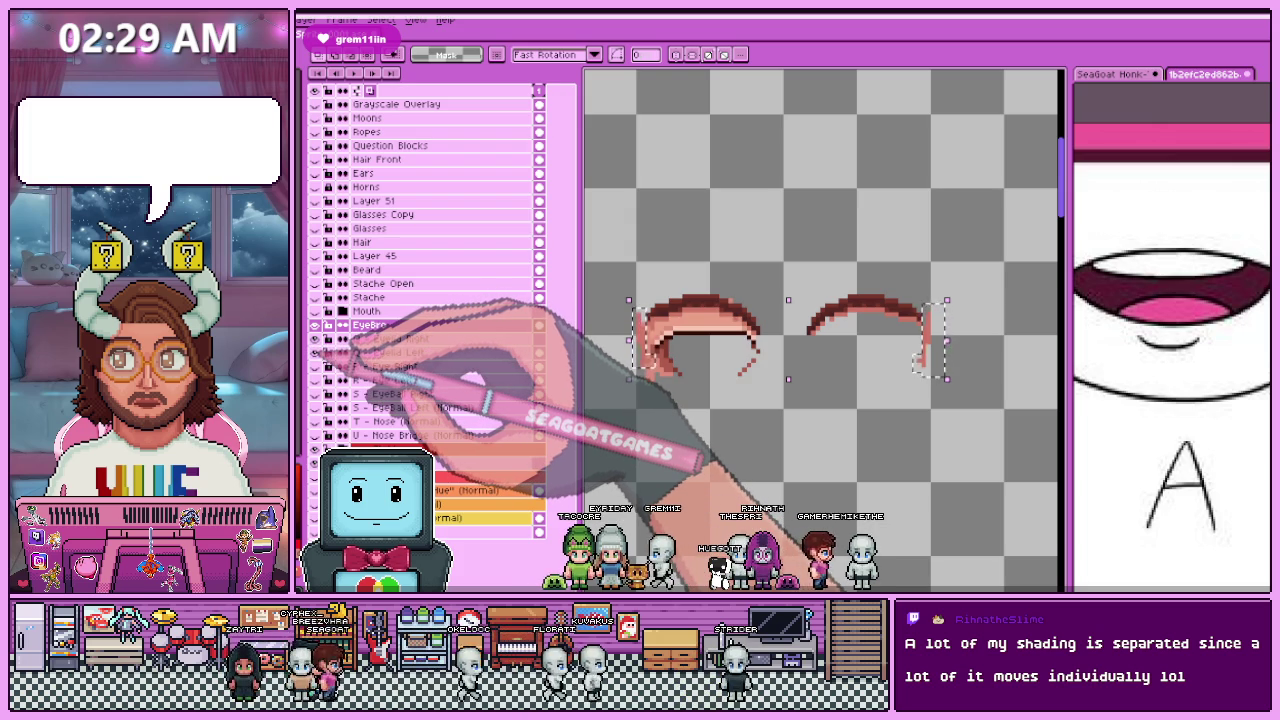
left_click(365, 352)
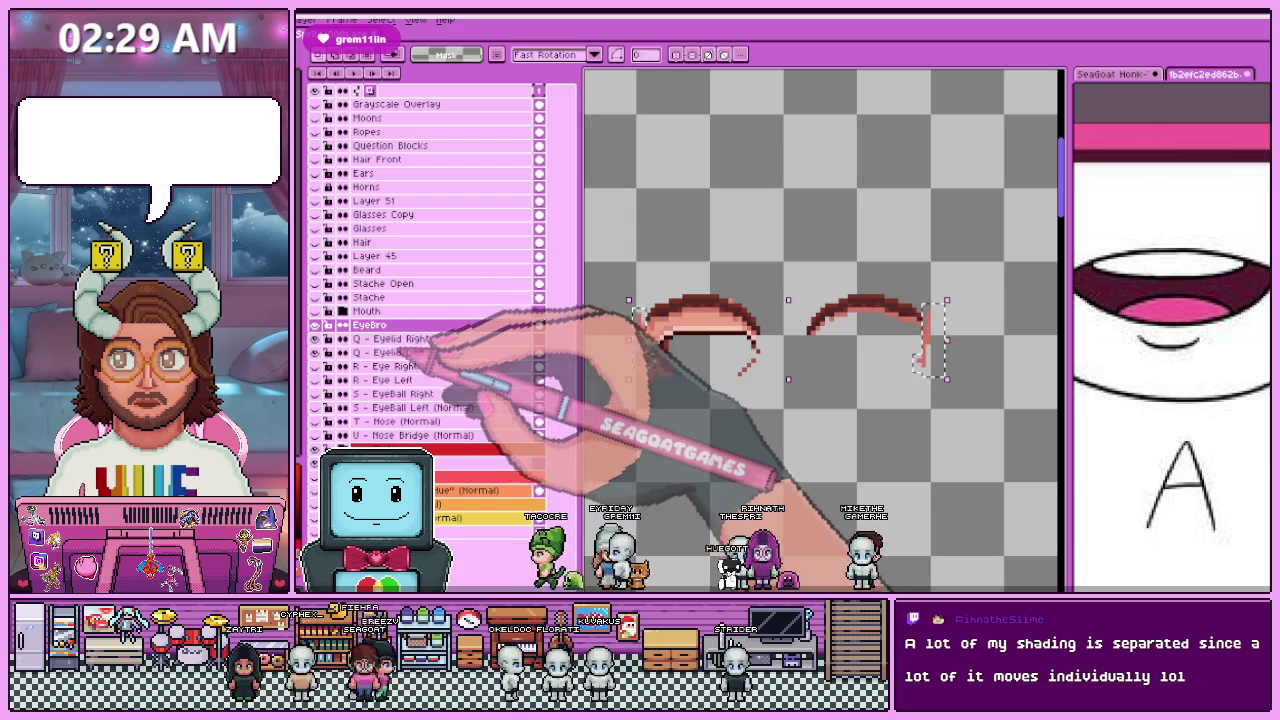
left_click(347, 368)
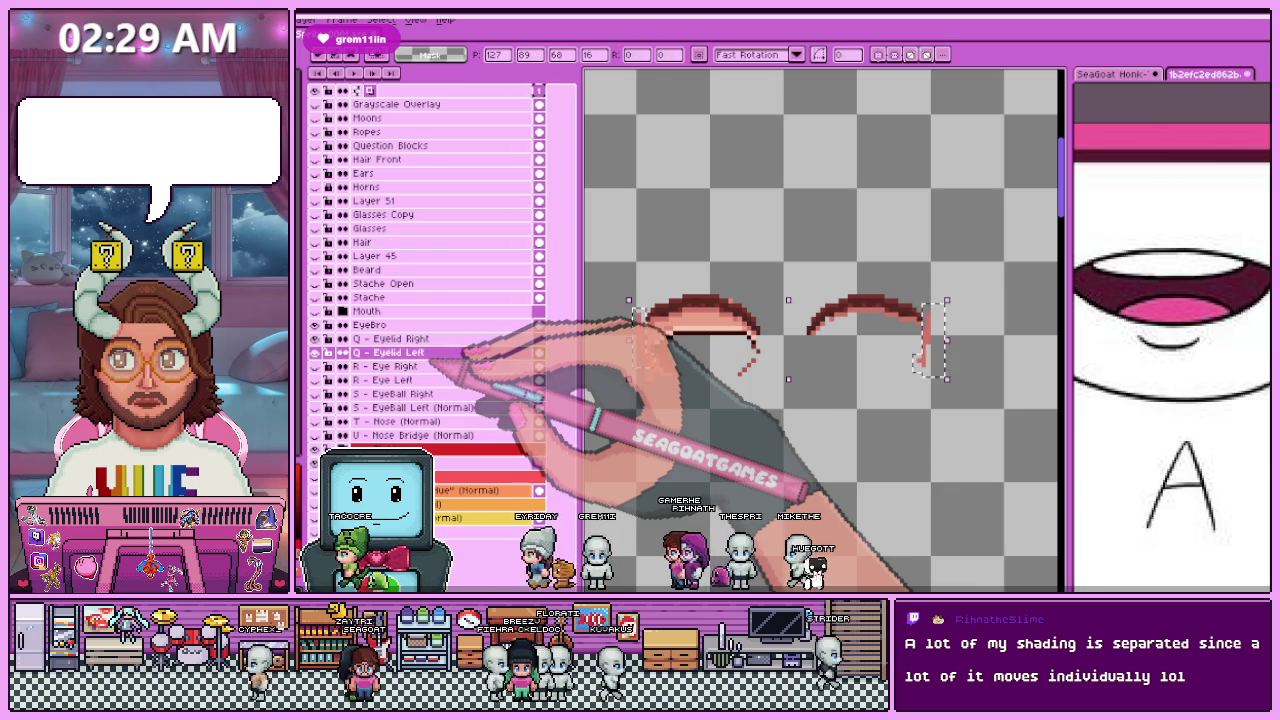
key("ctrl+d")
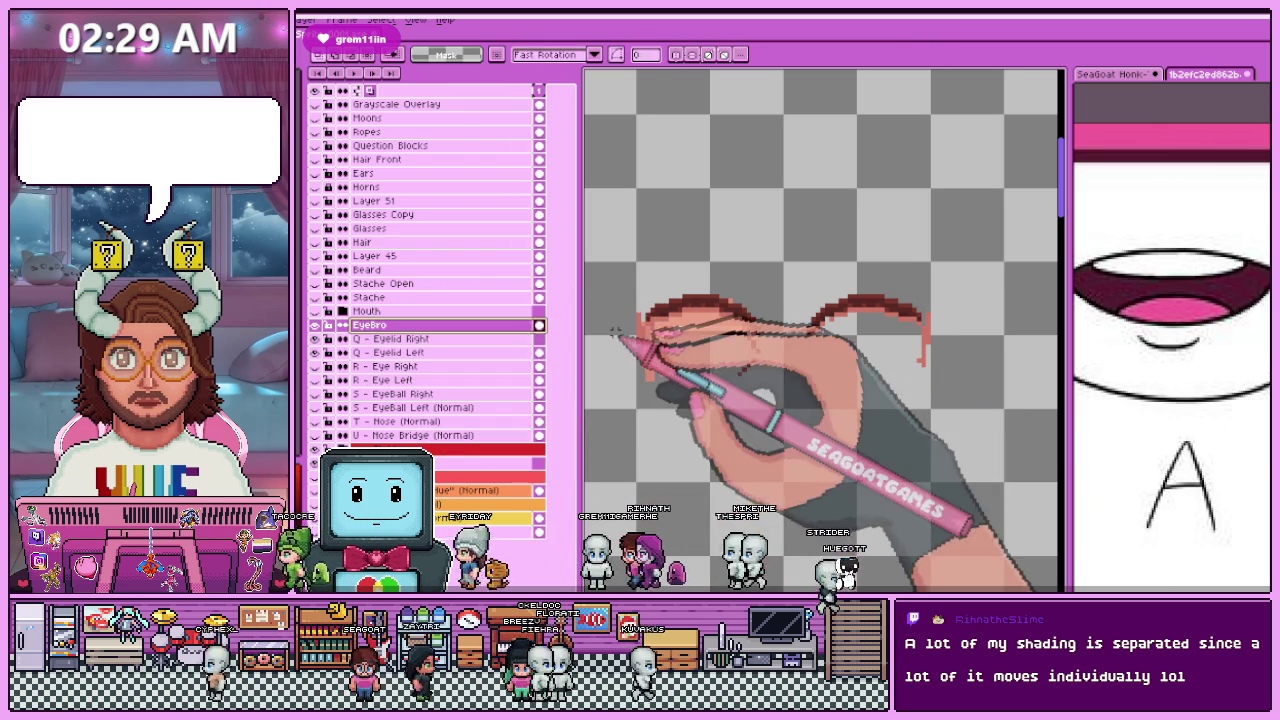
scroll(610, 335, "up", 1)
scroll(650, 330, "up", 1)
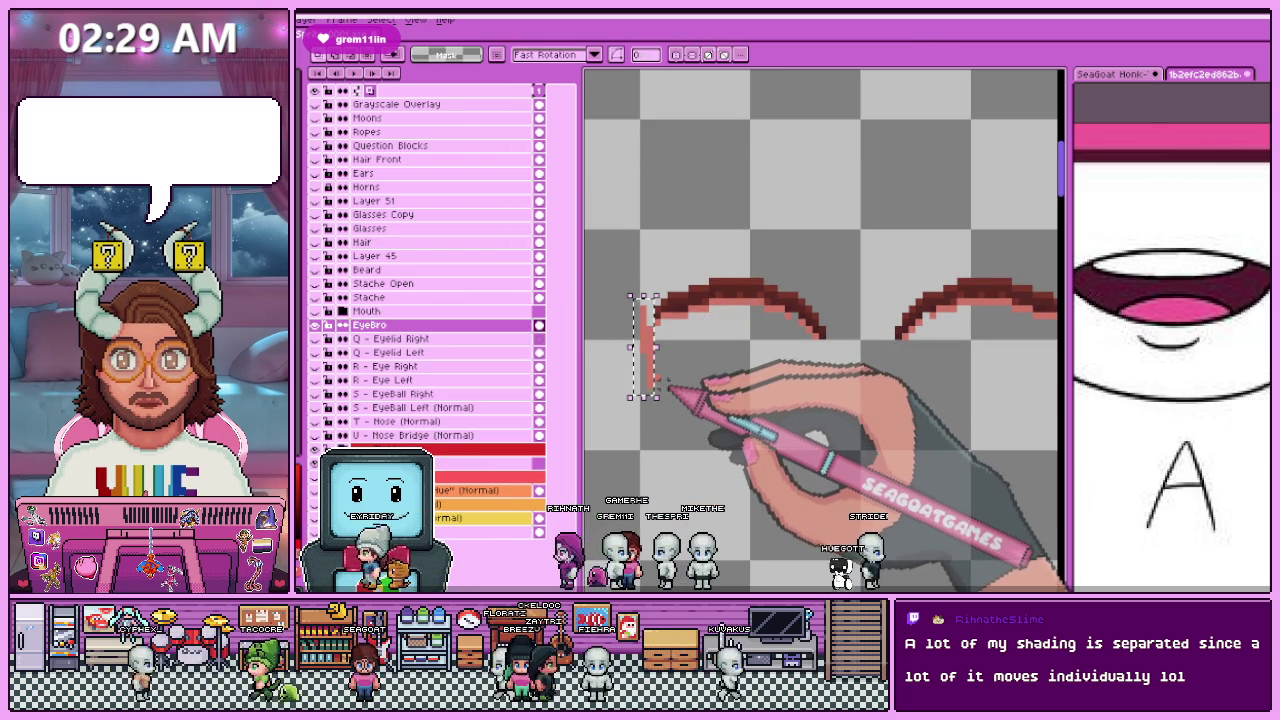
scroll(632, 384, "down", 3)
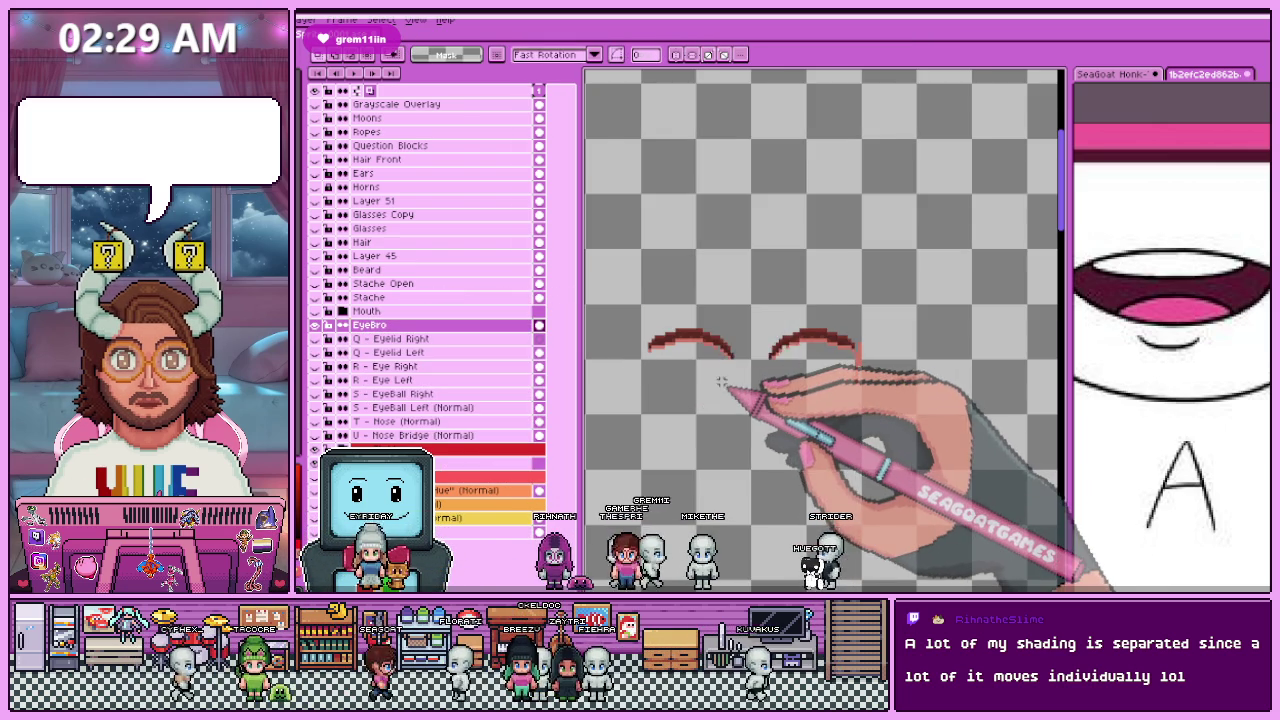
scroll(728, 362, "up", 1)
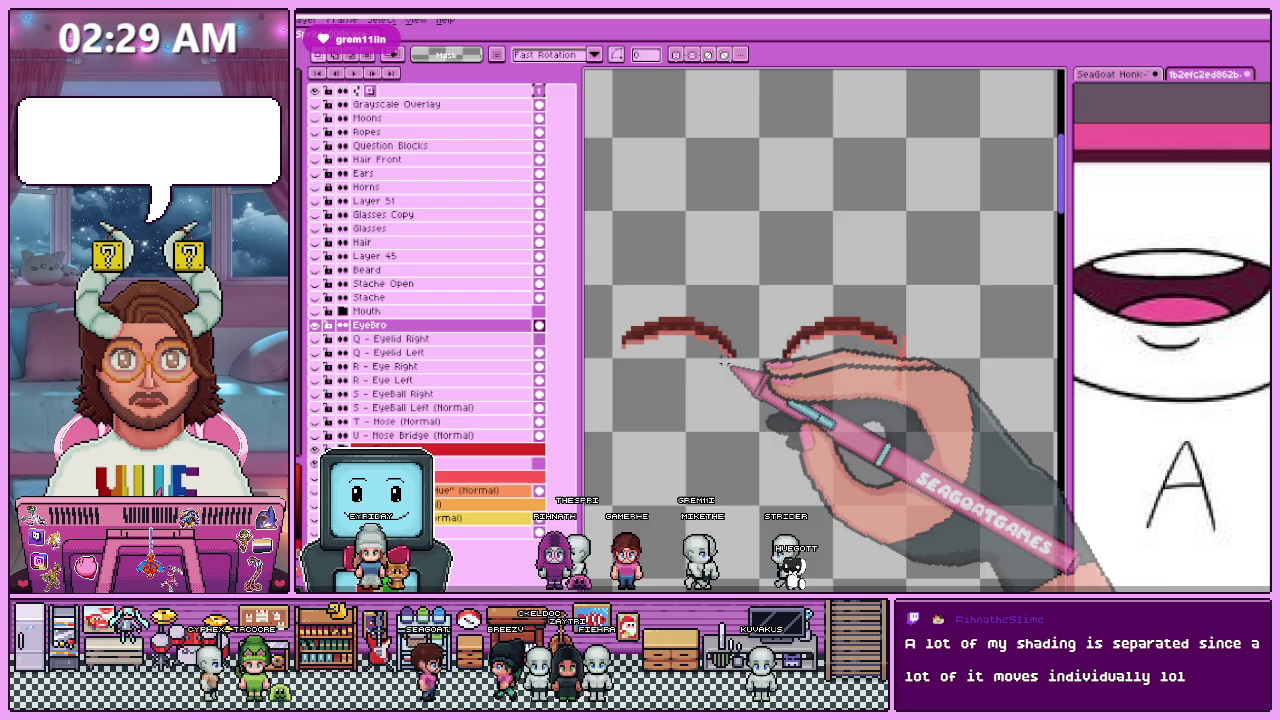
scroll(712, 345, "up", 2)
scroll(712, 340, "up", 3)
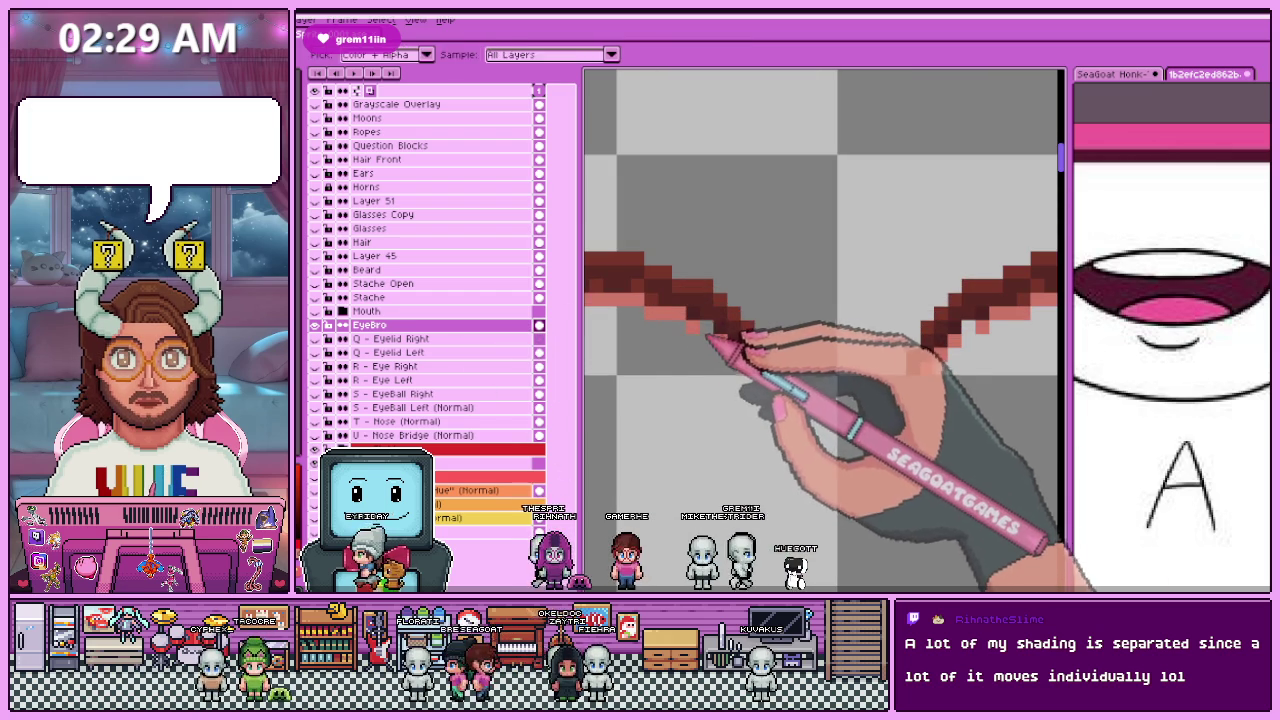
key("b")
scroll(620, 335, "down", 3)
scroll(800, 330, "up", 2)
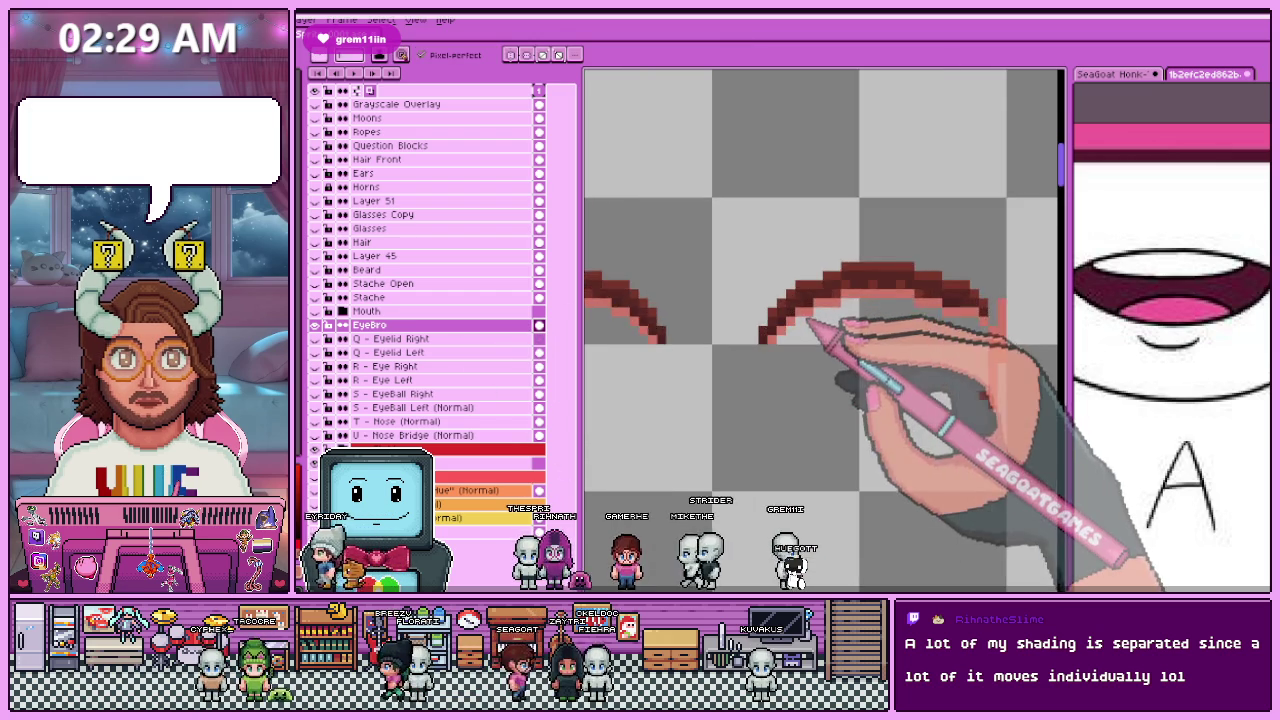
scroll(842, 380, "up", 1)
scroll(842, 380, "up", 1)
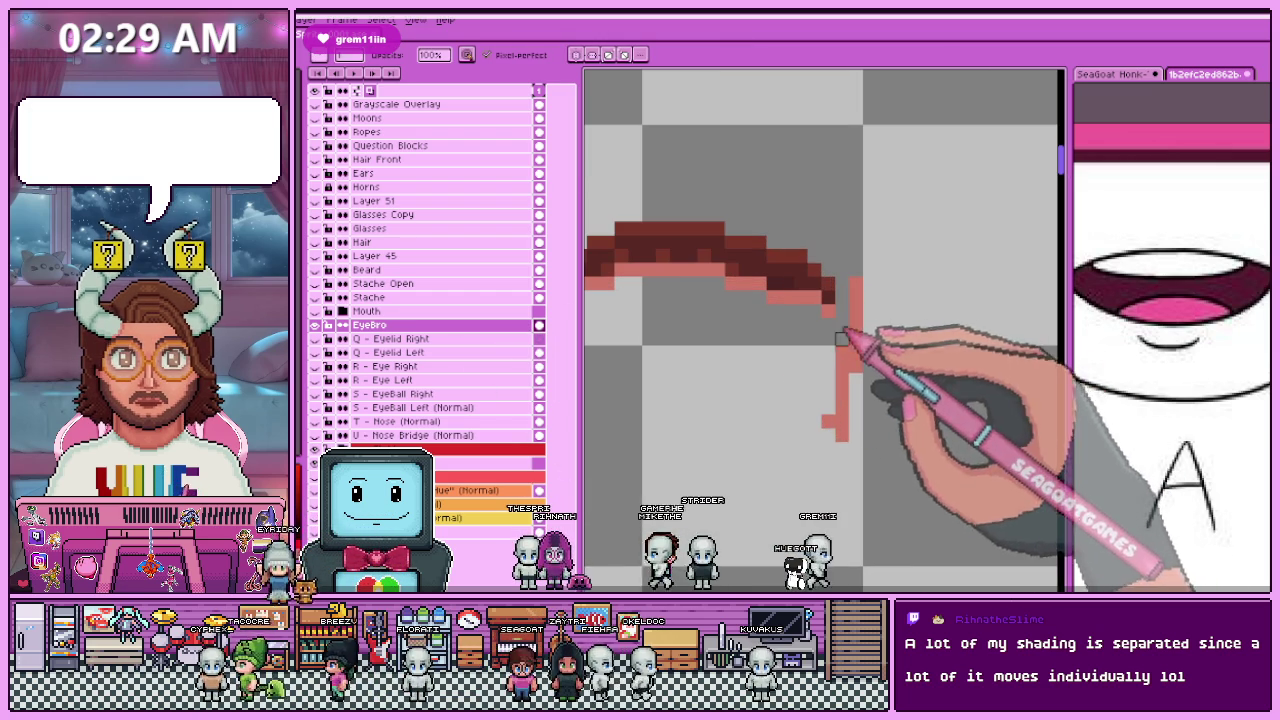
scroll(842, 380, "down", 1)
scroll(800, 330, "down", 1)
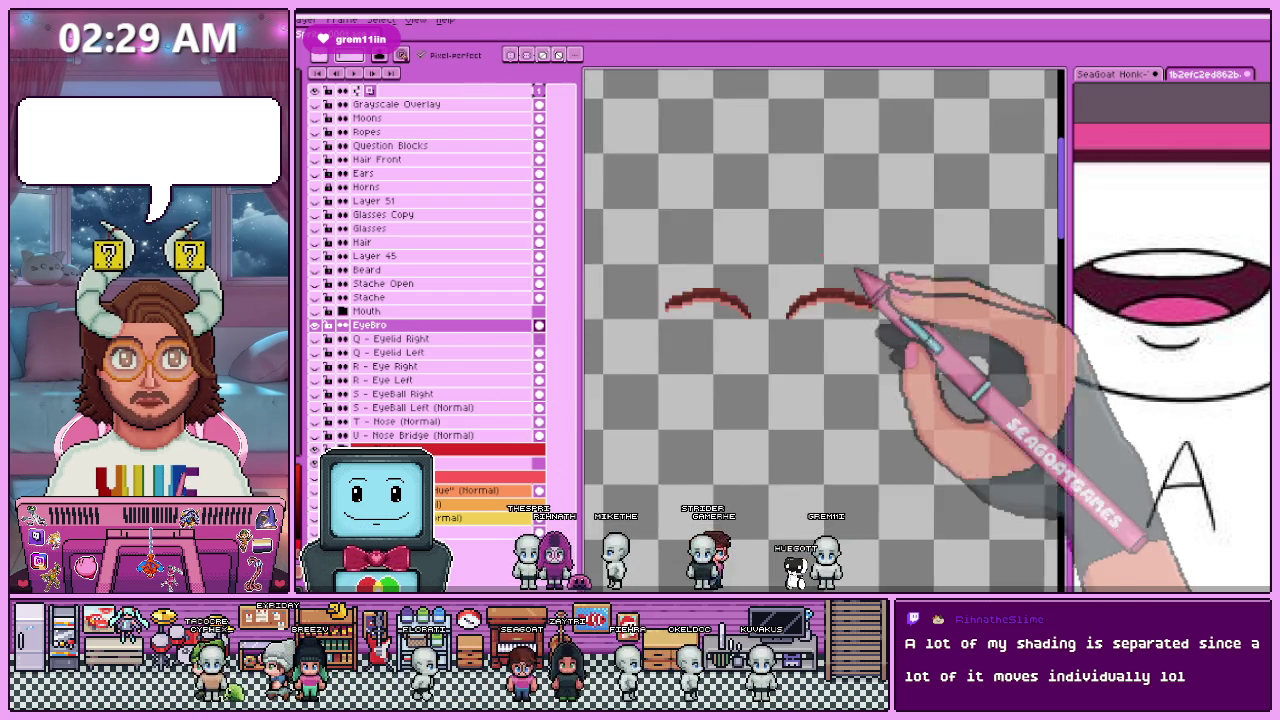
scroll(775, 275, "down", 2)
scroll(775, 270, "up", 1)
scroll(768, 262, "up", 2)
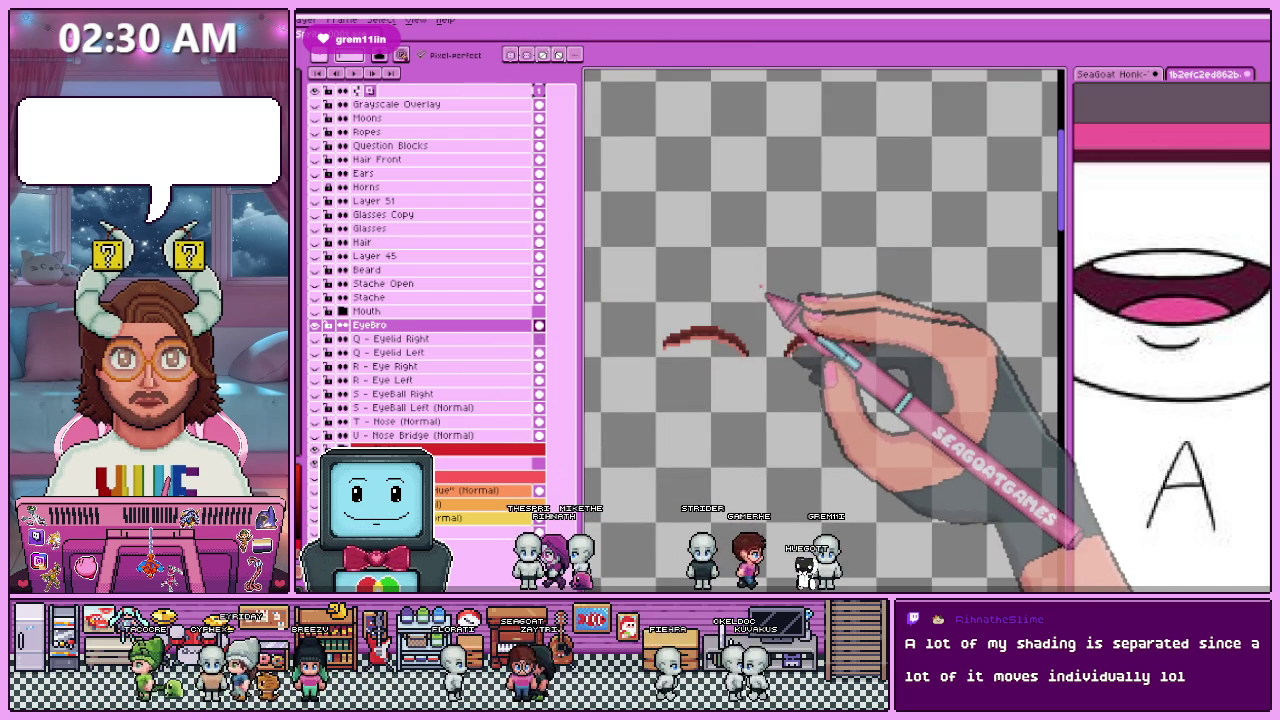
left_click(318, 325)
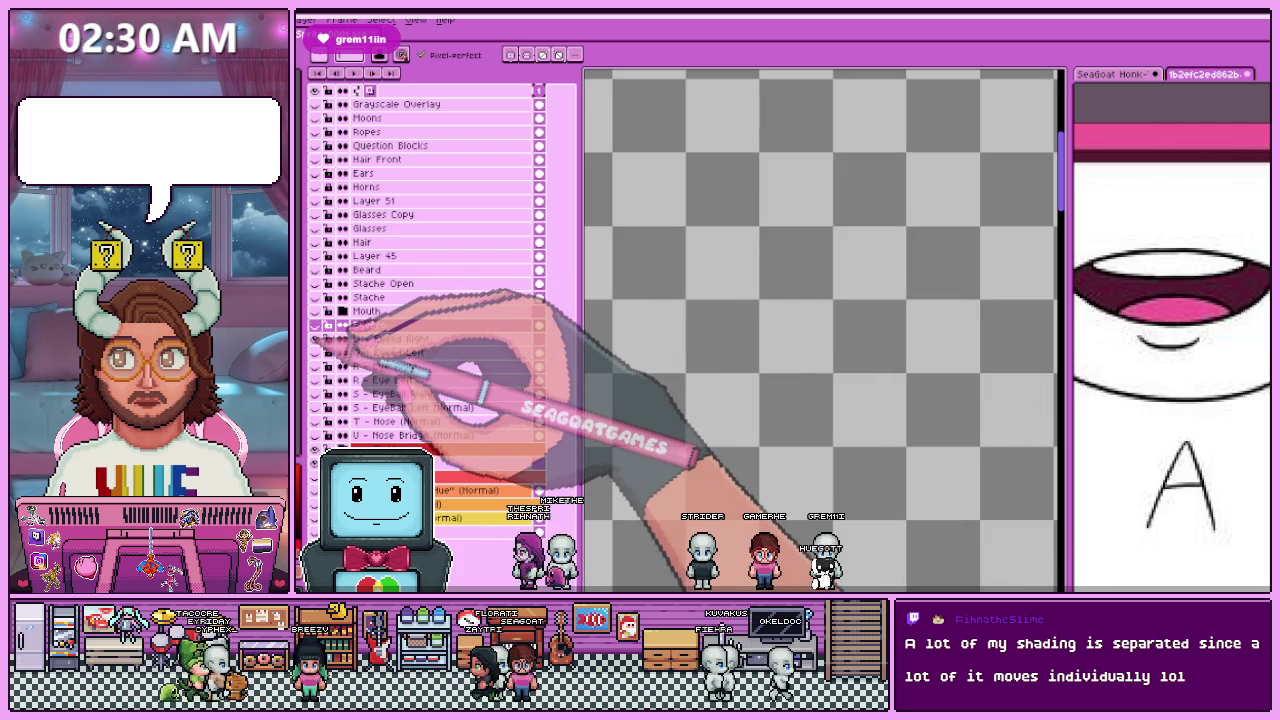
left_click(330, 325)
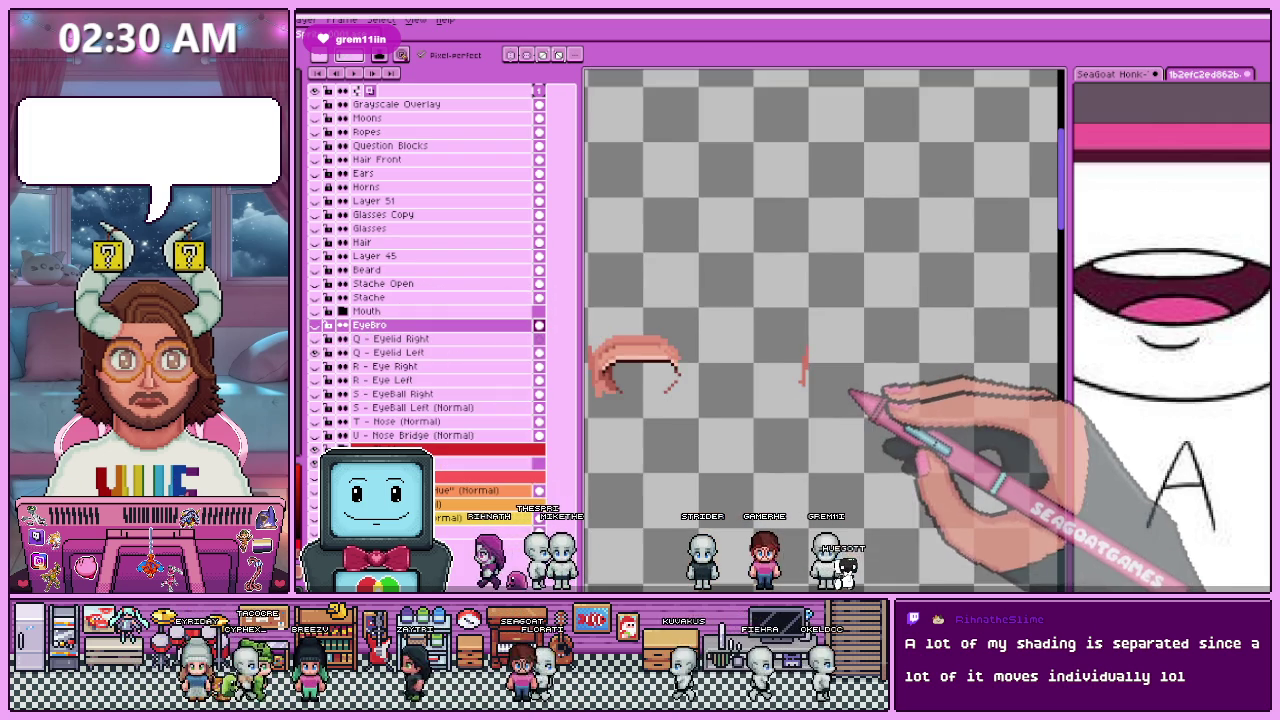
scroll(850, 393, "down", 1)
left_click(400, 352)
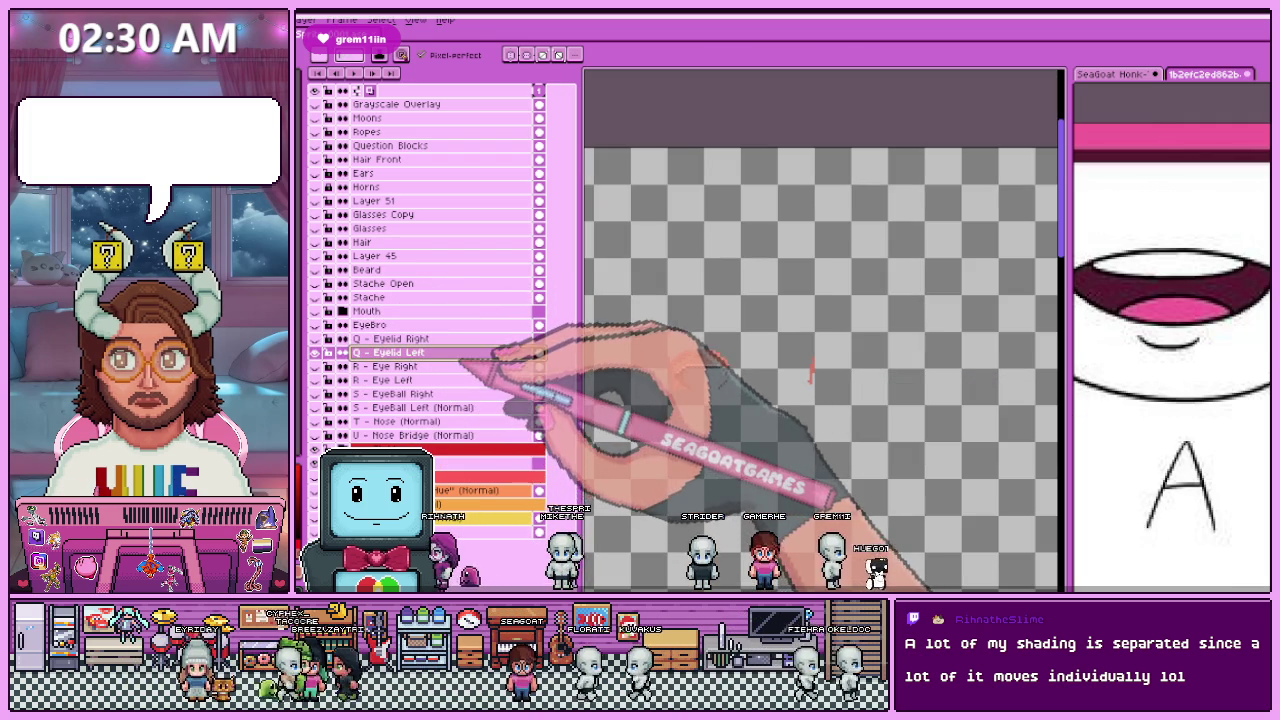
Step: Marquee the left eyelid stroke and zoom in and out to inspect it
key("m")
scroll(814, 371, "up", 1)
left_click_drag(784, 333, 848, 410)
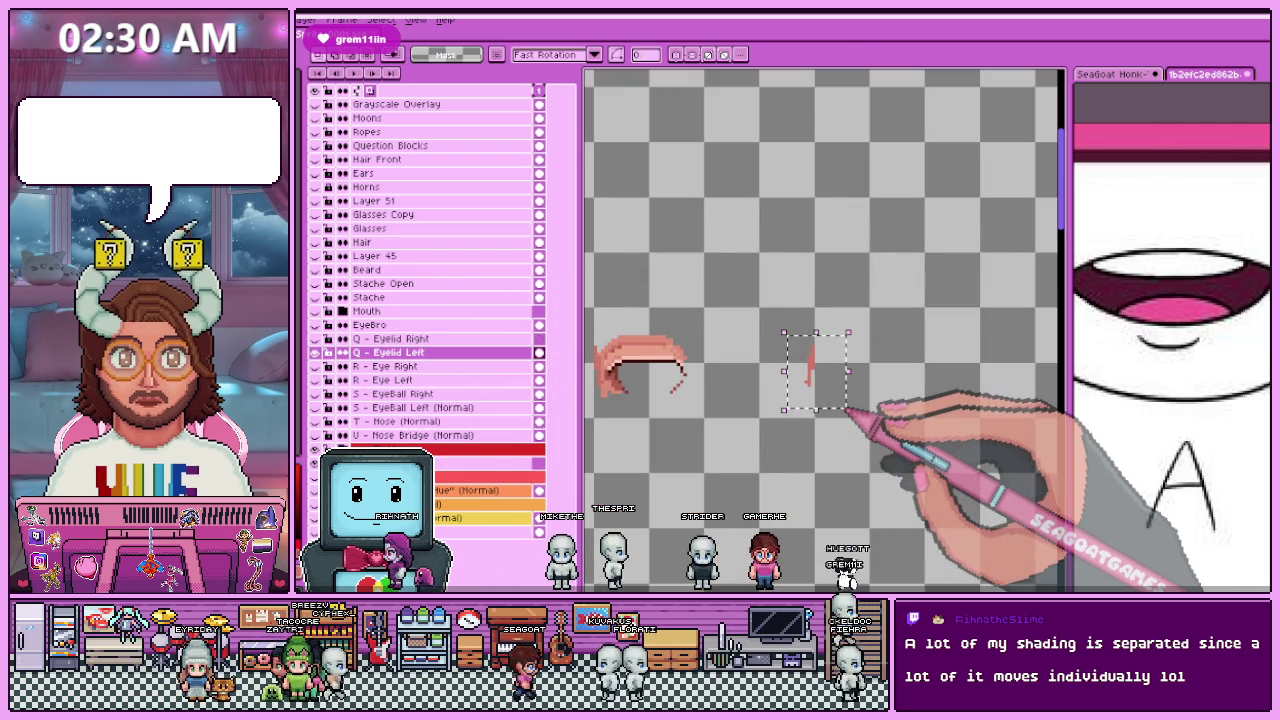
scroll(606, 380, "up", 1)
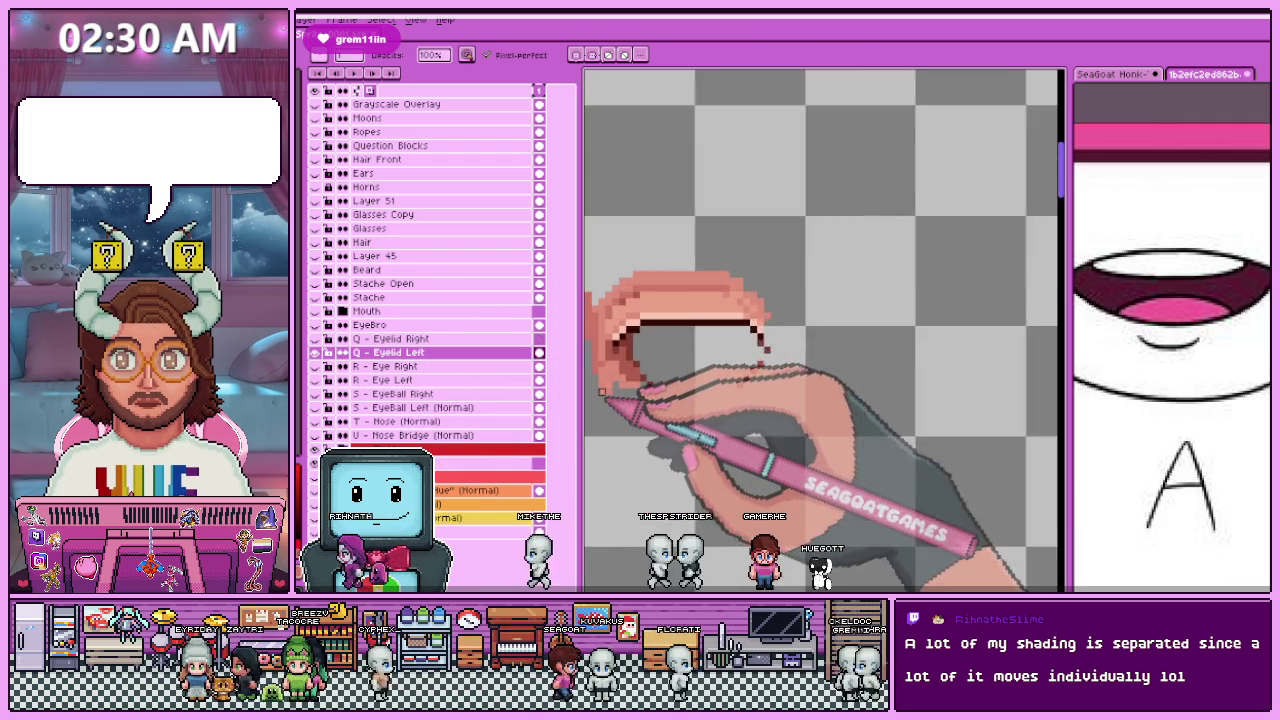
scroll(598, 392, "up", 1)
scroll(571, 371, "down", 1)
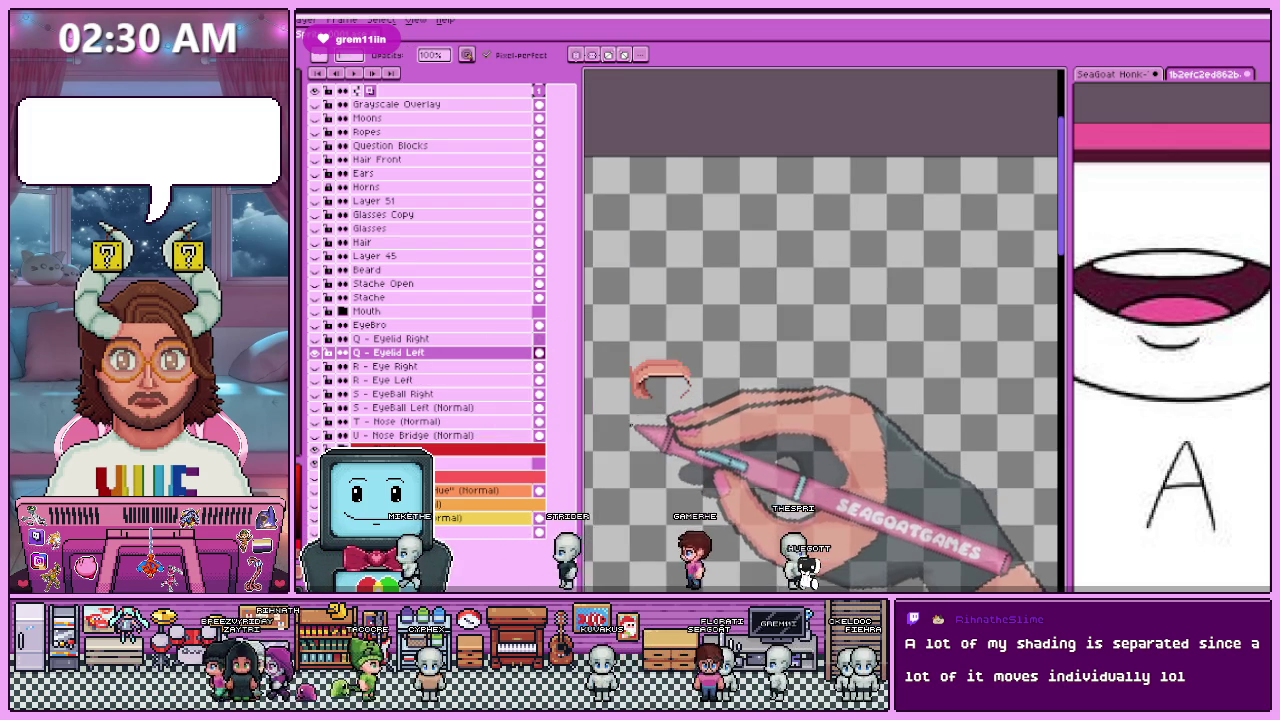
scroll(632, 420, "up", 1)
scroll(631, 395, "up", 1)
scroll(630, 370, "down", 1)
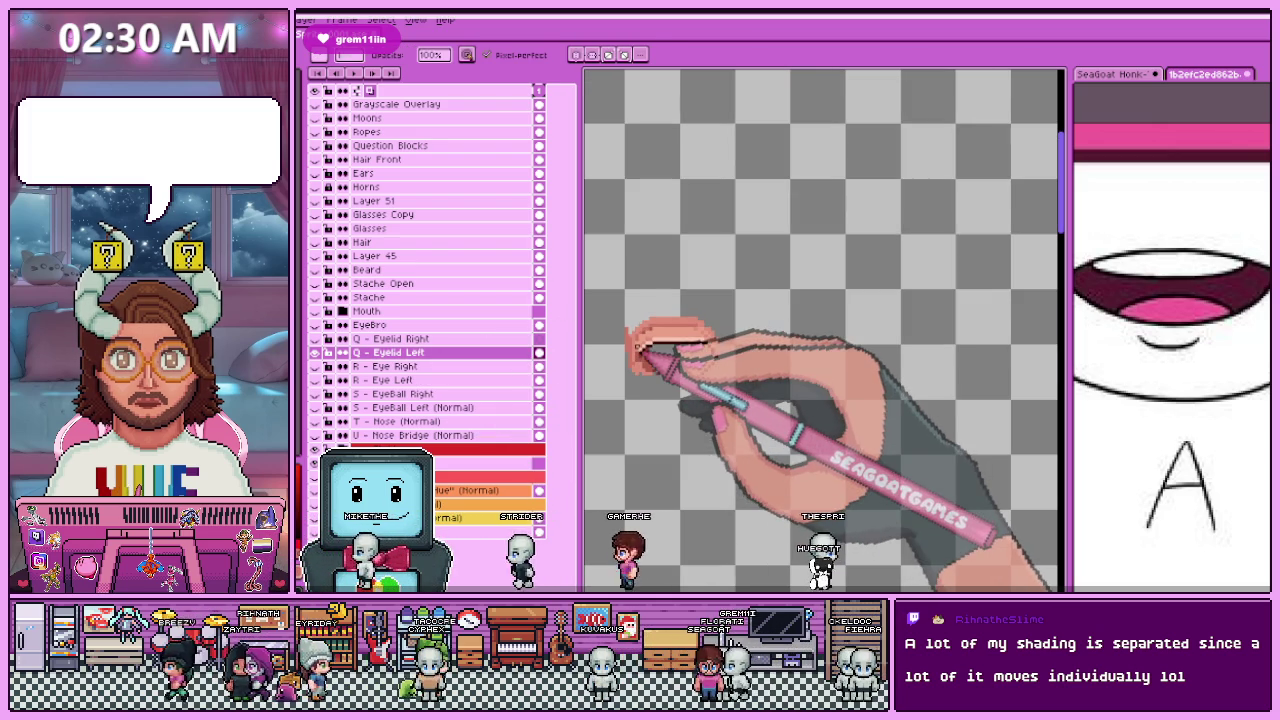
key("m")
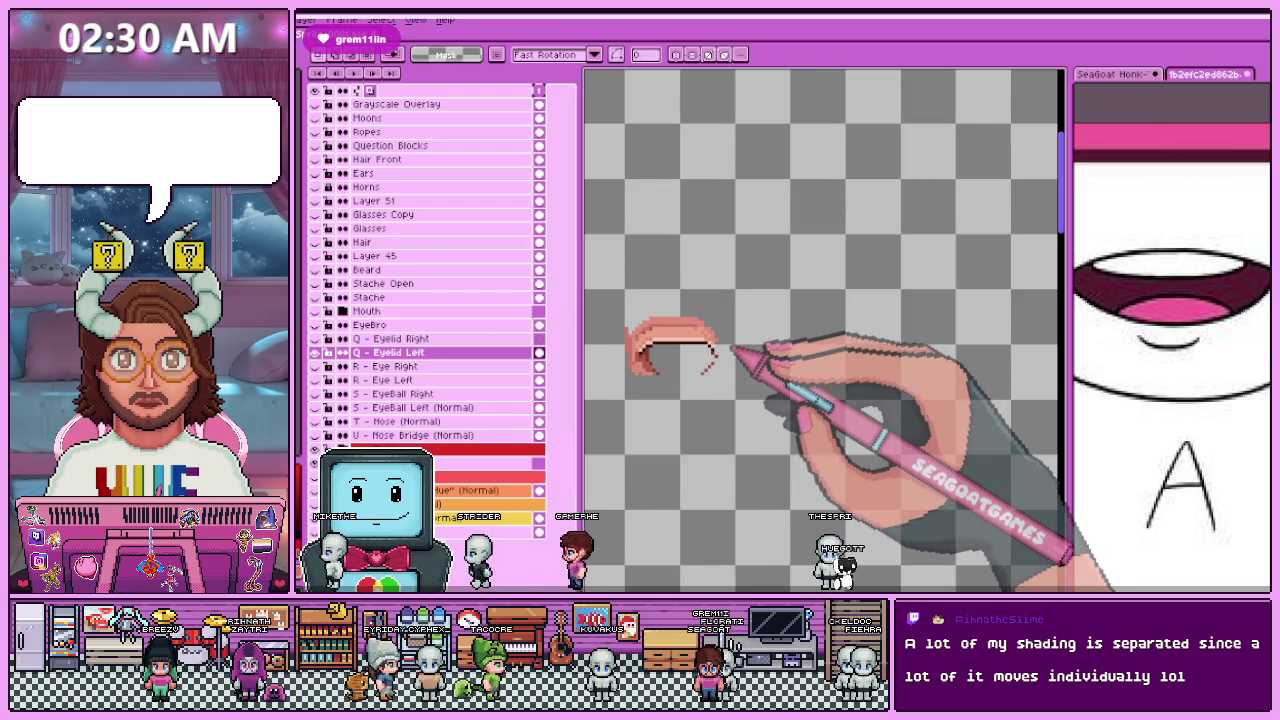
scroll(735, 350, "down", 1)
scroll(720, 360, "down", 1)
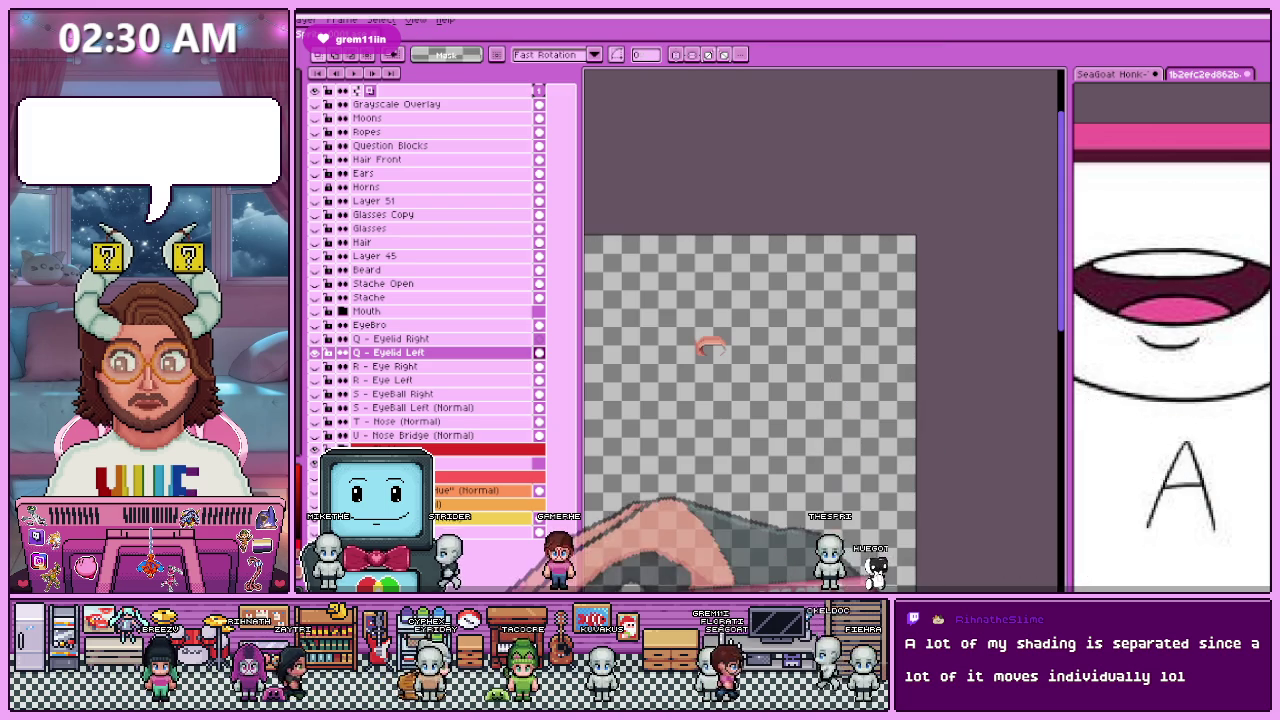
Step: Select all, toggle the Q - Eyelid layers' visibility, and select the EyeBro layer
key("ctrl+a")
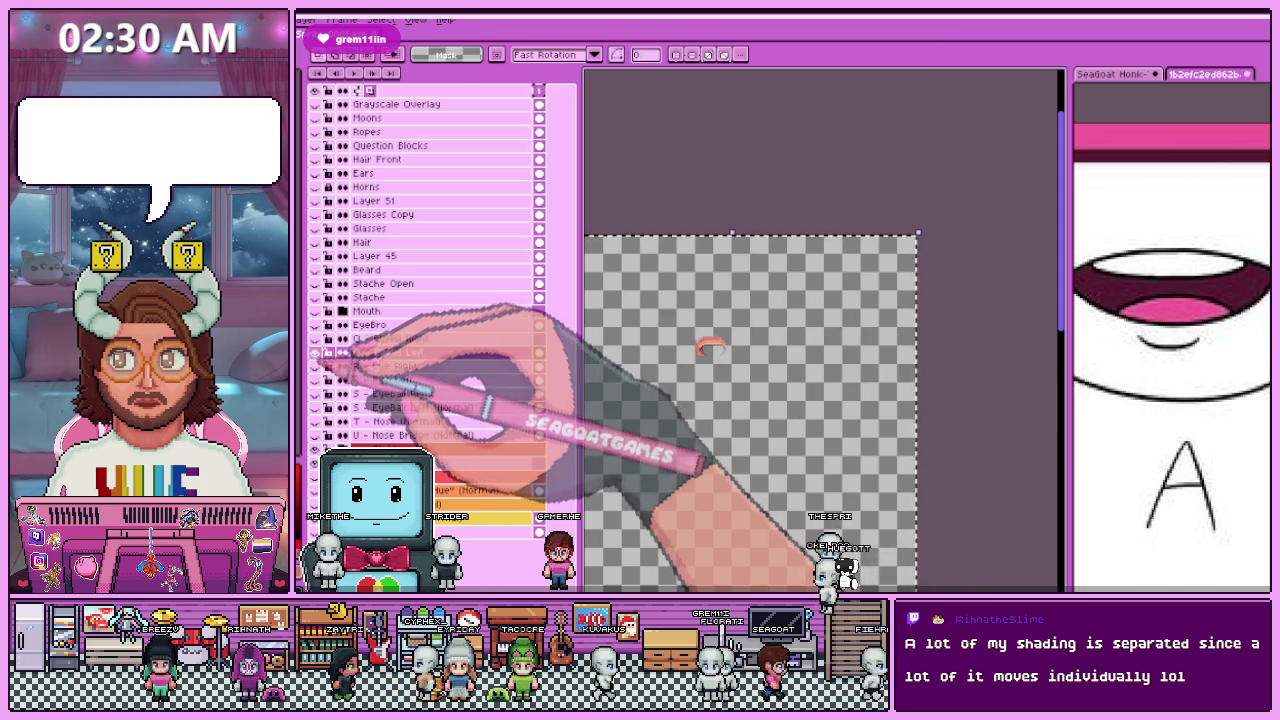
left_click(378, 339)
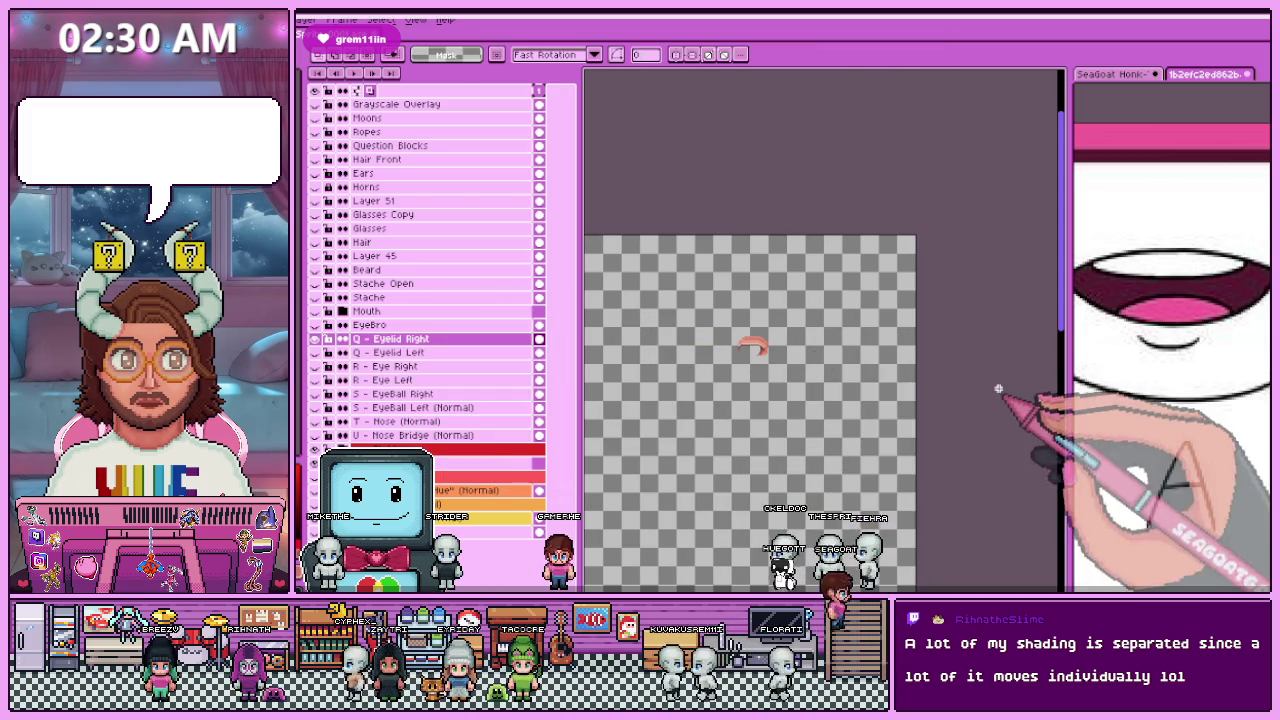
scroll(740, 370, "up", 2)
left_click(380, 352, "shift")
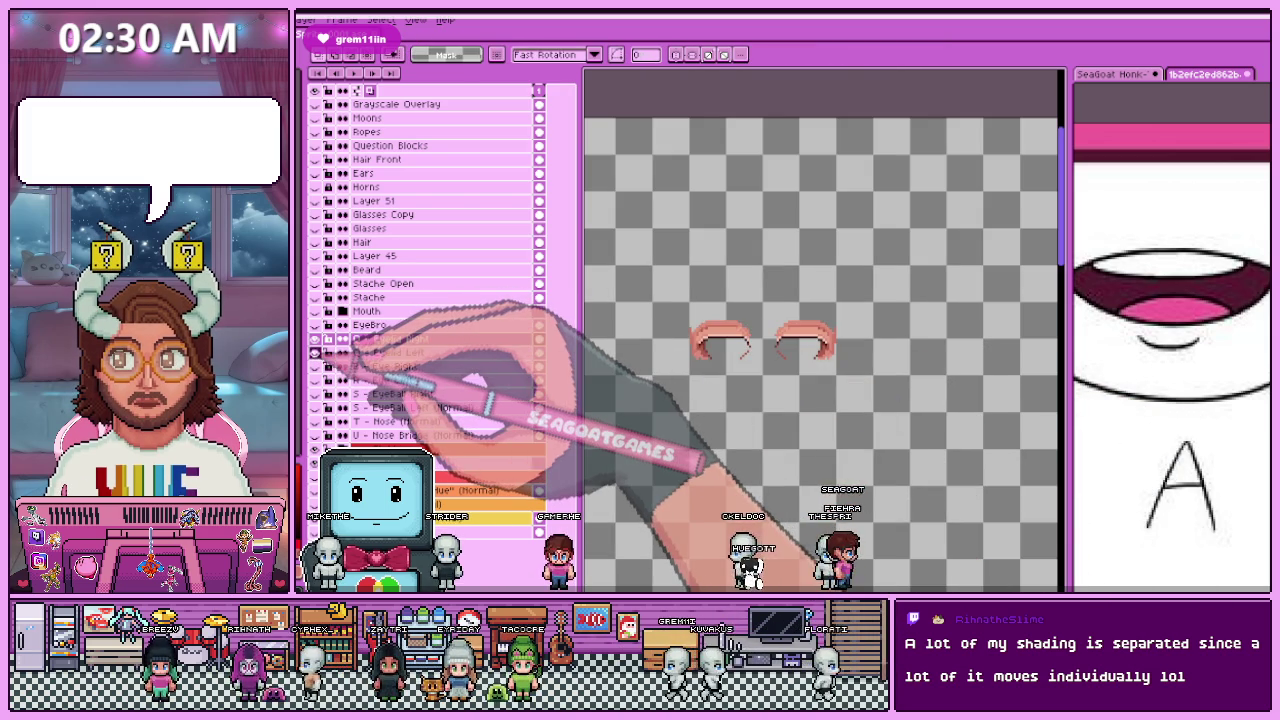
left_click(335, 350)
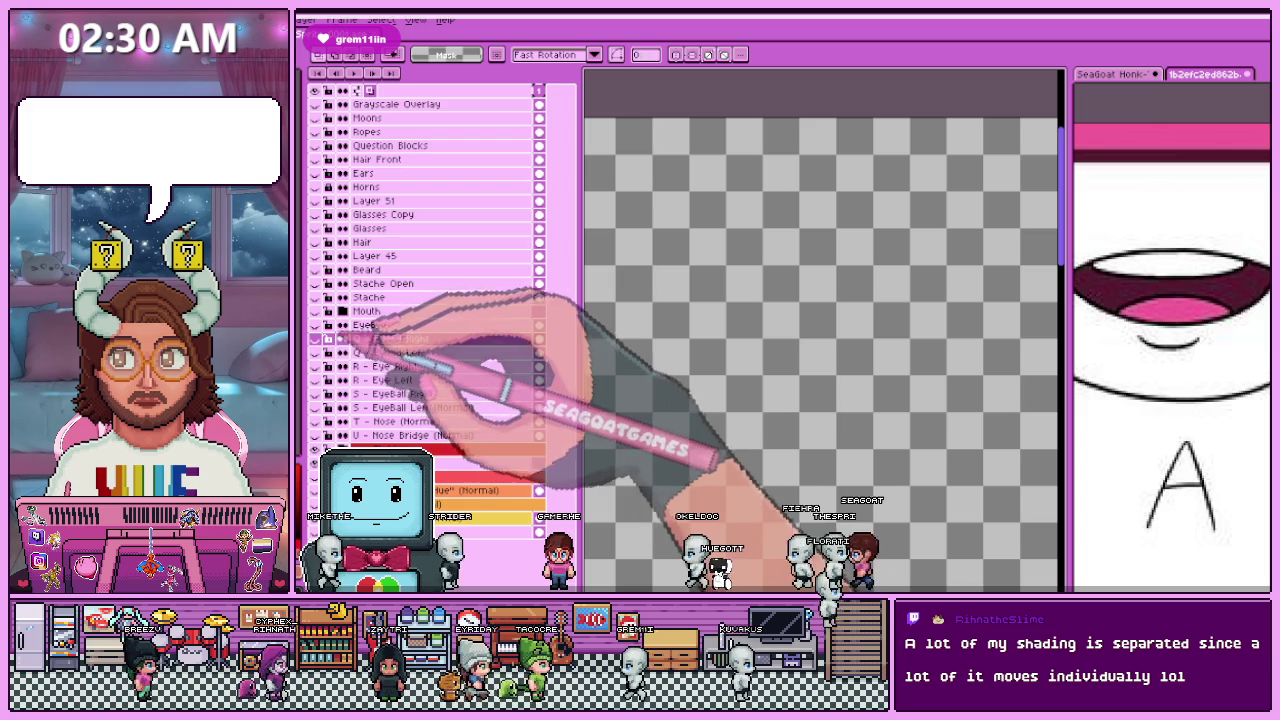
left_click(340, 338)
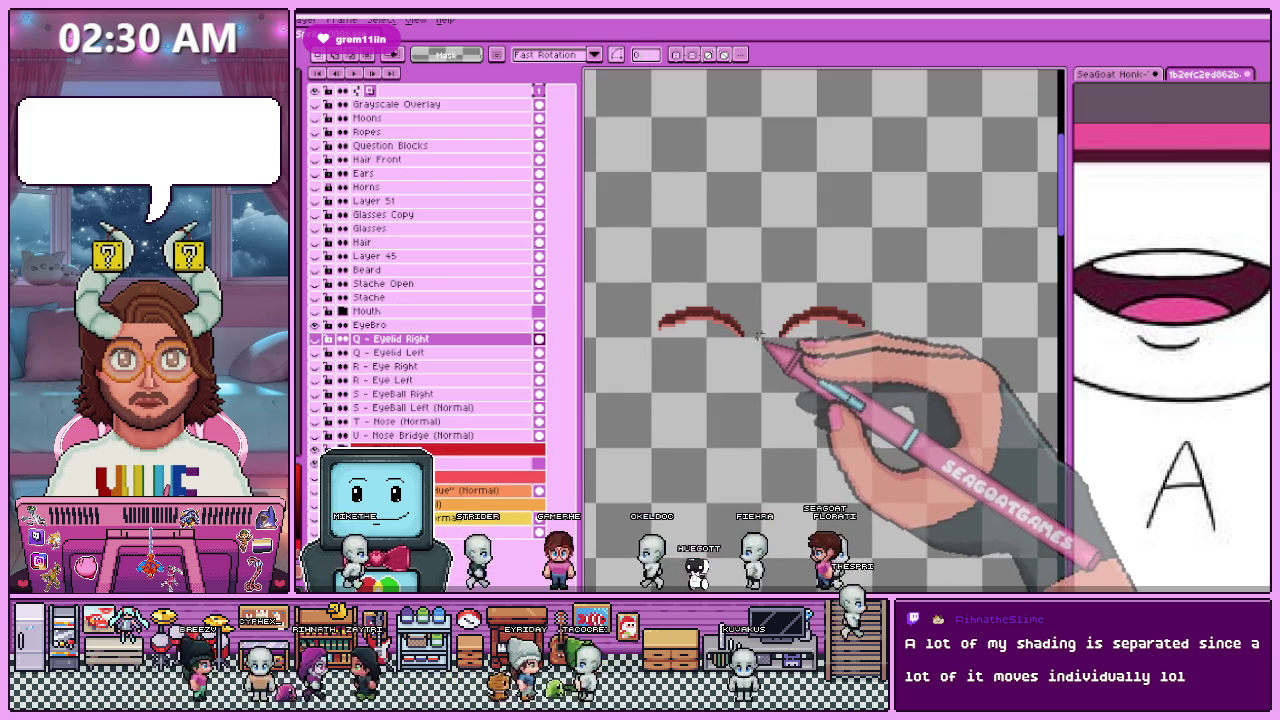
left_click(442, 325)
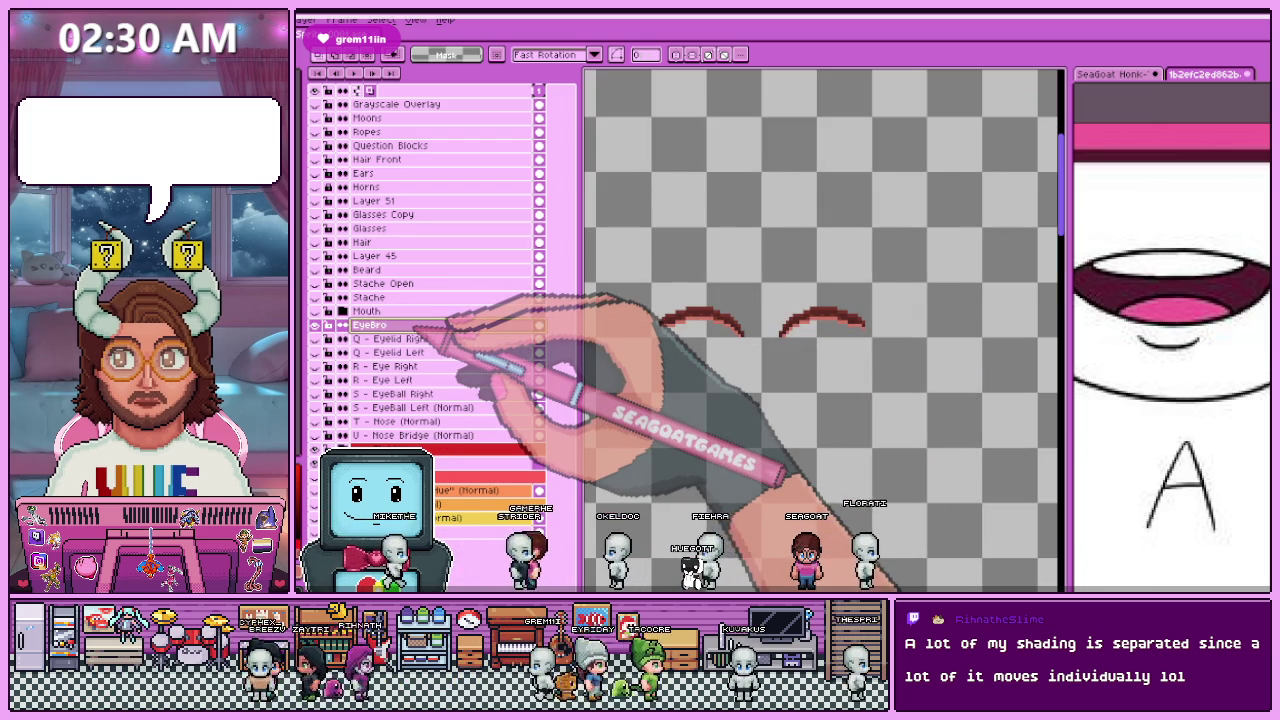
Step: Rename EyeBro to 'P - EyeBrow Left' and add a new empty layer above it
double_click(445, 324)
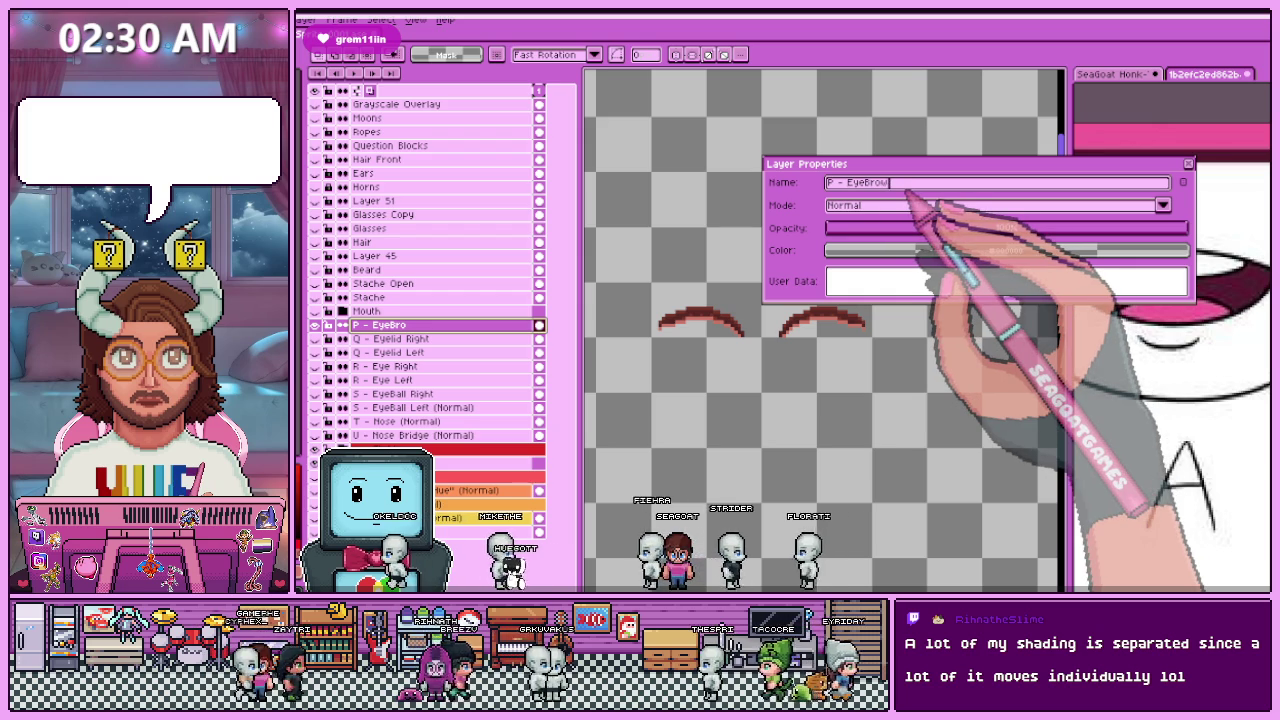
type("P - EyeBrow Left")
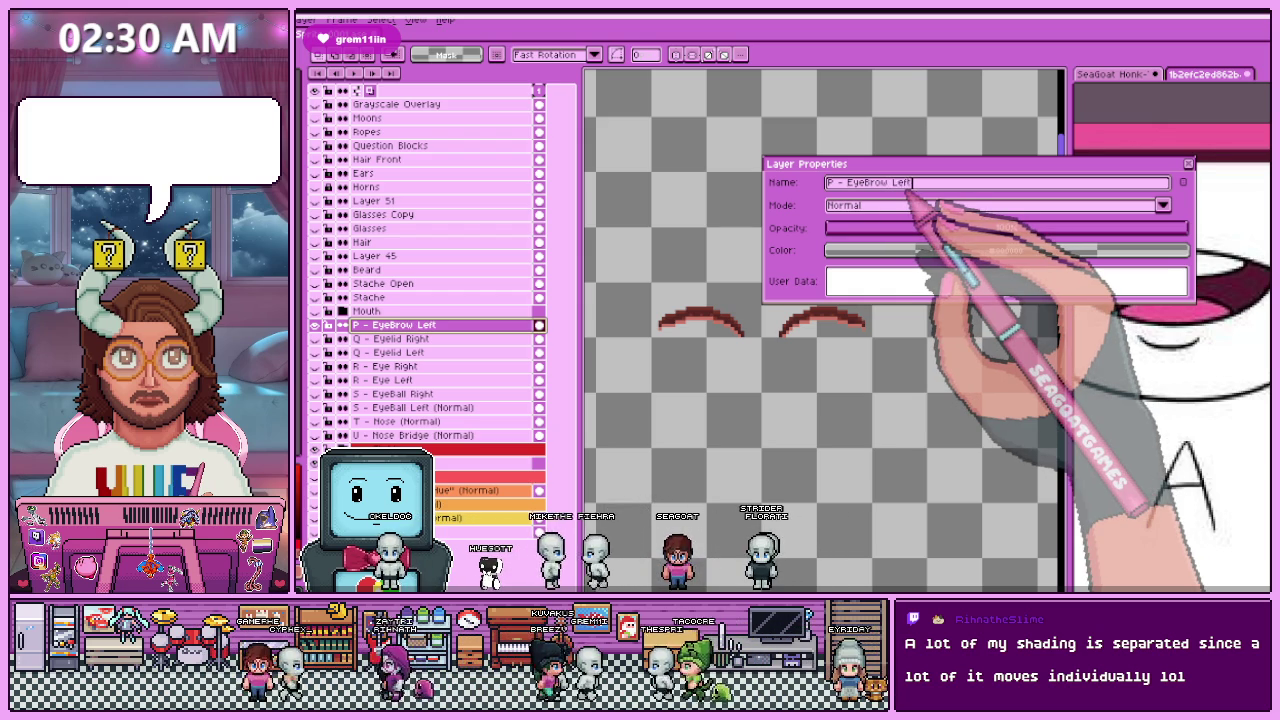
key("Return")
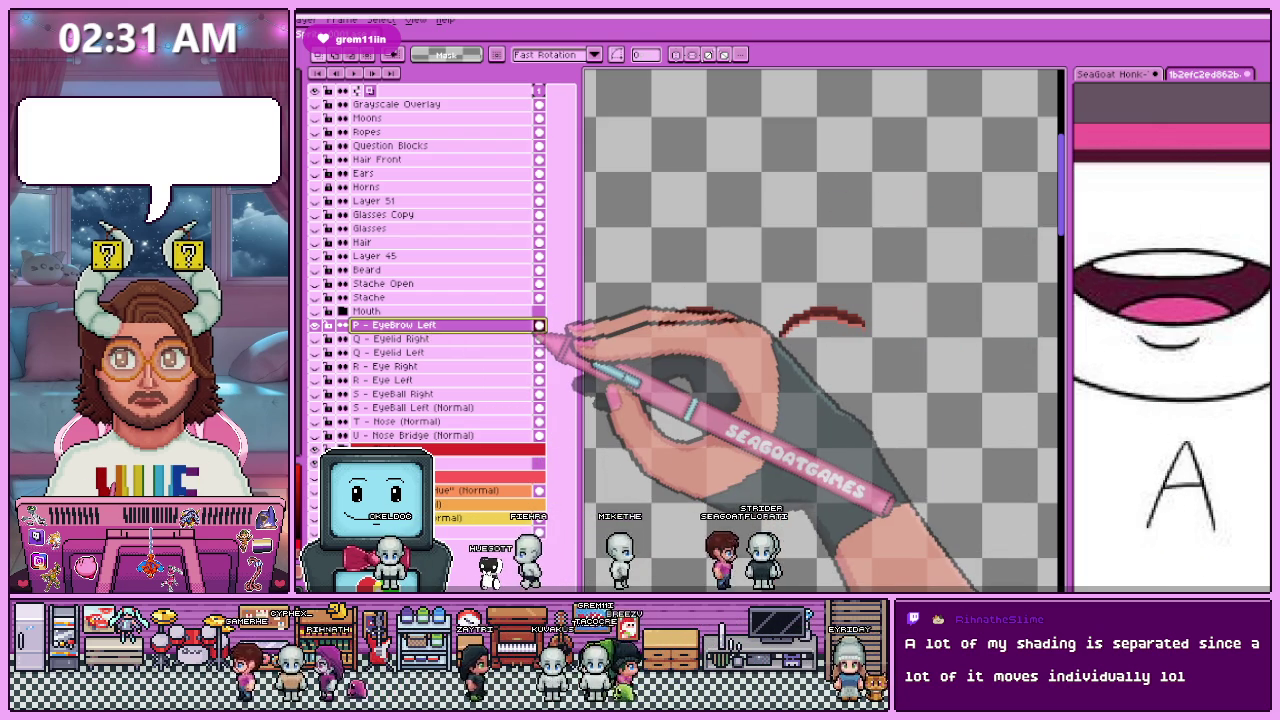
key("shift+n")
Step: Name the new layer 'P - EyeBrow Right'
left_click(445, 339)
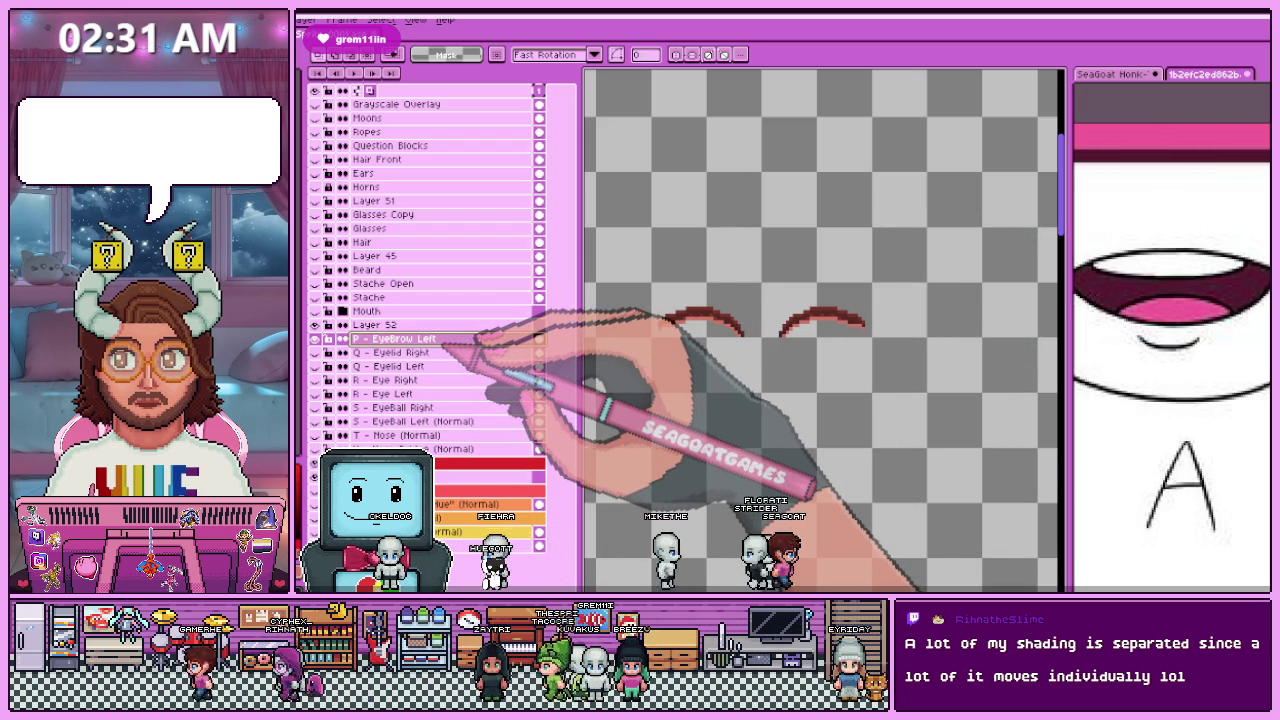
double_click(445, 339)
left_click(1183, 288)
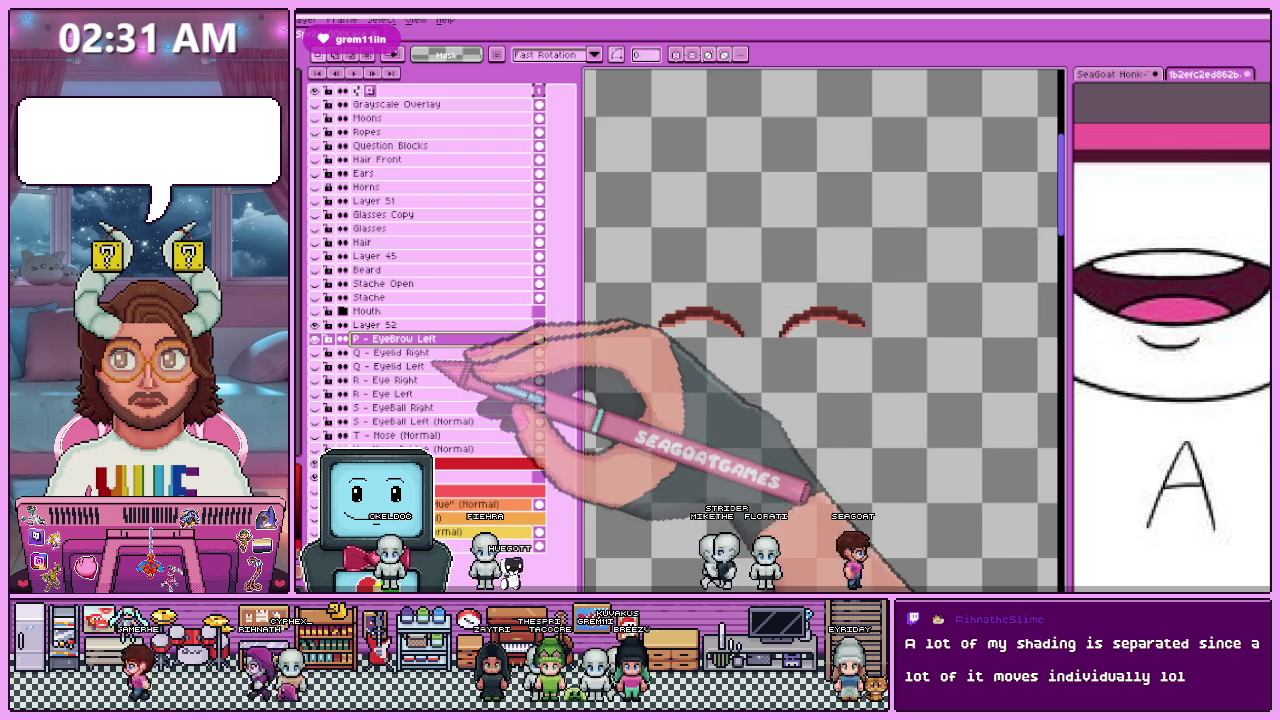
double_click(440, 325)
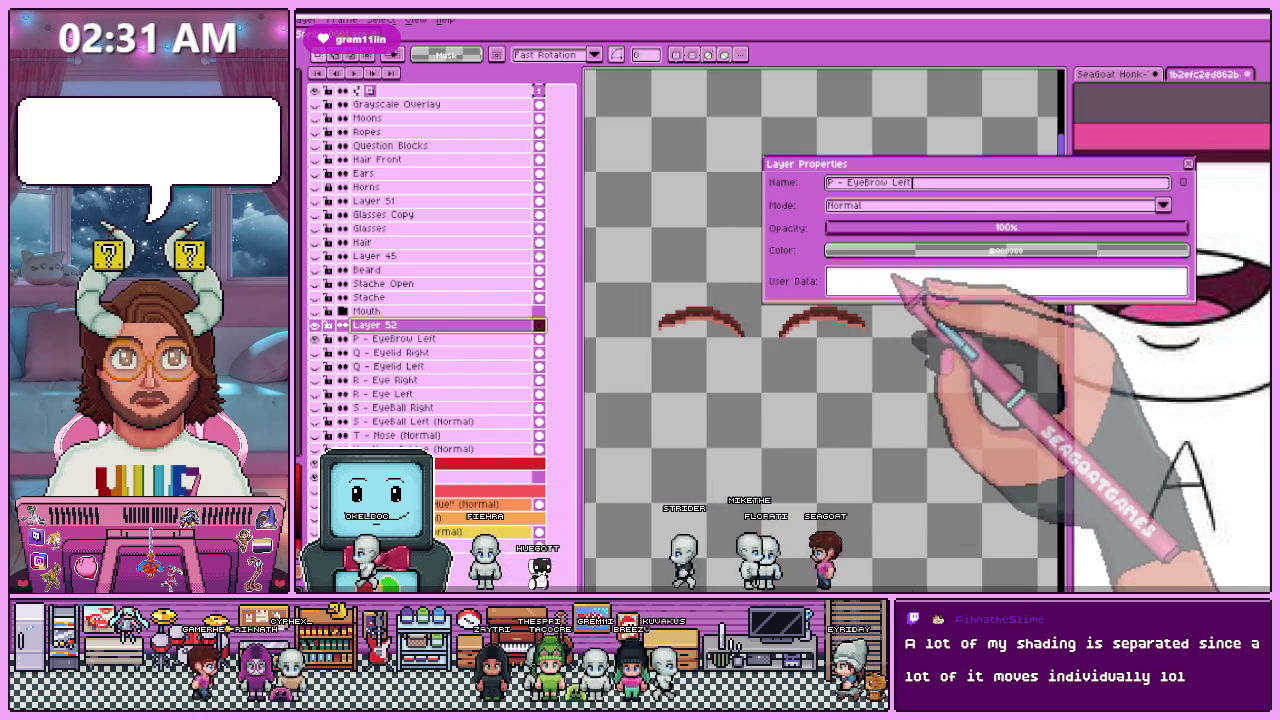
key("ctrl+v")
double_click(902, 183)
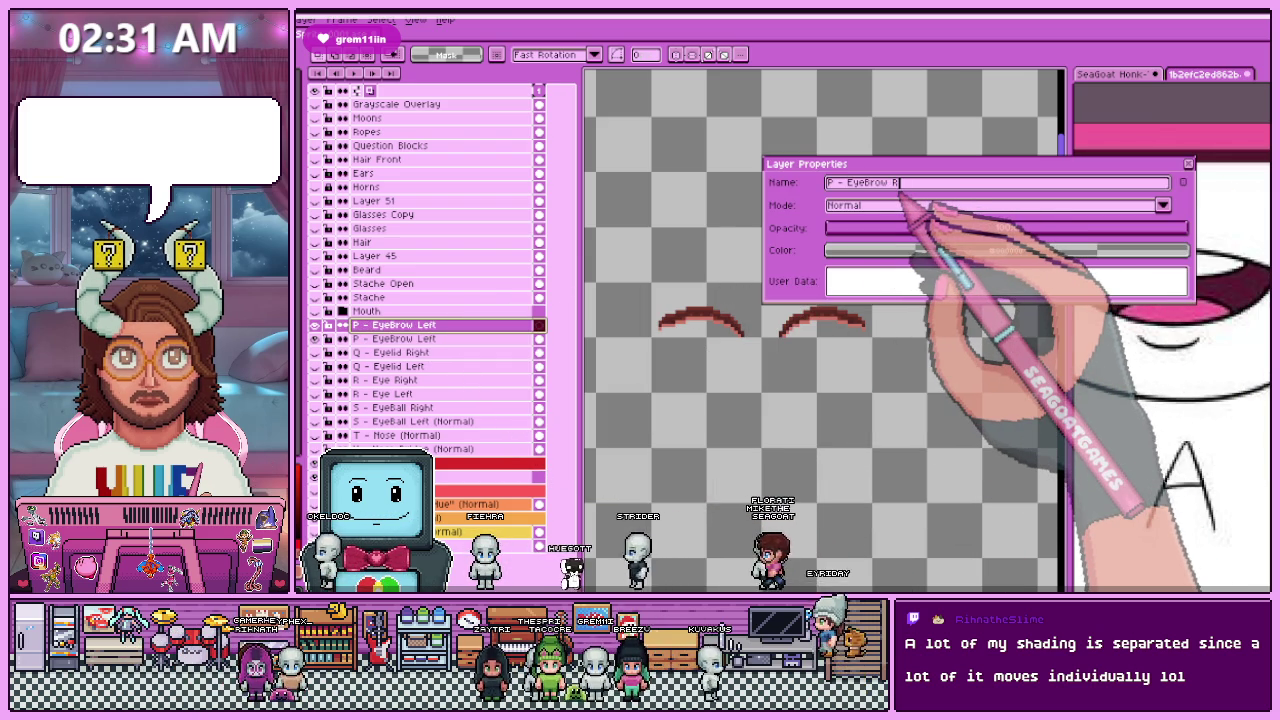
key("Return")
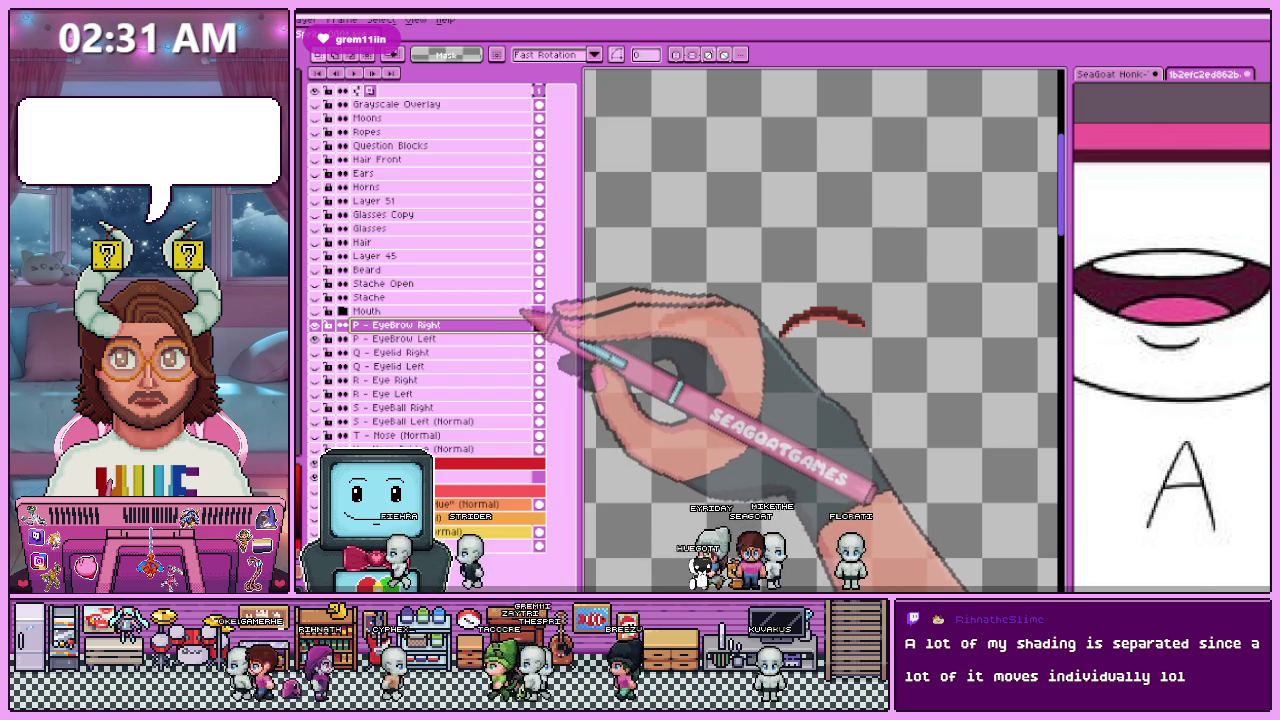
scroll(857, 366, "down", 2)
scroll(820, 340, "up", 3)
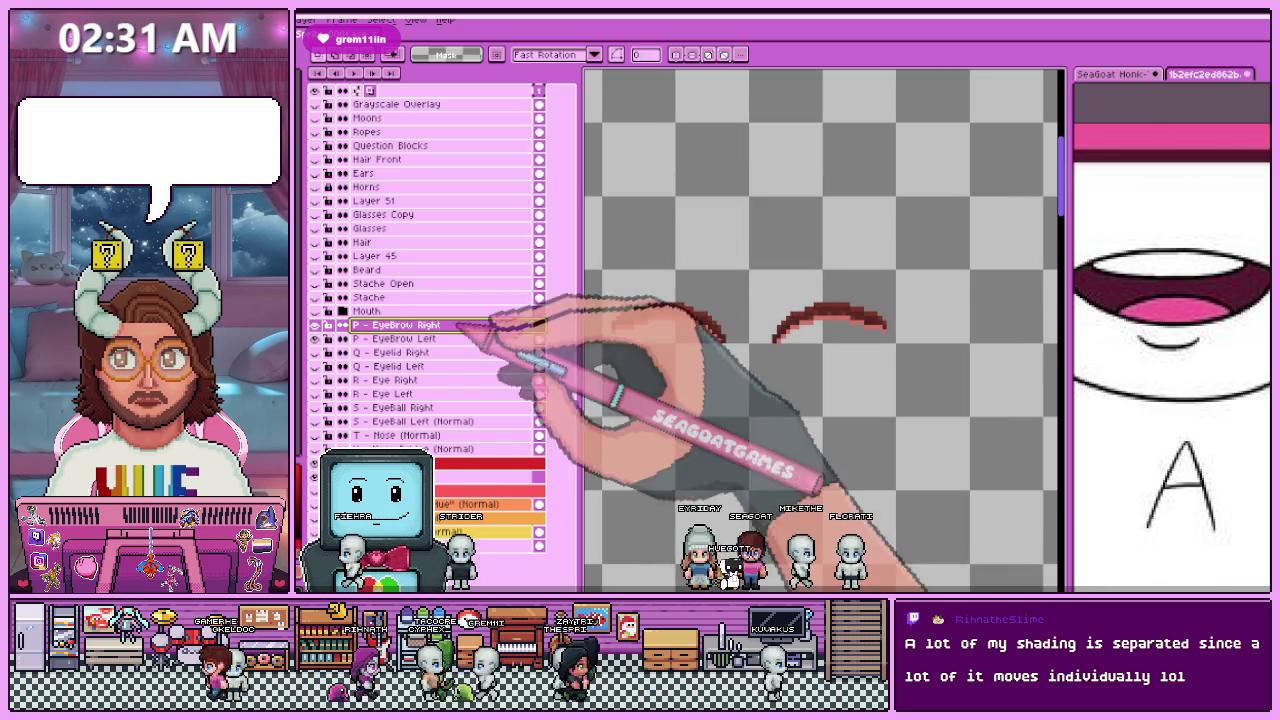
left_click(395, 338)
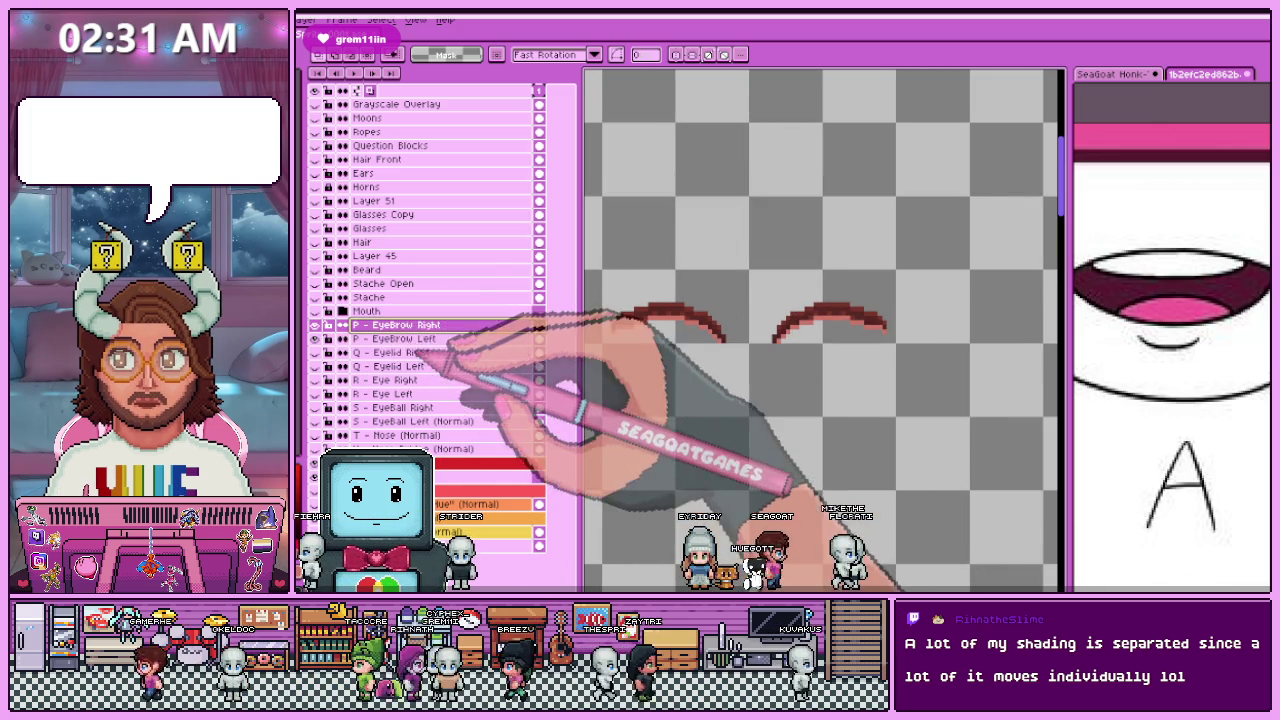
Step: Move the right eyebrow onto its own layer and group both eyebrow layers as P - Eyebrow
left_click_drag(750, 258, 926, 386)
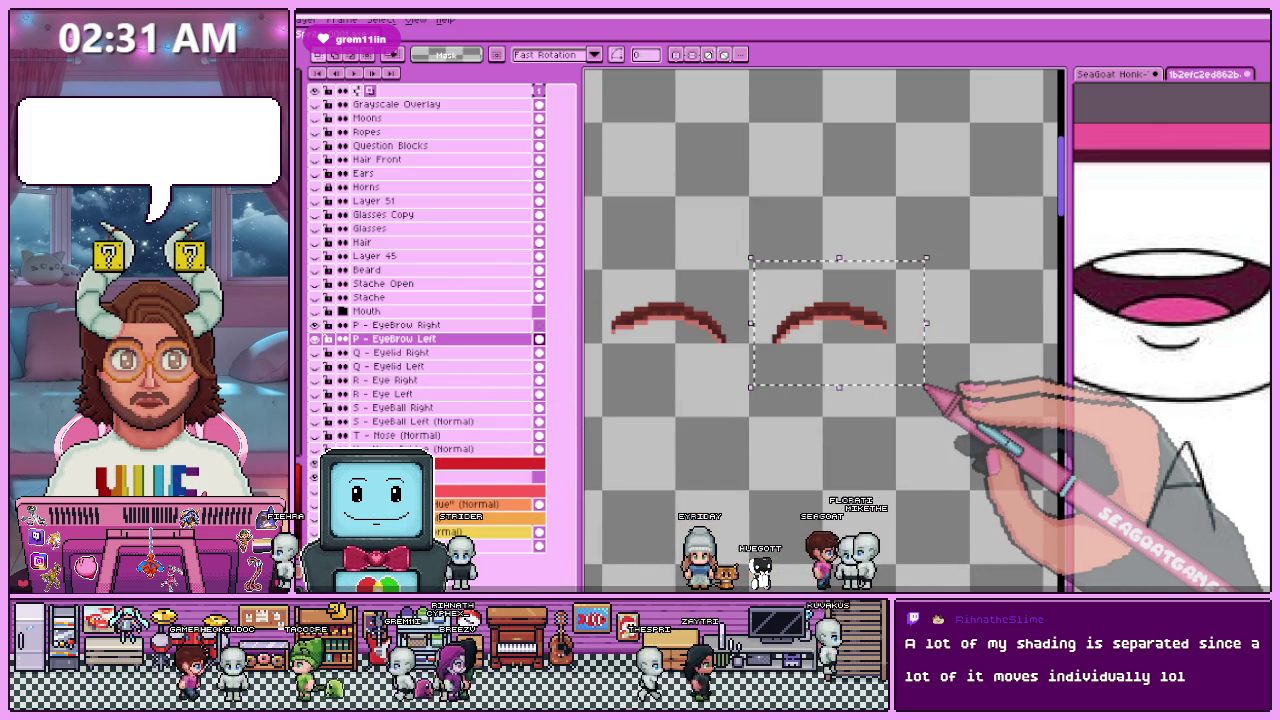
key("ctrl+v")
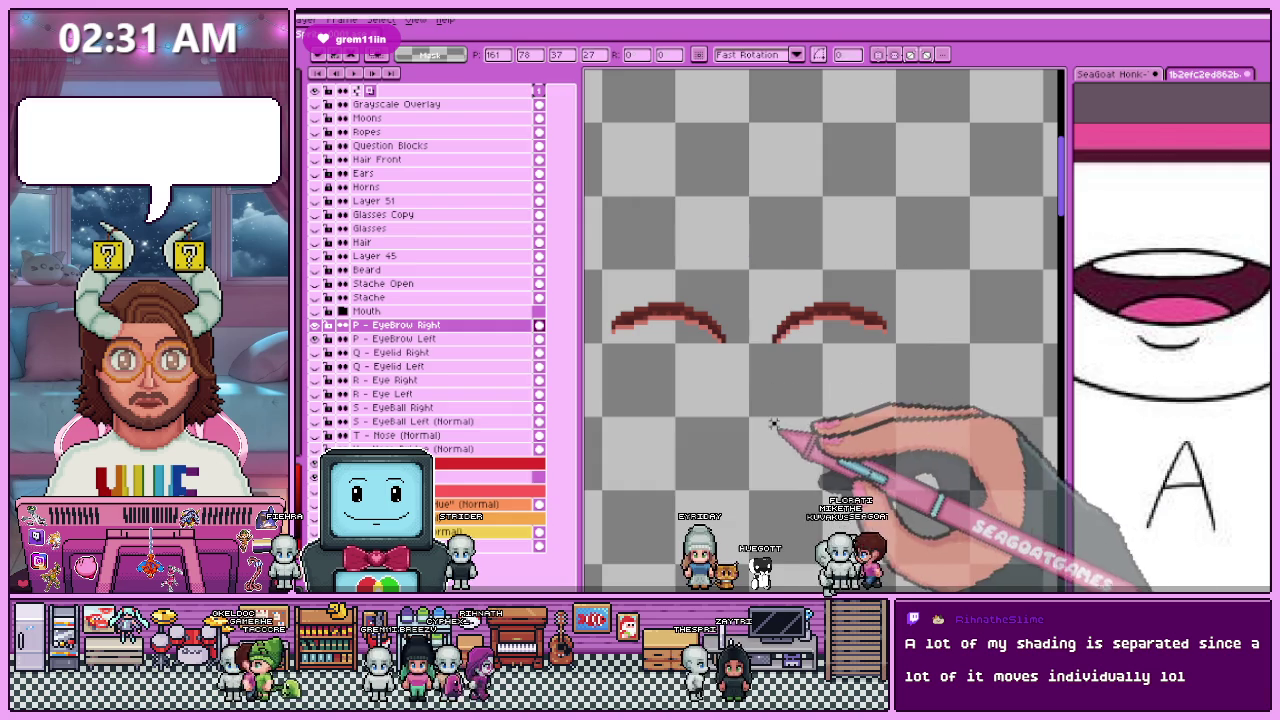
key("Return")
left_click(420, 338, "shift")
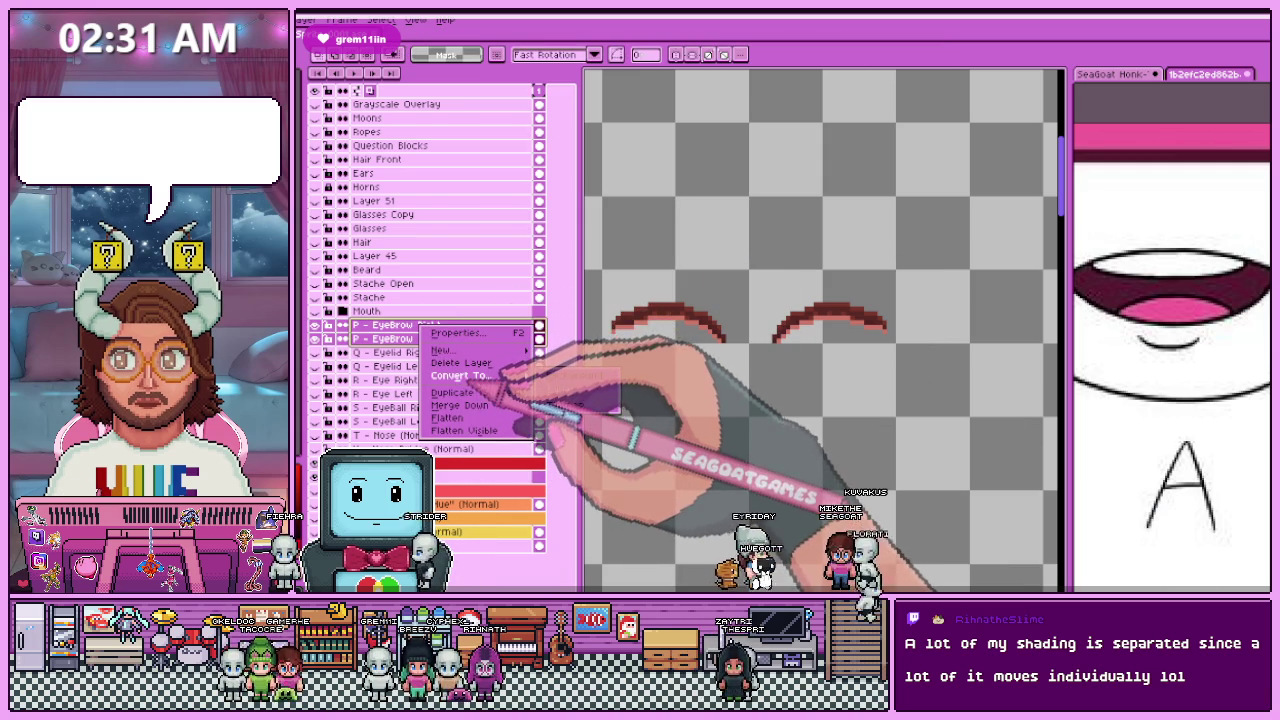
mouse_move(448, 350)
left_click(568, 363)
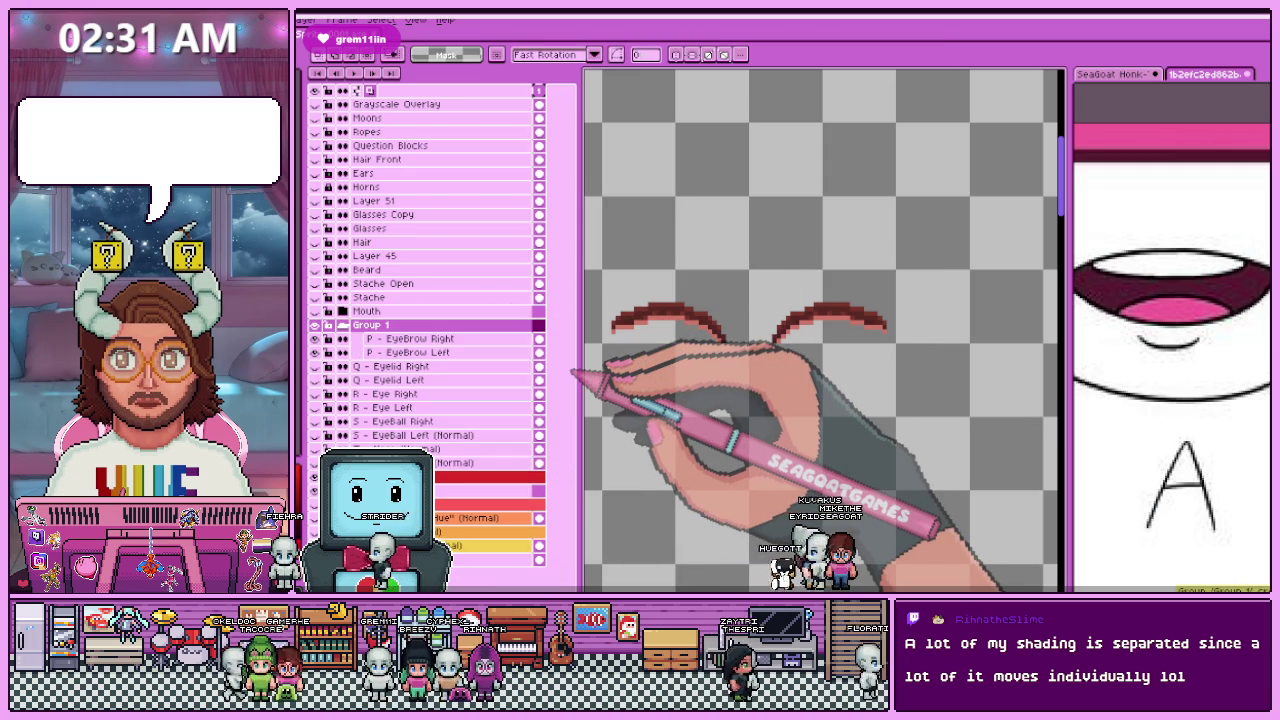
double_click(430, 326)
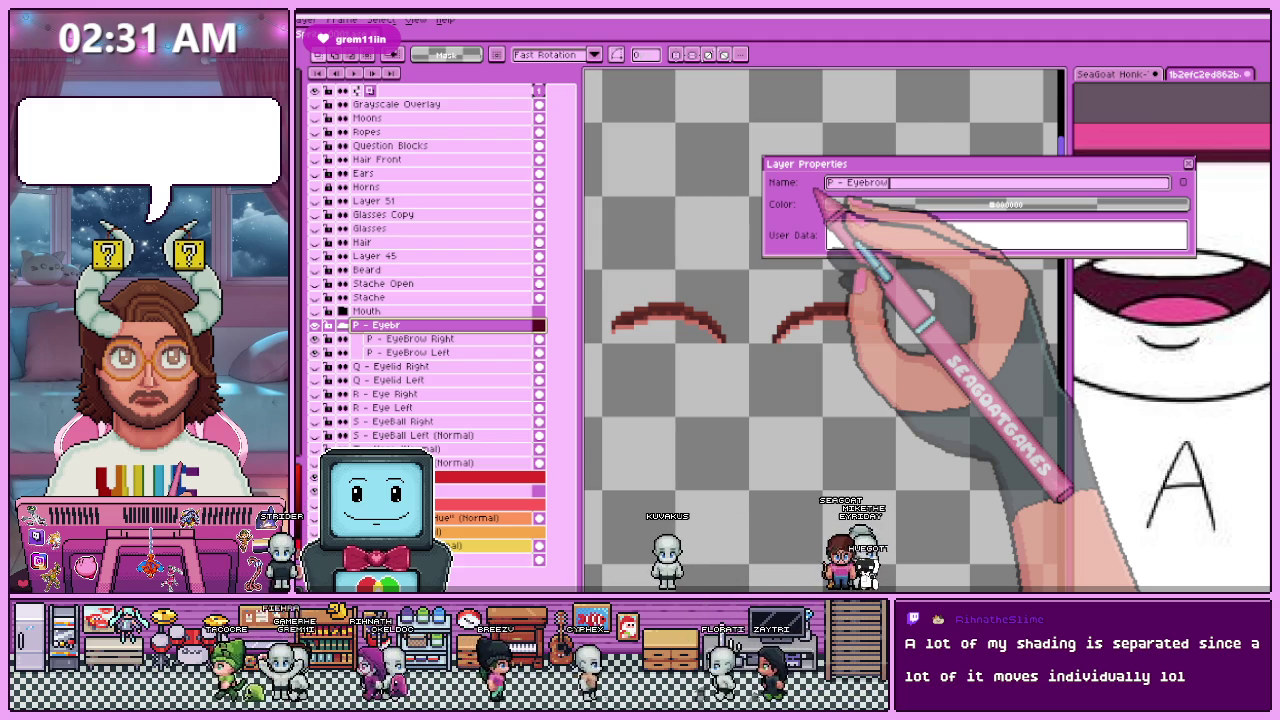
key("Return")
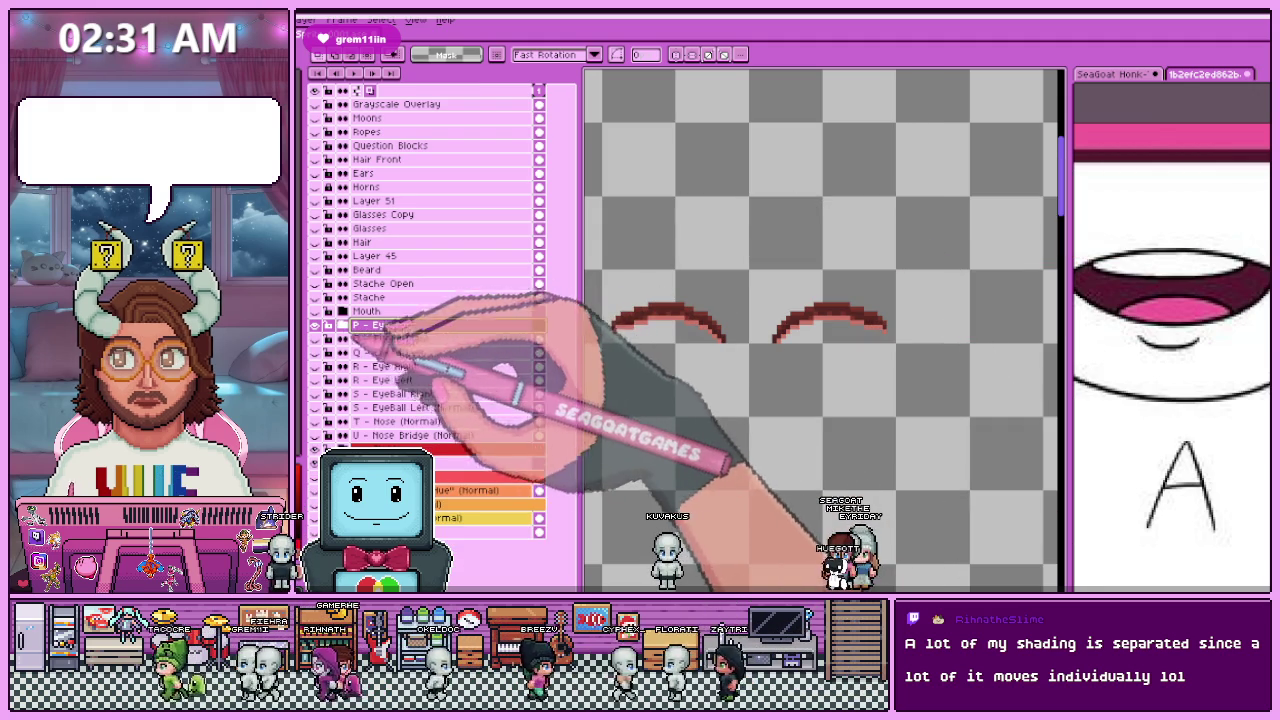
Step: Group the two Q - Eyelid layers into a collapsed group named Q - Eyelid
left_click(425, 339)
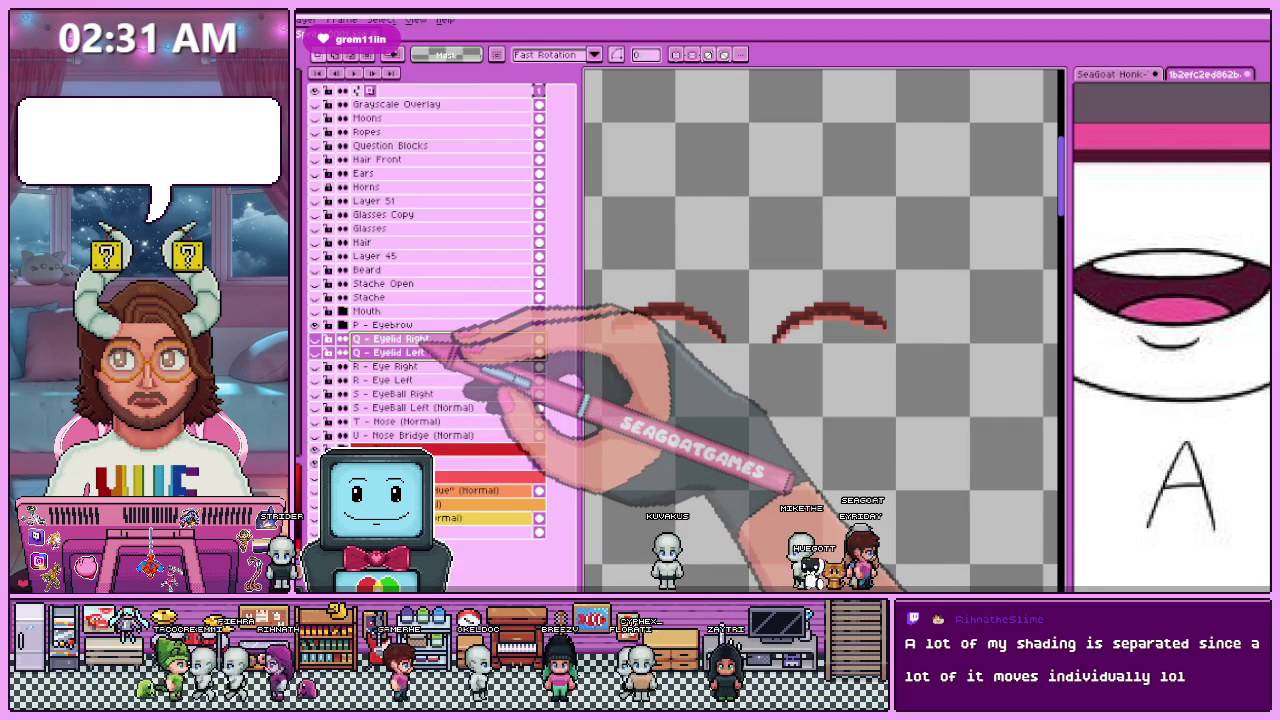
mouse_move(437, 364)
left_click(568, 379)
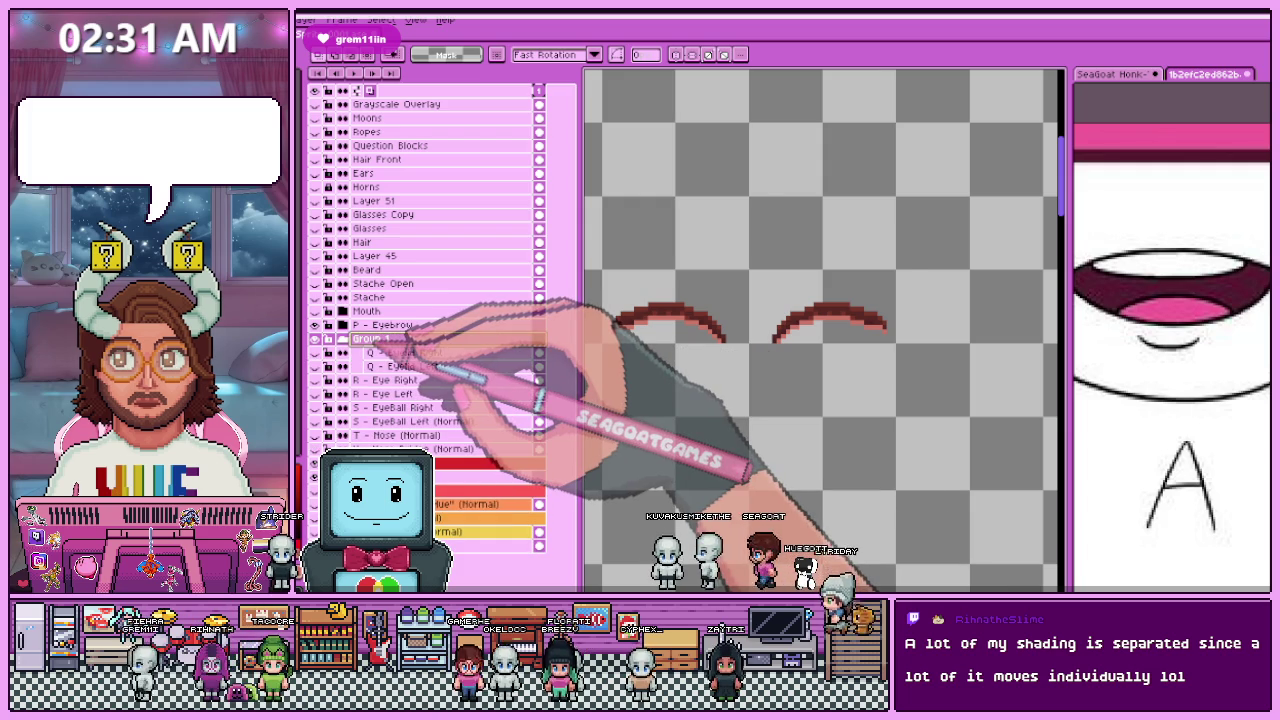
double_click(400, 340)
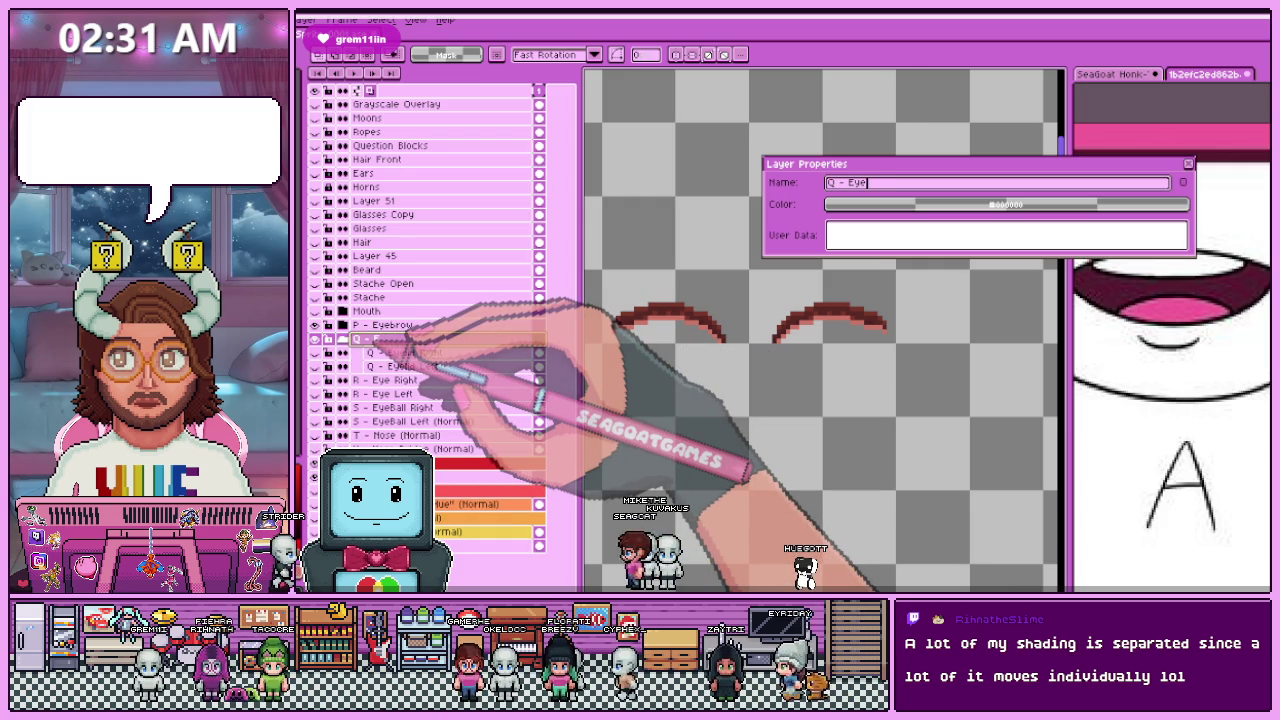
key("Return")
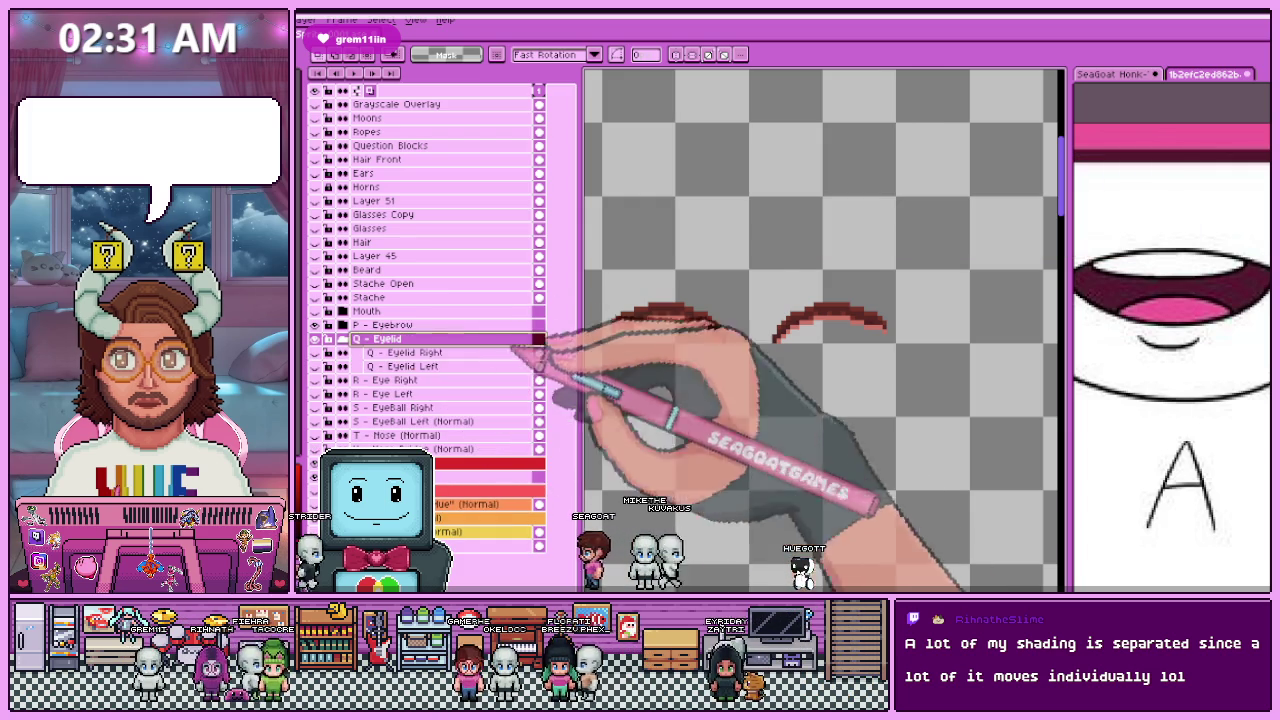
left_click(330, 339)
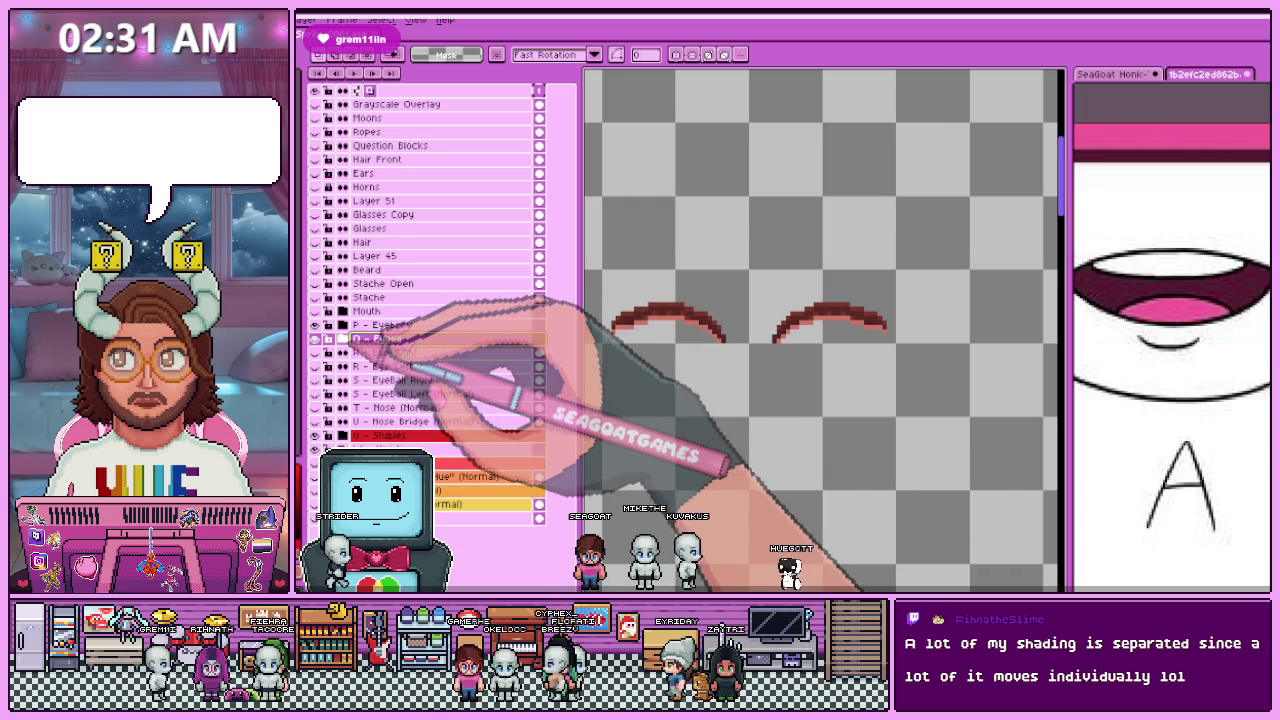
Step: Put the two R eye layers into a collapsed group named R - Eye
left_click(395, 366)
right_click(432, 364)
left_click(560, 398)
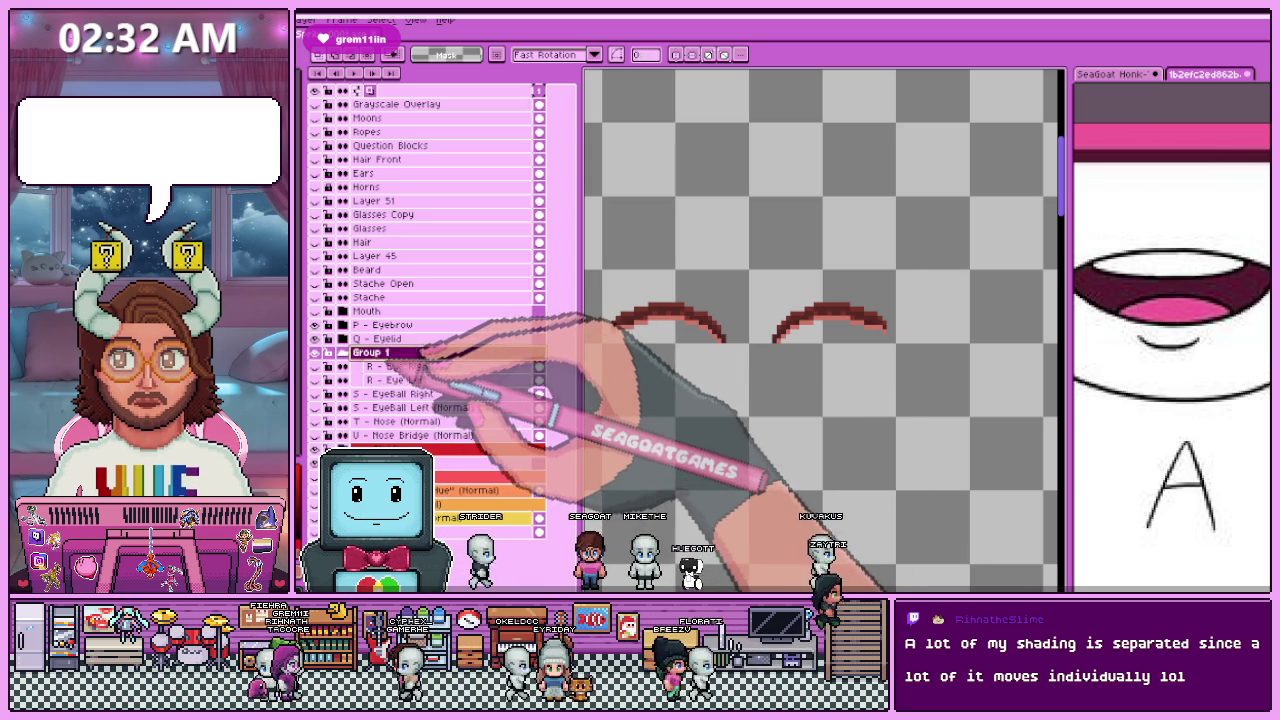
left_click(405, 366)
double_click(405, 366)
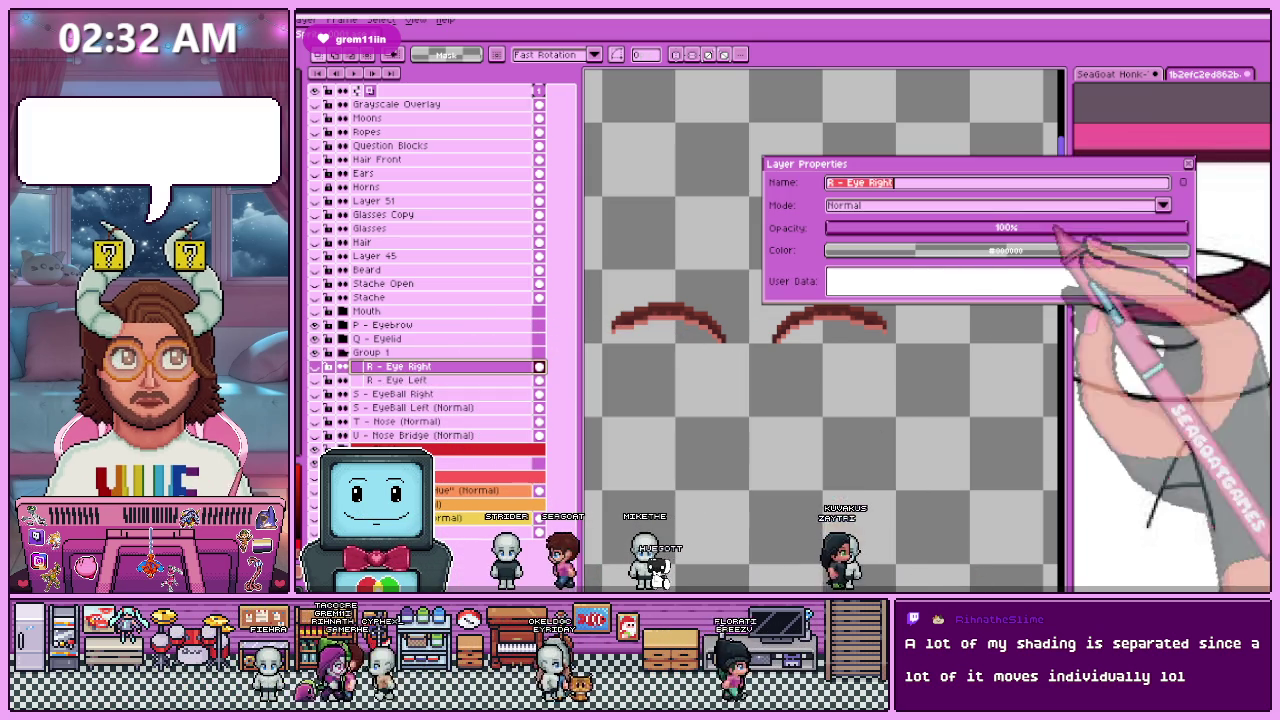
key("Escape")
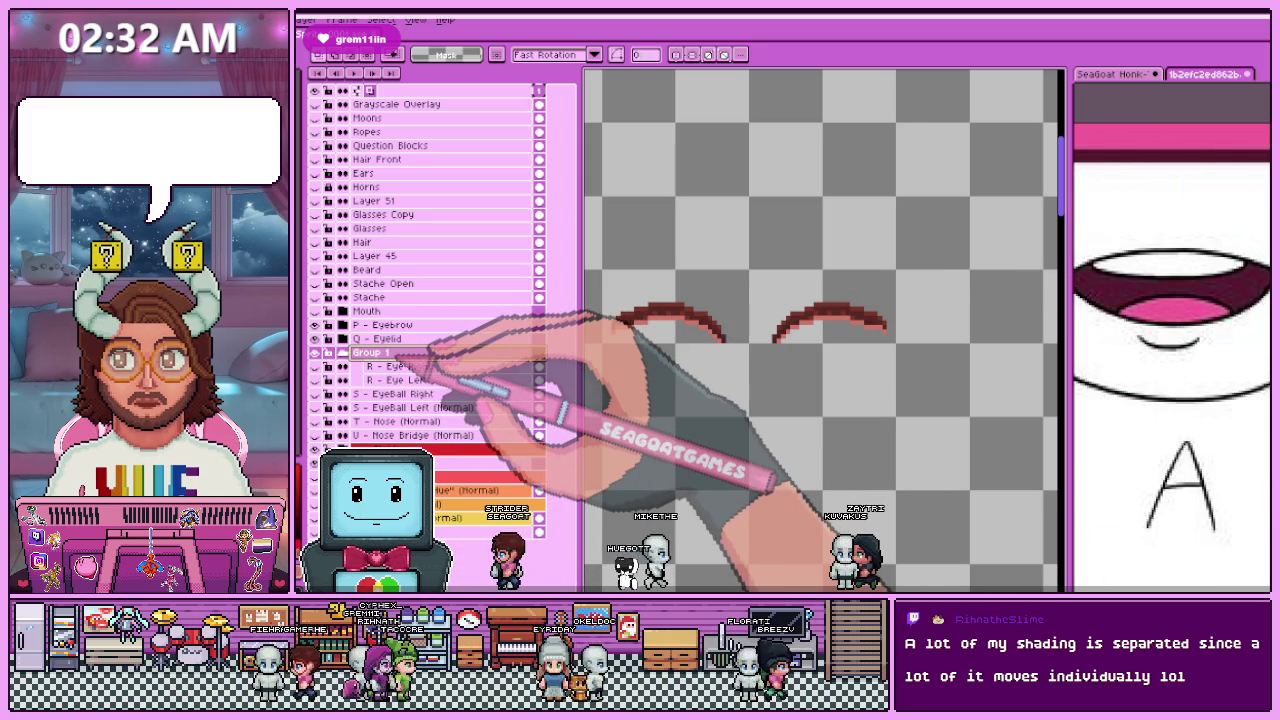
double_click(432, 353)
type("R - Eye Right")
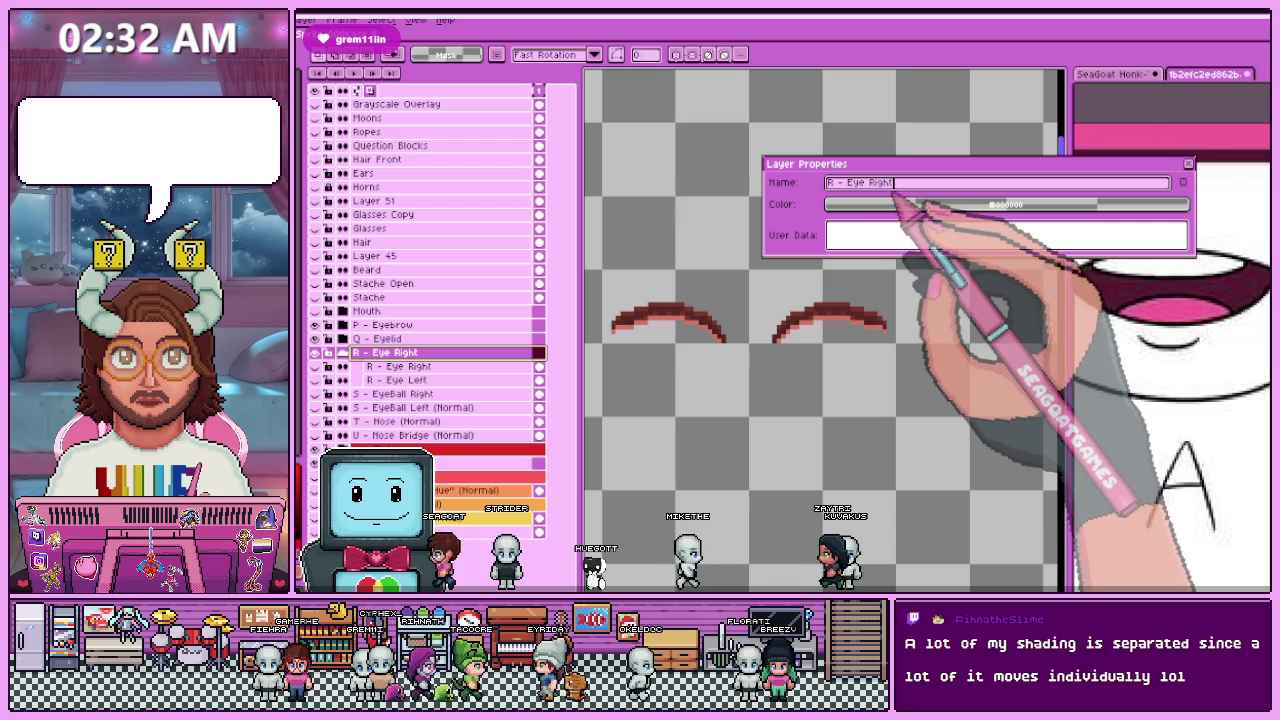
double_click(880, 183)
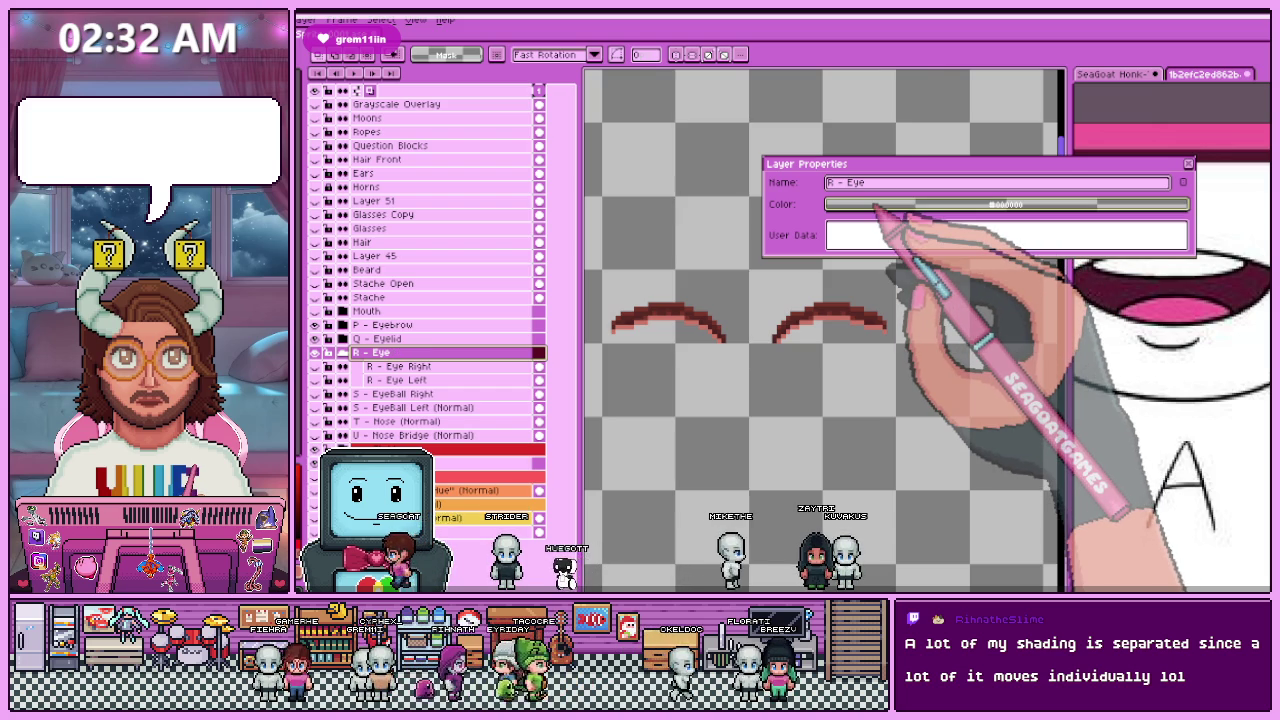
key("Return")
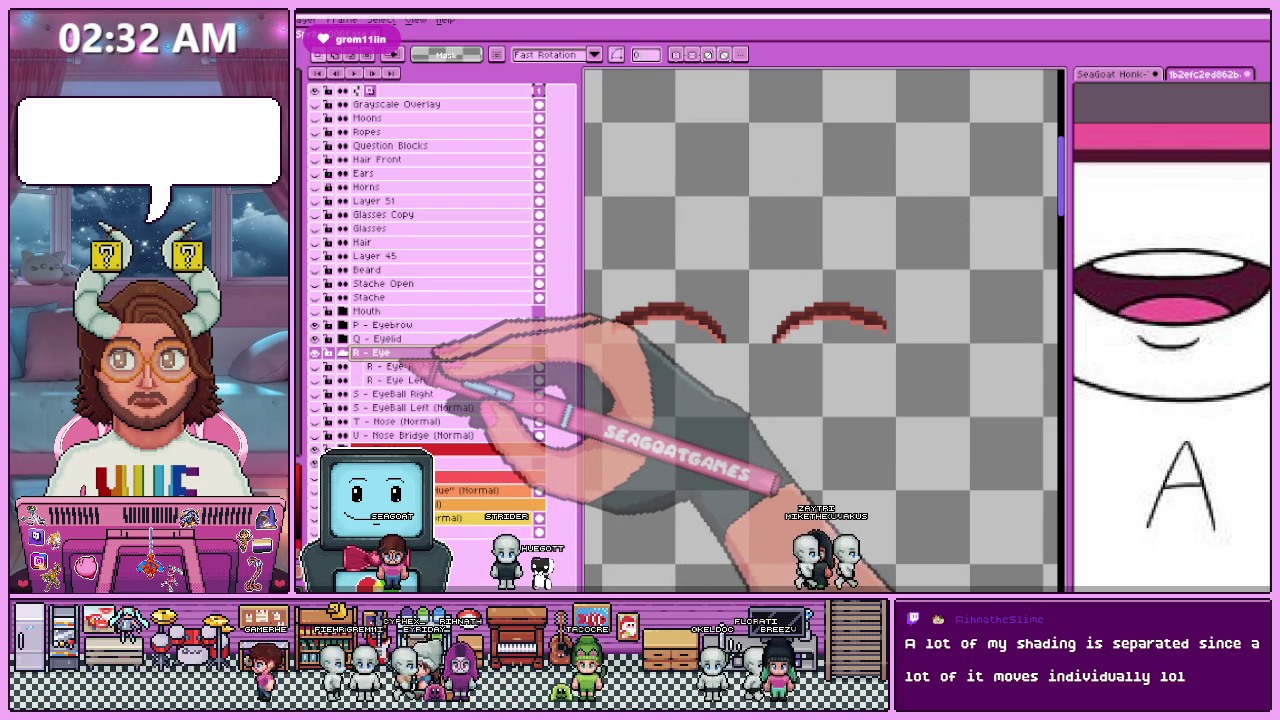
left_click(343, 352)
Step: Put the two eyeball layers into a collapsed group named S - Eyeballs
left_click(395, 366)
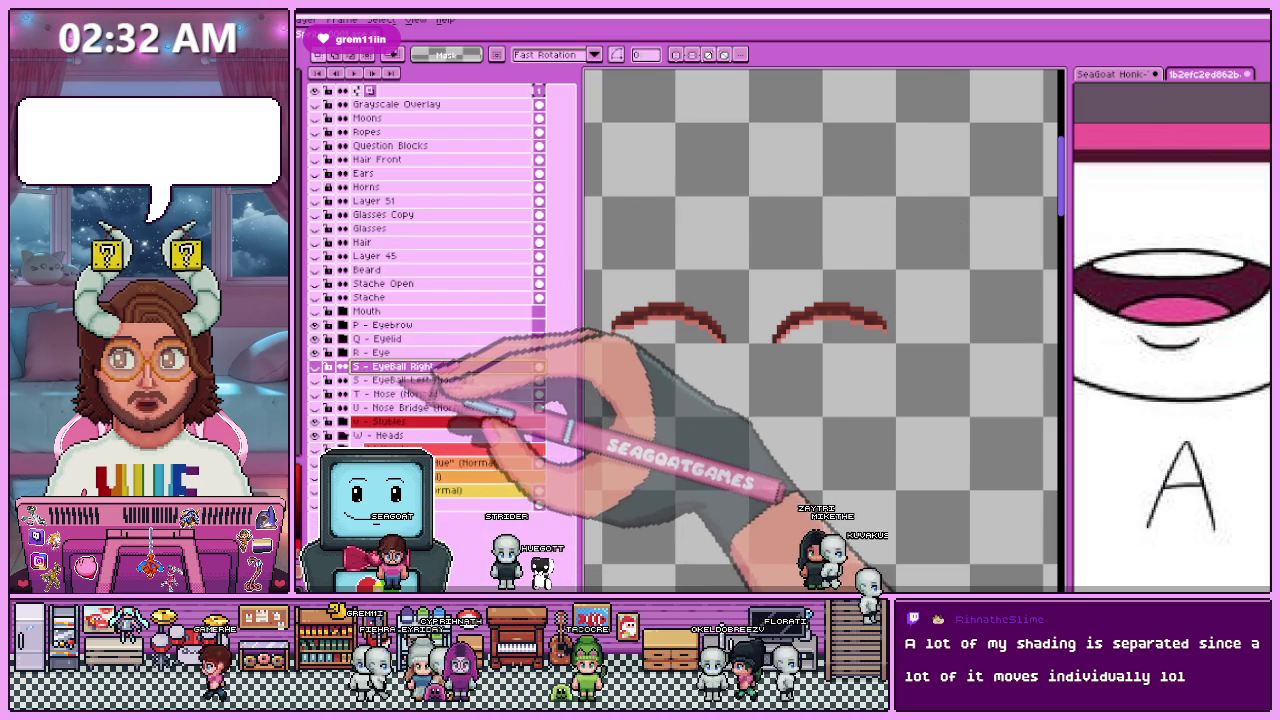
right_click(440, 380)
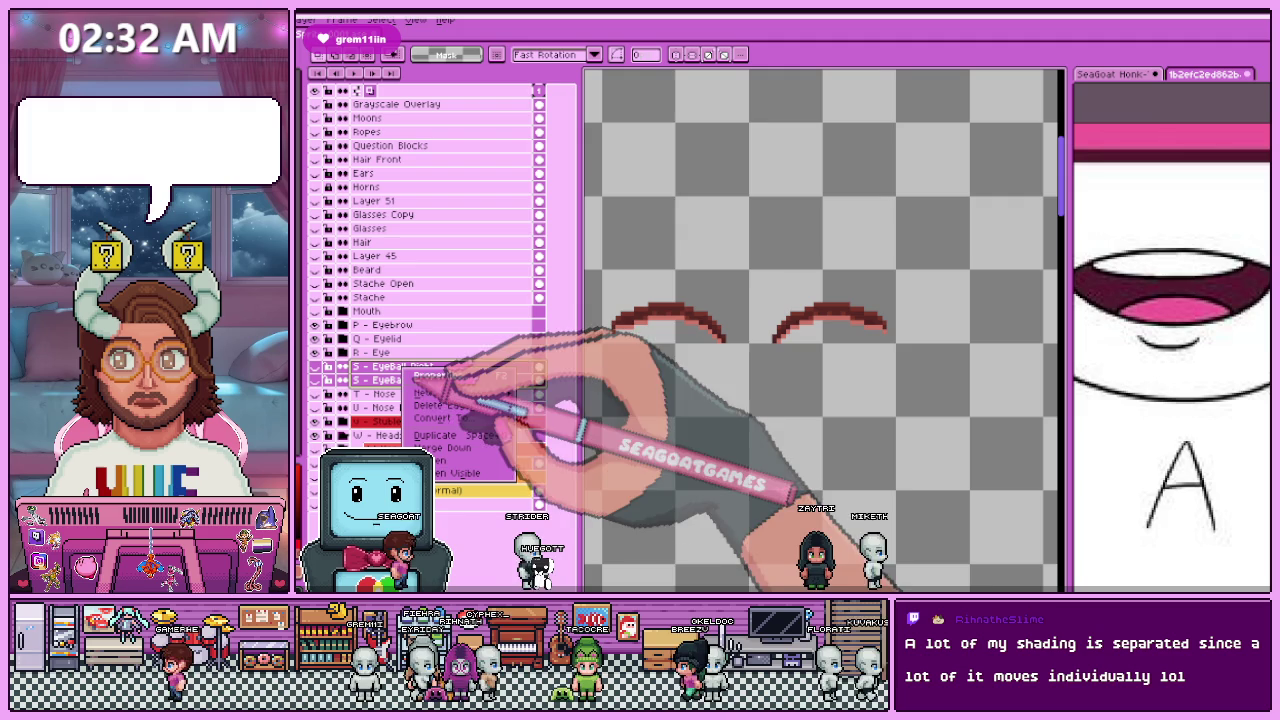
left_click(560, 402)
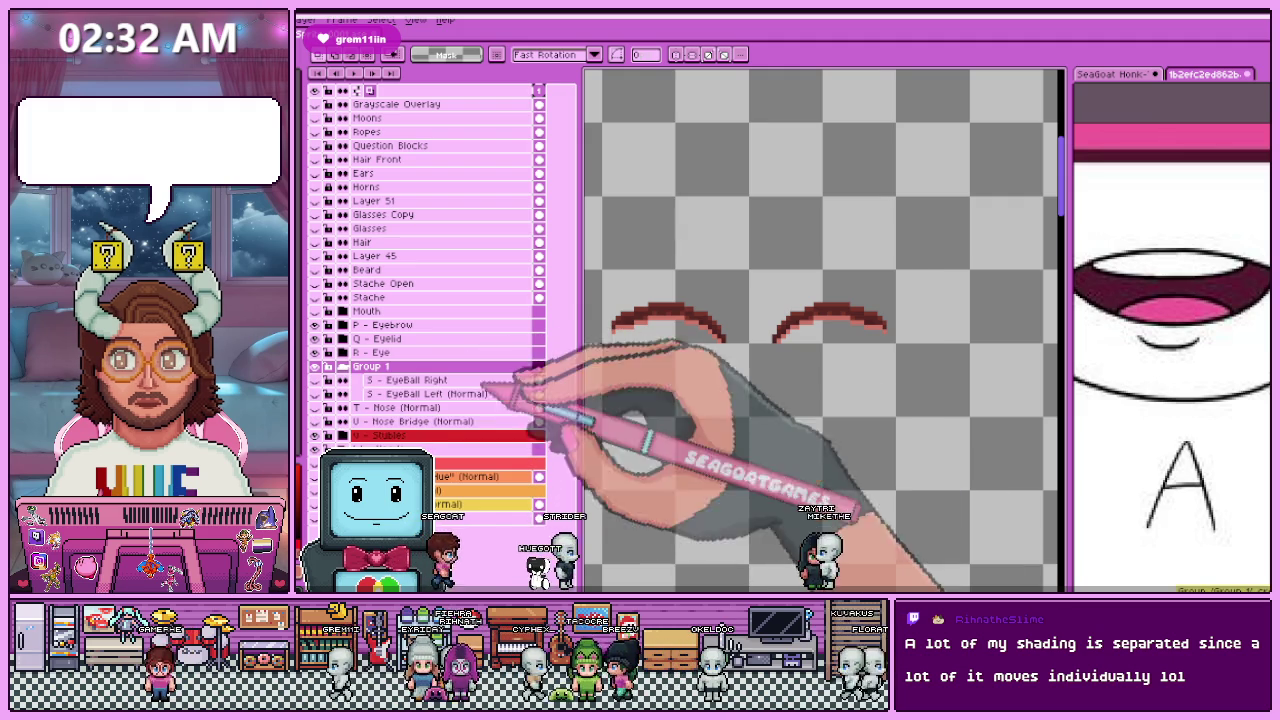
double_click(500, 366)
type("R - Eye Right")
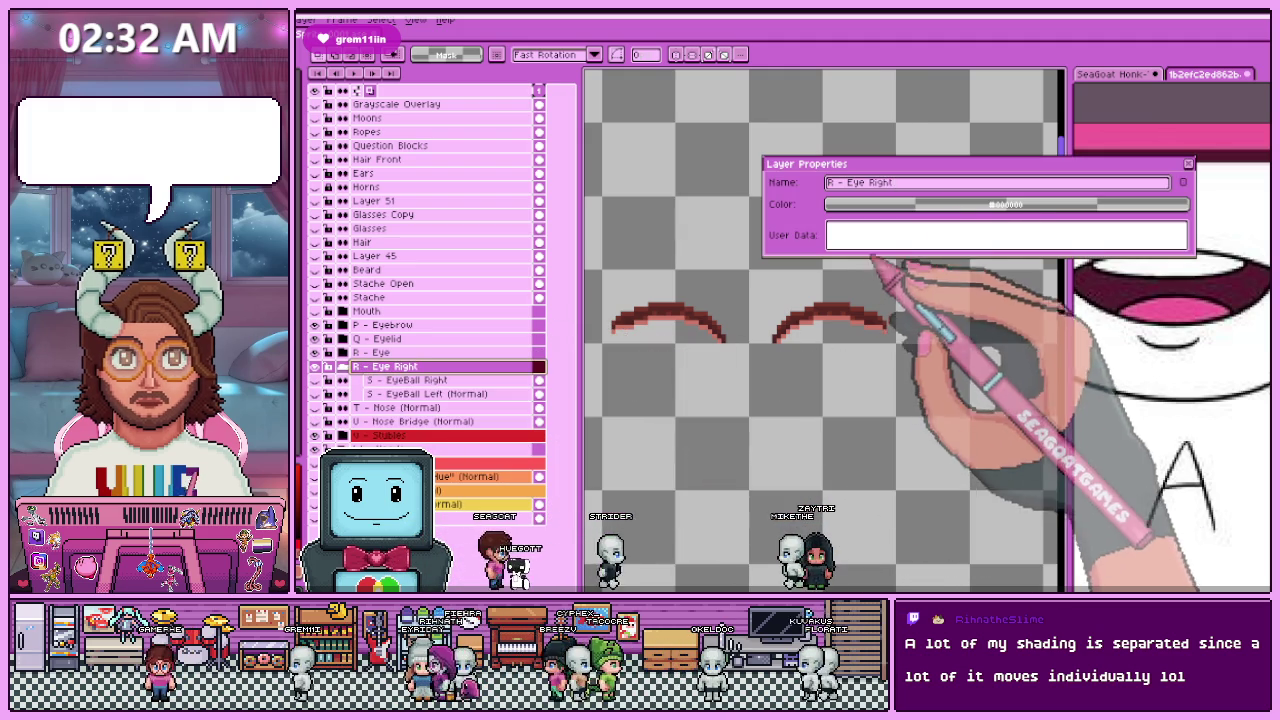
left_click(830, 183)
type("S - Eyeball")
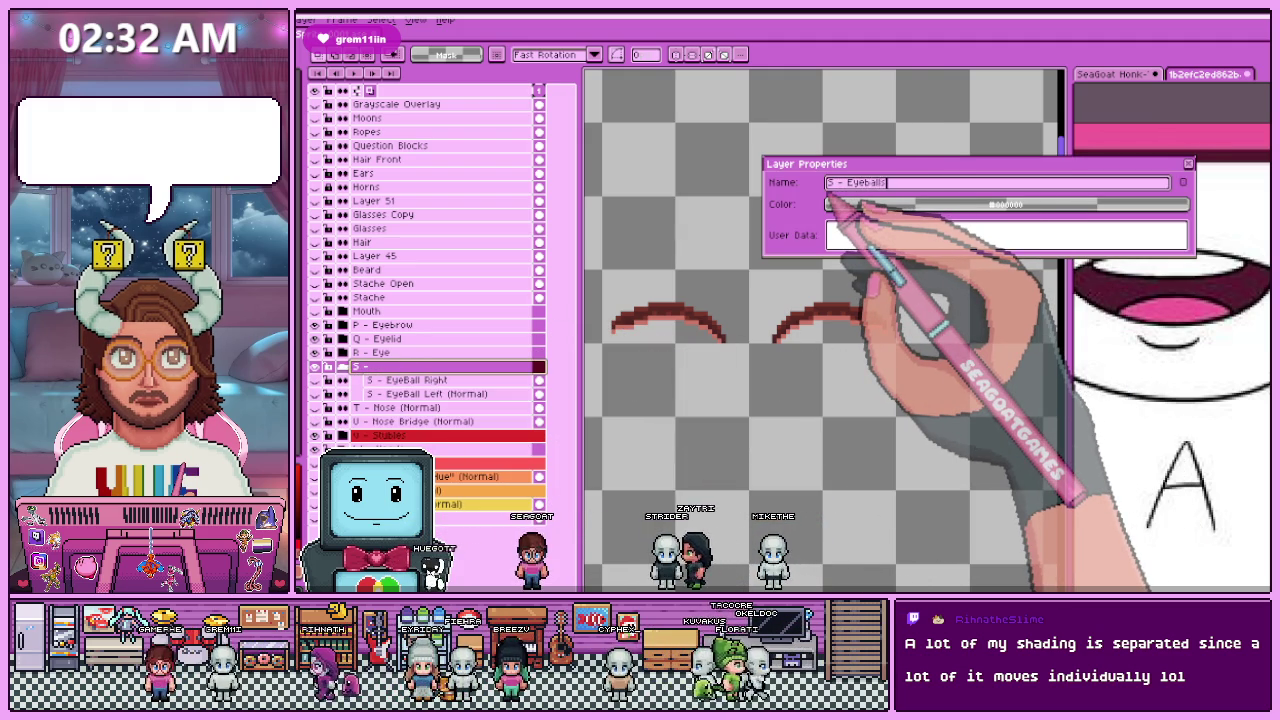
key("Return")
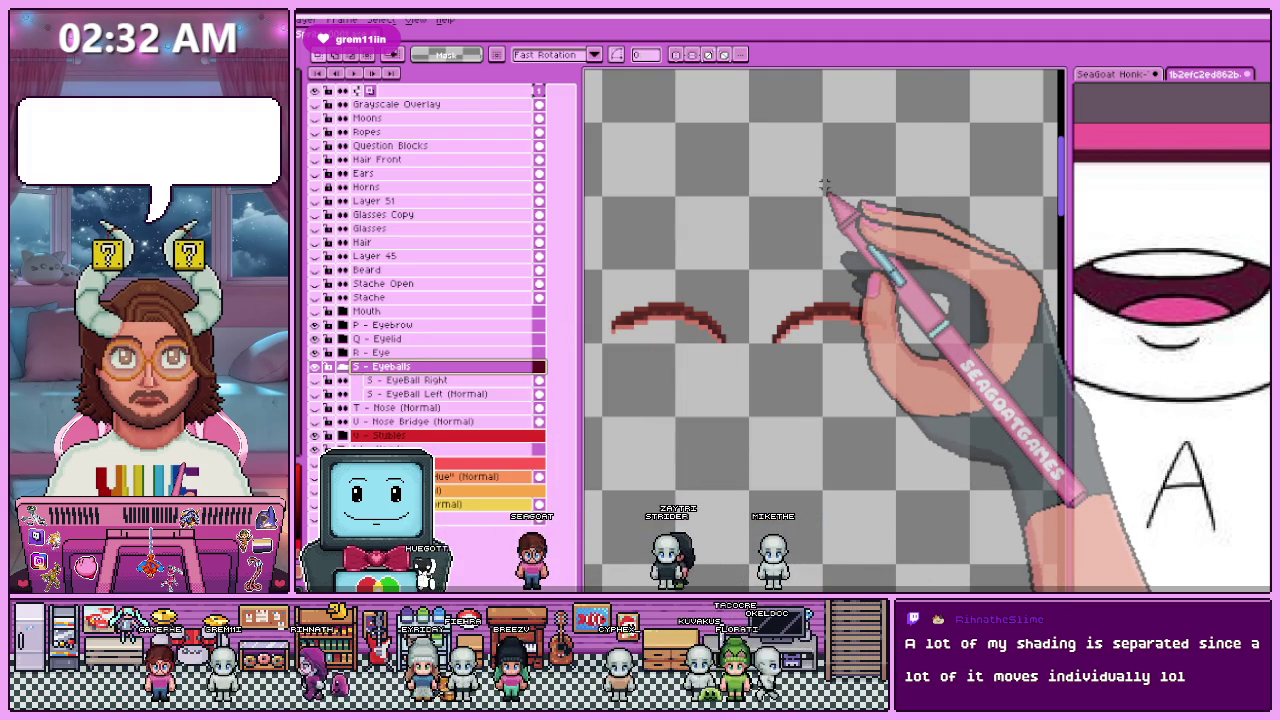
left_click(343, 366)
left_click(385, 394)
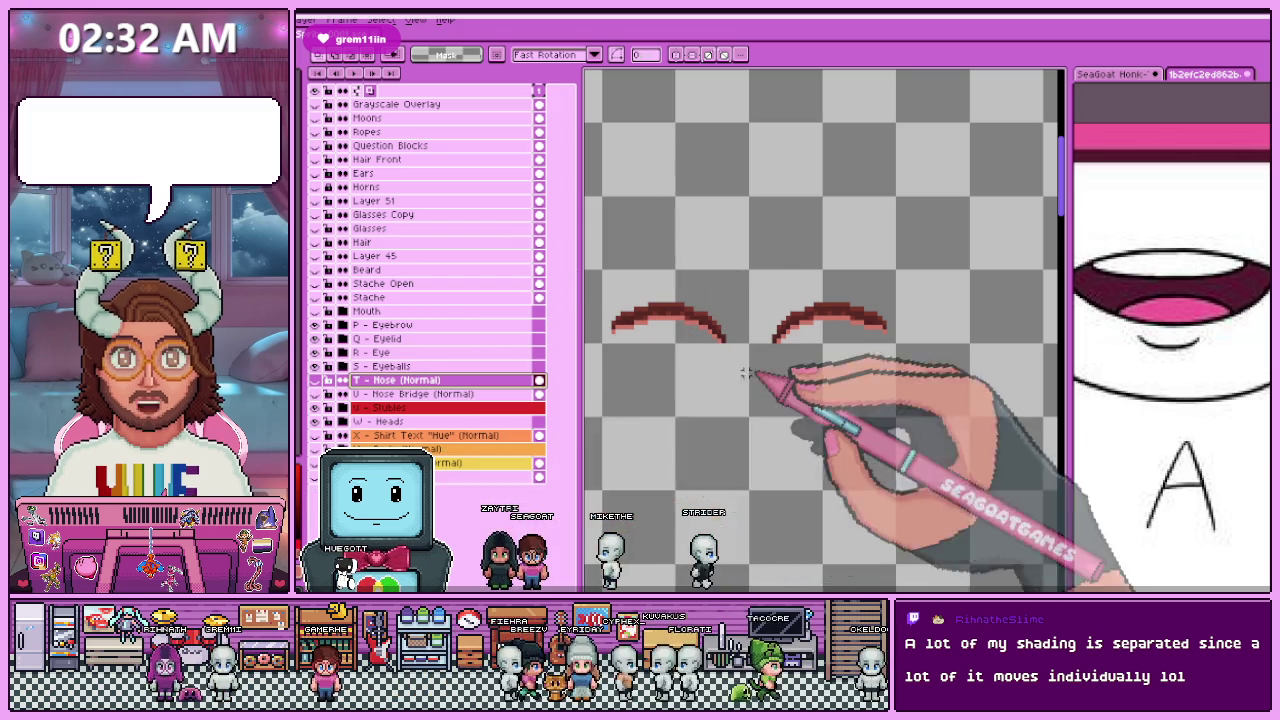
Step: Expand S - Eyeballs and check the S - EyeBall Left (Normal) layer name
left_click_drag(742, 360, 750, 370)
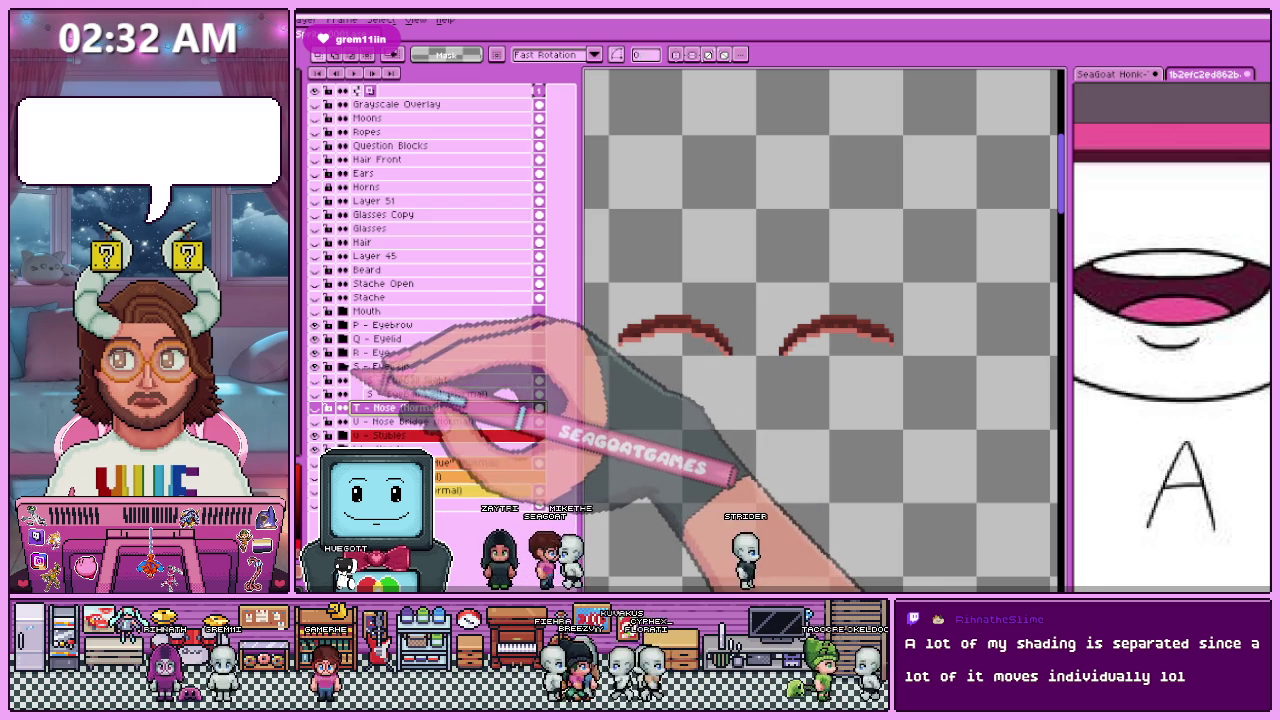
left_click(336, 366)
left_click(410, 394)
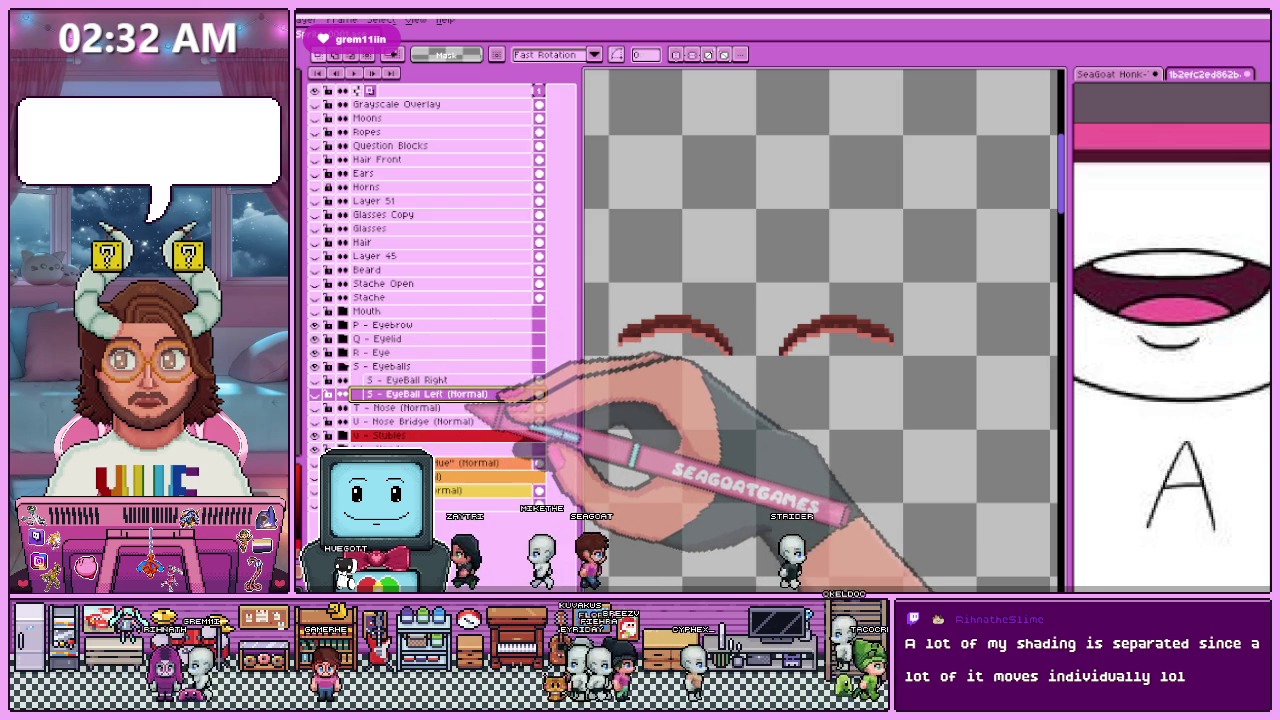
double_click(420, 394)
left_click_drag(946, 182, 907, 182)
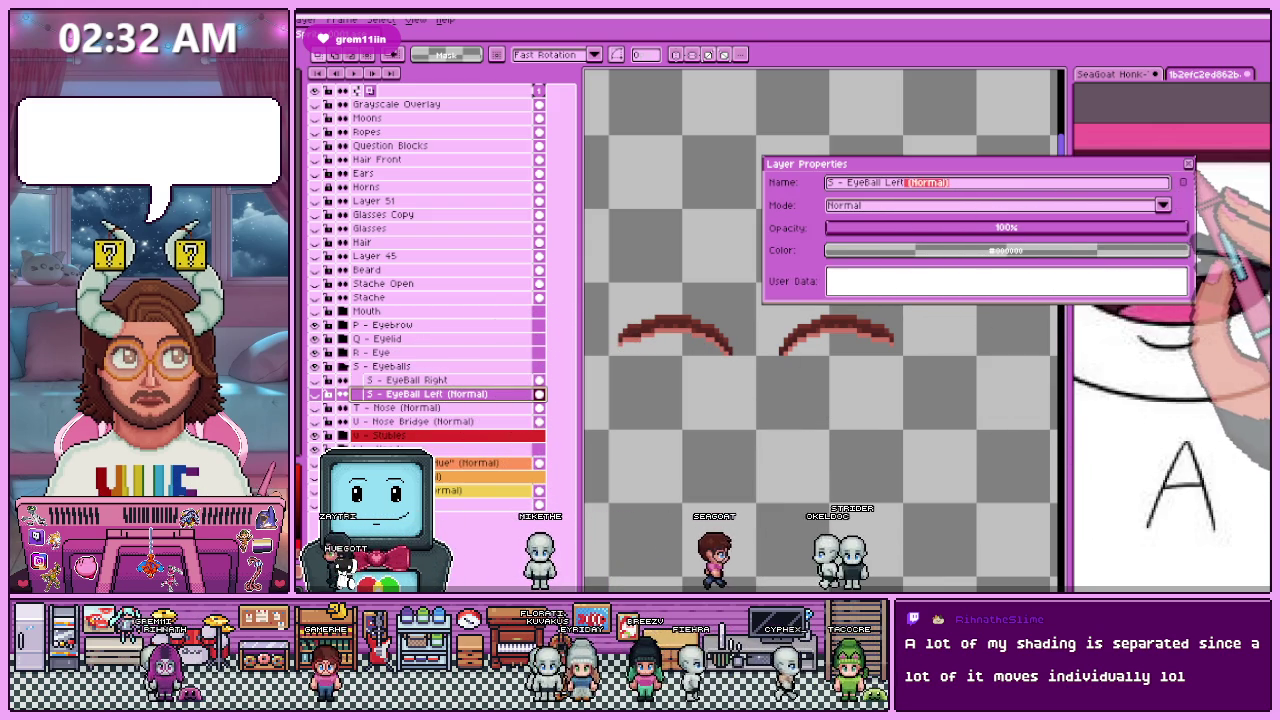
key("Return")
Step: Rename the right eyeball layer to S - EyeBall Right (Normal) and collapse the group
left_click(480, 381)
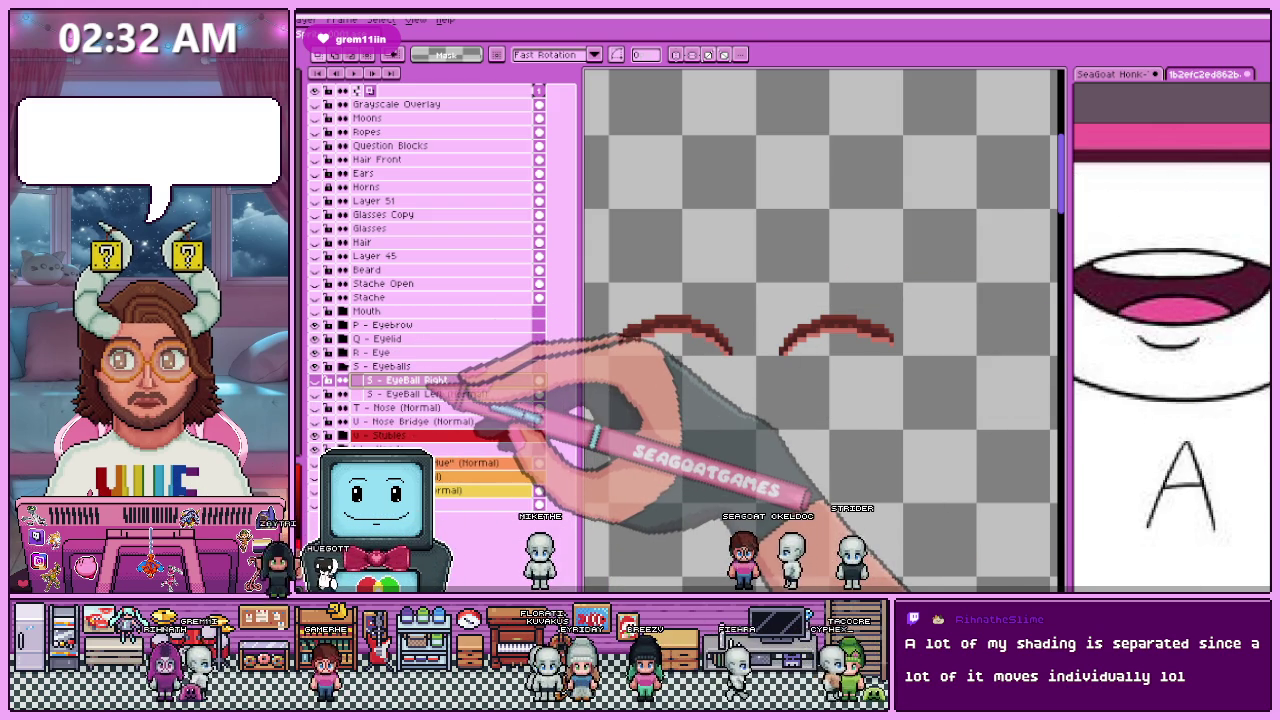
double_click(470, 381)
left_click(900, 183)
type("(Normal)")
key("Left")
key("Left")
key("Left")
key("BackSpace")
key("Return")
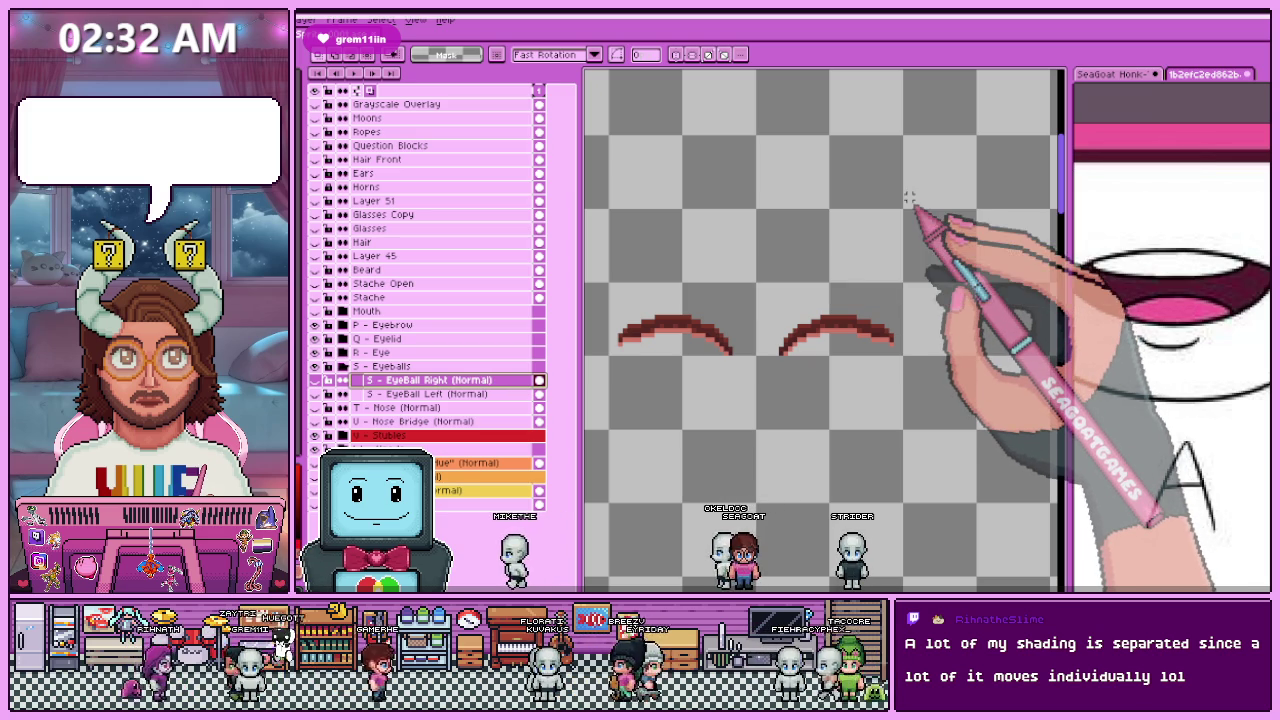
left_click(329, 366)
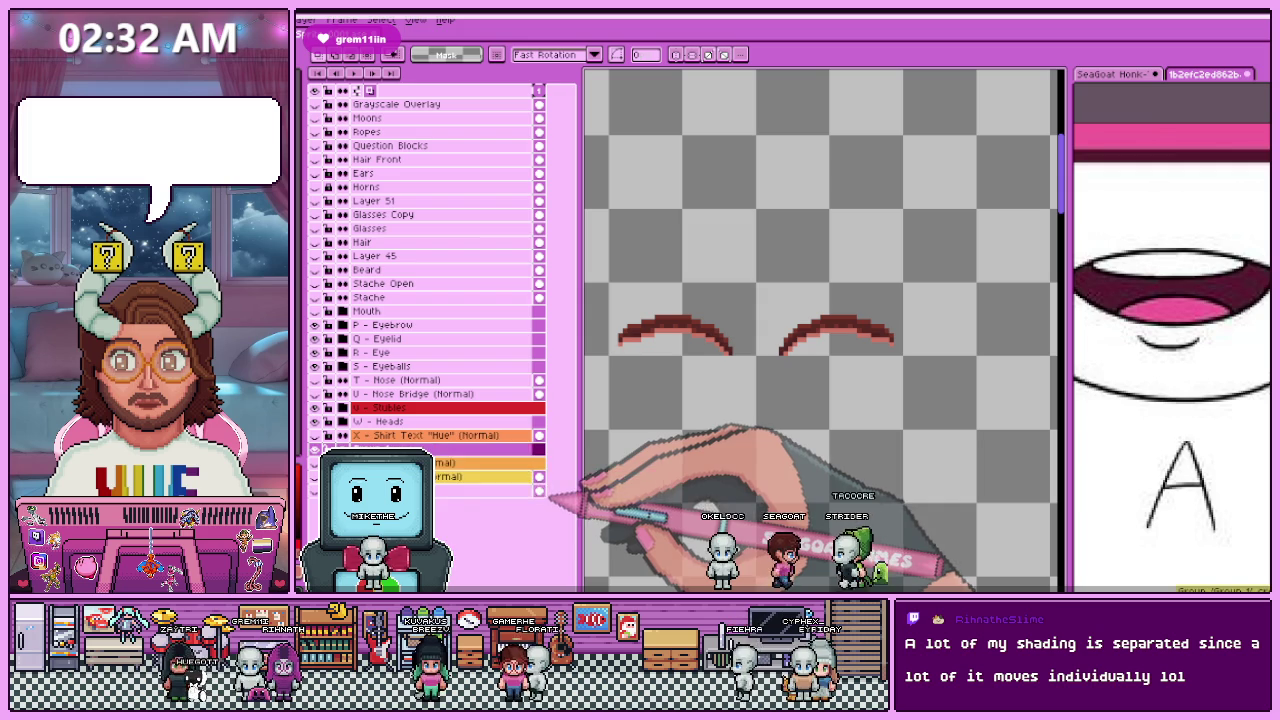
Step: Rename the body group to Y Body
key("Return")
key("shift+p")
type("Y Bod")
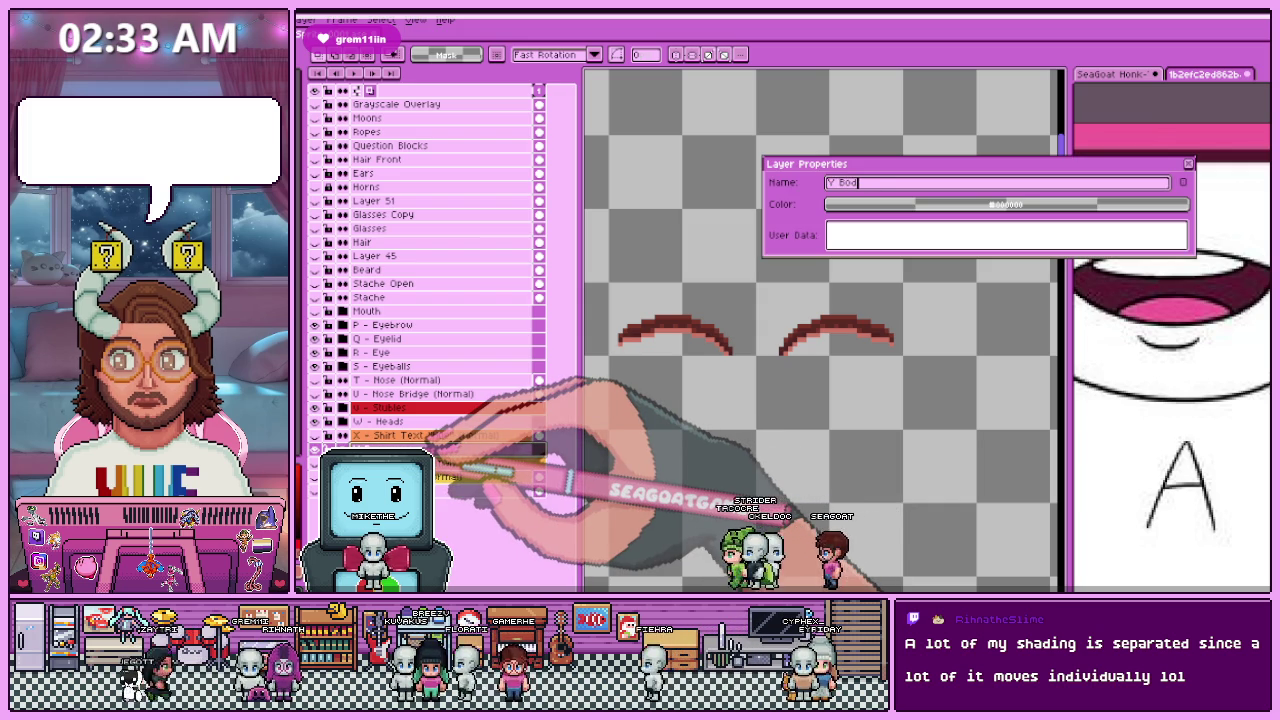
type("e")
key("BackSpace")
key("BackSpace")
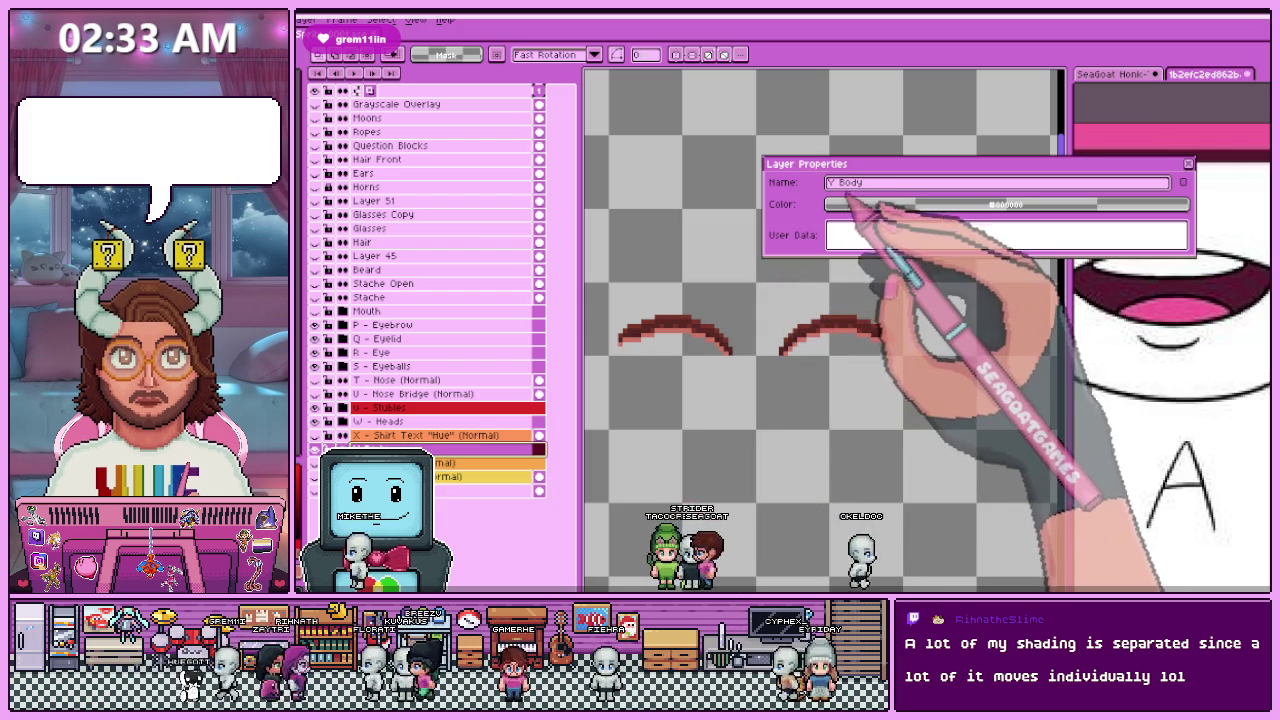
key("Return")
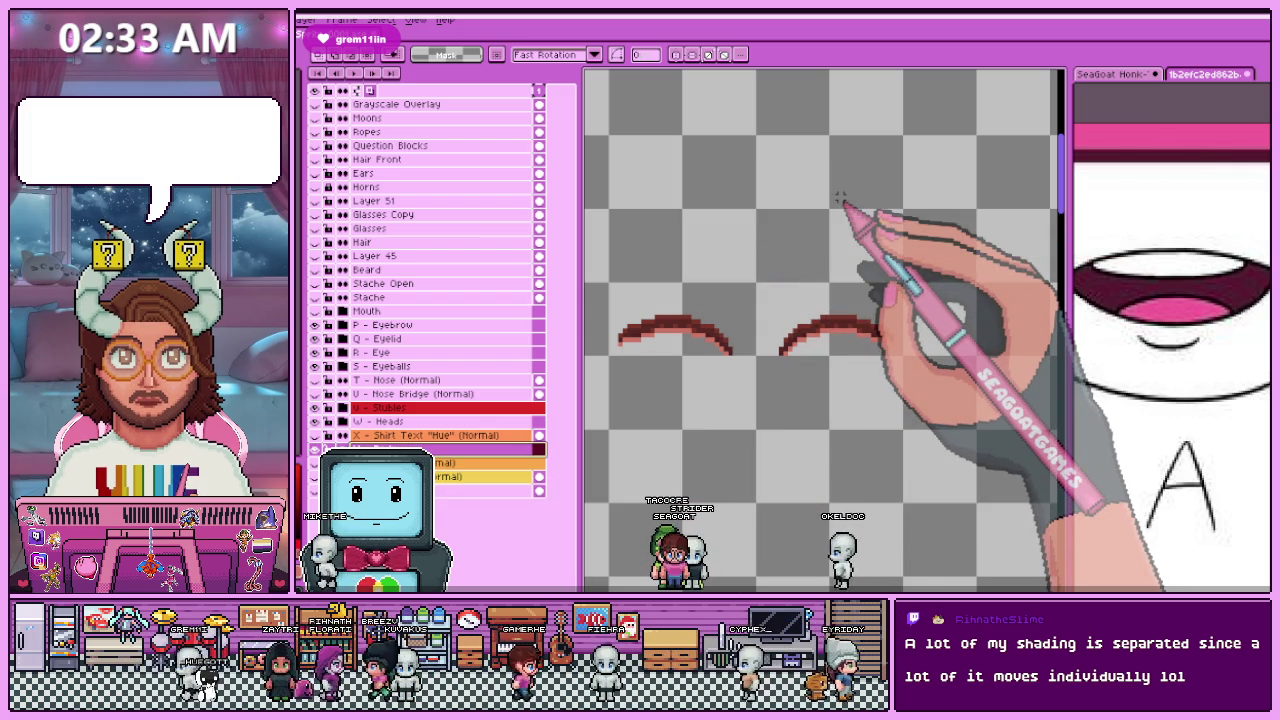
Step: Wrap the shirt text layer in a new group named X - Shirt Text
right_click(447, 437)
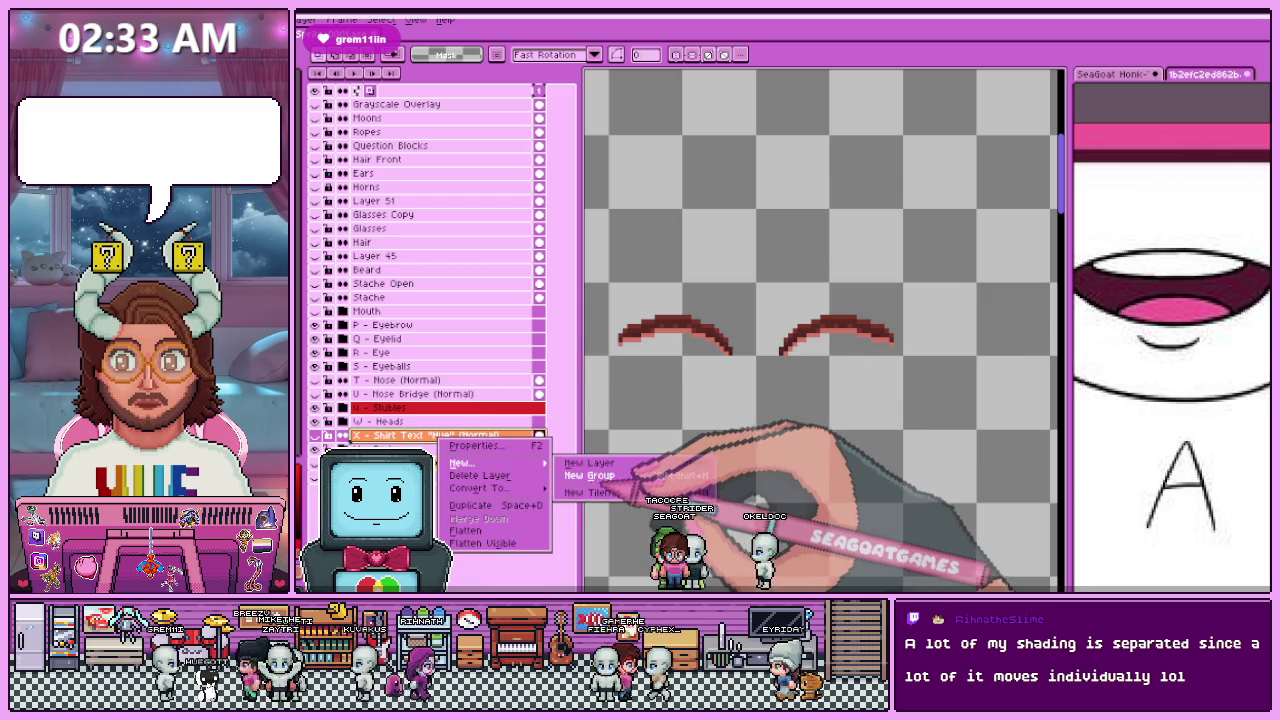
left_click(601, 479)
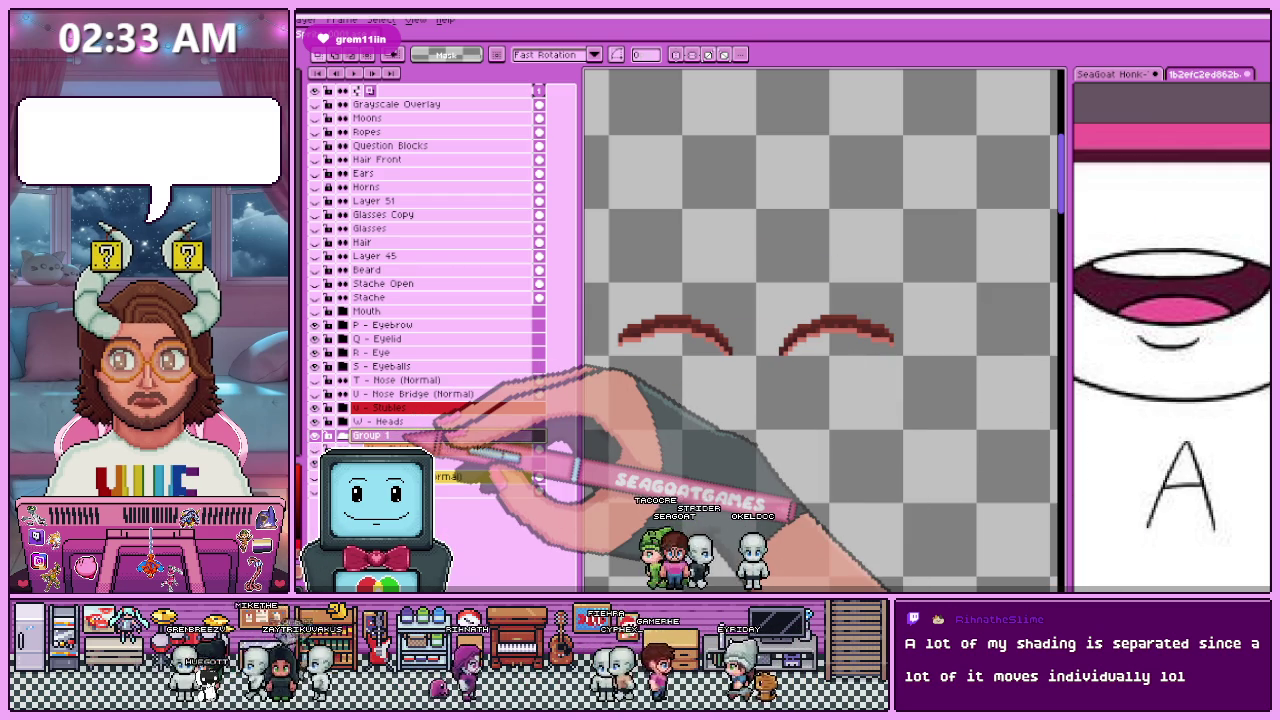
double_click(437, 437)
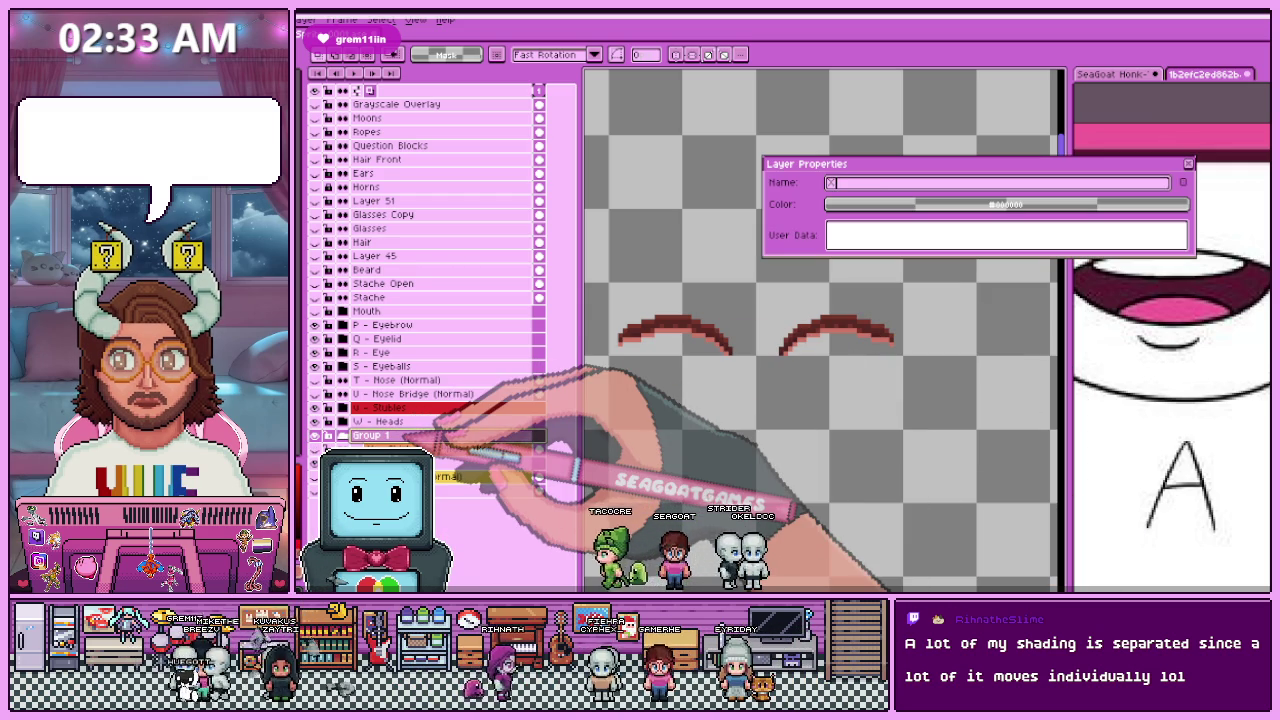
type("X - Shirt Text")
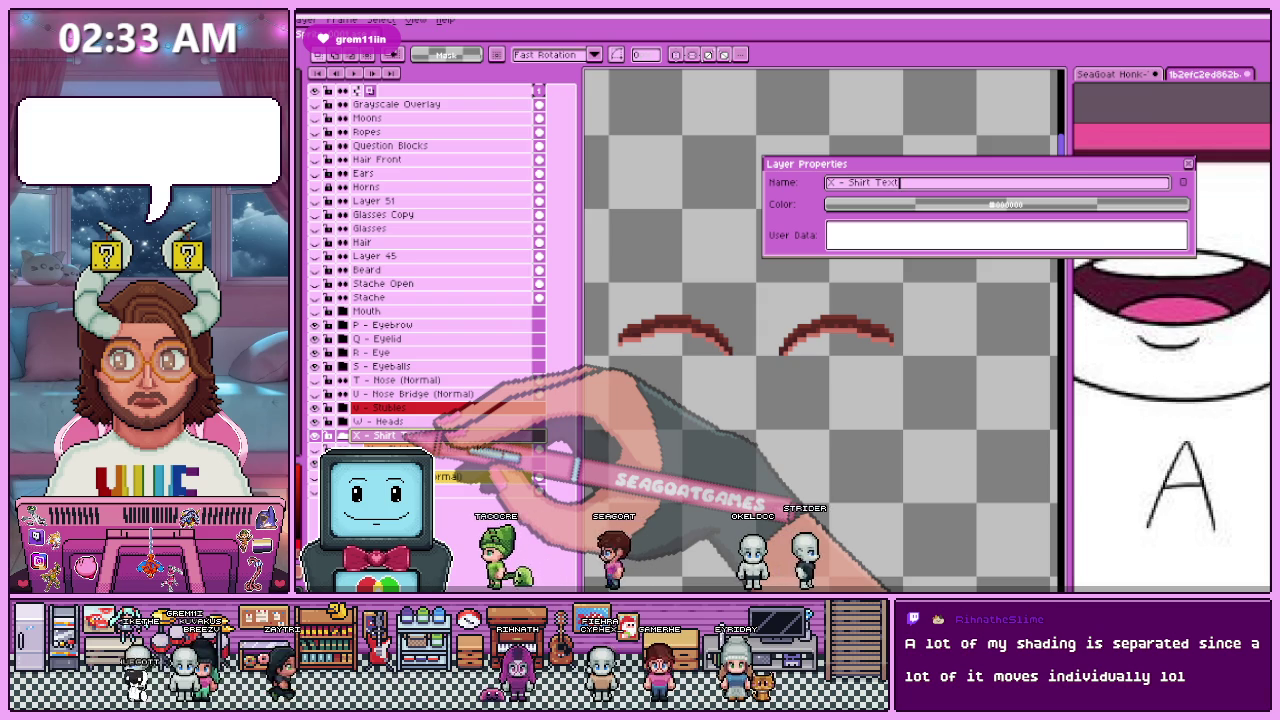
key("Return")
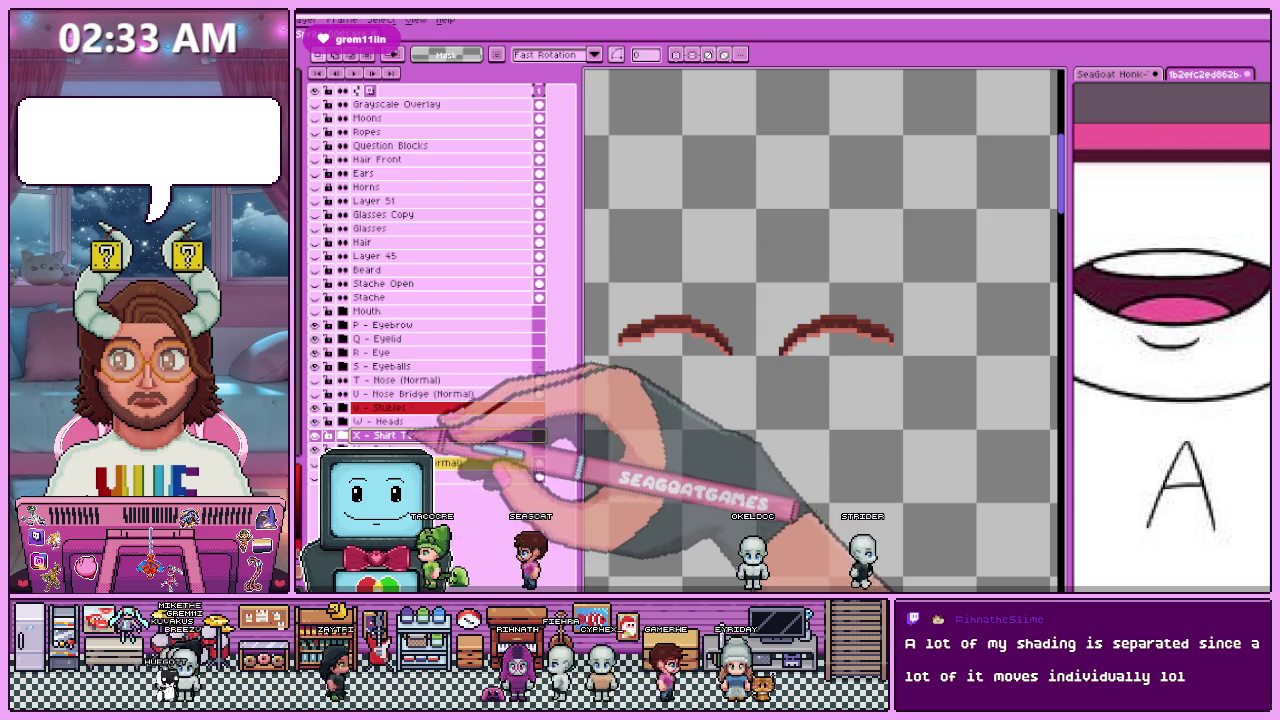
right_click(419, 410)
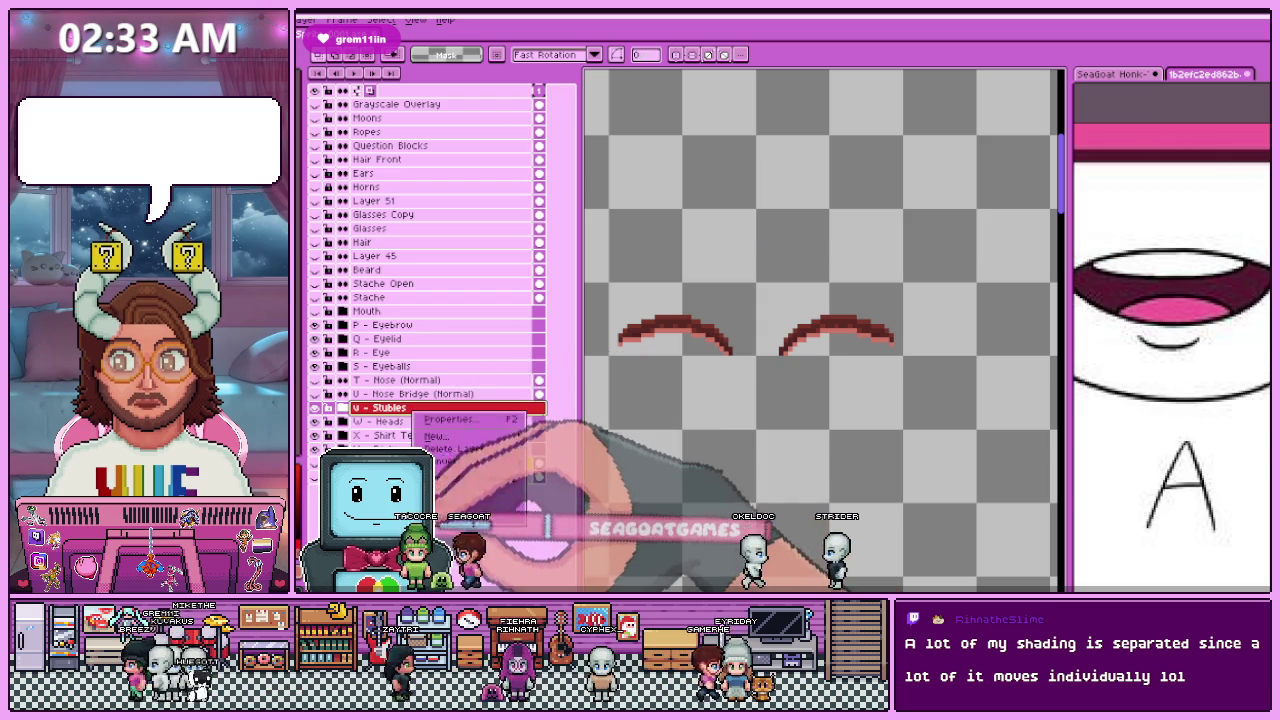
left_click(420, 394)
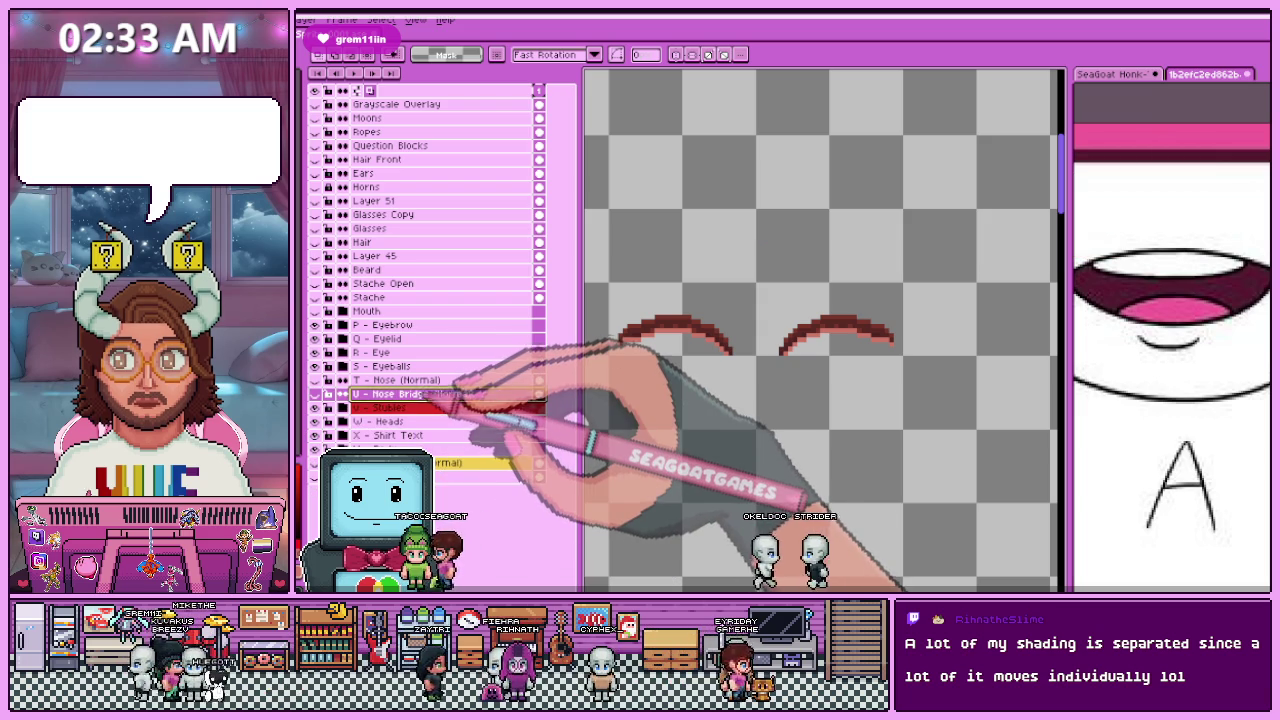
left_click(448, 394)
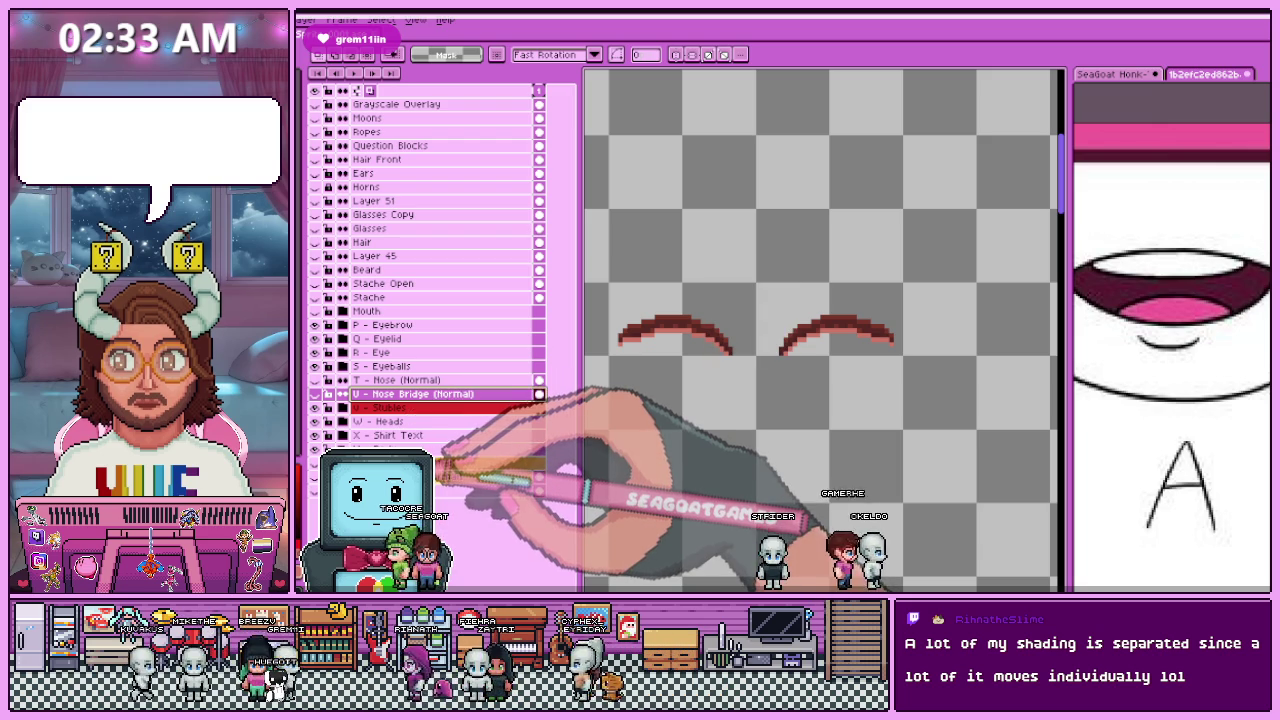
Step: Clear the Y - Body colour tag and check the Z - Rear Hair properties
left_click(450, 472)
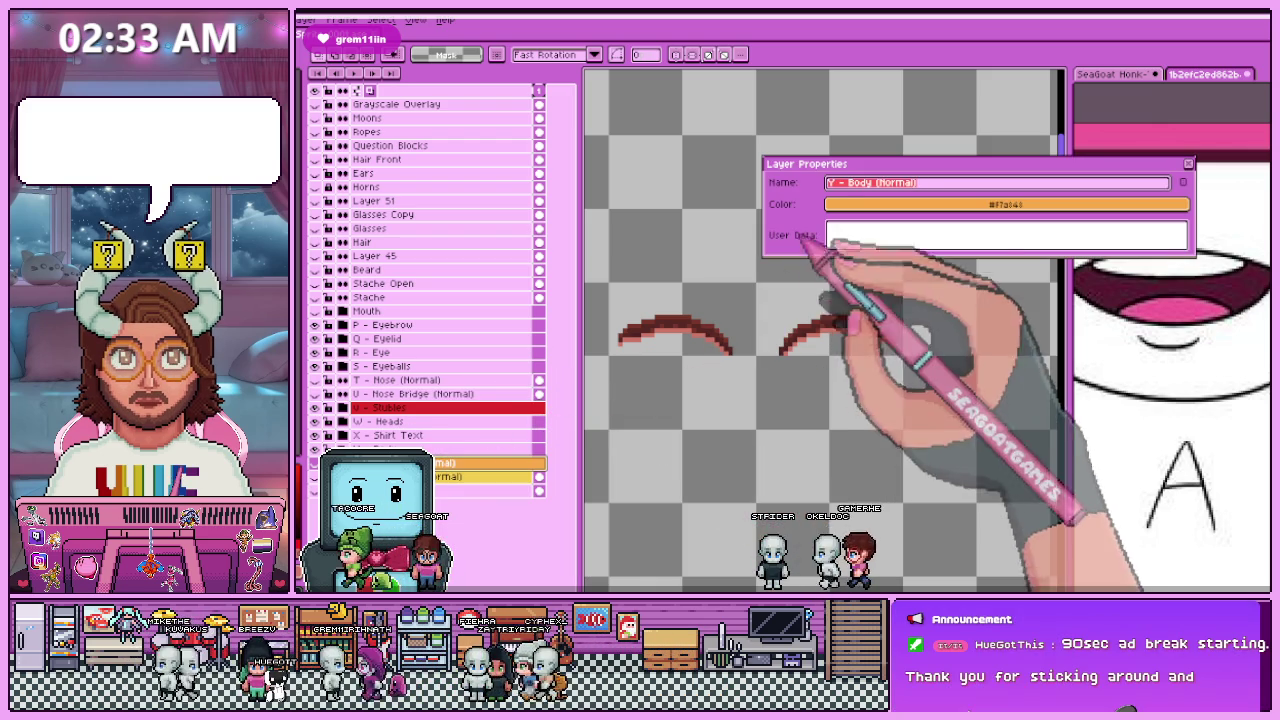
left_click(830, 204)
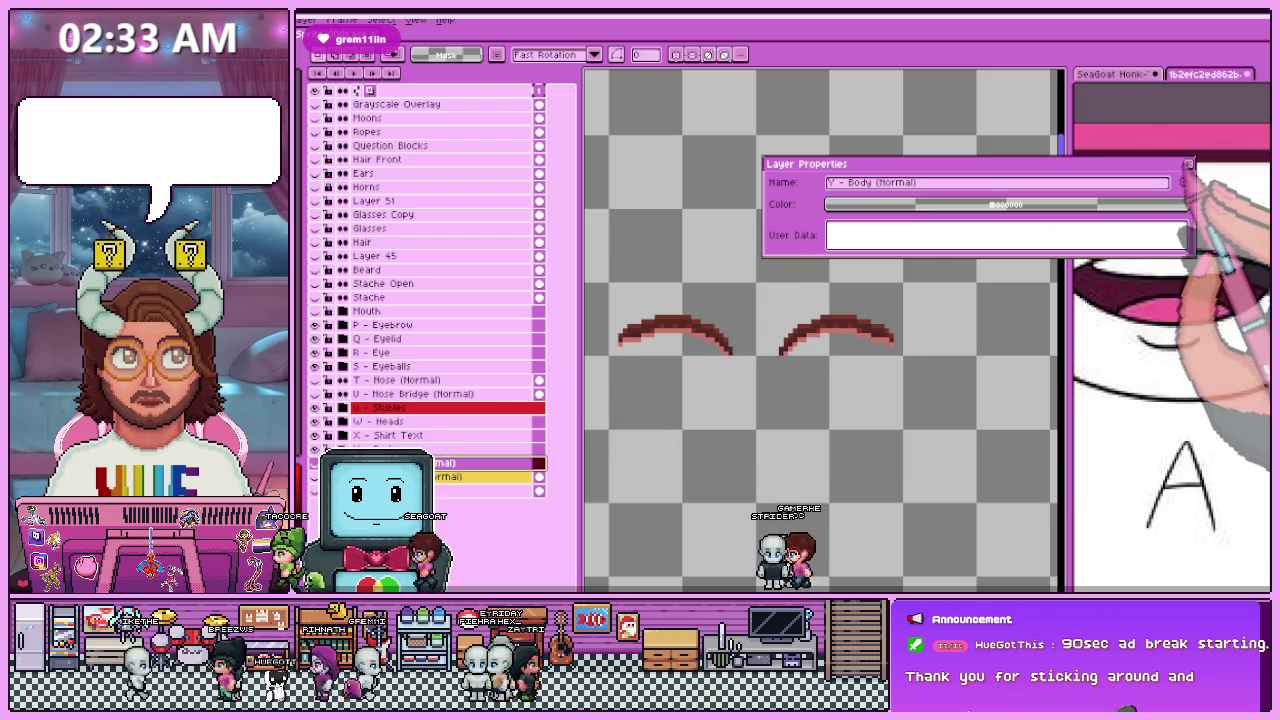
left_click(1188, 163)
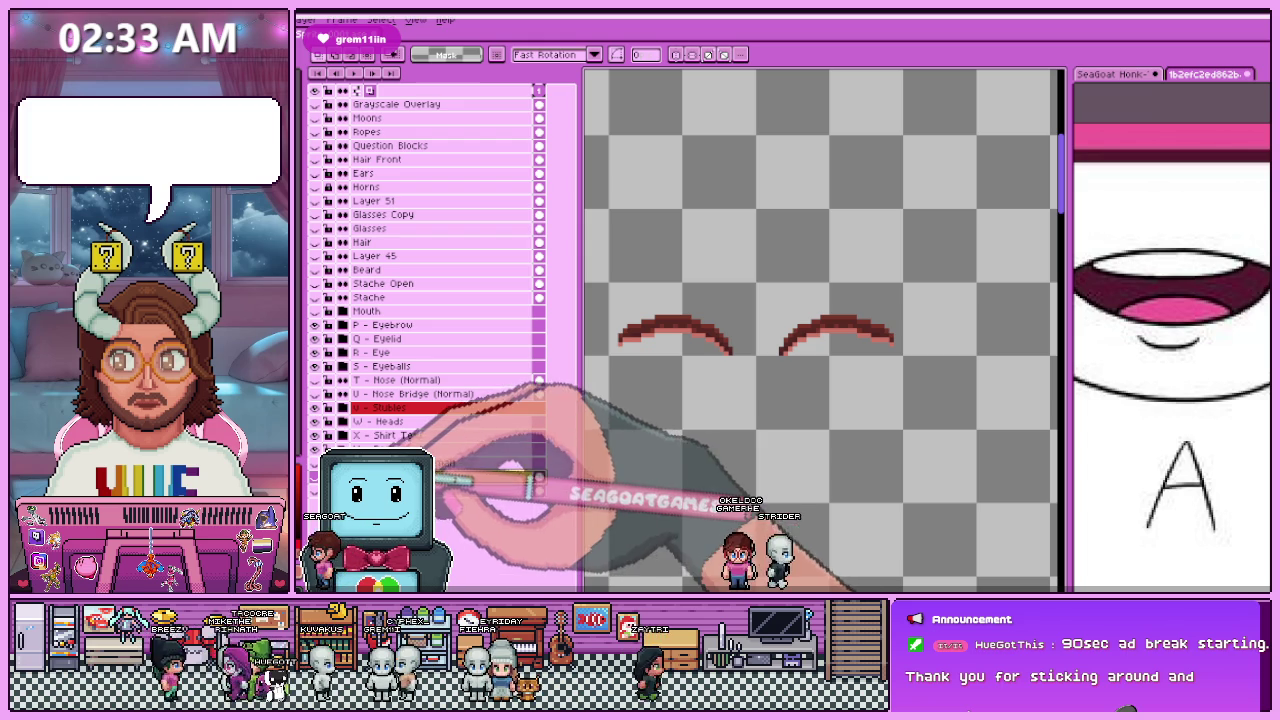
double_click(445, 477)
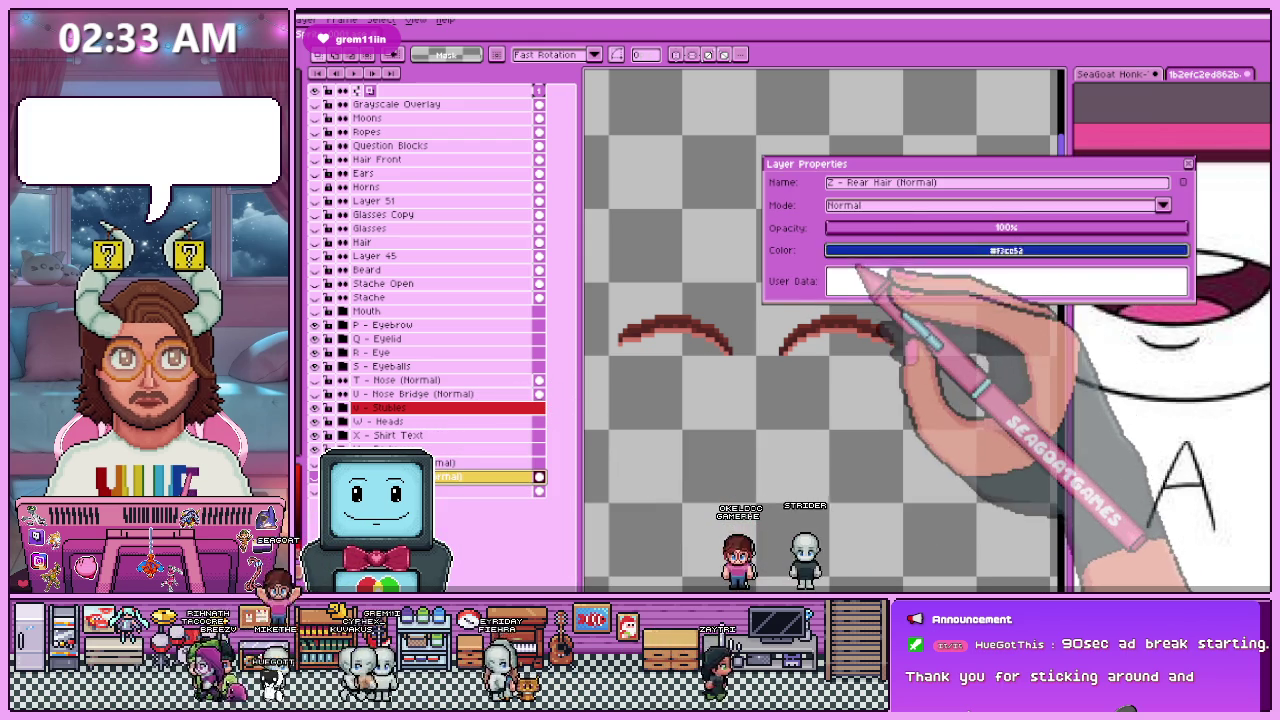
key("Return")
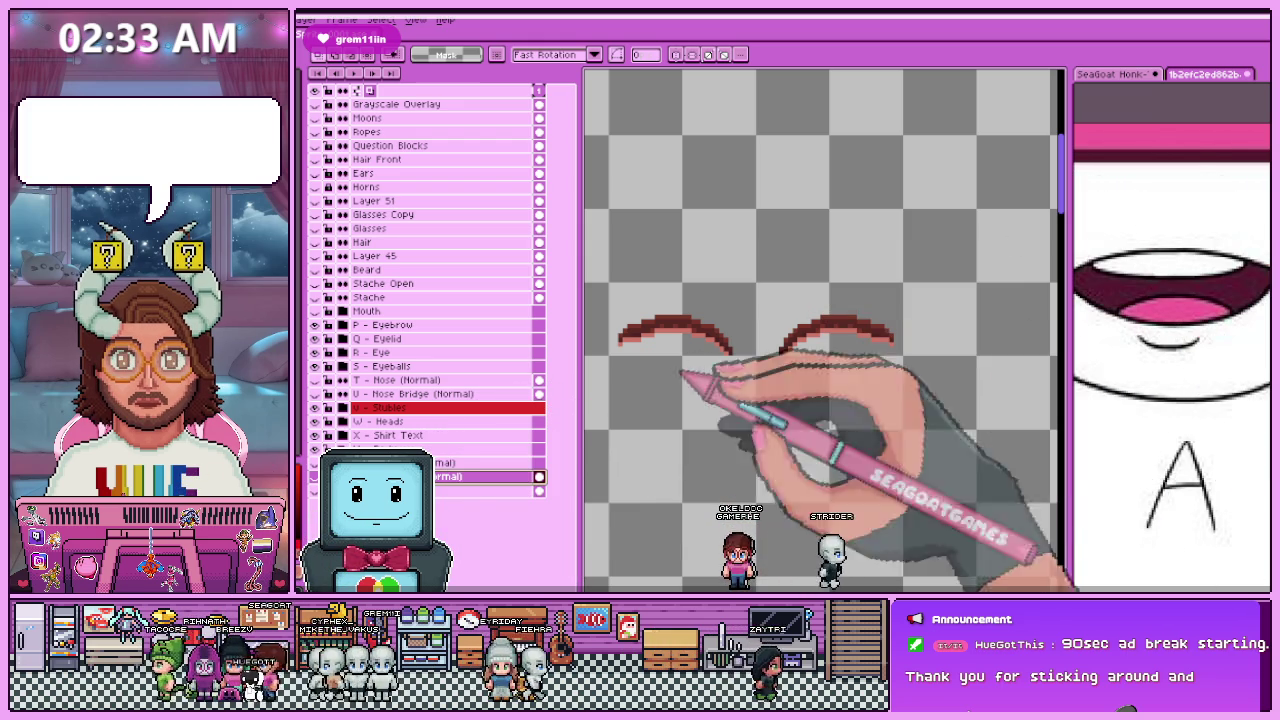
Step: Remove the colour tags from V - Stubles and the V - Stuble Talking layer
double_click(390, 408)
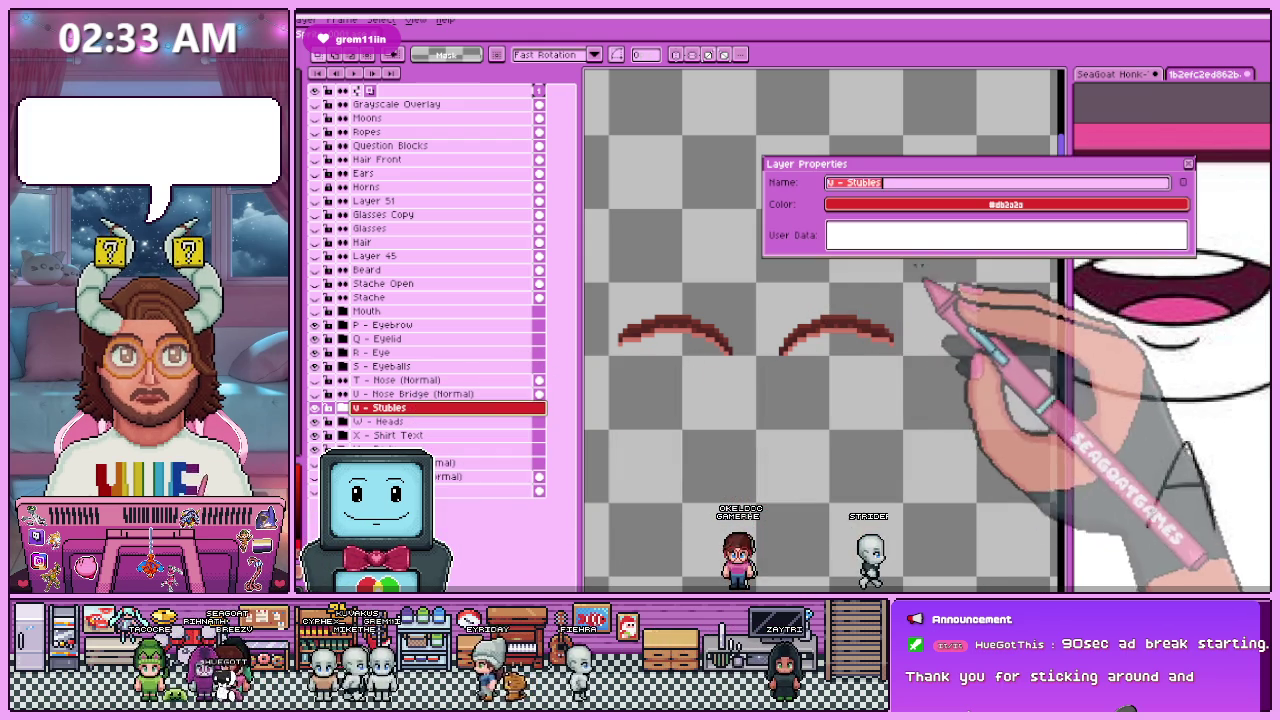
key("Return")
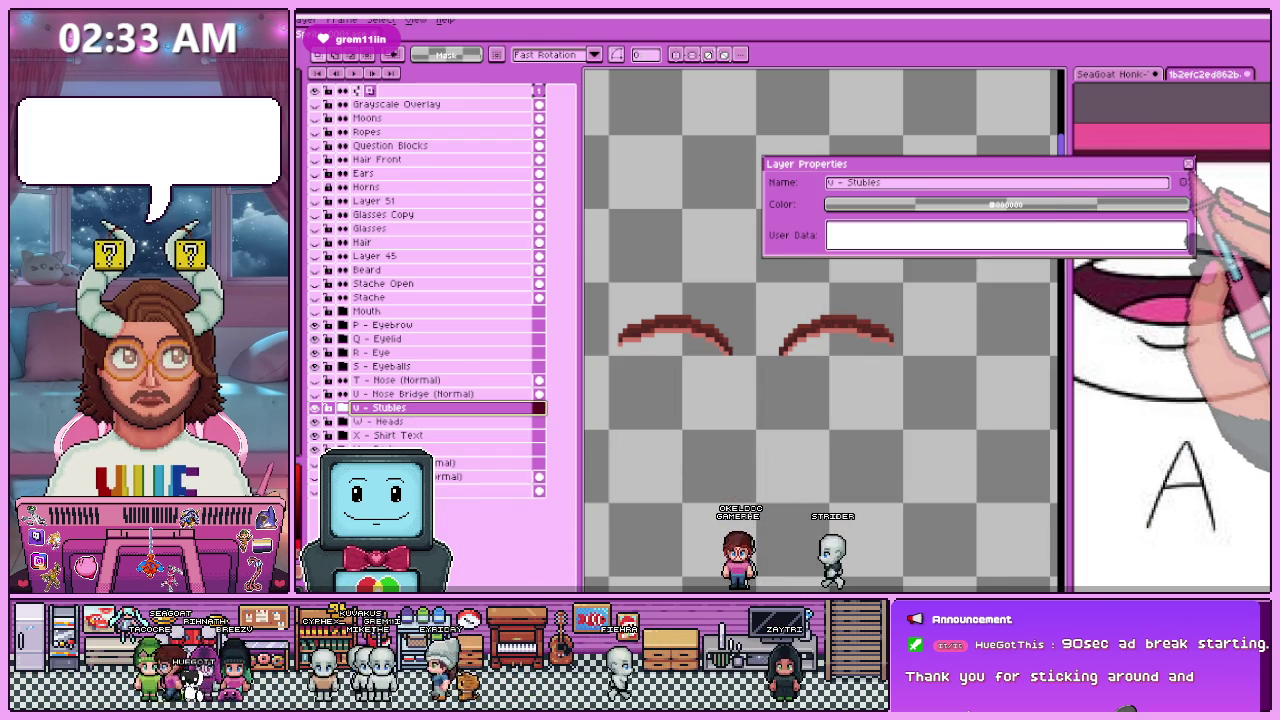
key("Return")
left_click(343, 408)
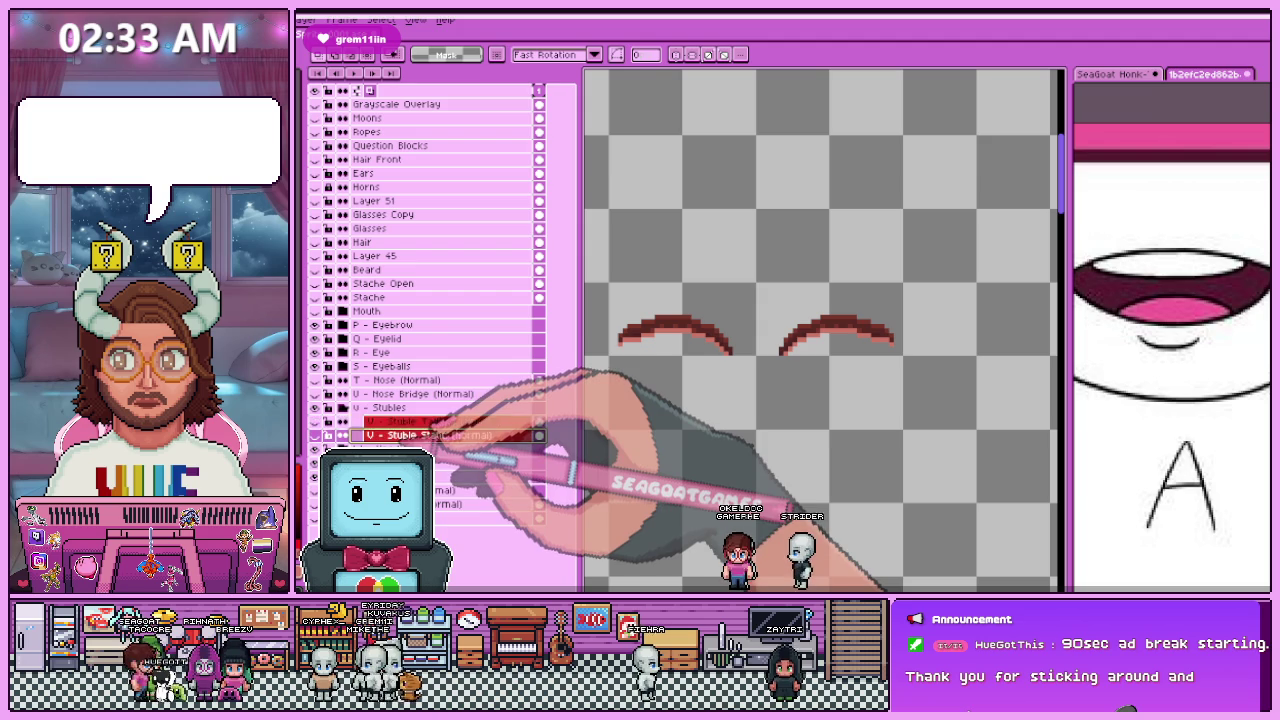
left_click(440, 449)
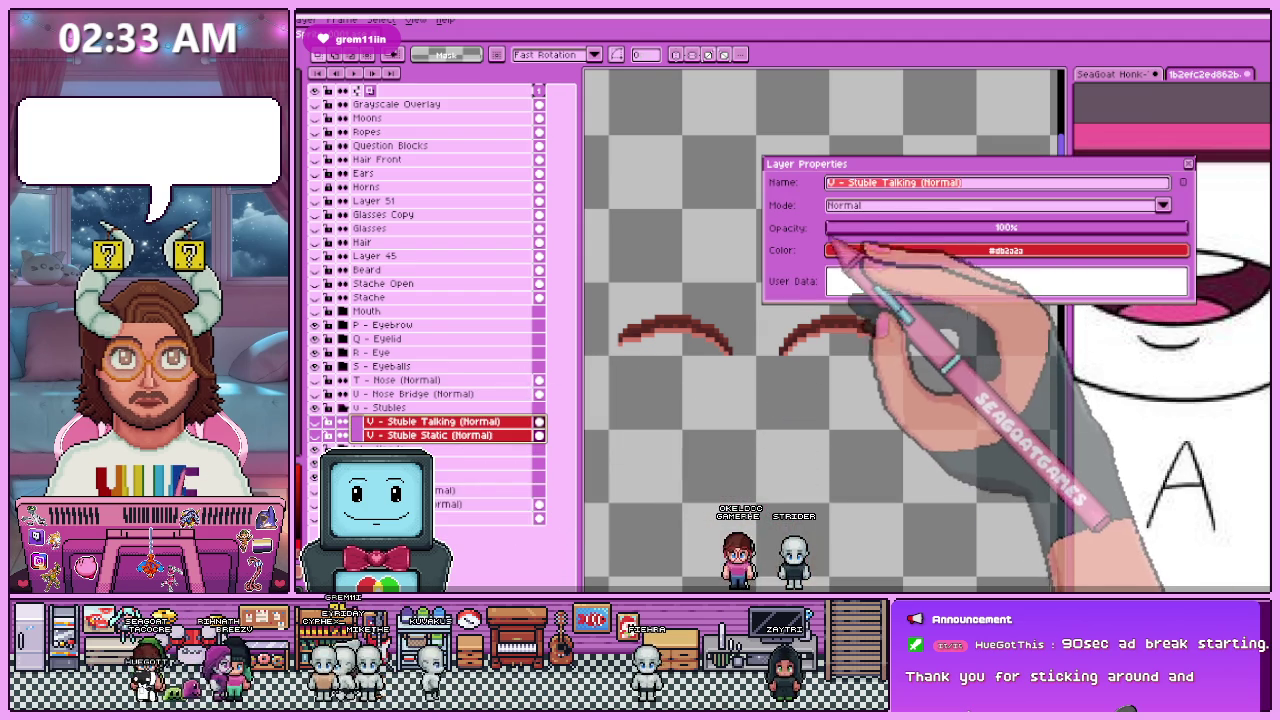
left_click(840, 250)
left_click(836, 272)
key("Return")
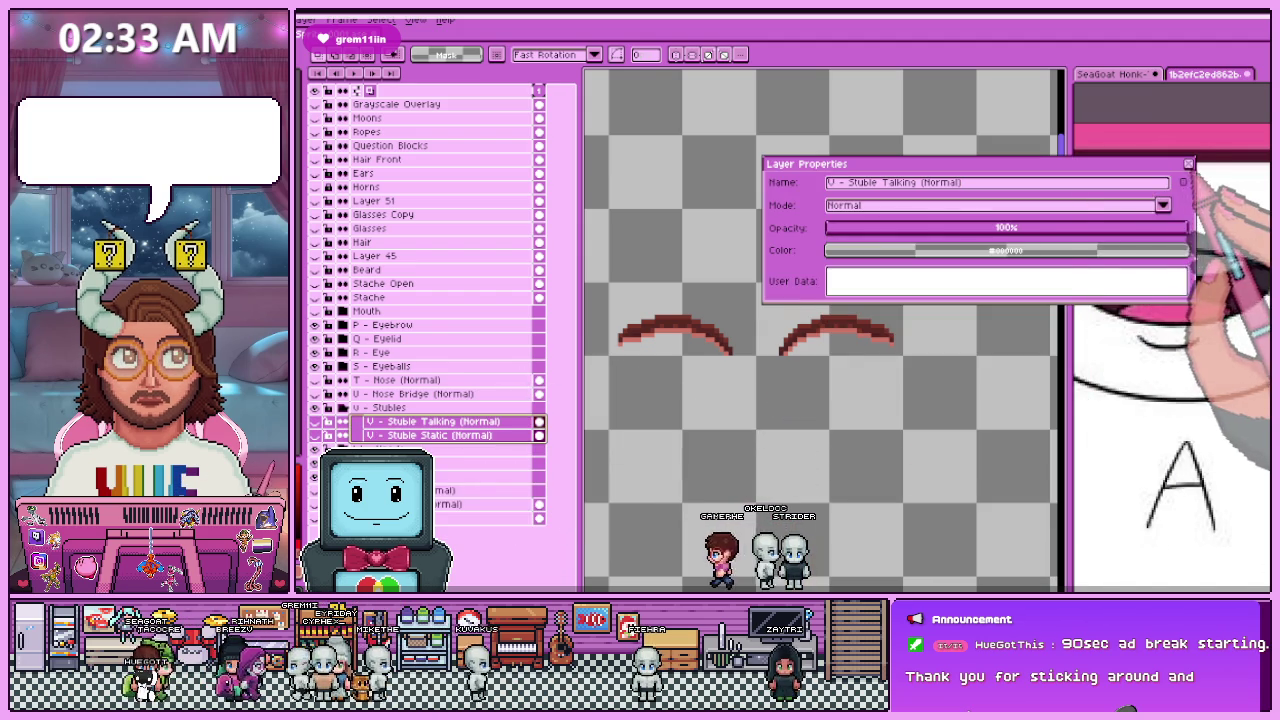
key("Return")
left_click(343, 408)
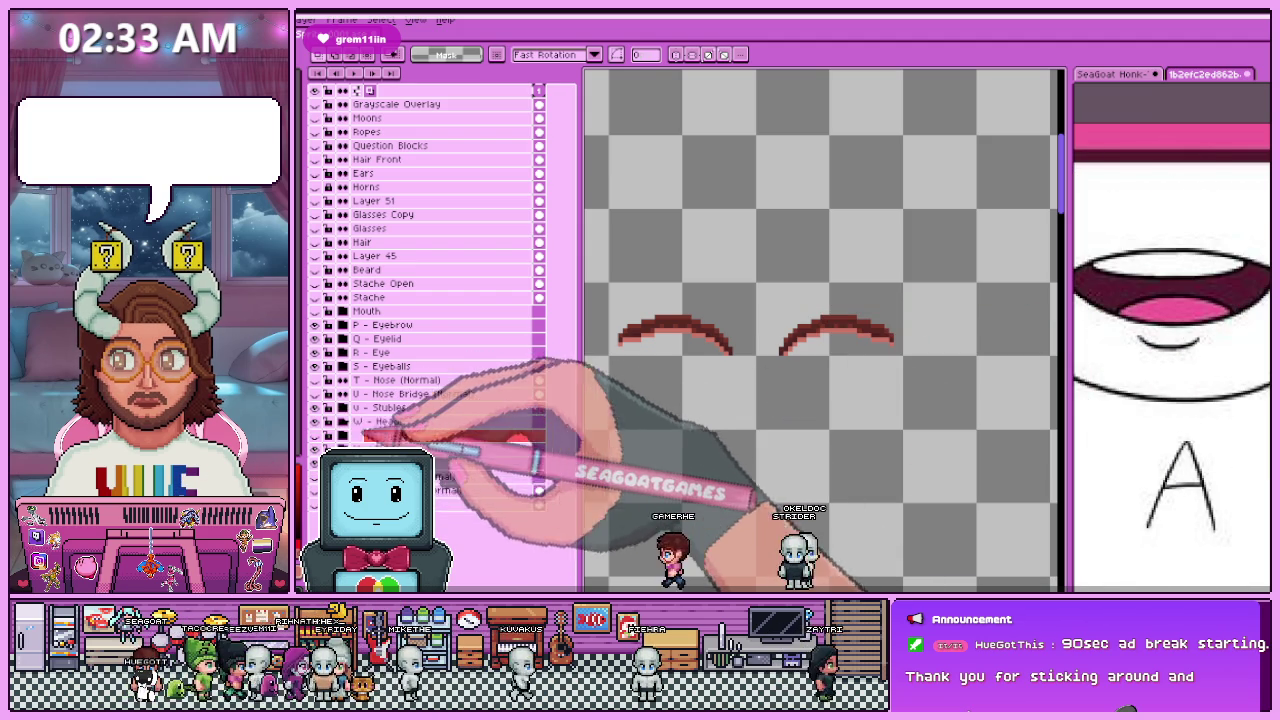
Step: Remove the red colour tags from the W Heads and shirt text layers
left_click(400, 435)
left_click(430, 443)
left_click(838, 205)
left_click(836, 226)
key("Return")
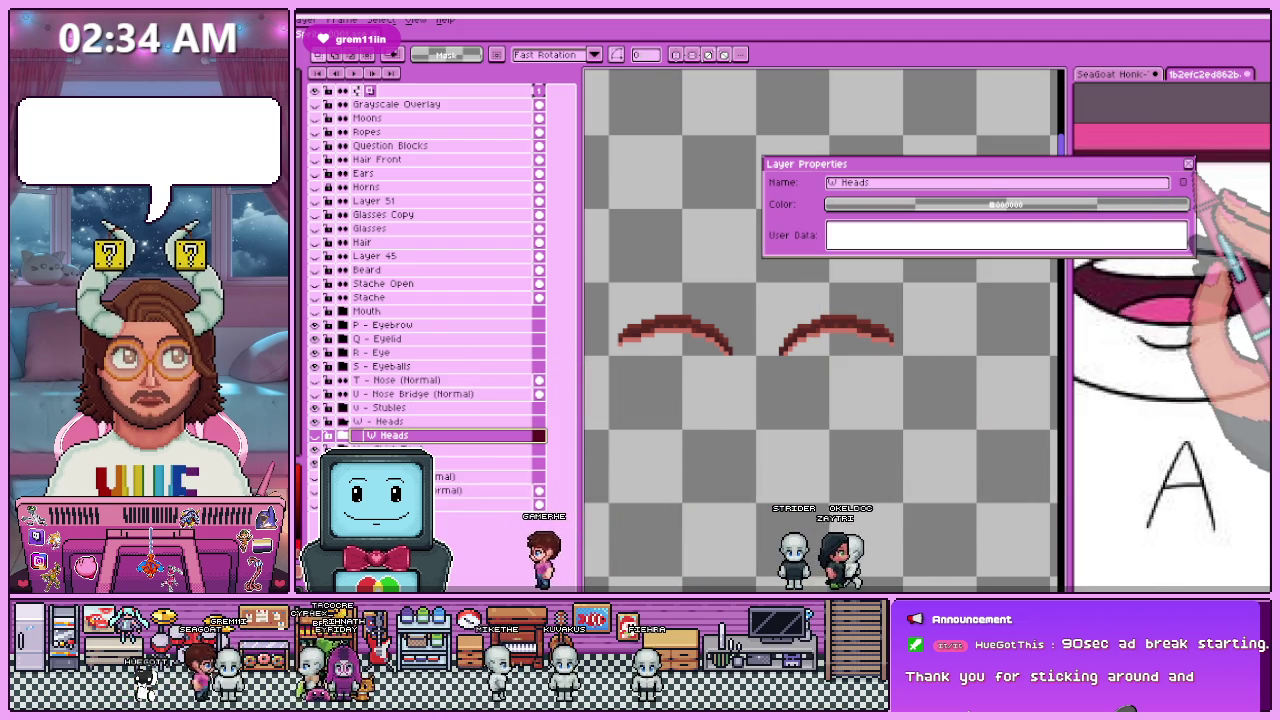
key("Return")
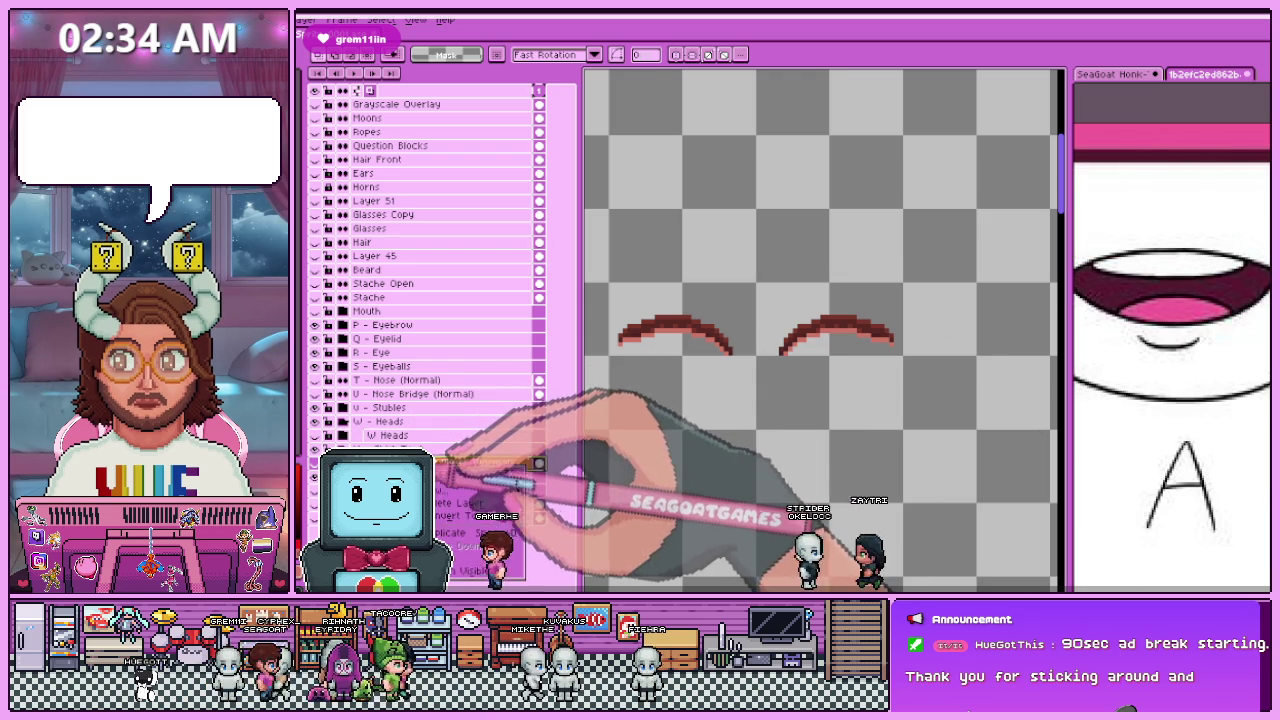
left_click(465, 489)
left_click(832, 250)
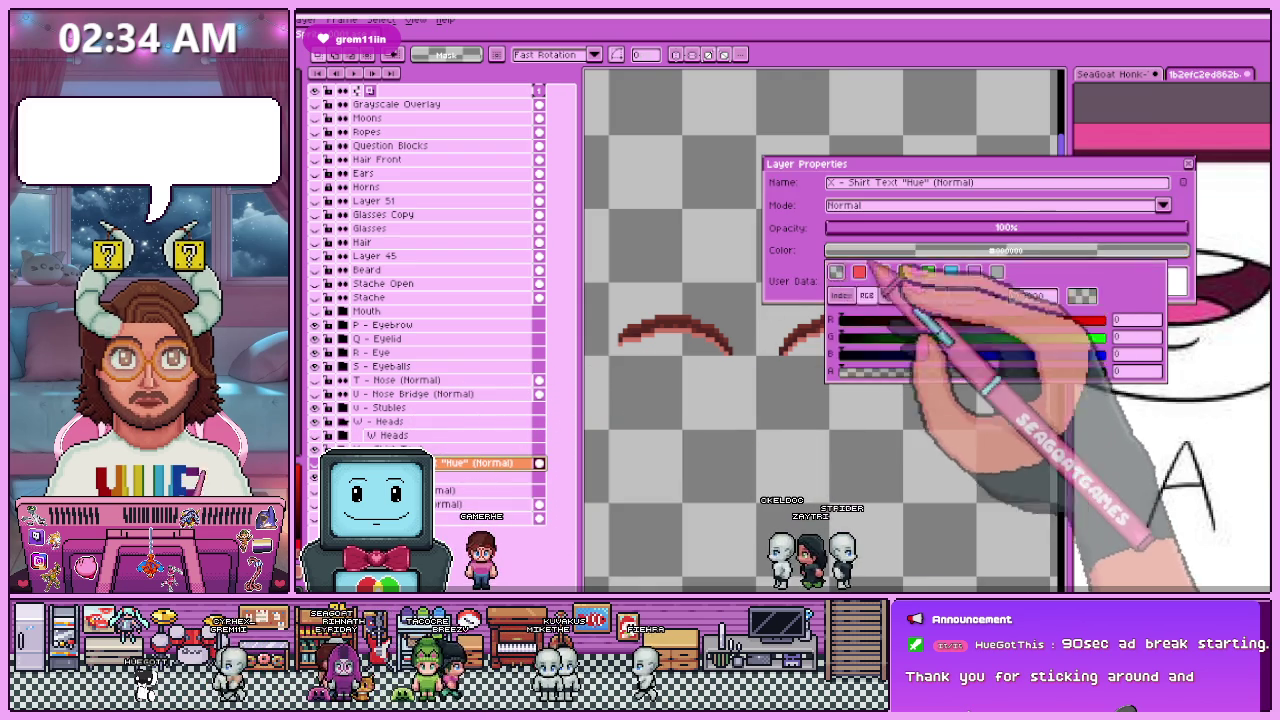
left_click(836, 271)
key("Return")
key("Return")
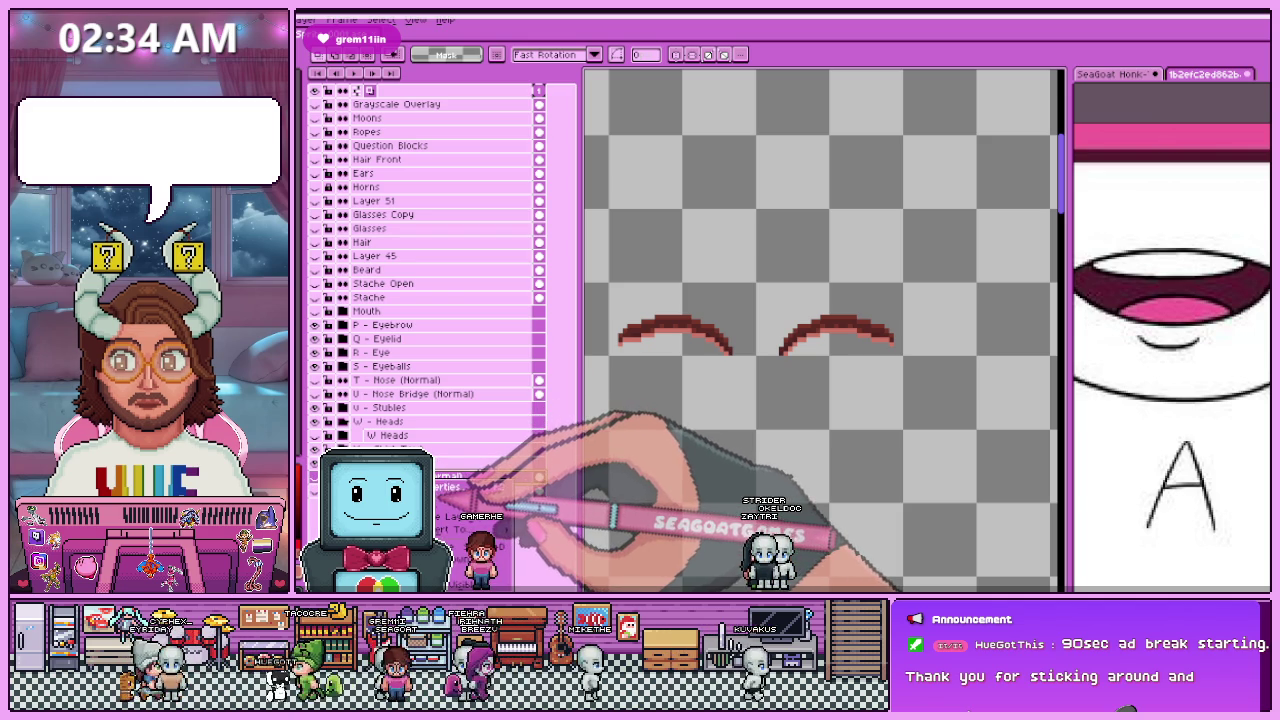
Step: Rename the rear hair layer, then rename W Heads to Normal Heads
left_click(450, 487)
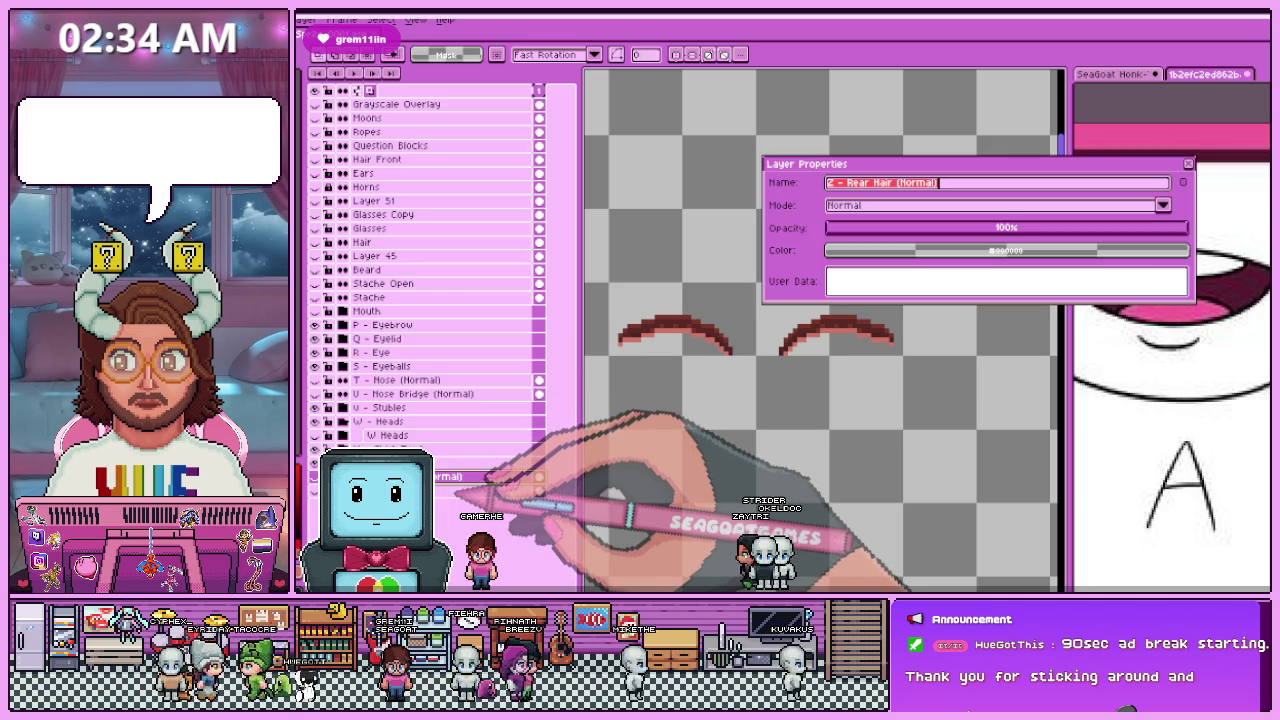
left_click(1188, 163)
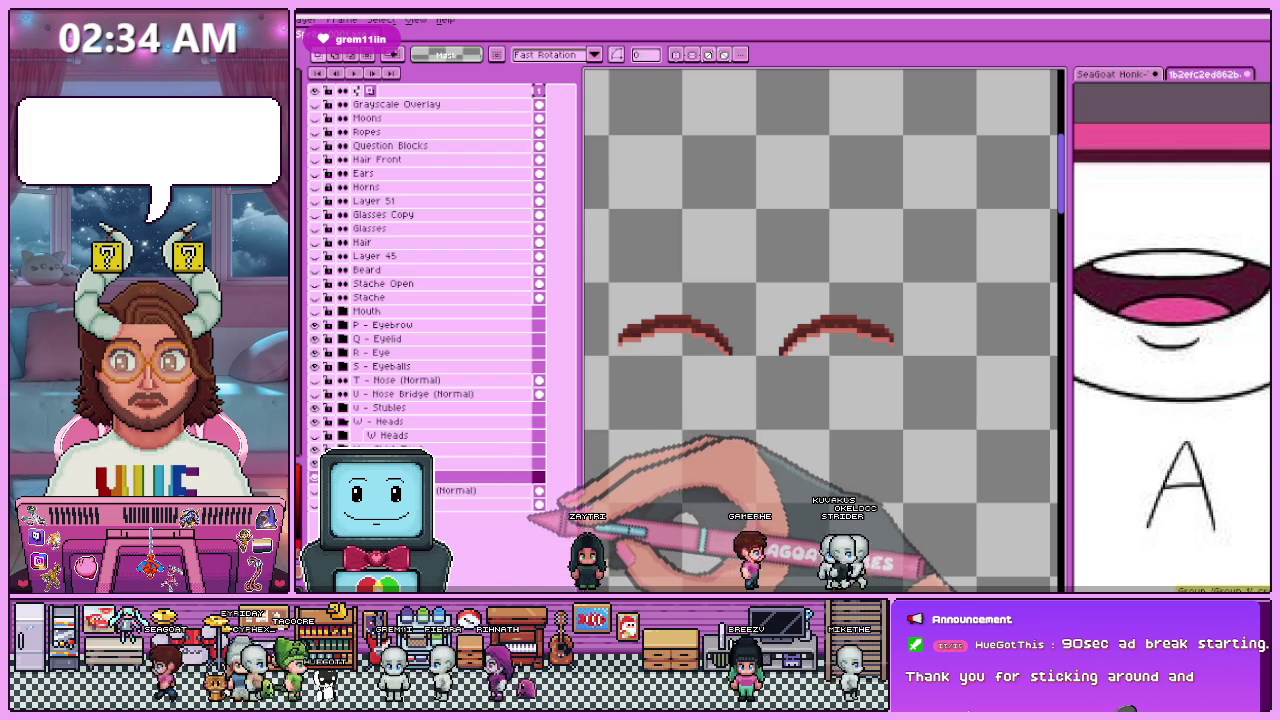
key("shift+p")
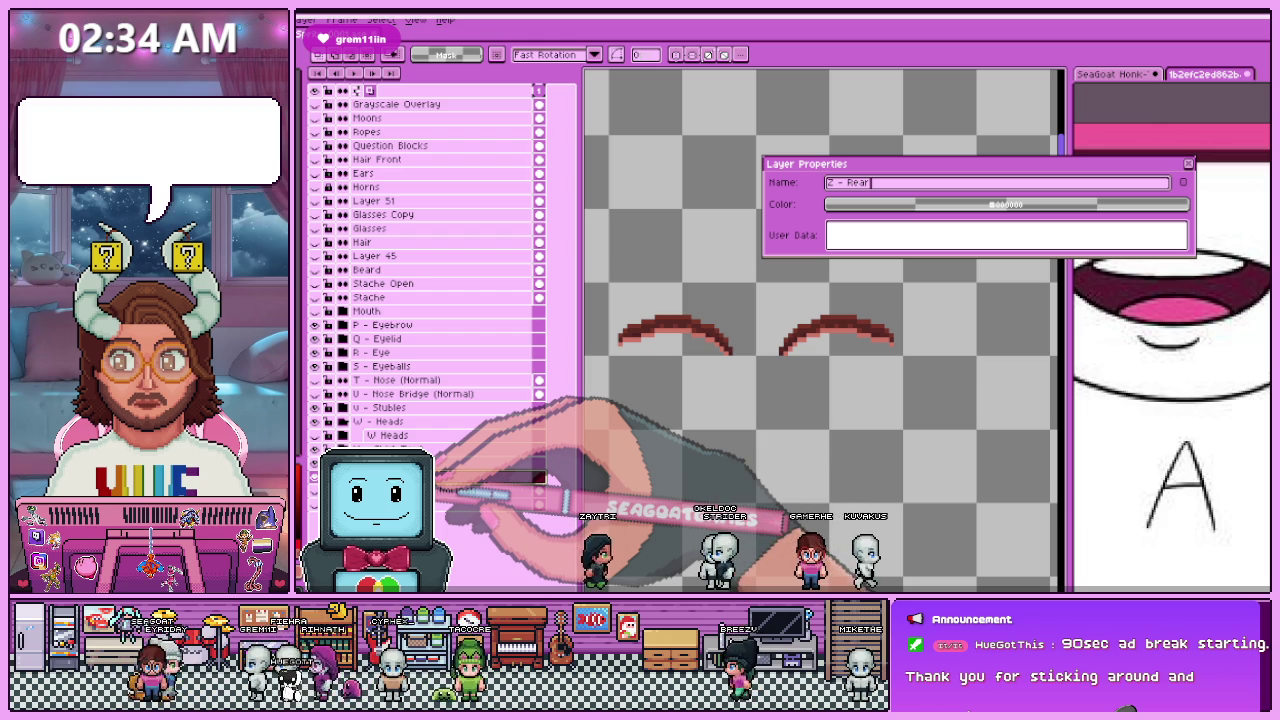
key("Return")
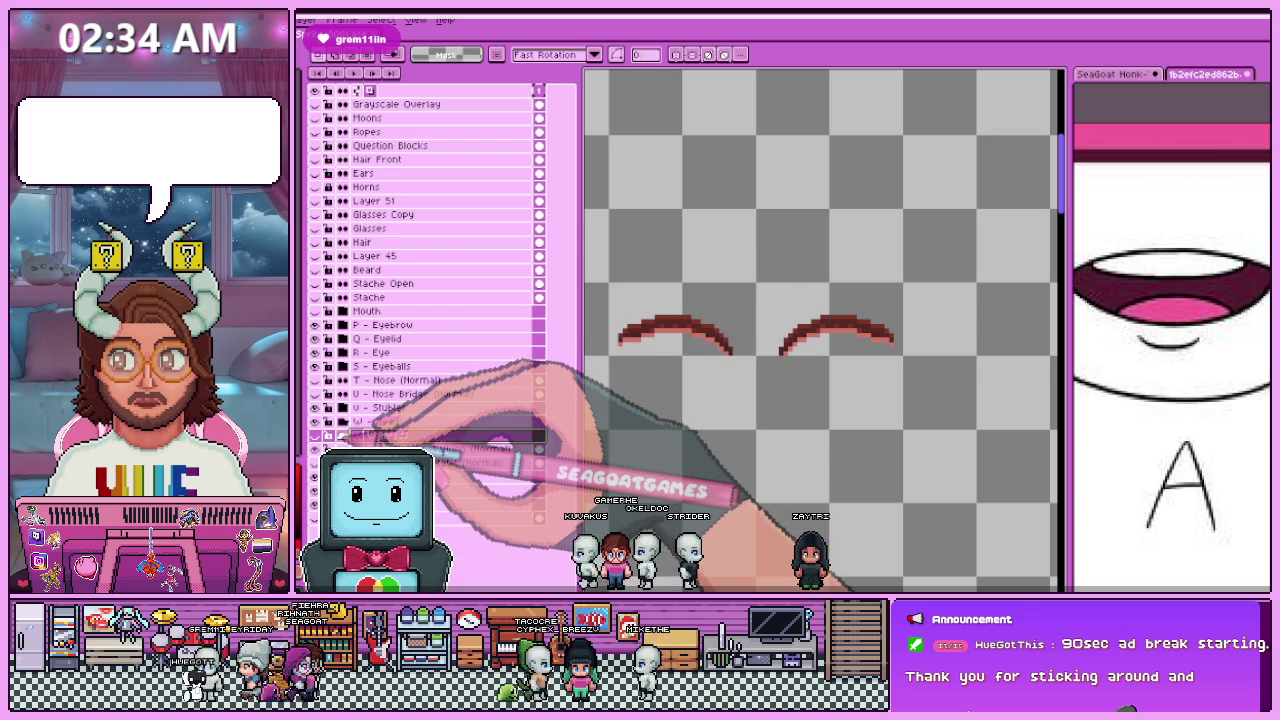
double_click(455, 437)
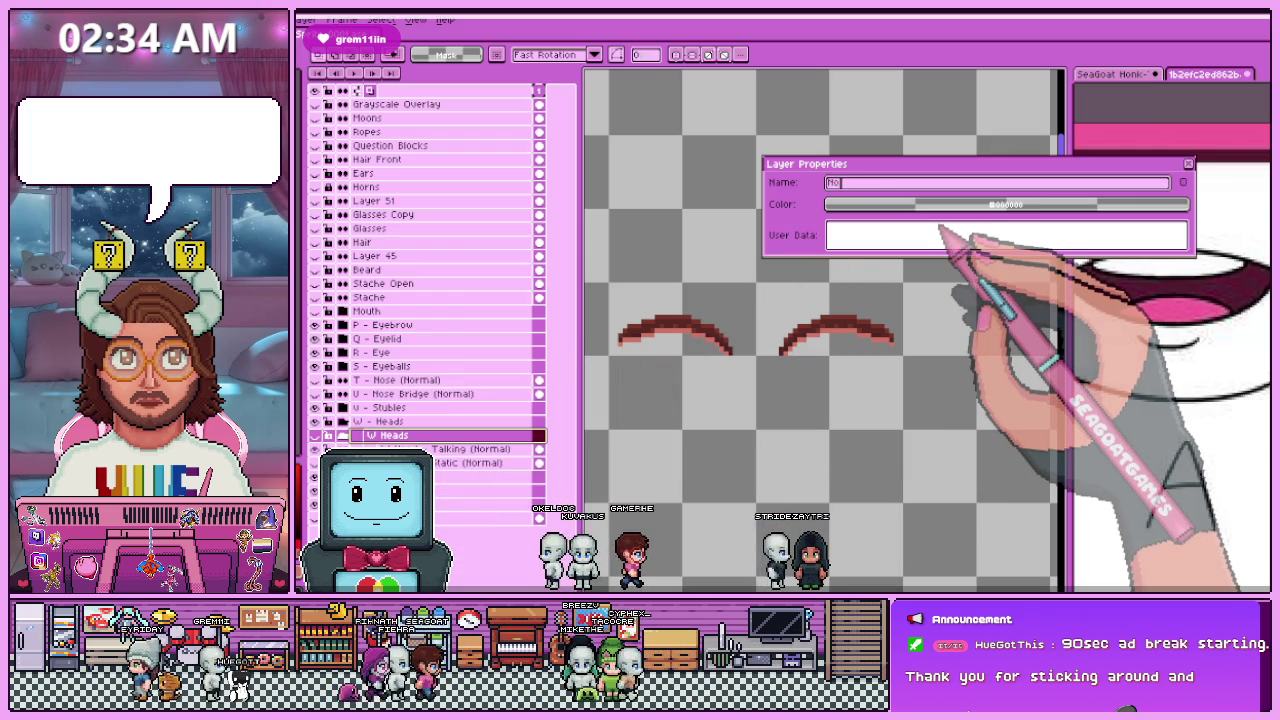
type("Normal Heads")
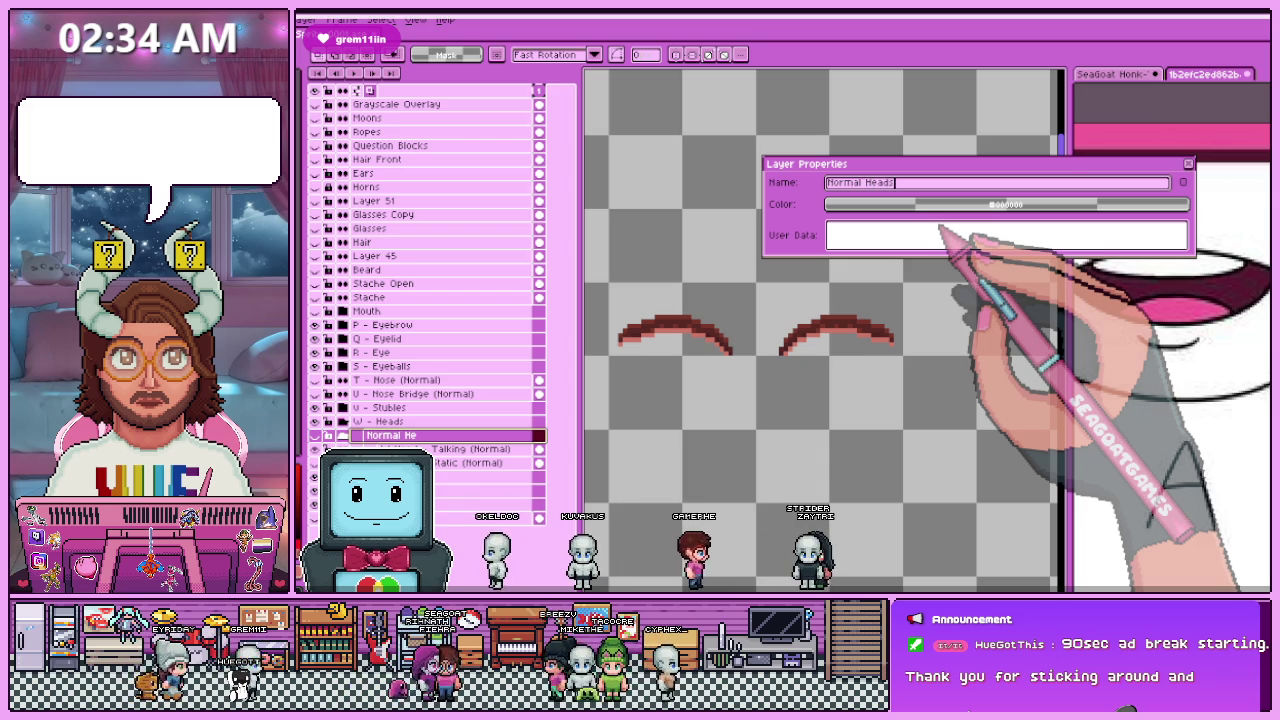
key("Return")
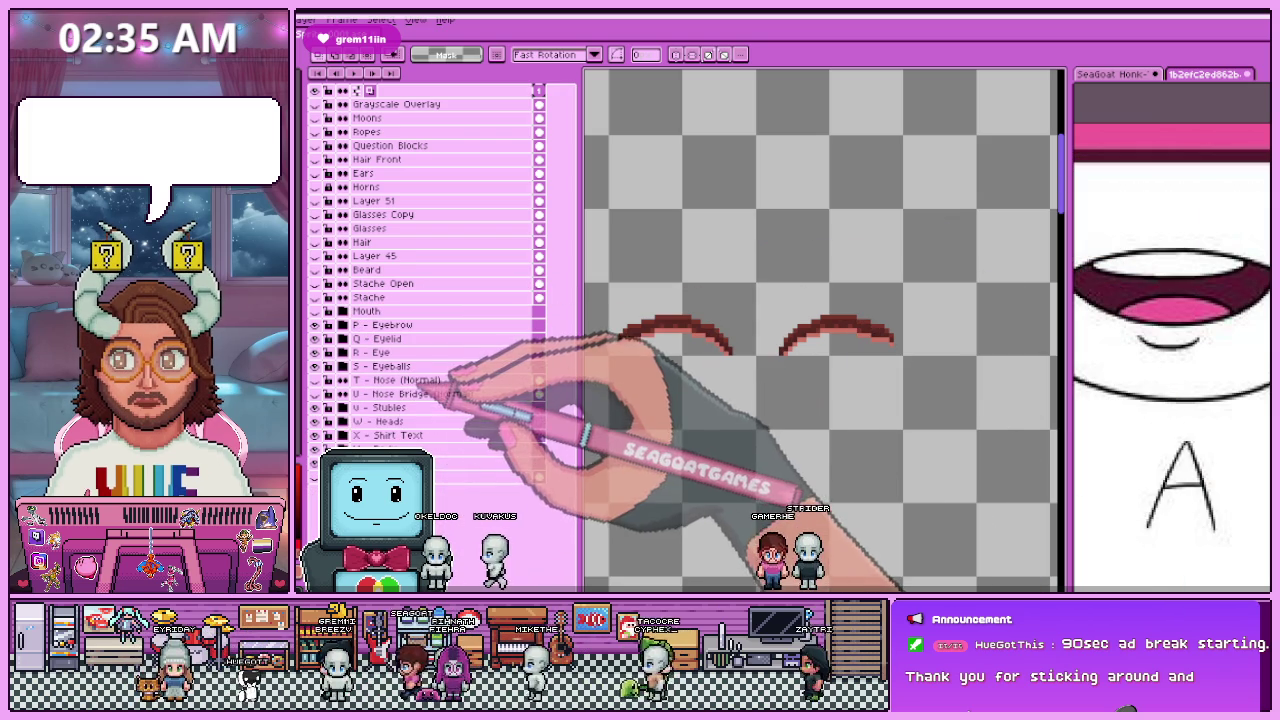
Step: Delete the Grayscale Overlay layer and rename Hair to Base Hair
left_click(440, 106)
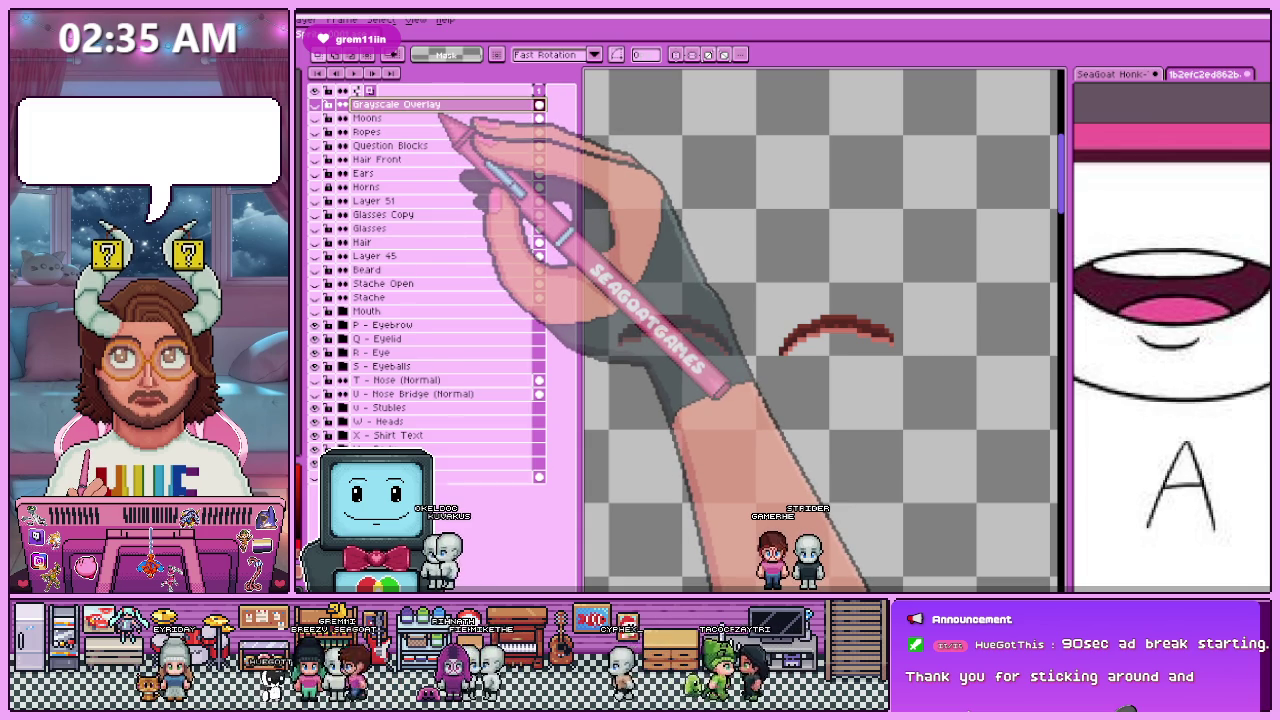
key("Delete")
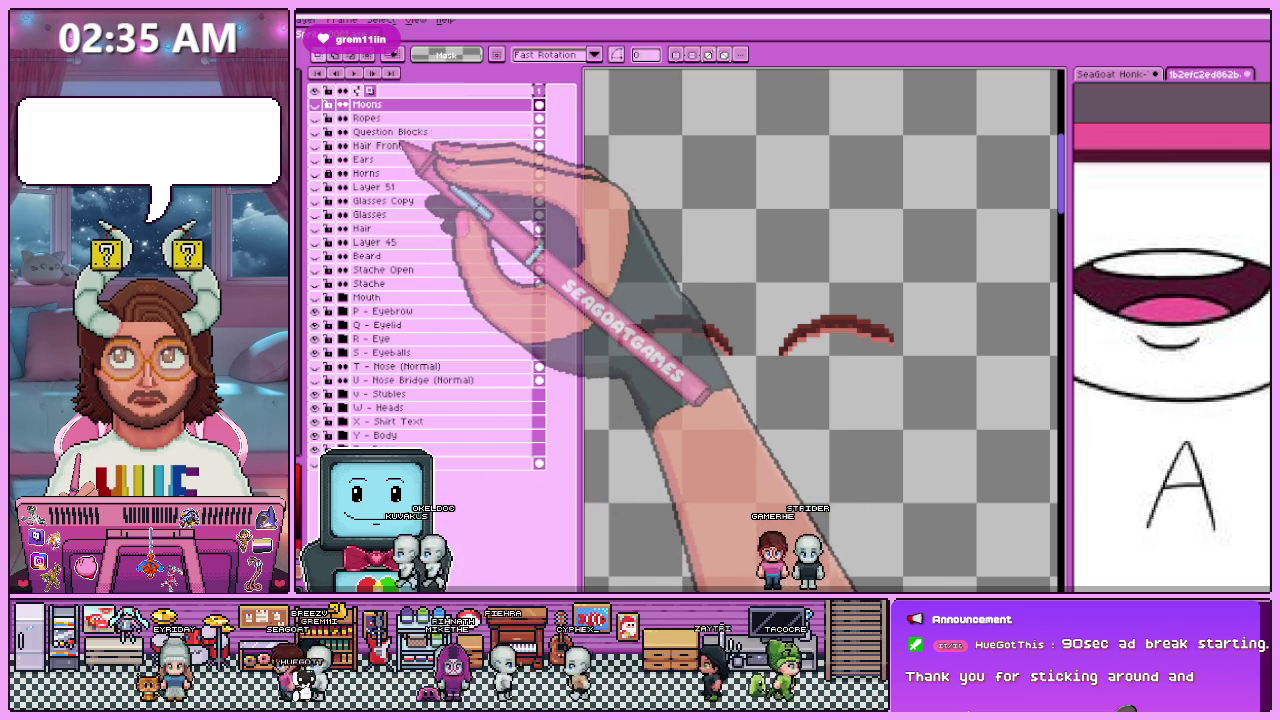
left_click(400, 132)
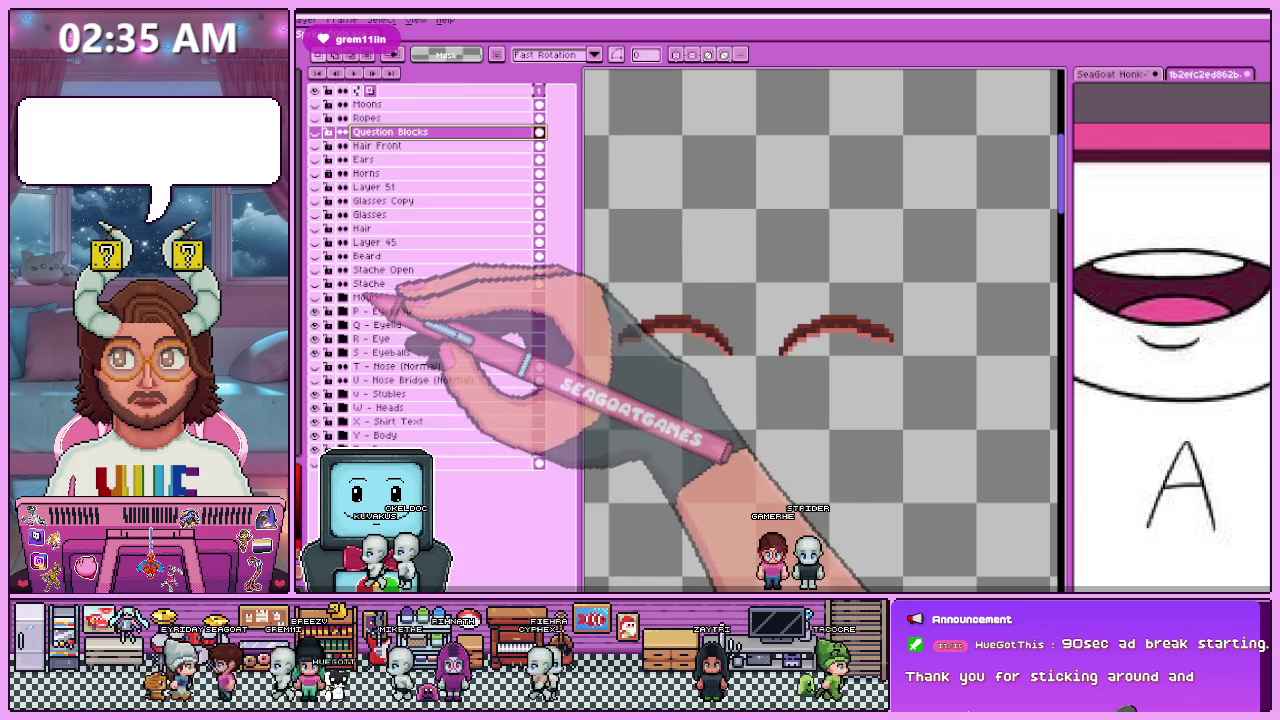
left_click(410, 284)
left_click(360, 256)
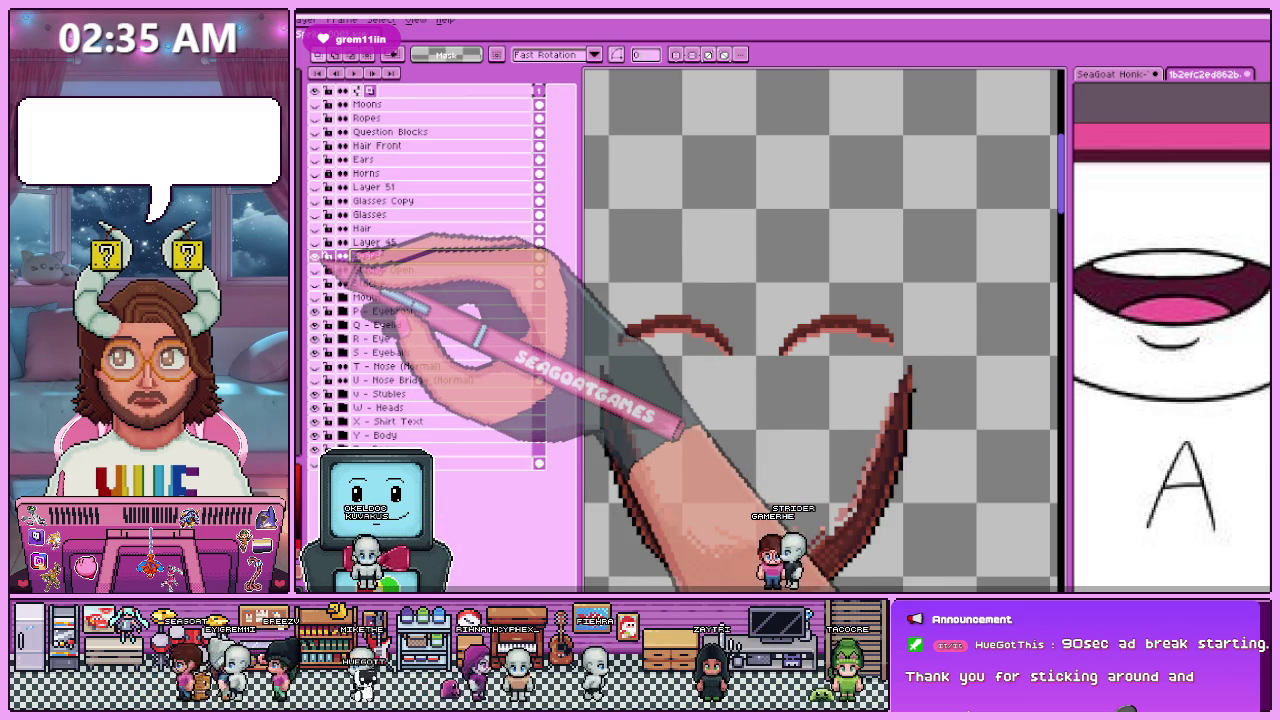
left_click(316, 228)
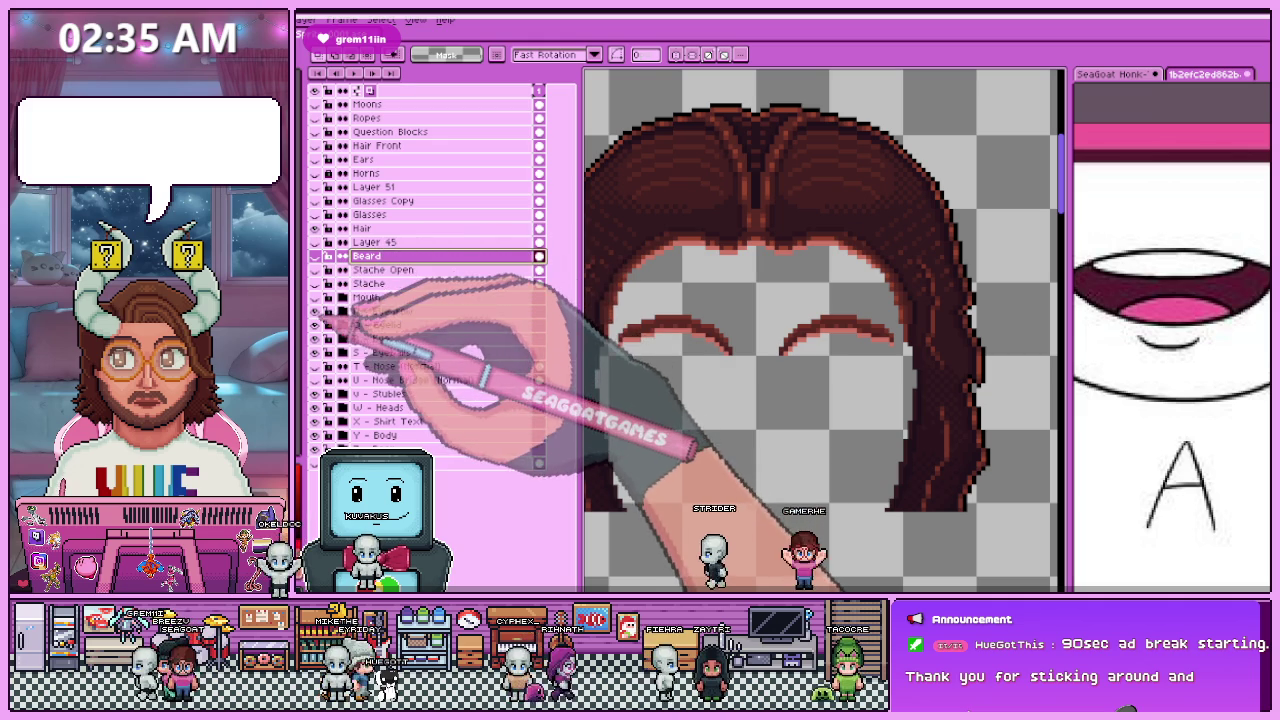
left_click(316, 311)
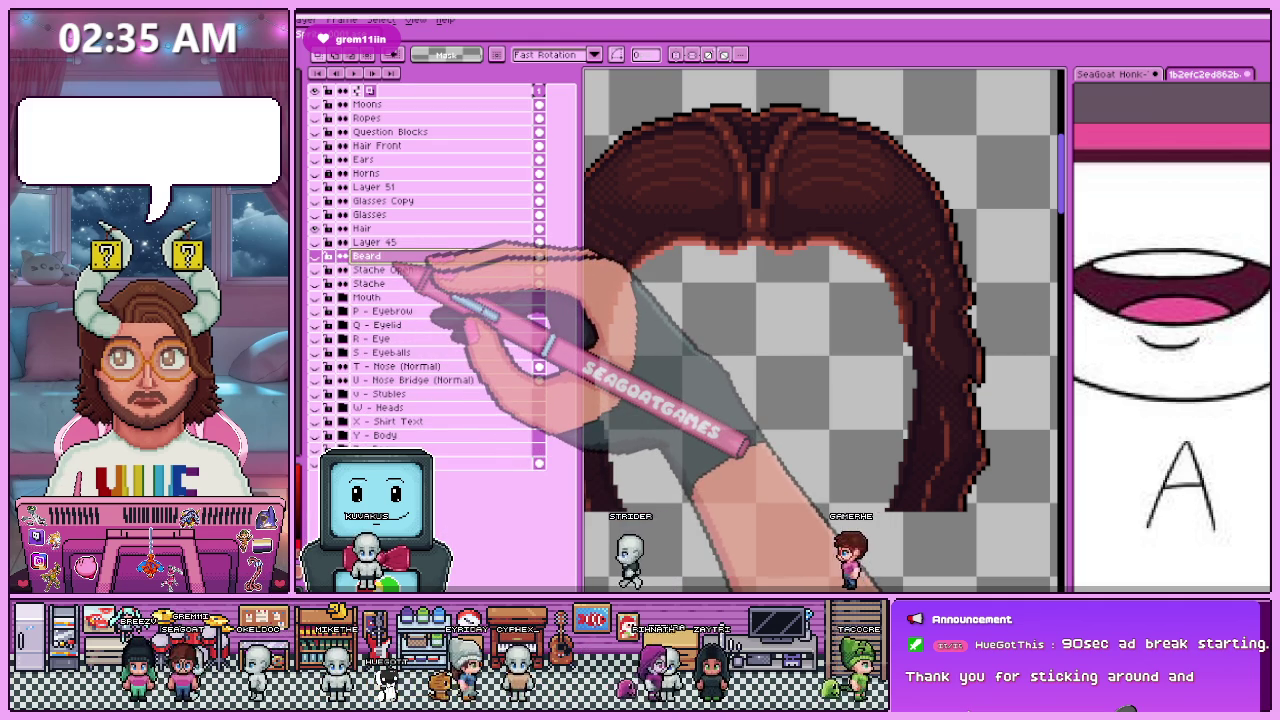
double_click(405, 229)
type("Base Hair")
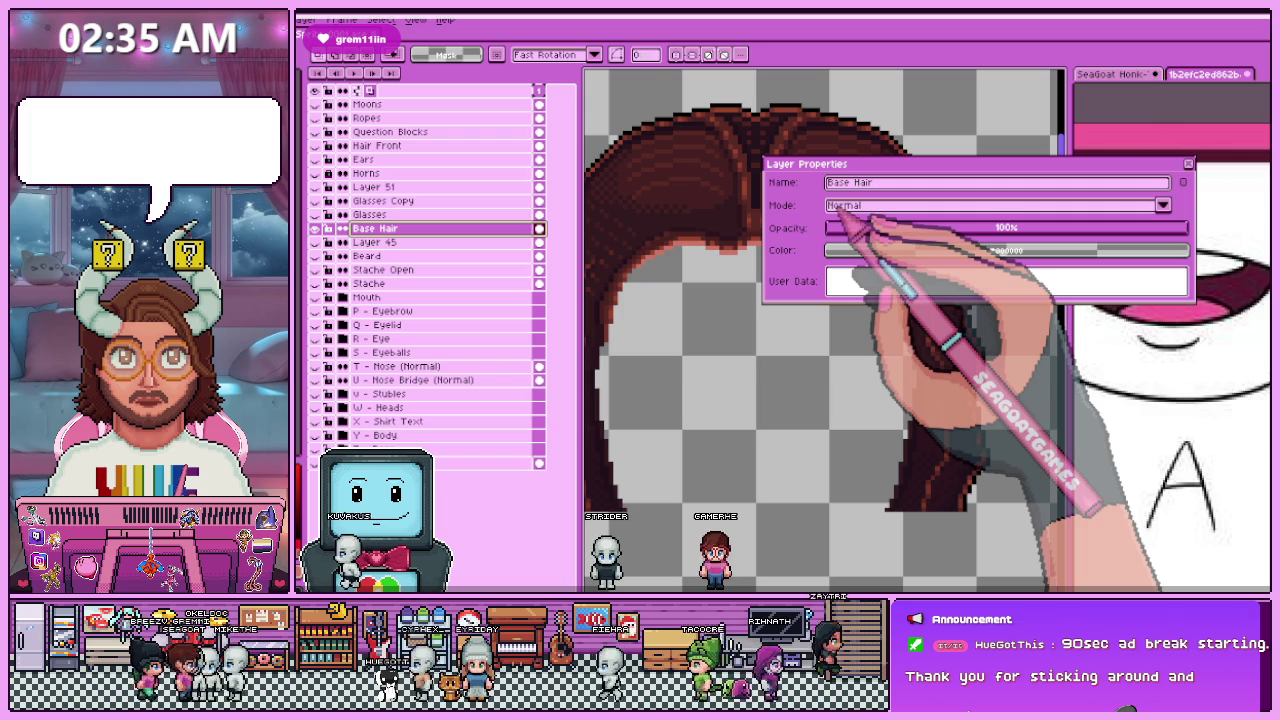
key("Return")
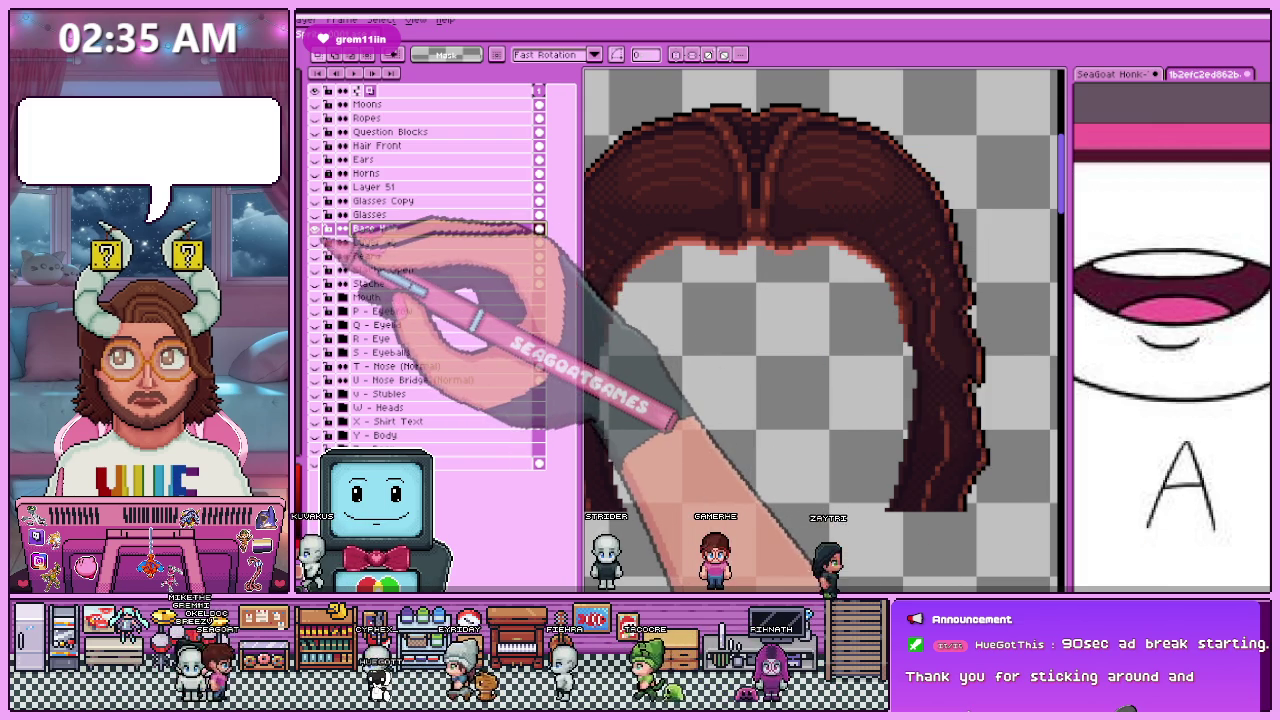
left_click(315, 229)
Step: Rename Layer 45 to Glasses Shadow (Normal) and move it above Base Hair
left_click(400, 243)
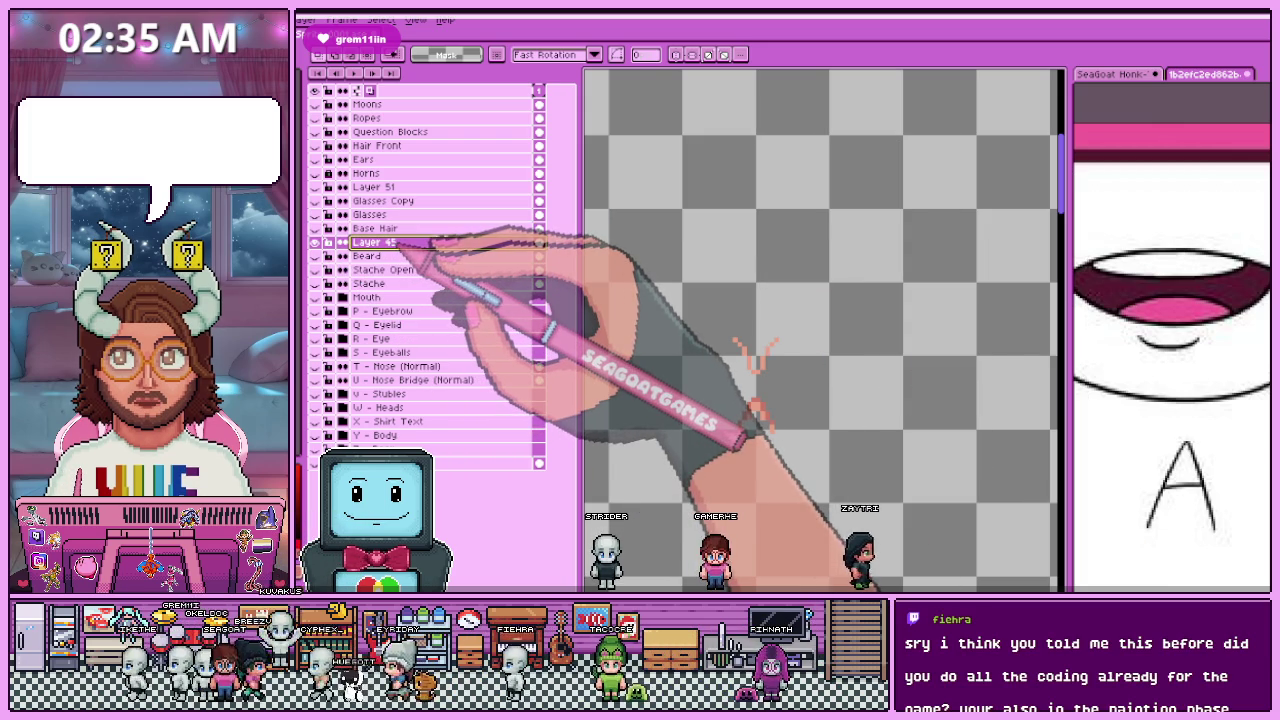
double_click(414, 250)
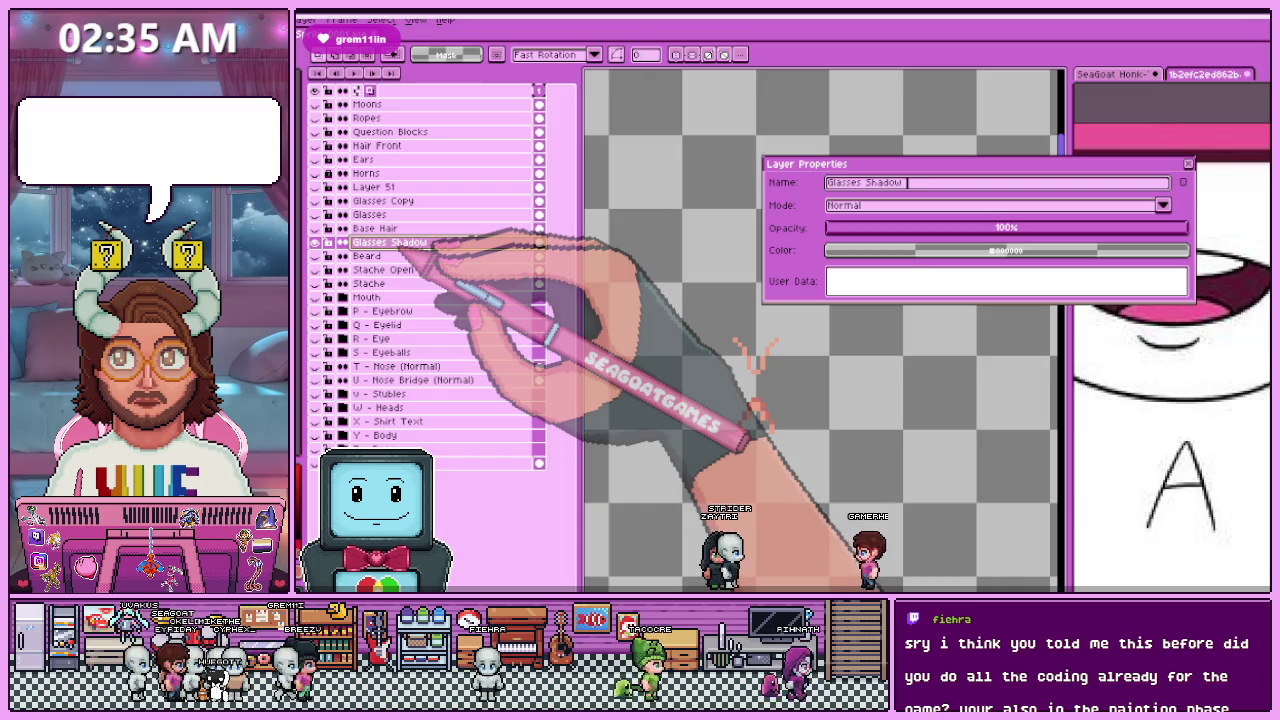
type("Glasses Shadow (Normal)")
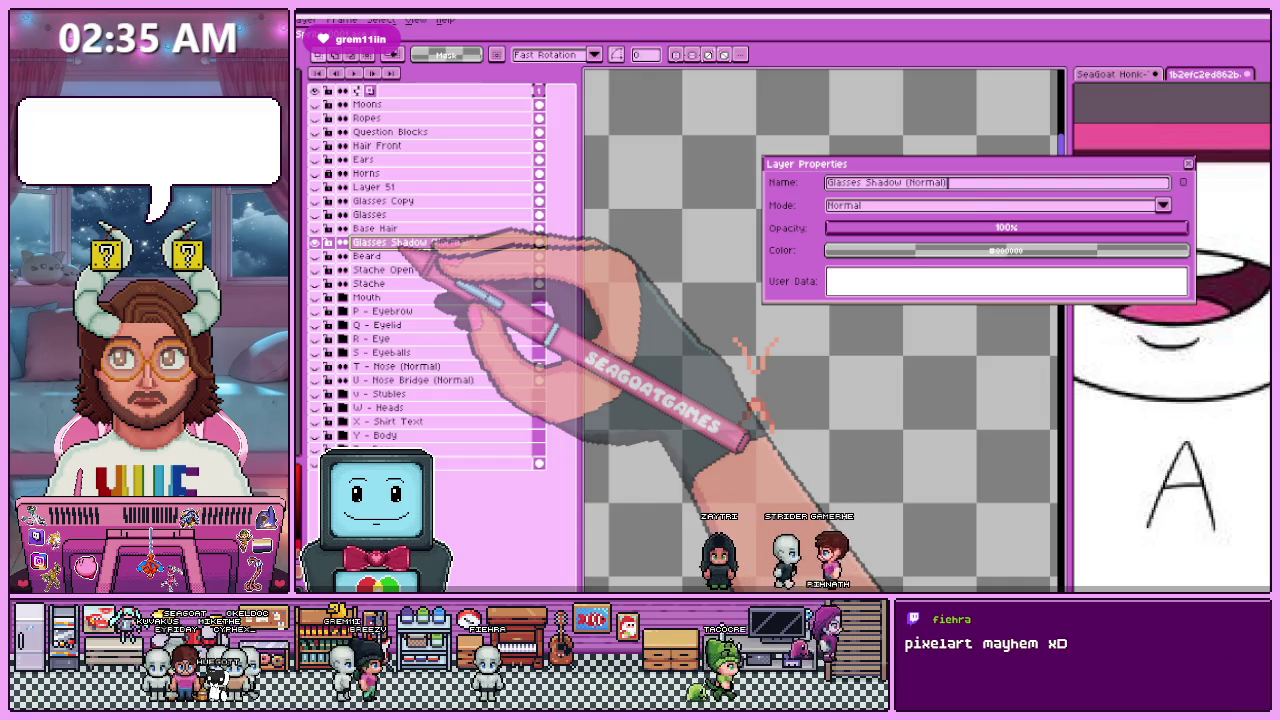
key("Return")
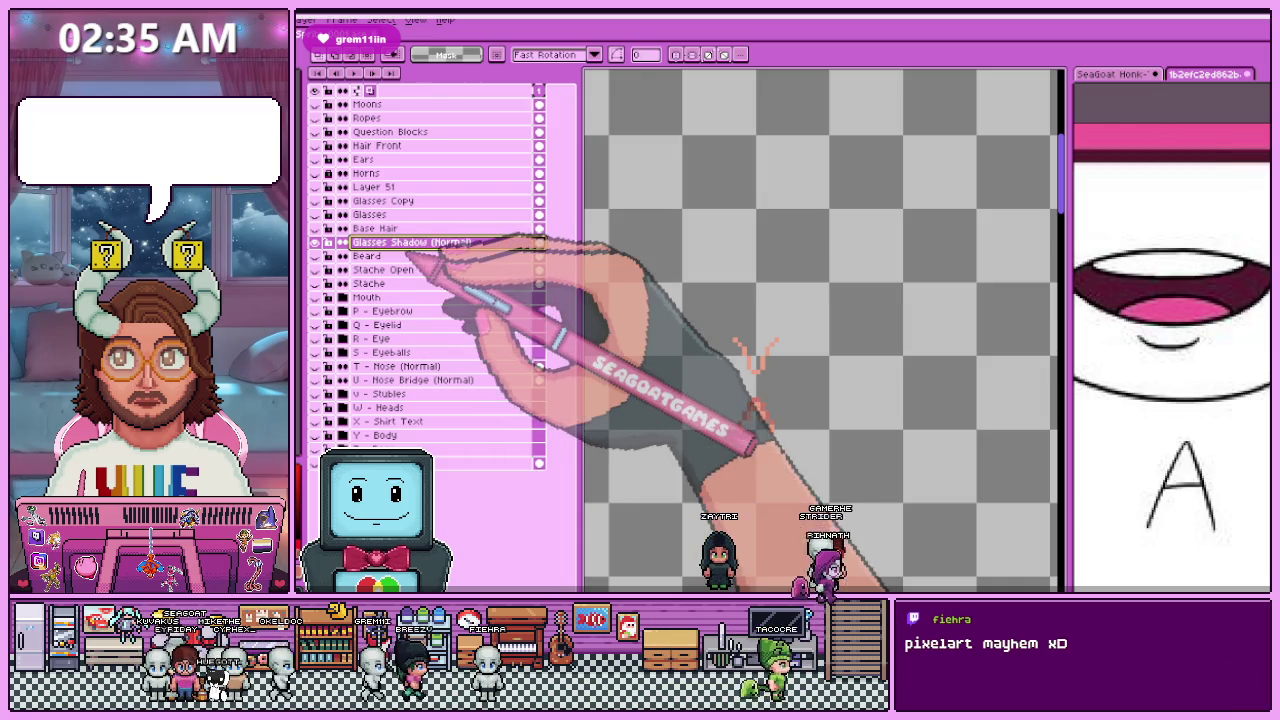
left_click_drag(414, 242, 370, 228)
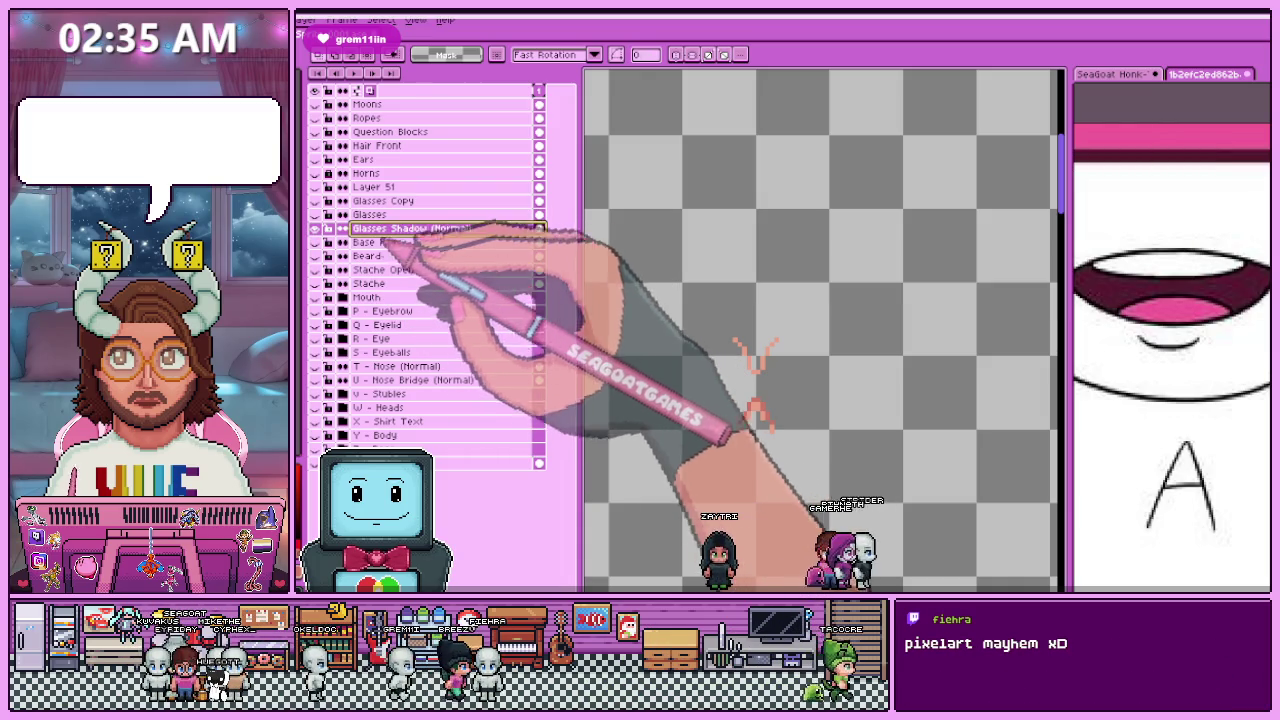
Step: Toggle the Glasses and glasses shadow visibility to compare them
left_click(315, 214)
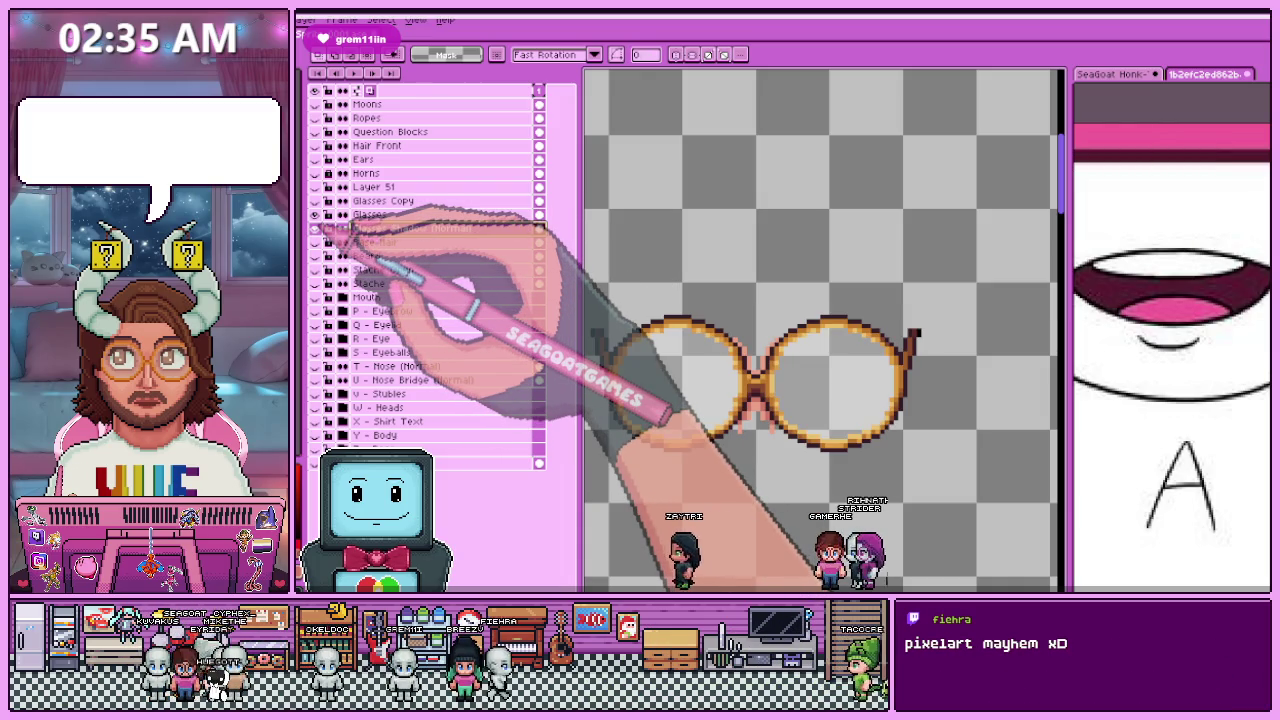
left_click(315, 214)
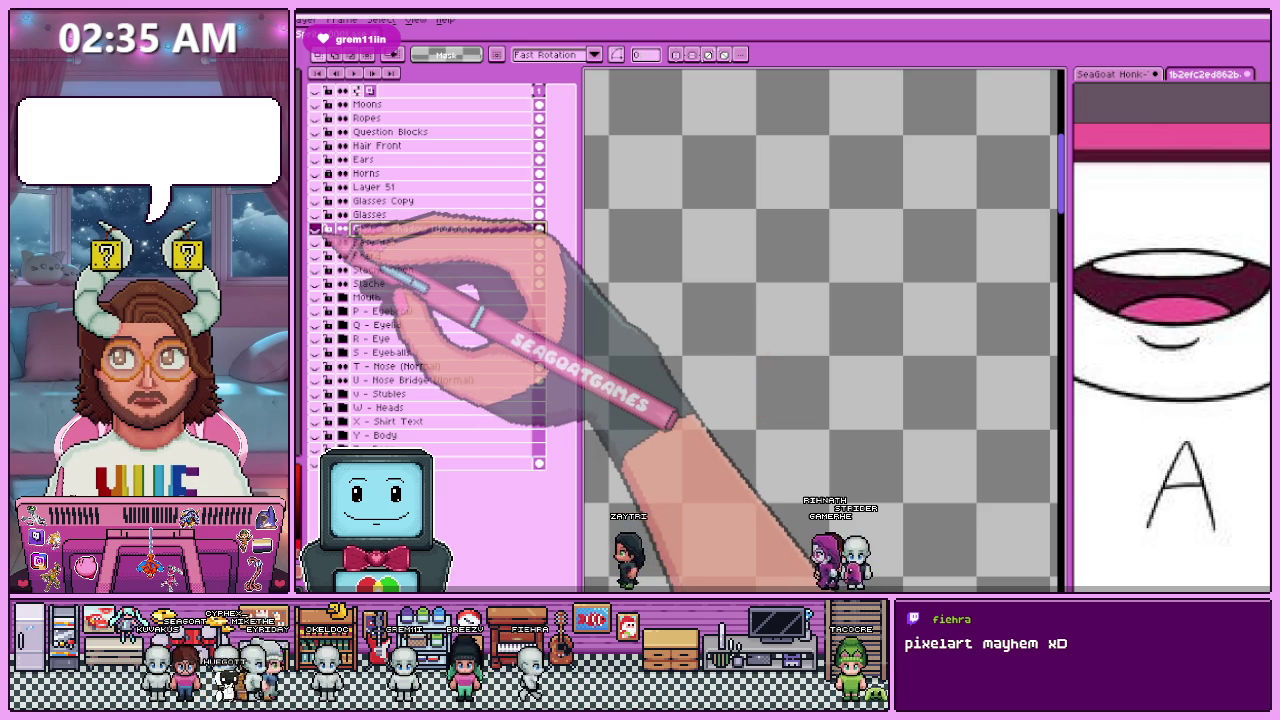
left_click(315, 214)
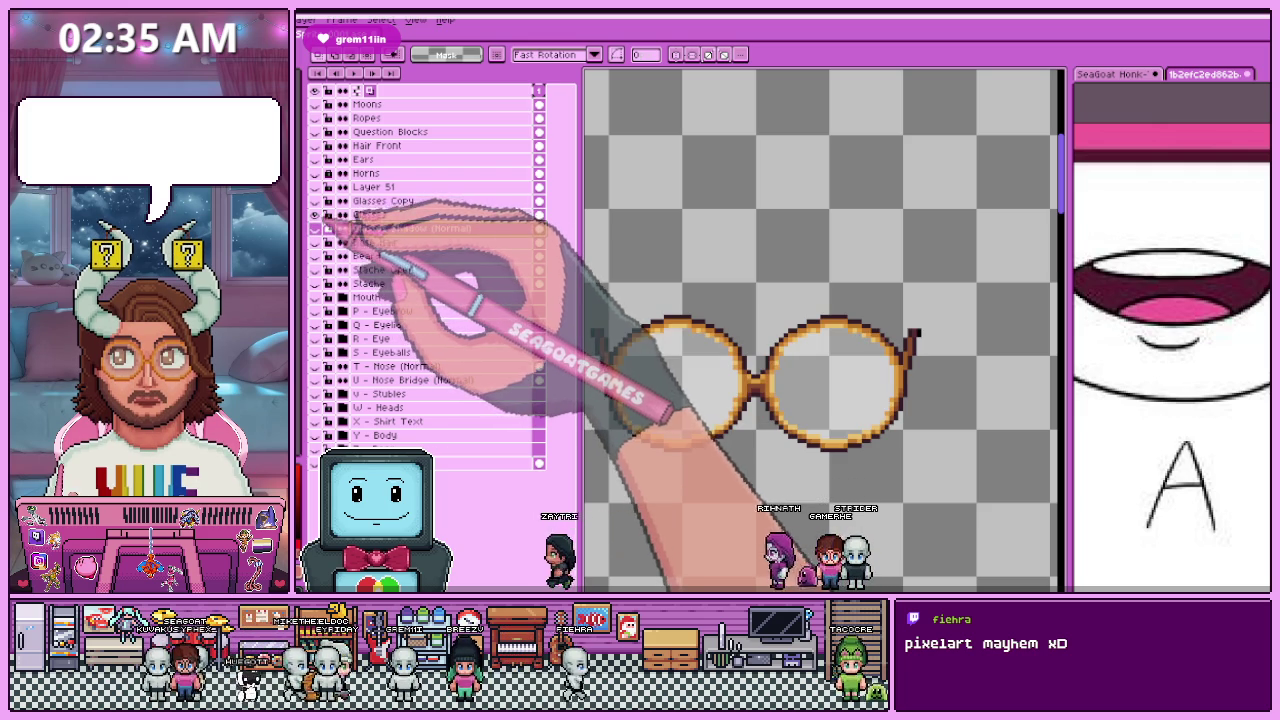
left_click(315, 201)
left_click(315, 214)
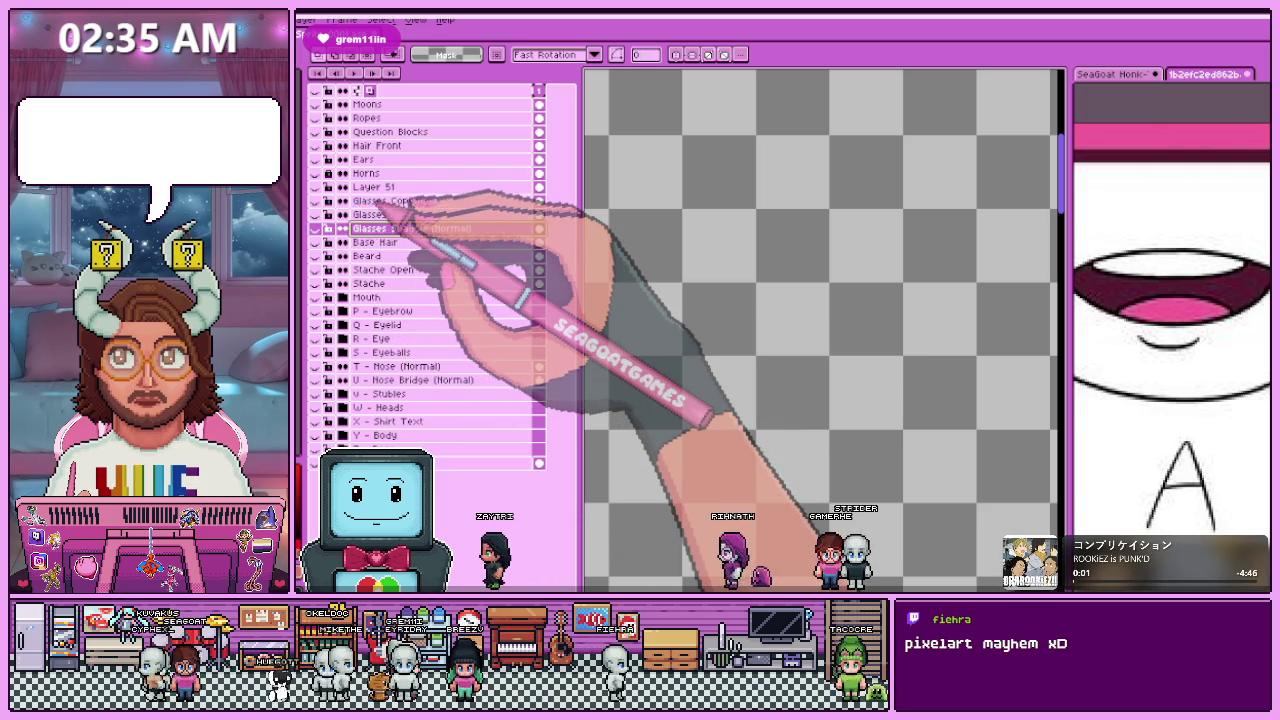
Step: Delete Glasses Copy and rename Glasses to Glasses (Normal)
key("Delete")
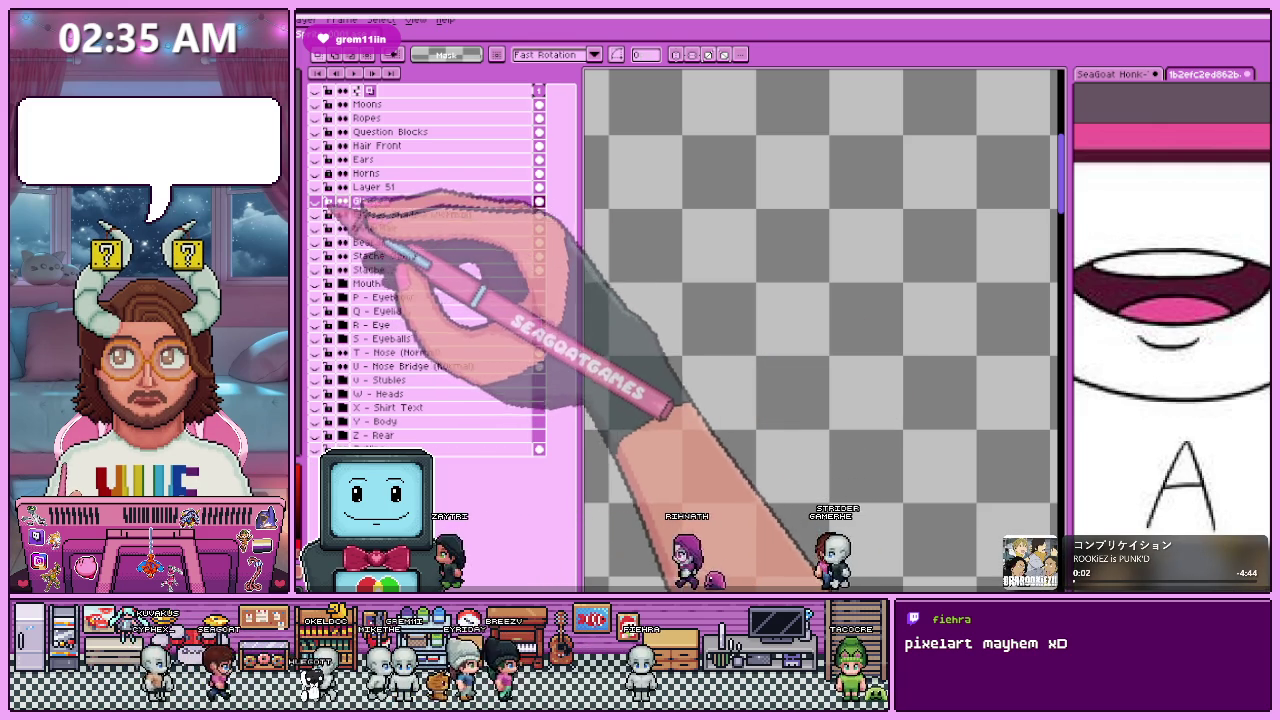
double_click(395, 203)
type("Glasses (Normal)")
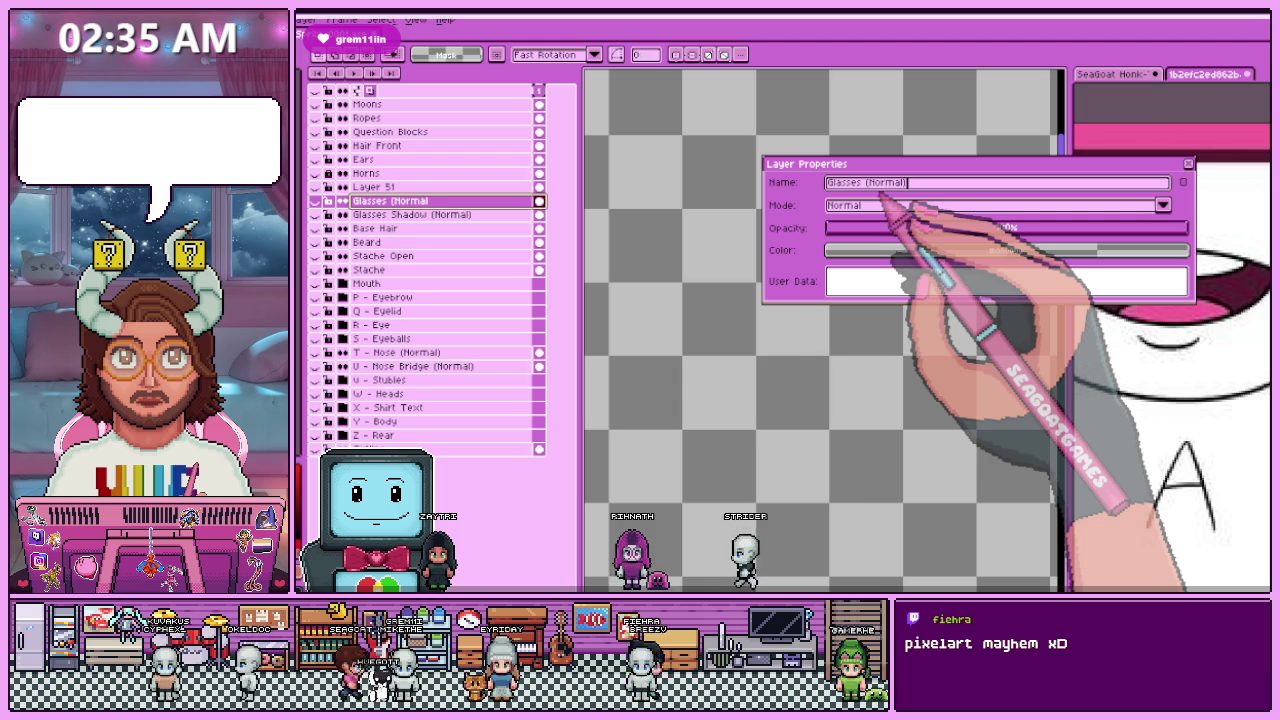
key("Return")
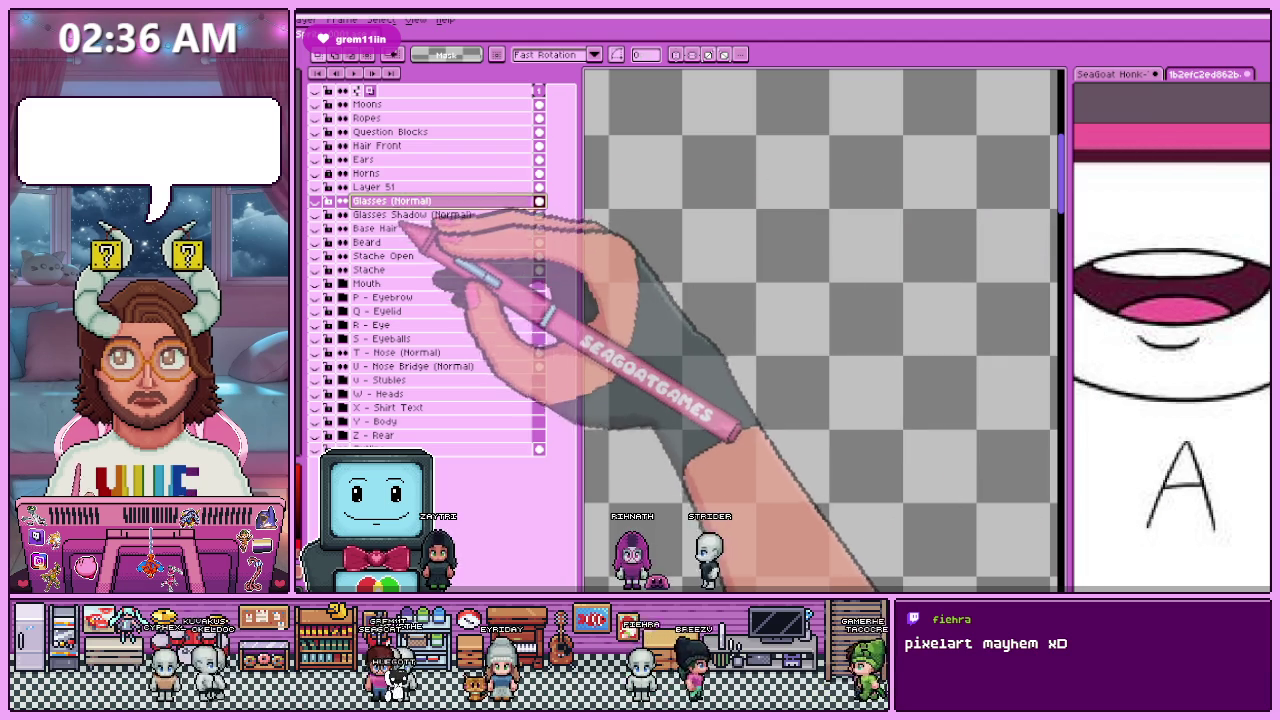
Step: Rename Layer 51 to Sunglasses and verify the name
left_click(372, 187)
left_click(342, 201)
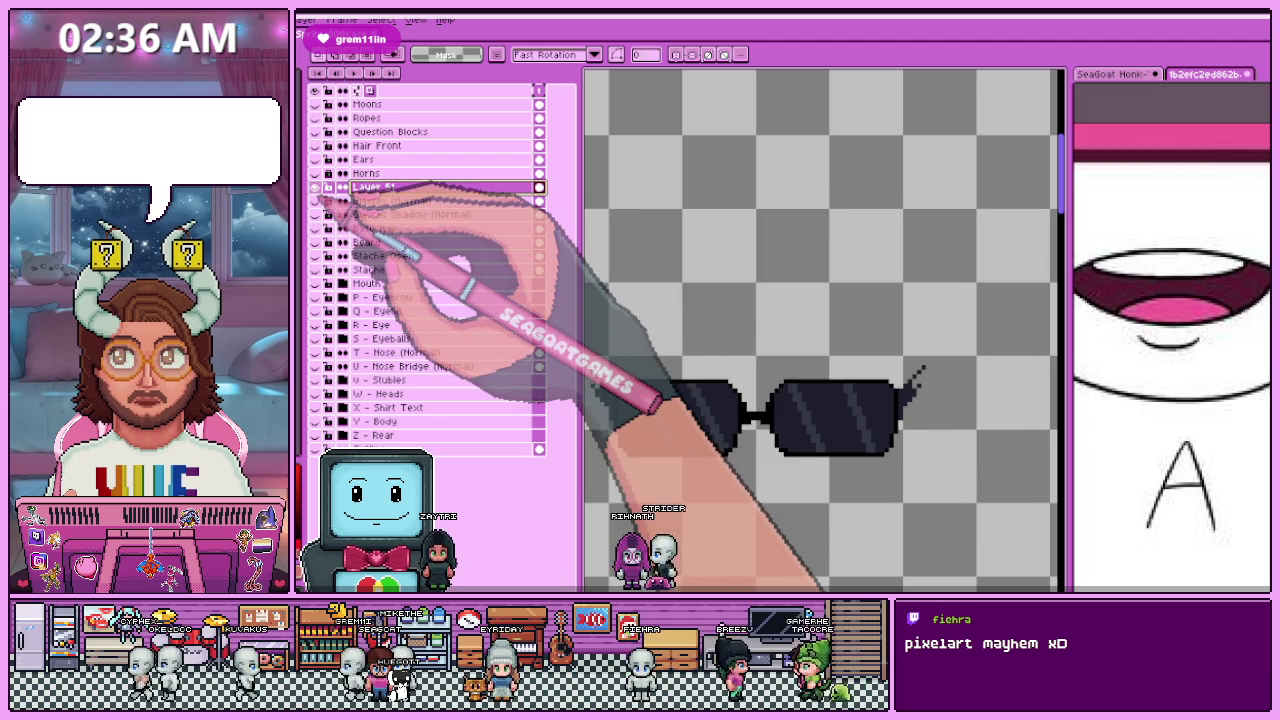
scroll(737, 335, "down", 2)
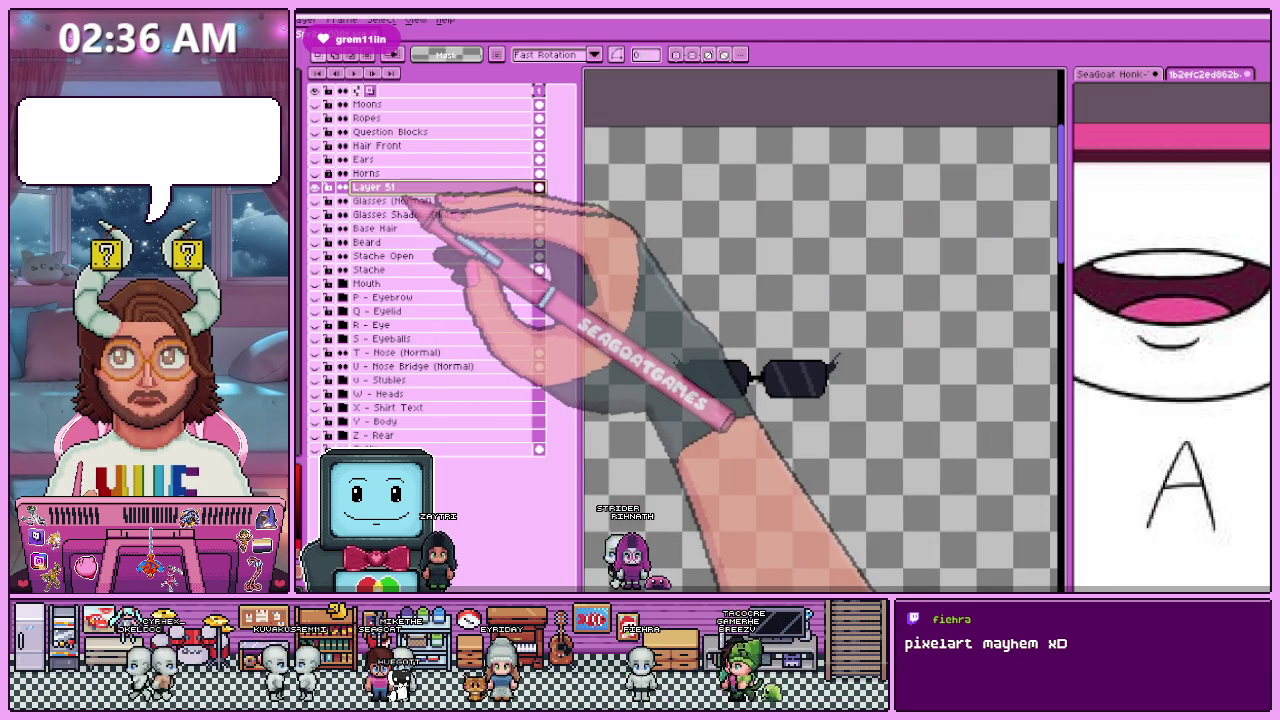
double_click(415, 187)
type("Sunglasse")
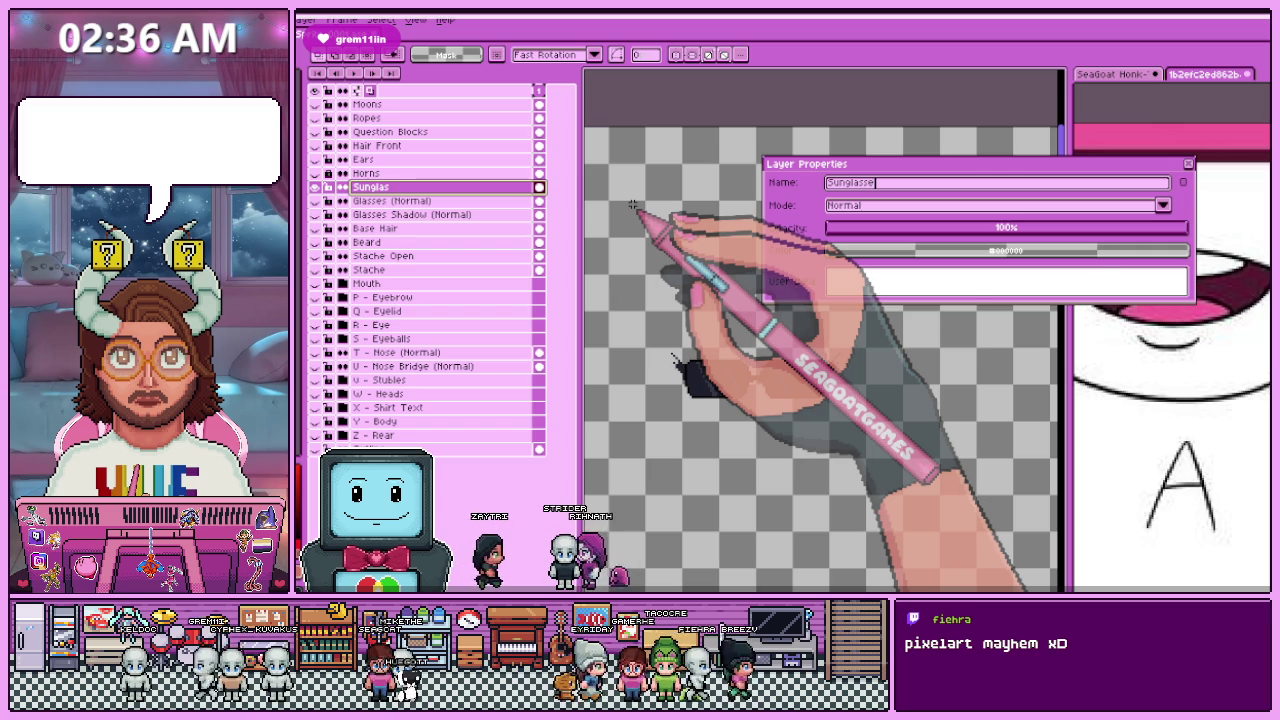
type("s")
key("Return")
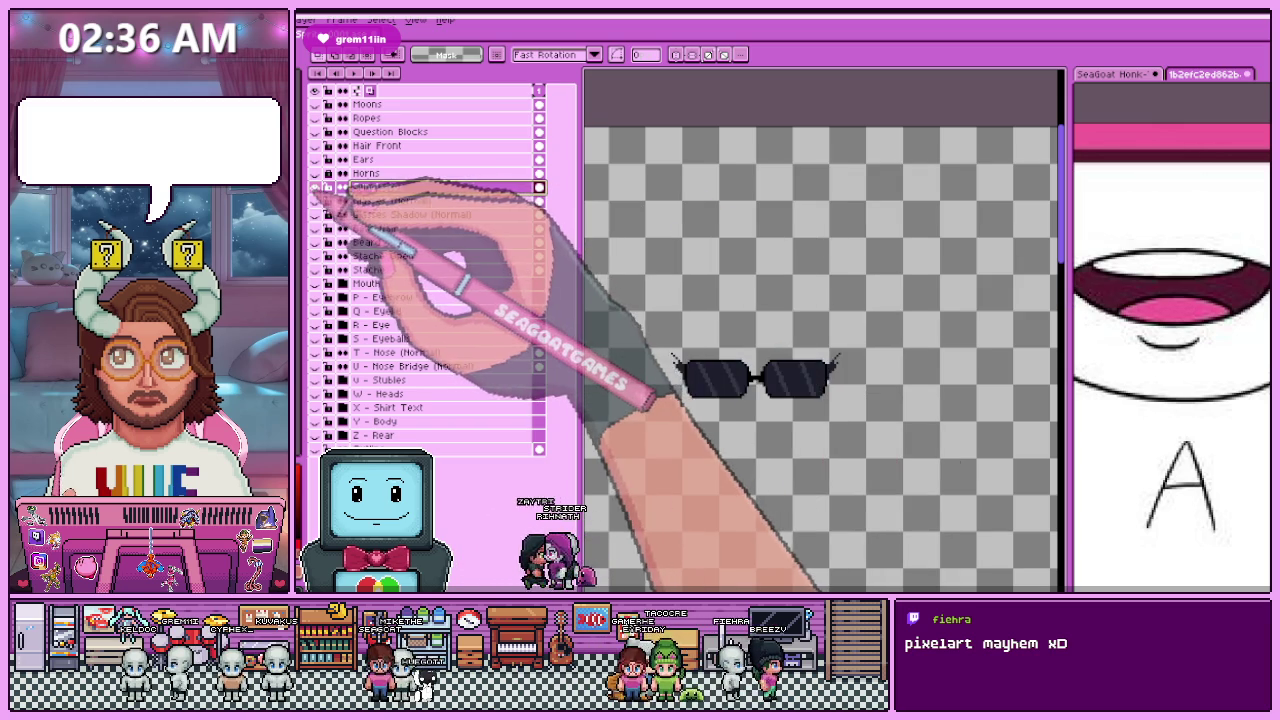
left_click(315, 173)
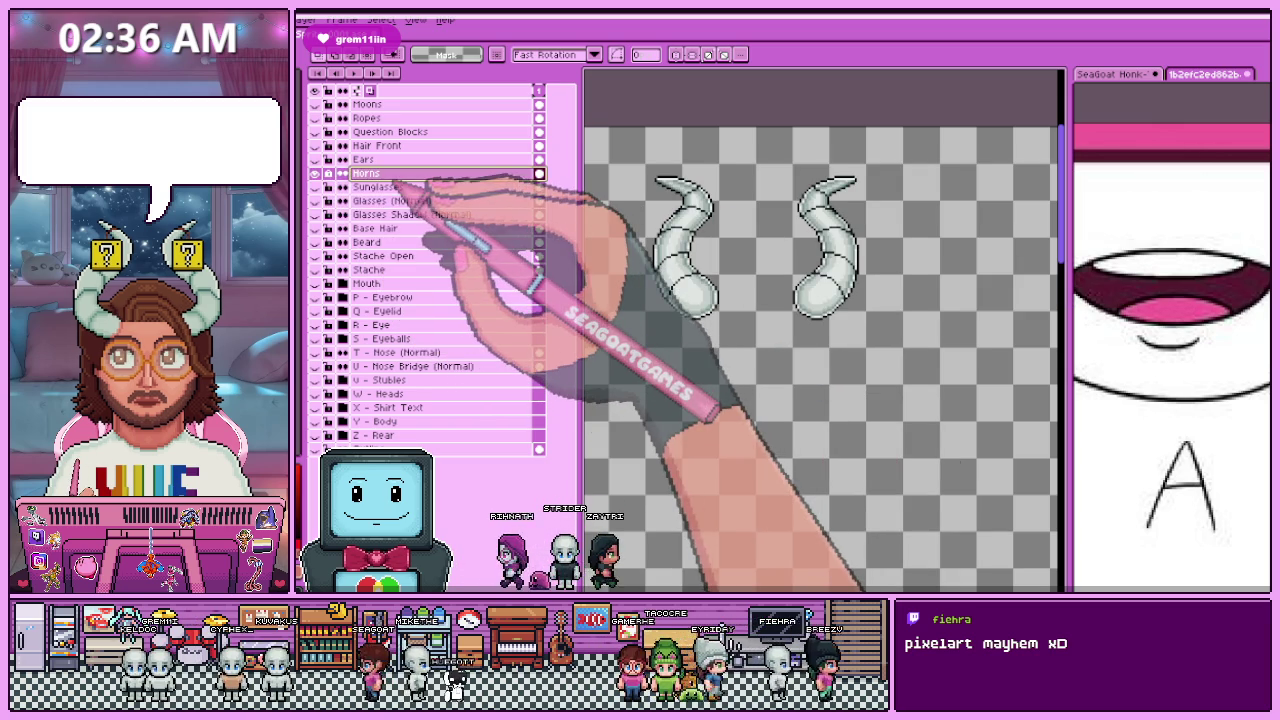
left_click(400, 174)
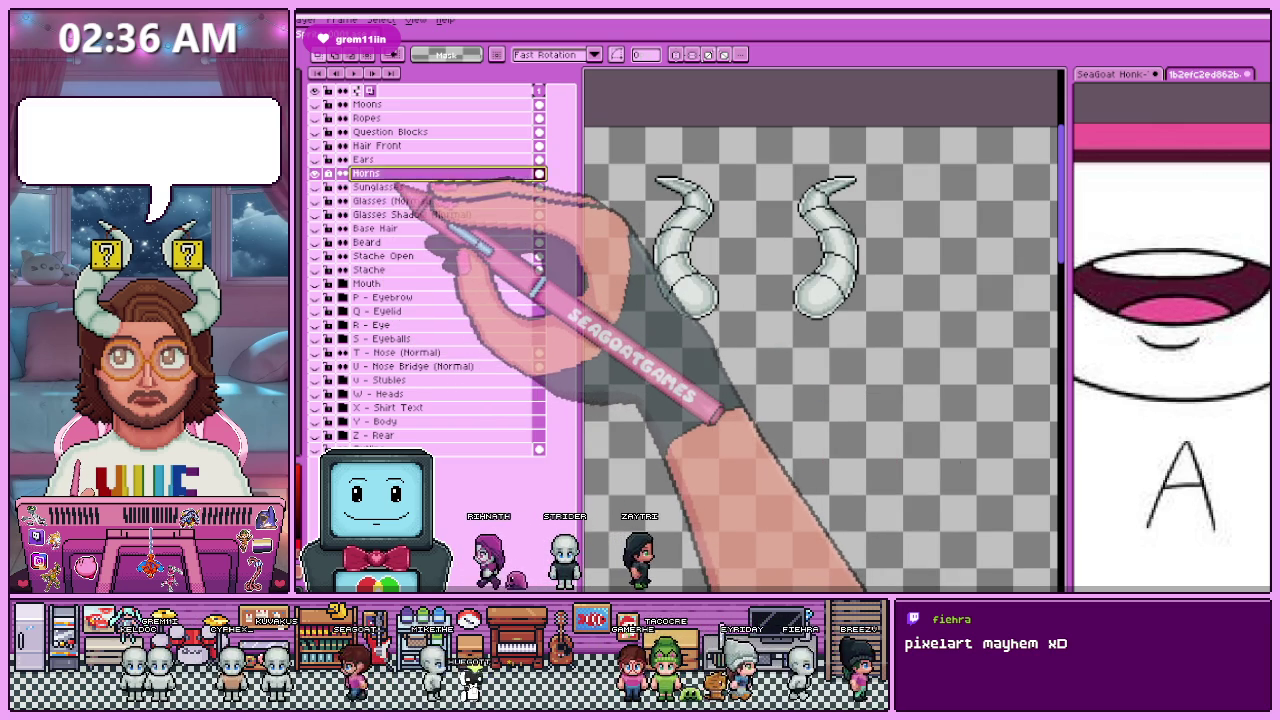
double_click(420, 187)
left_click(893, 186)
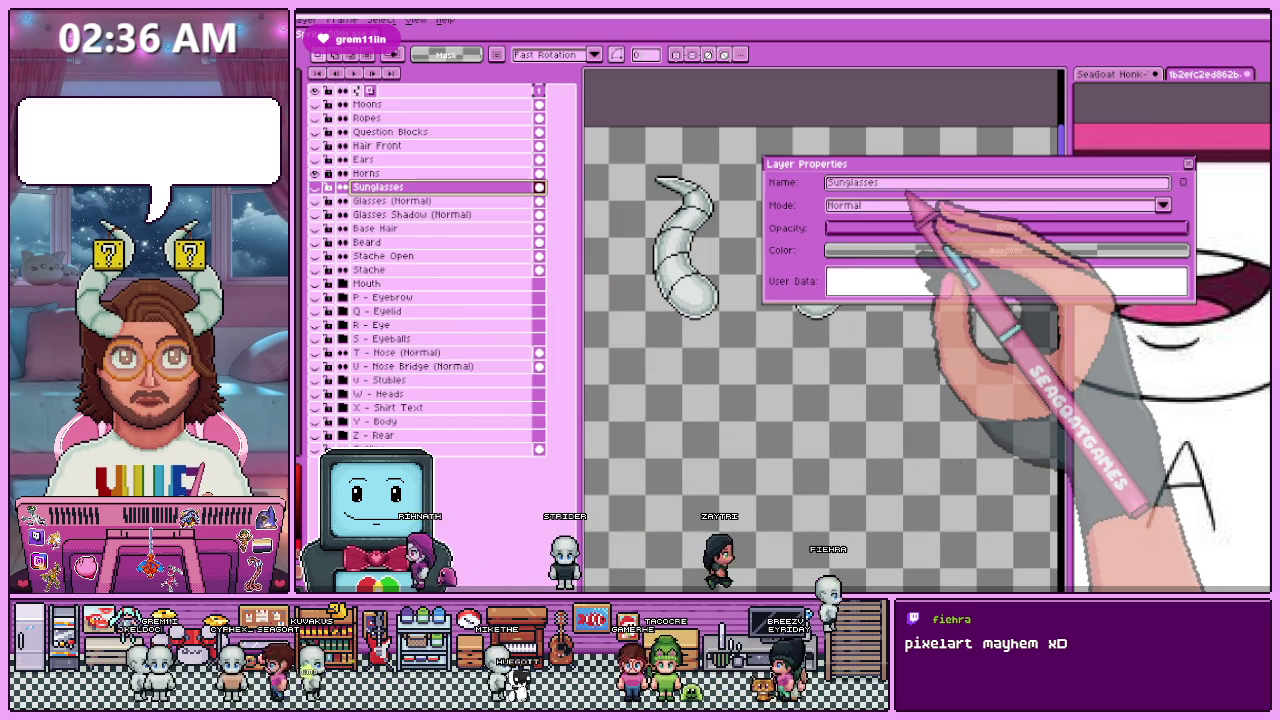
key("Return")
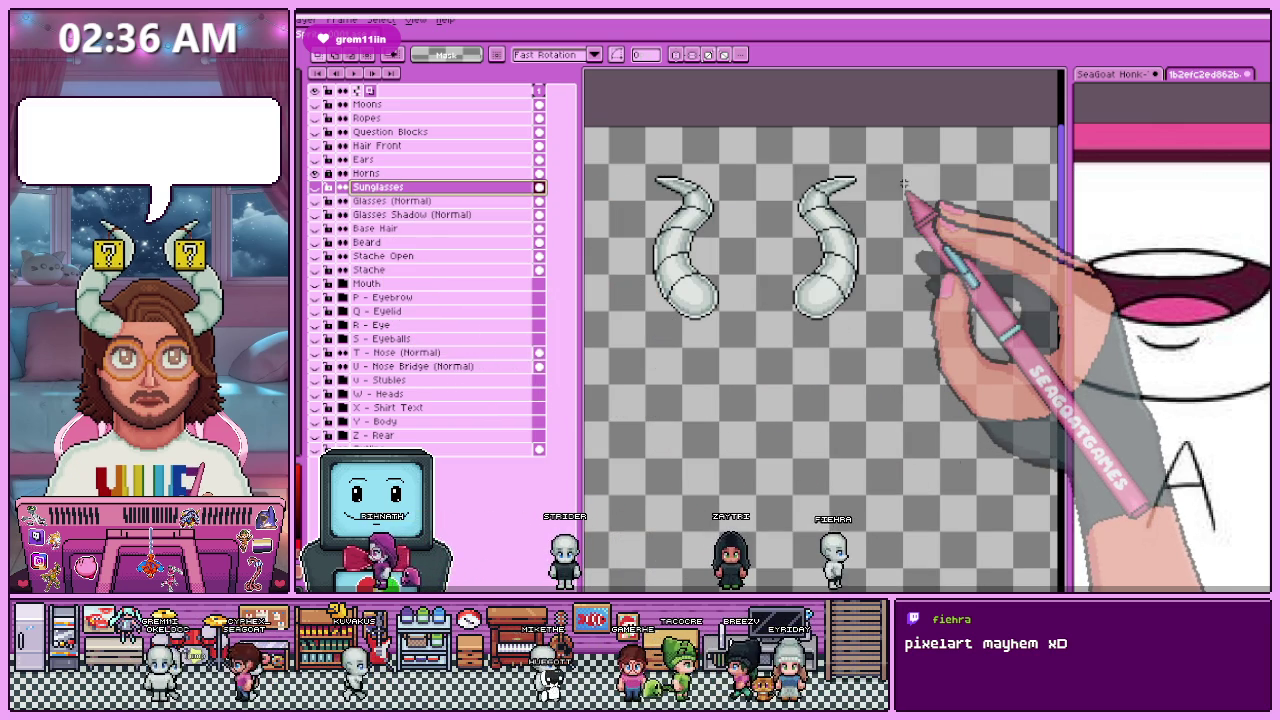
Step: Rename Horns to Horns (Normal) and Ears to Ears Normal
double_click(400, 174)
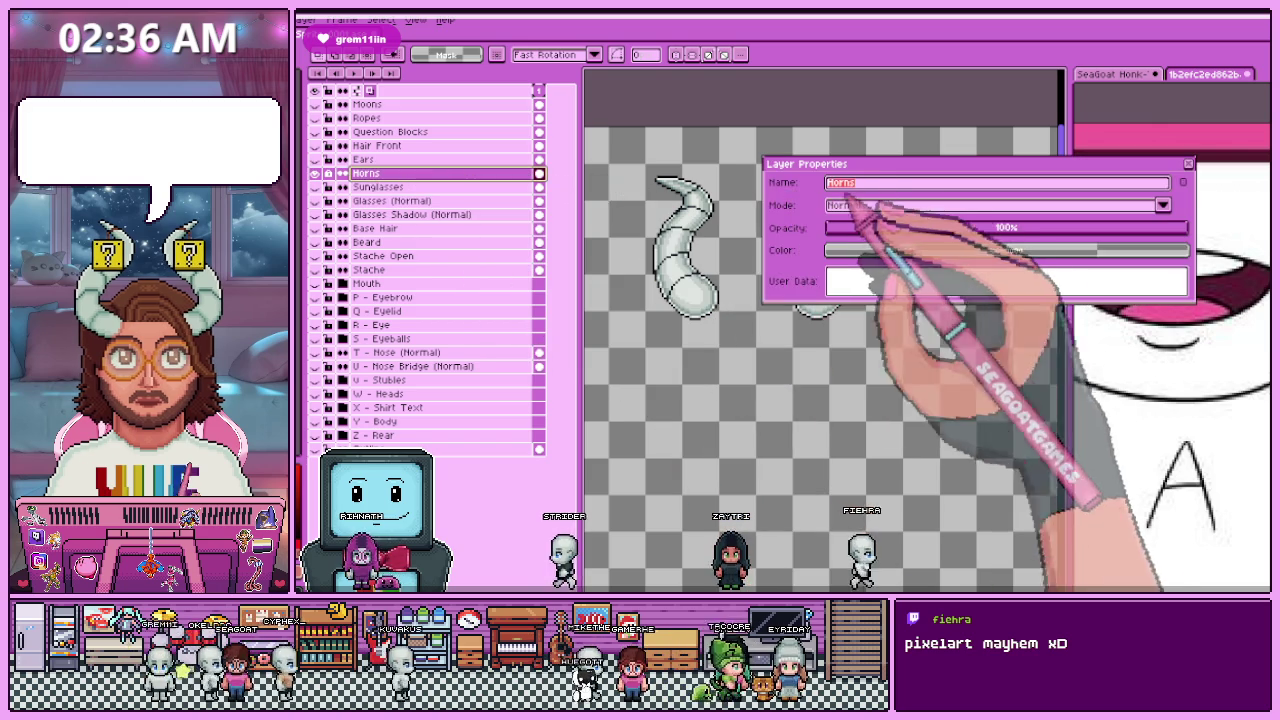
left_click(880, 183)
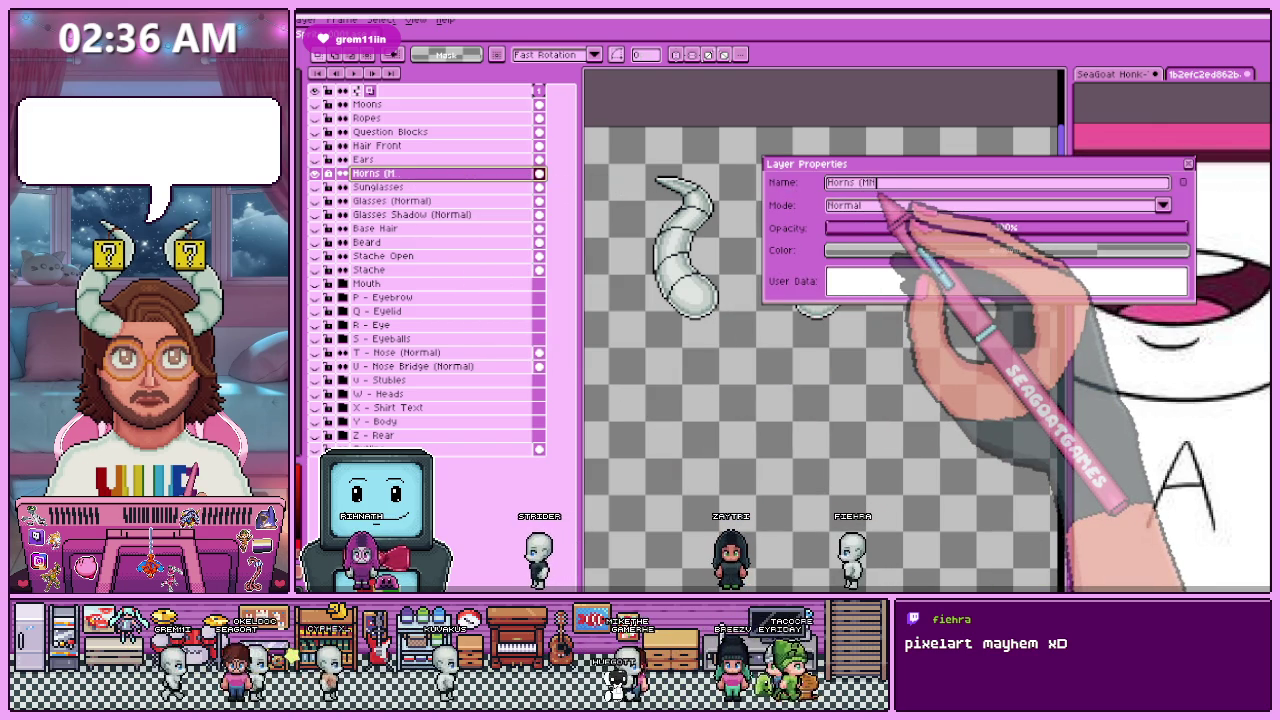
type("(Normal)")
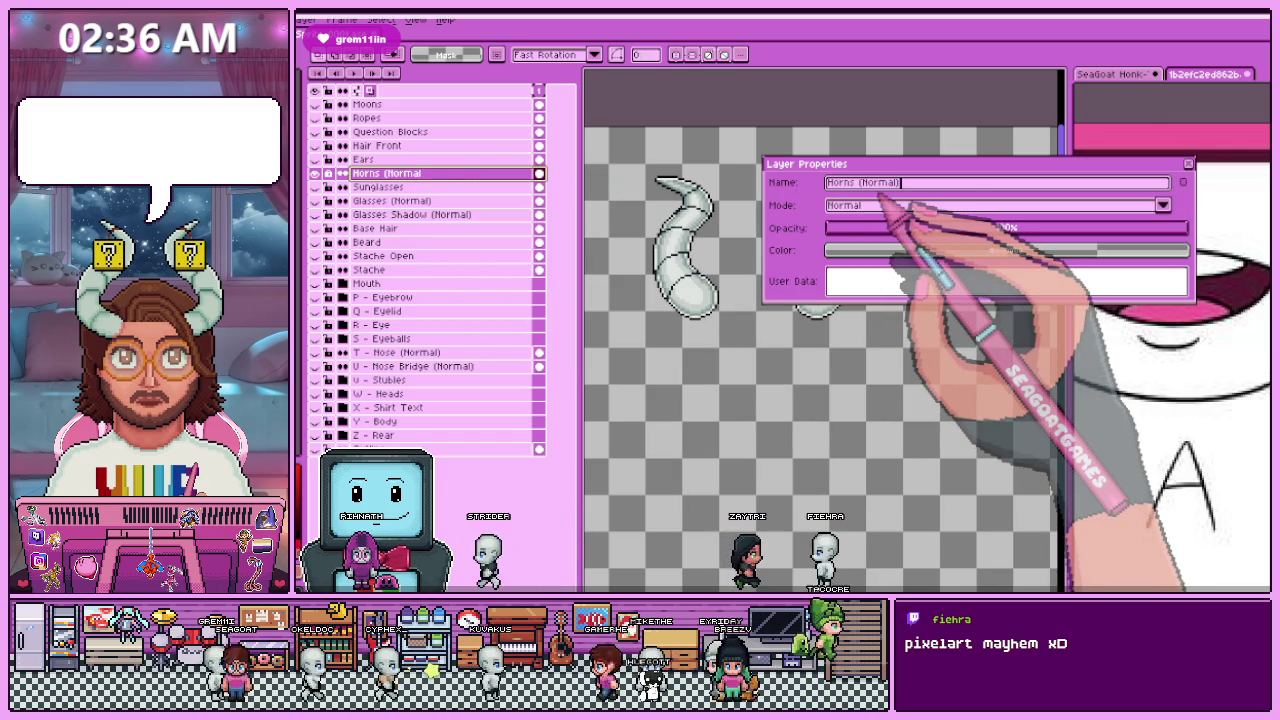
key("Return")
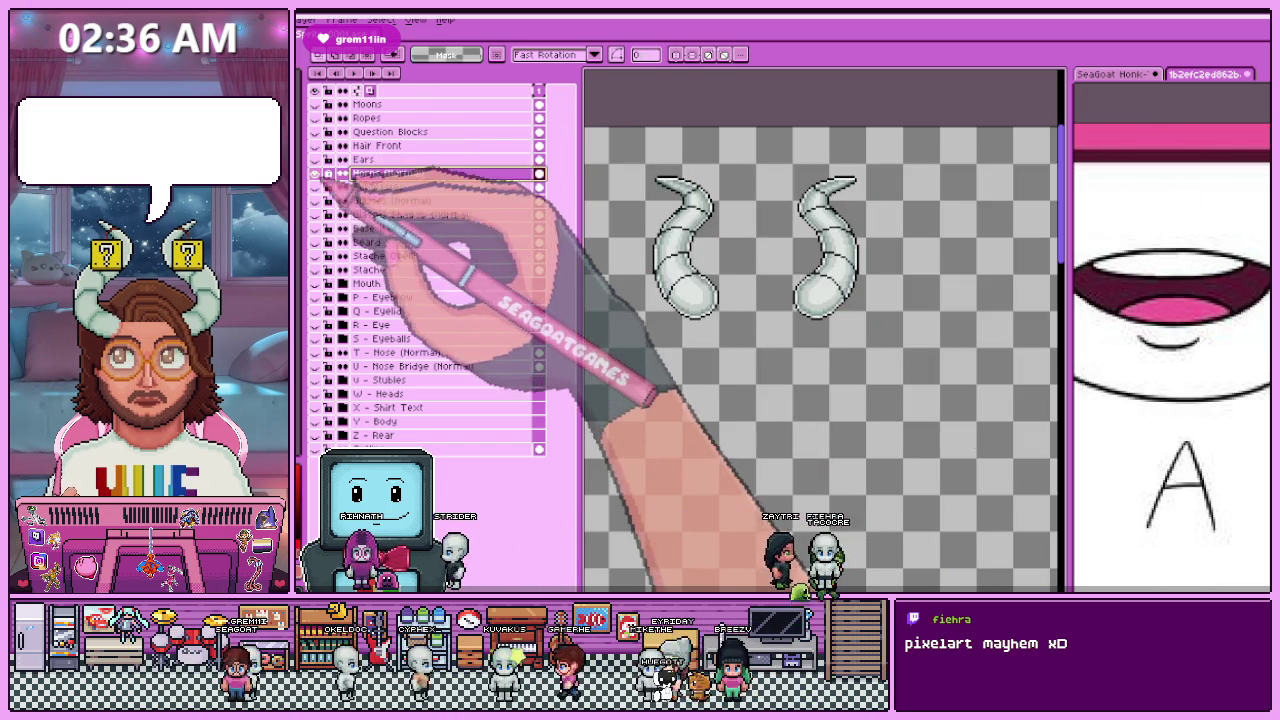
left_click(316, 160)
left_click(392, 161)
double_click(392, 161)
type("Ears Normal")
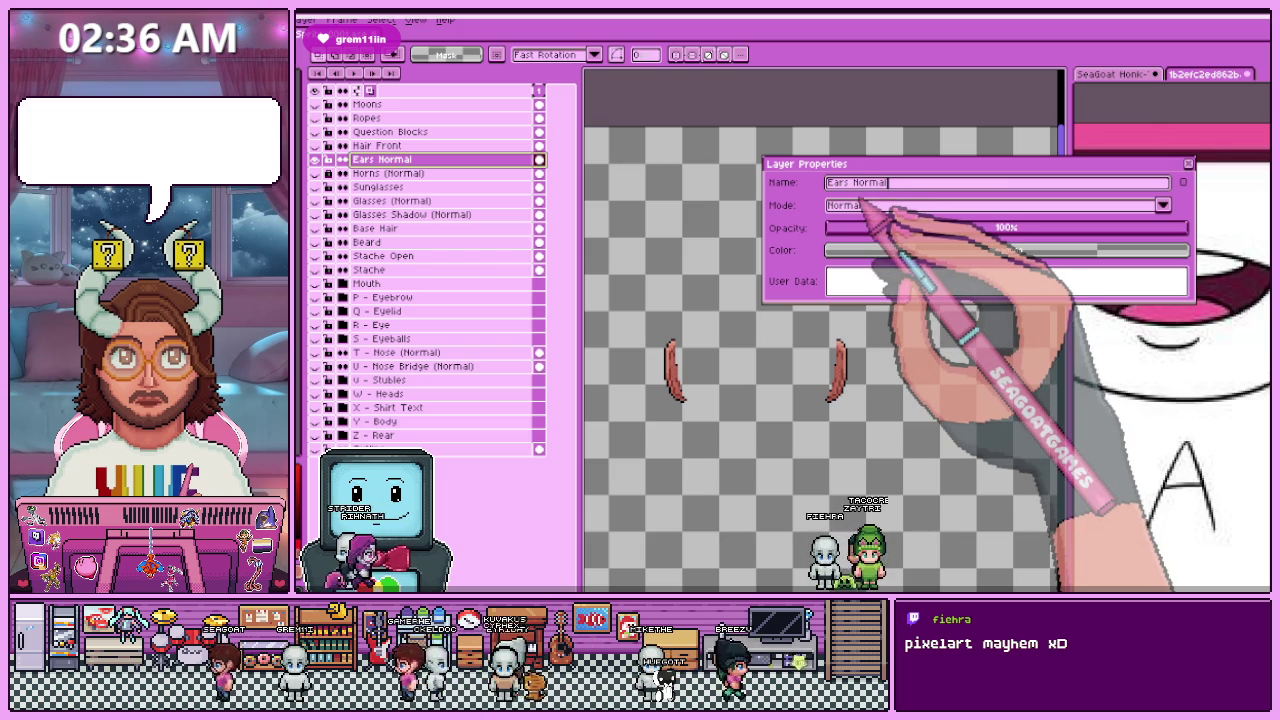
key("Return")
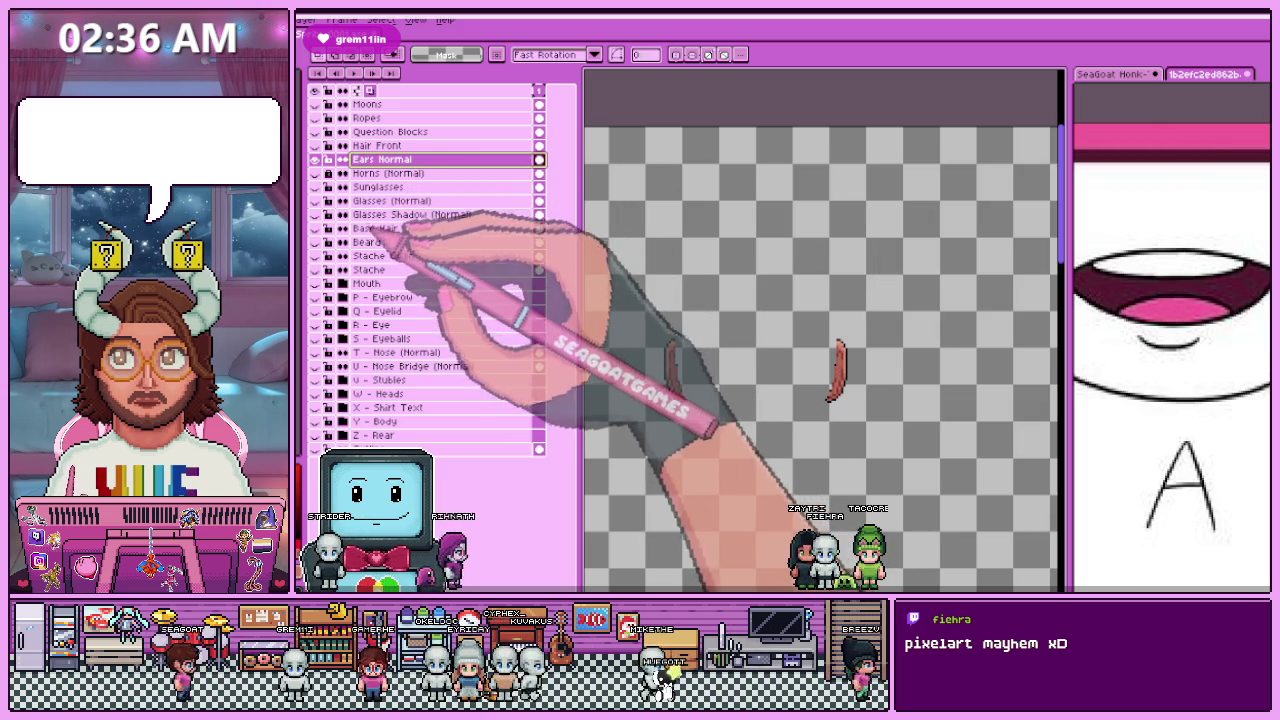
Step: Check the hair overlap, then move Ears Normal below Horns (Normal)
left_click(315, 228)
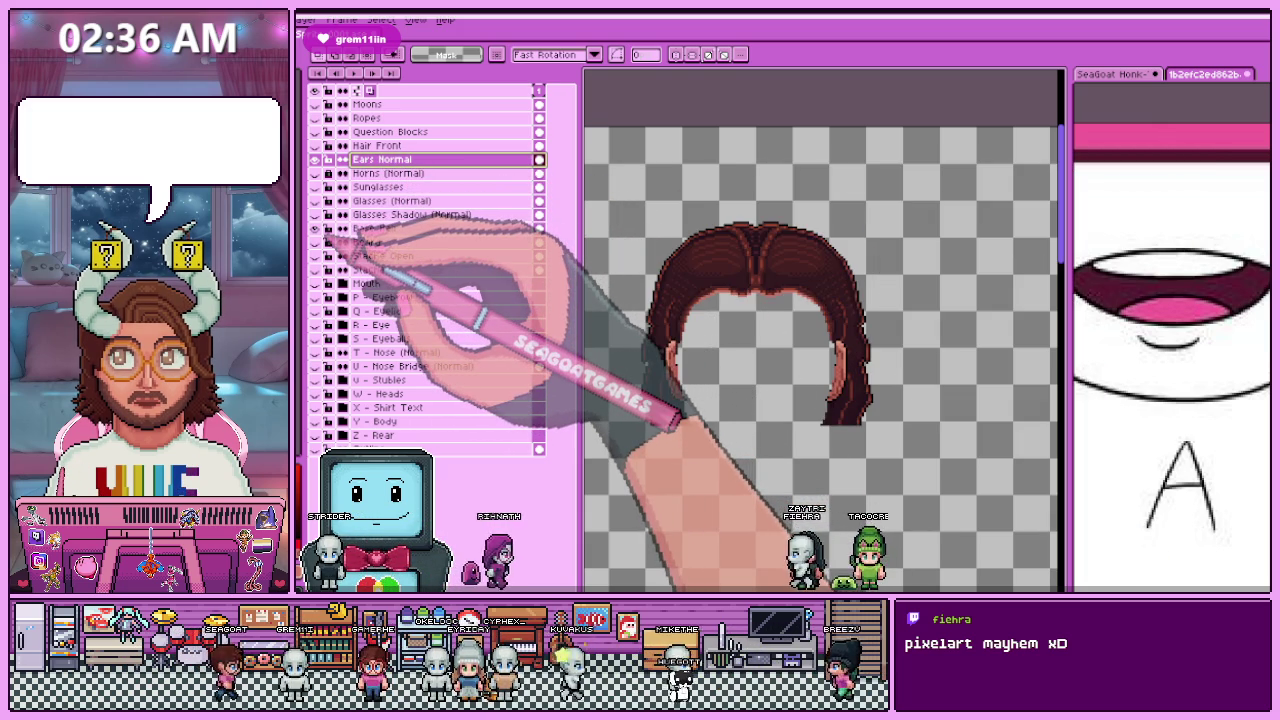
left_click(315, 228)
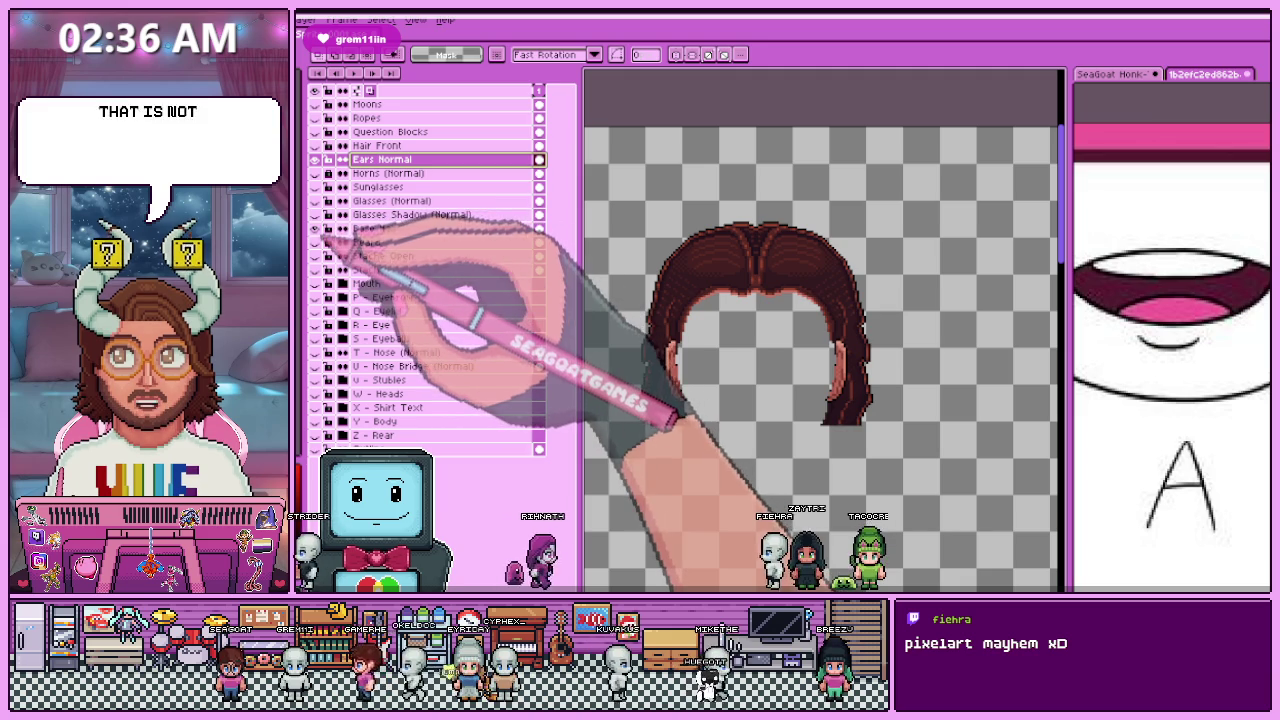
left_click(315, 228)
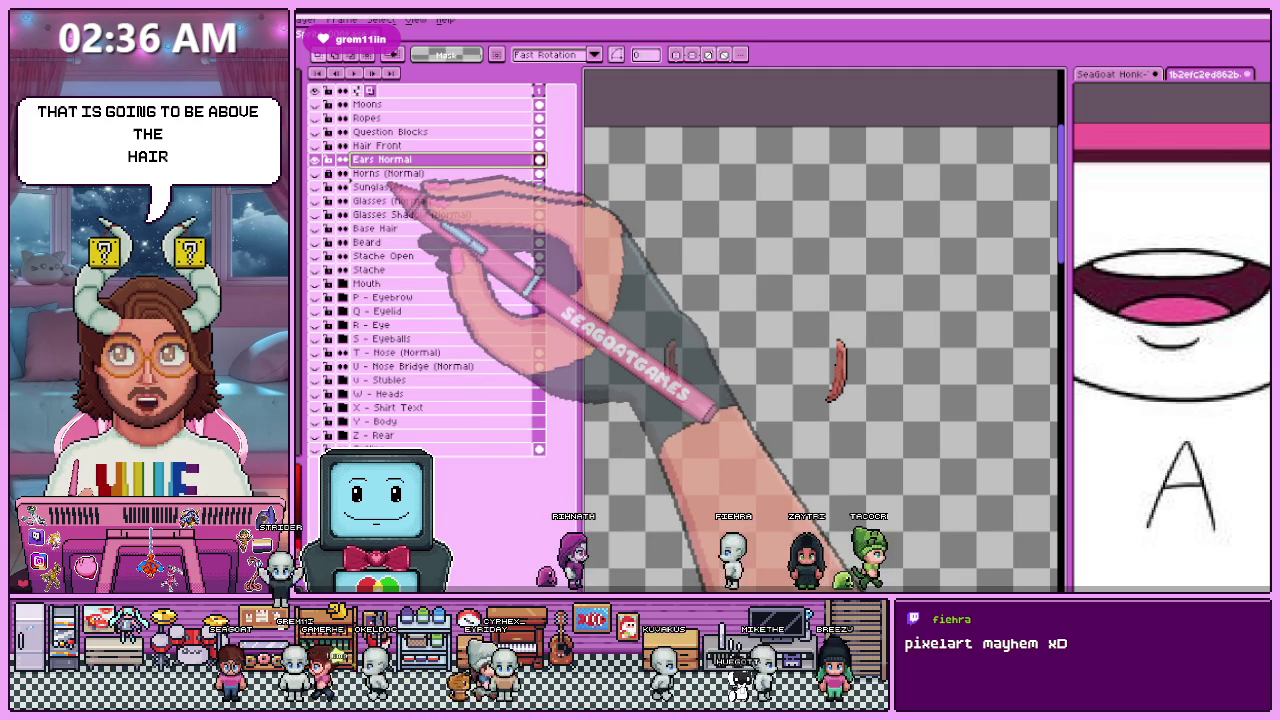
left_click_drag(420, 160, 420, 174)
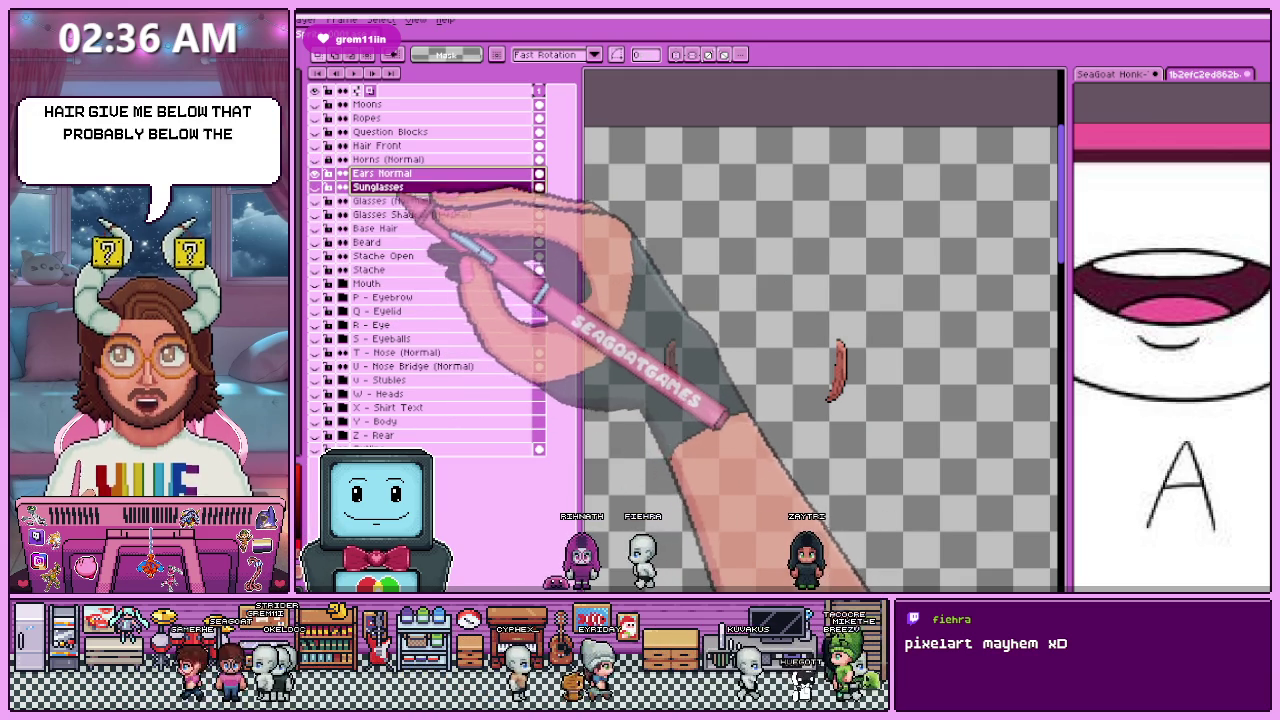
left_click(400, 160)
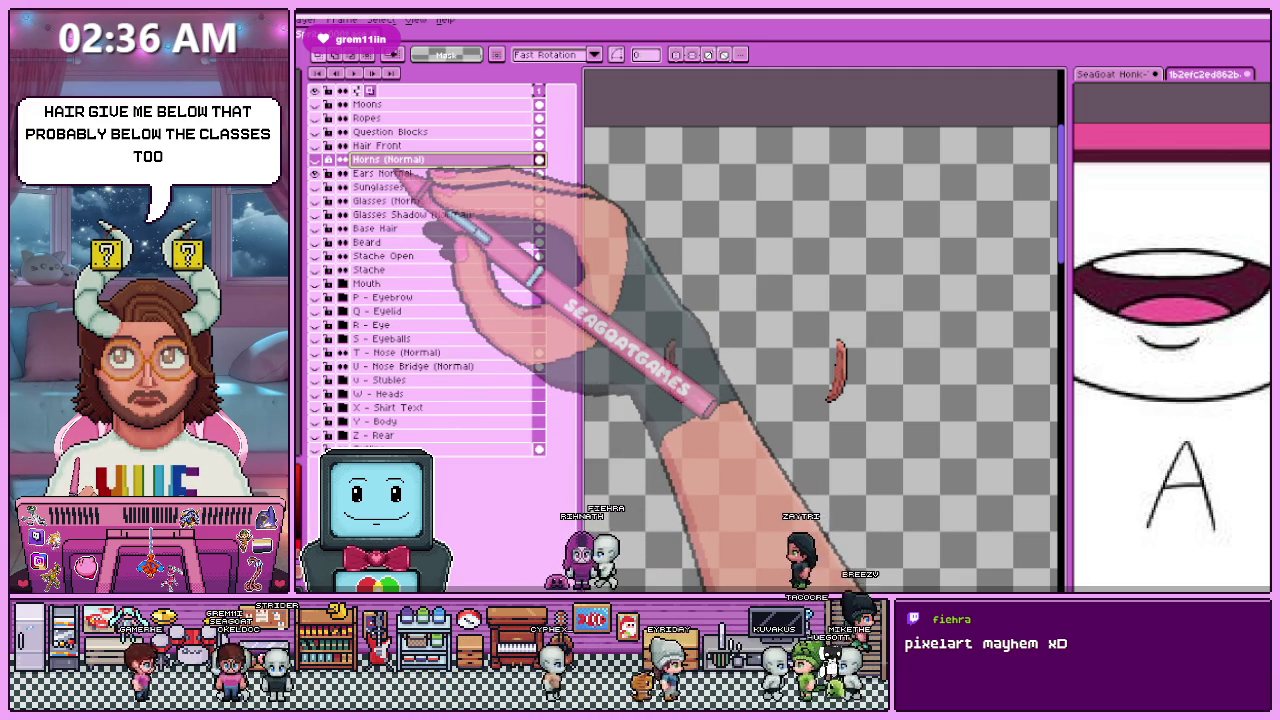
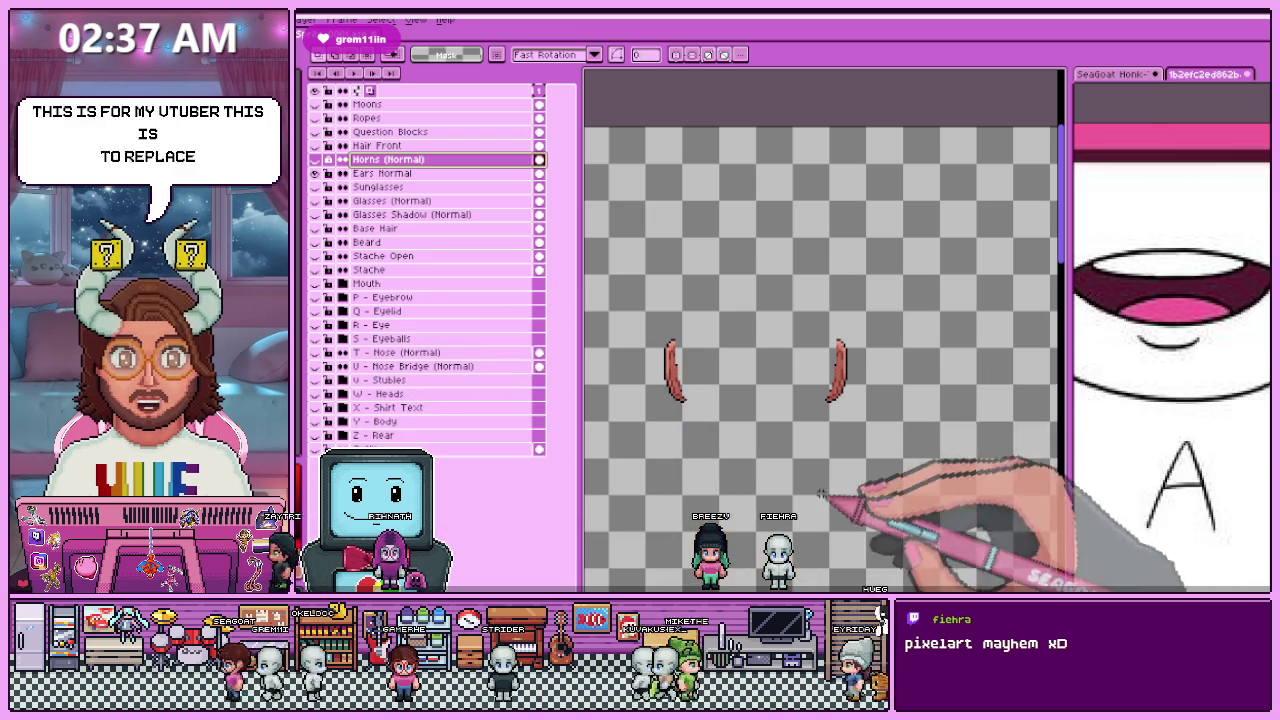
Step: Draw a red curve for the right ear on the Ears Normal layer, mirroring the left
left_click(385, 173)
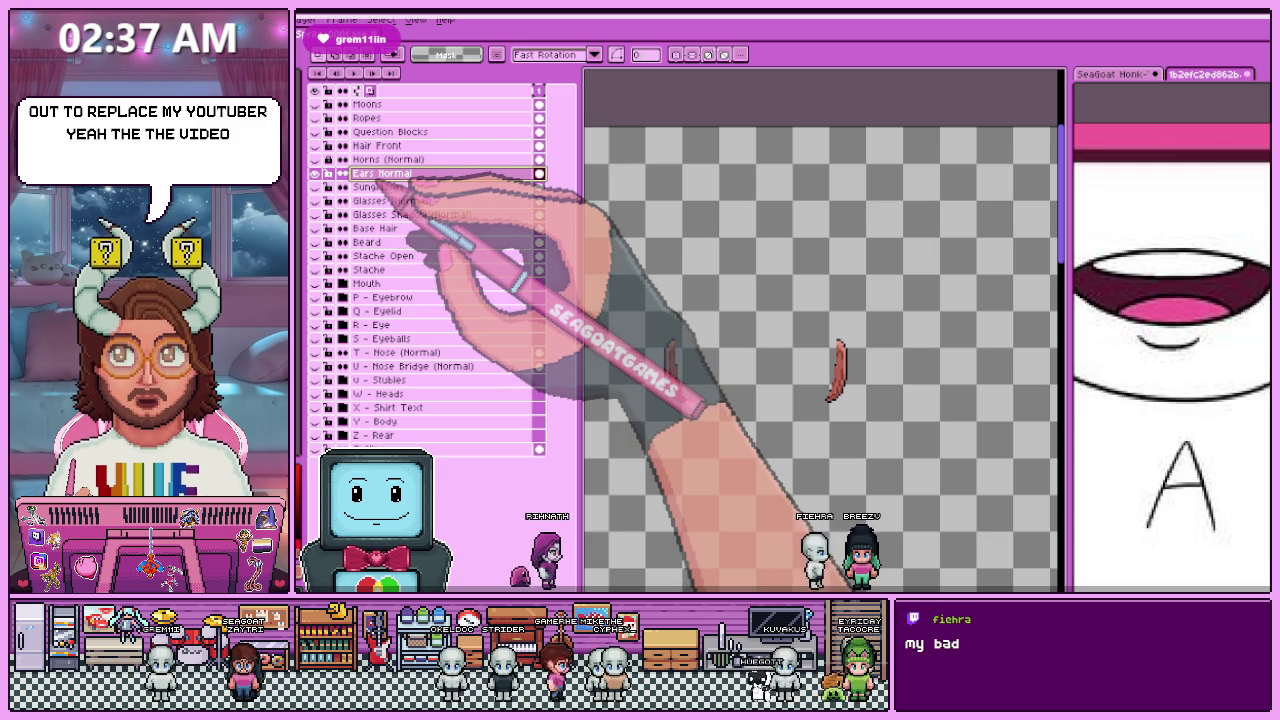
scroll(769, 329, "down", 2)
scroll(769, 331, "up", 1)
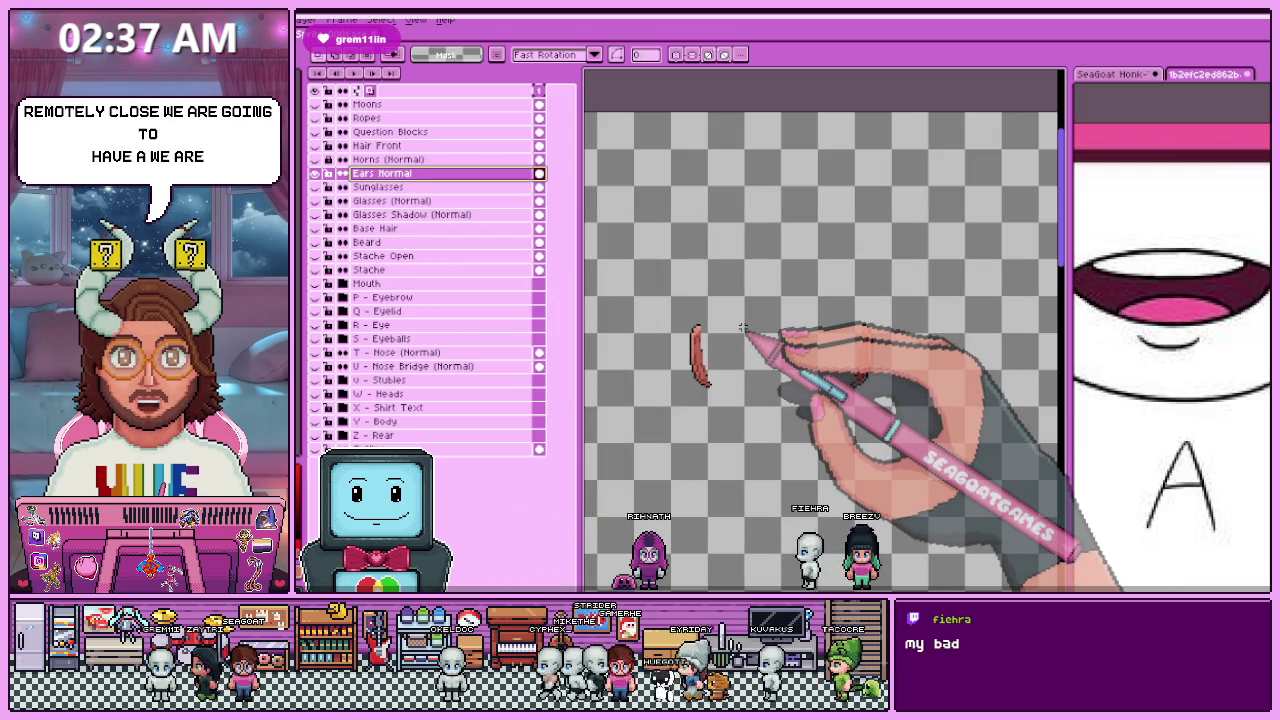
left_click_drag(862, 328, 856, 384)
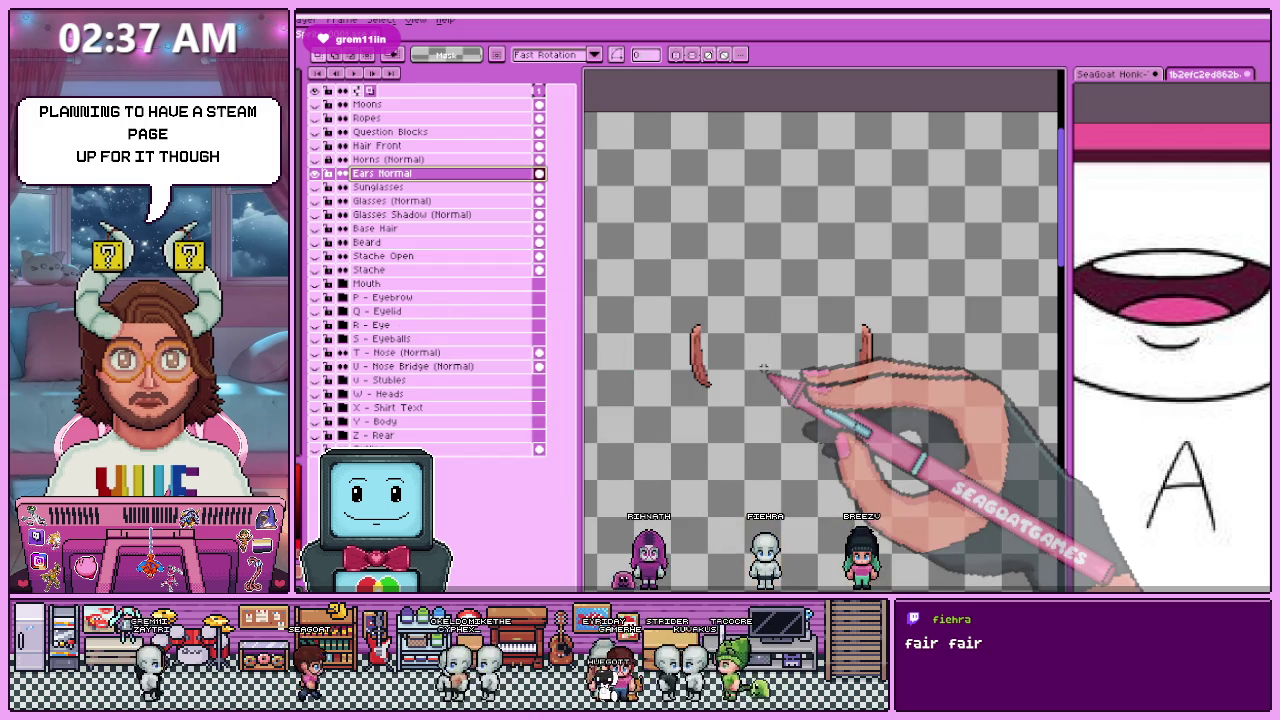
scroll(808, 357, "up", 1)
scroll(745, 362, "down", 1)
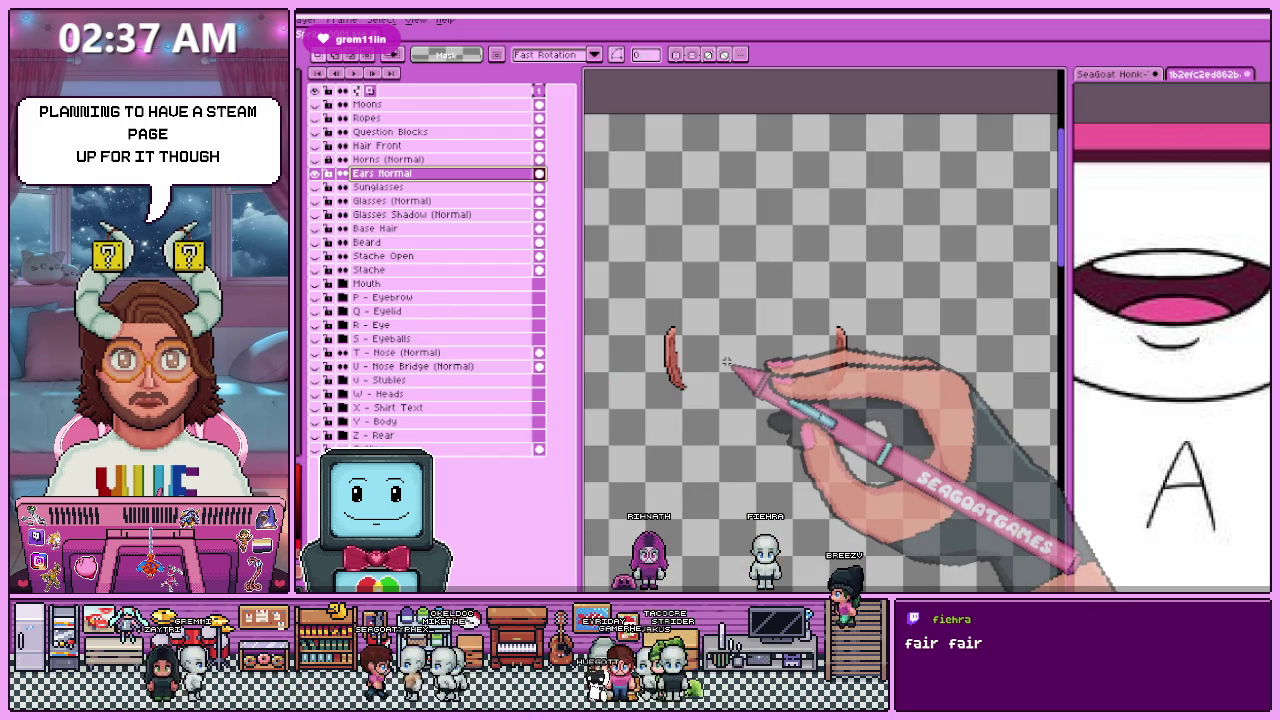
scroll(727, 362, "up", 1)
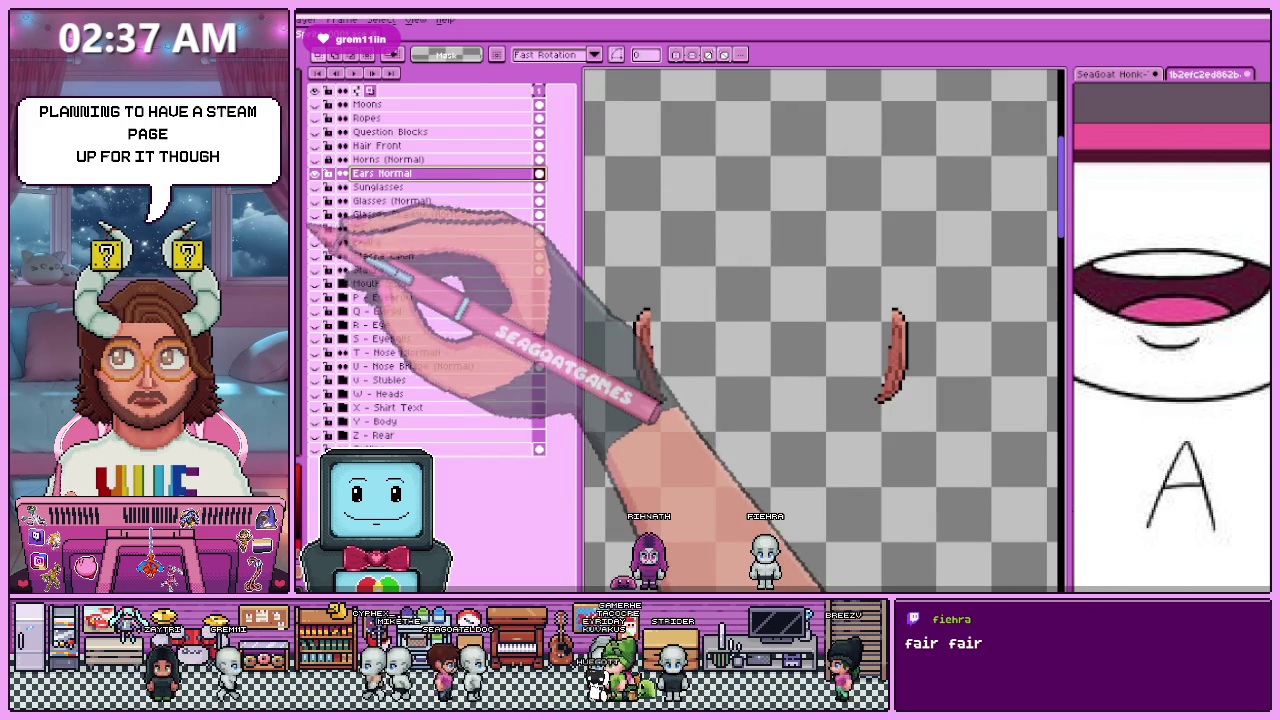
scroll(727, 362, "up", 1)
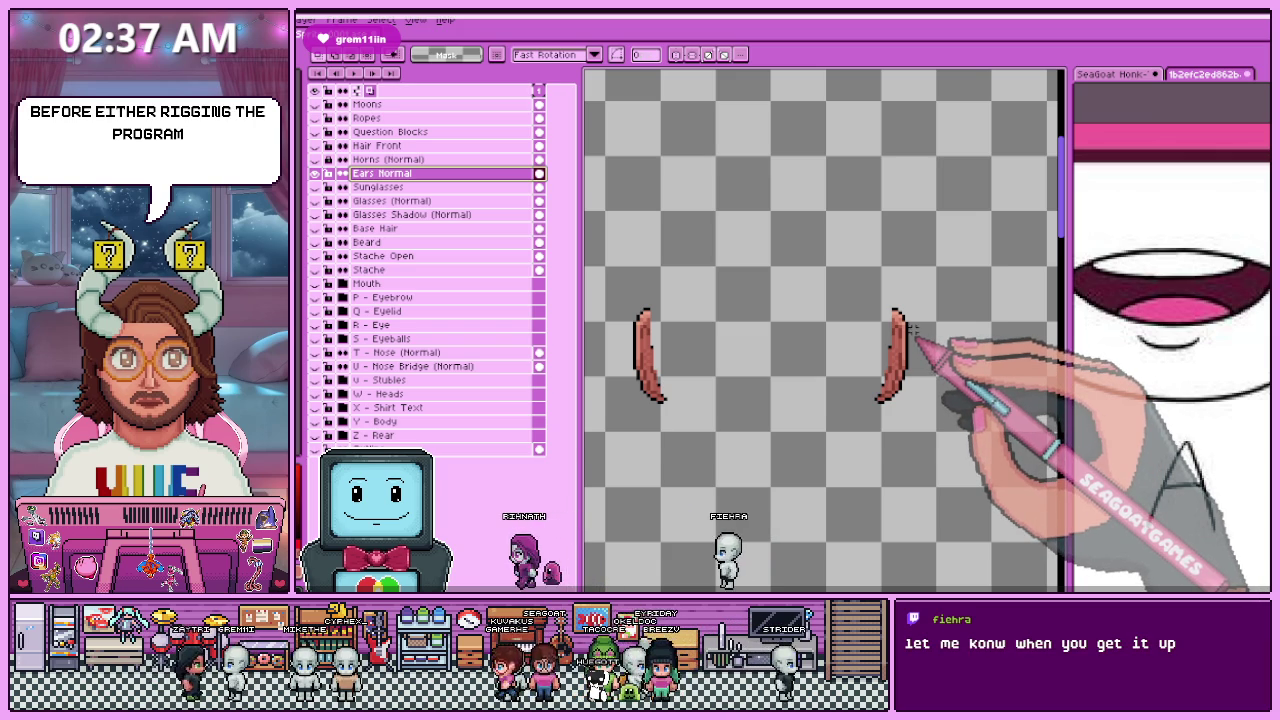
Step: Toggle the Ears Normal and Sunglasses layer visibility to check the ears
left_click(316, 173)
left_click(316, 173)
left_click(316, 201)
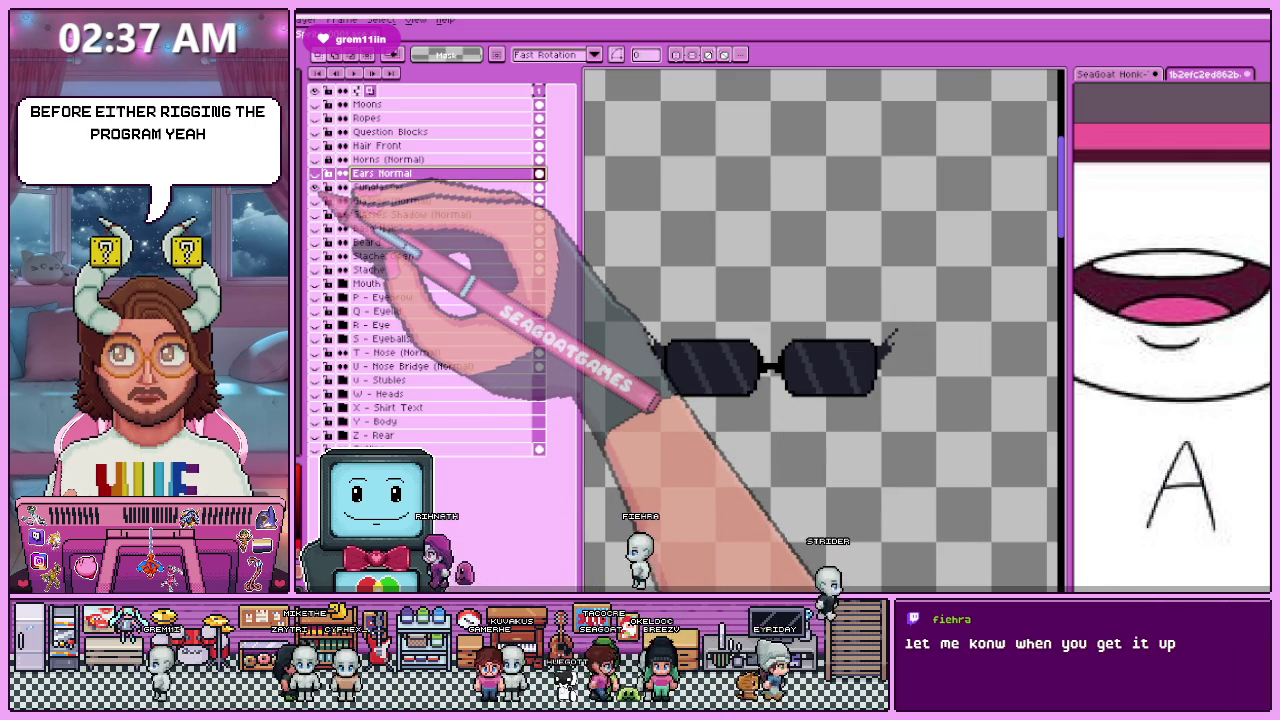
Step: Show the horns and make Horns (Normal) the active layer
left_click(316, 173)
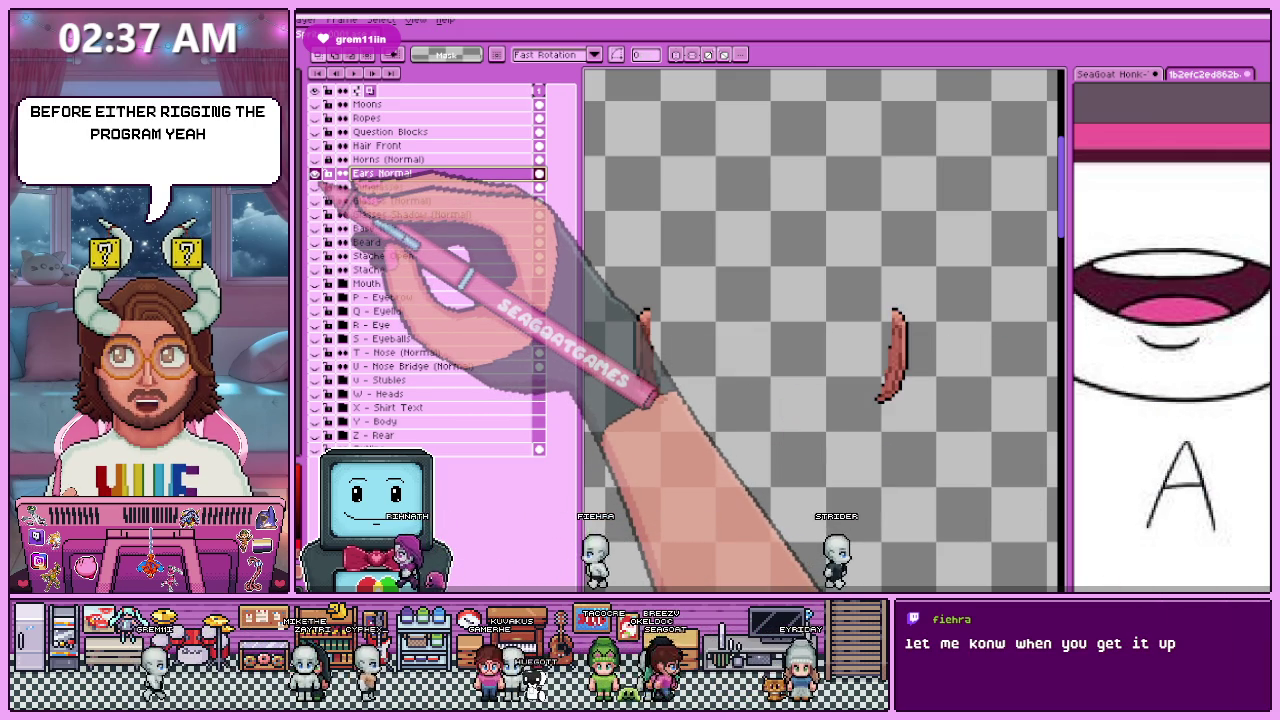
left_click(316, 173)
left_click(316, 159)
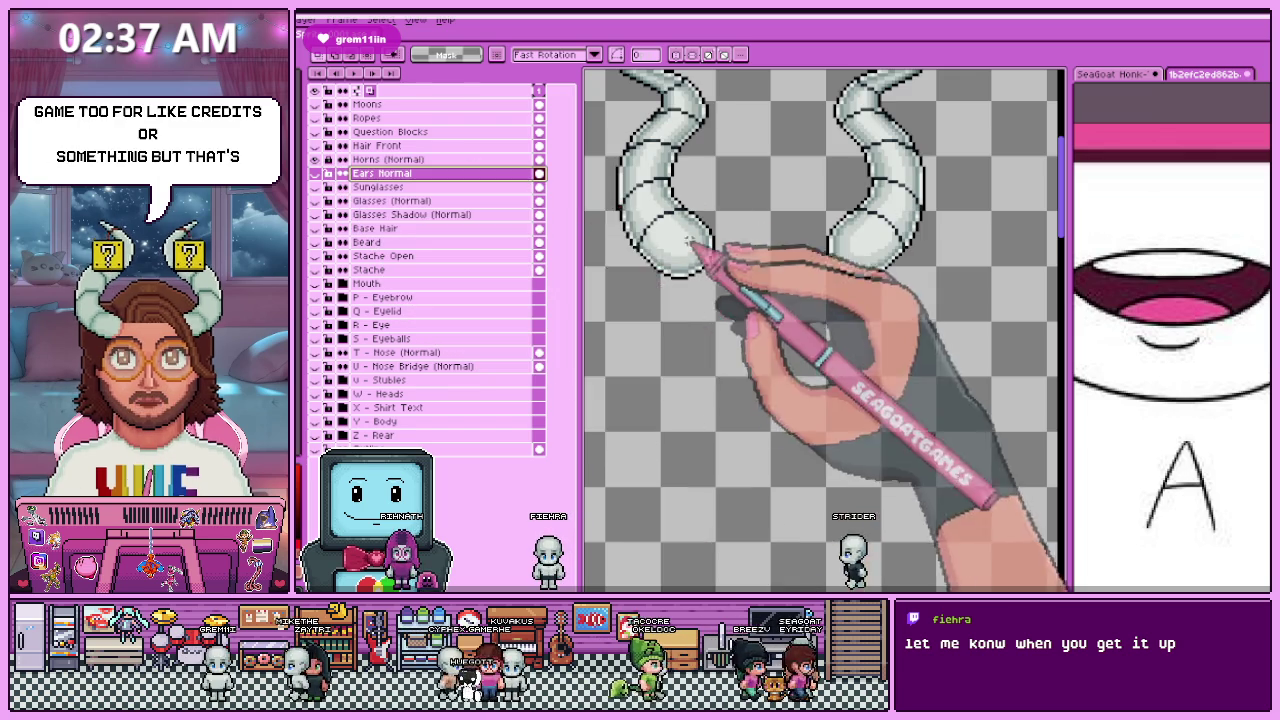
scroll(712, 236, "up", 2)
scroll(712, 236, "up", 1)
scroll(712, 236, "down", 3)
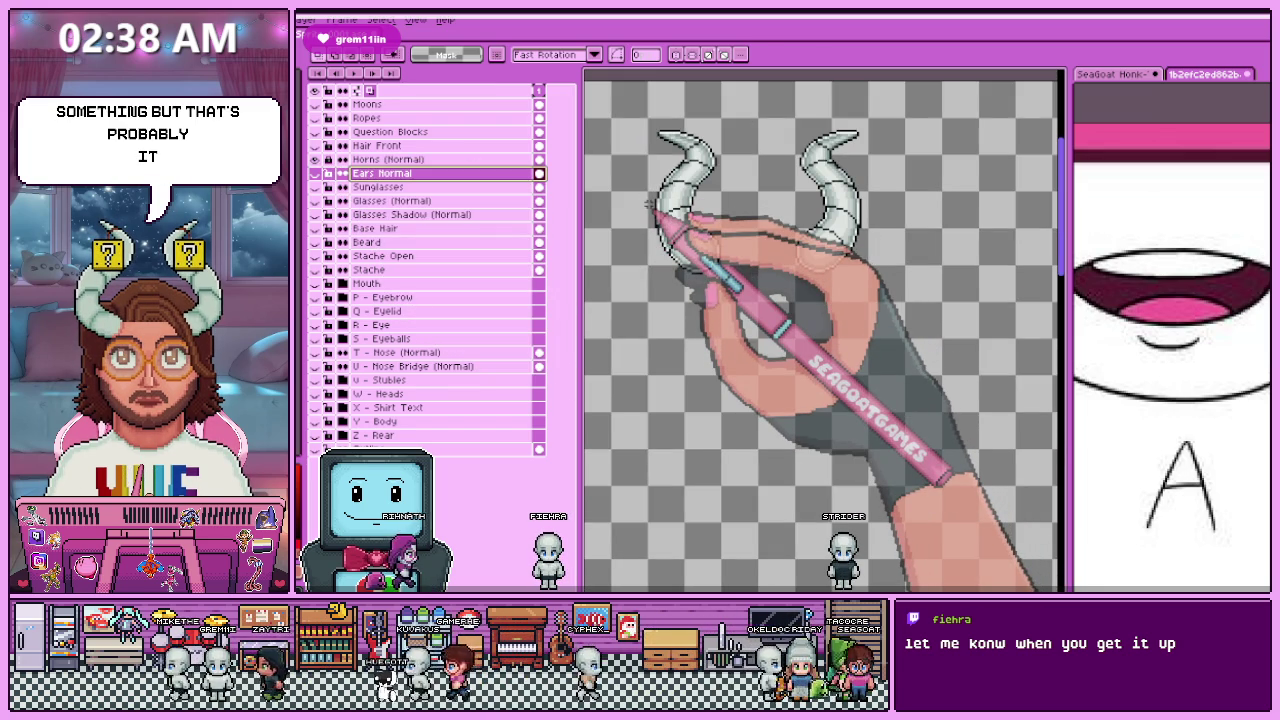
left_click(470, 160)
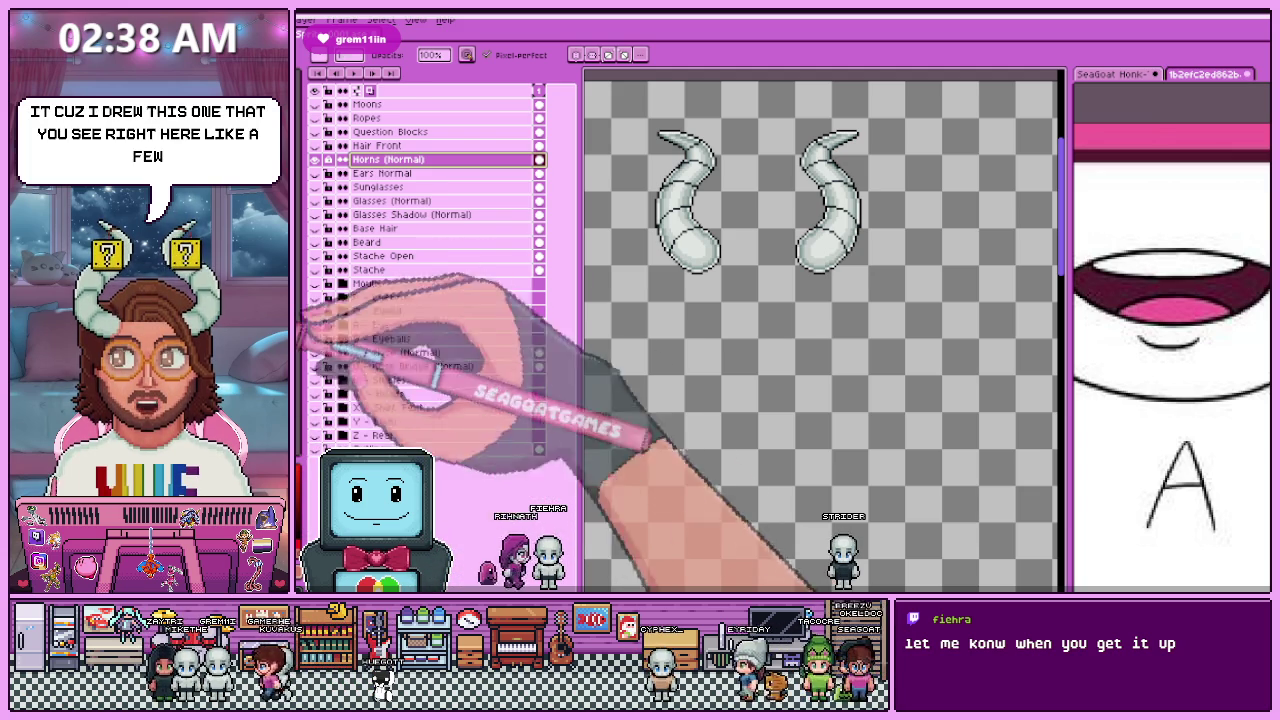
Step: Show Moons, Ropes and the Question Blocks through Stache layers, undoing the beard highlights
left_click(314, 104)
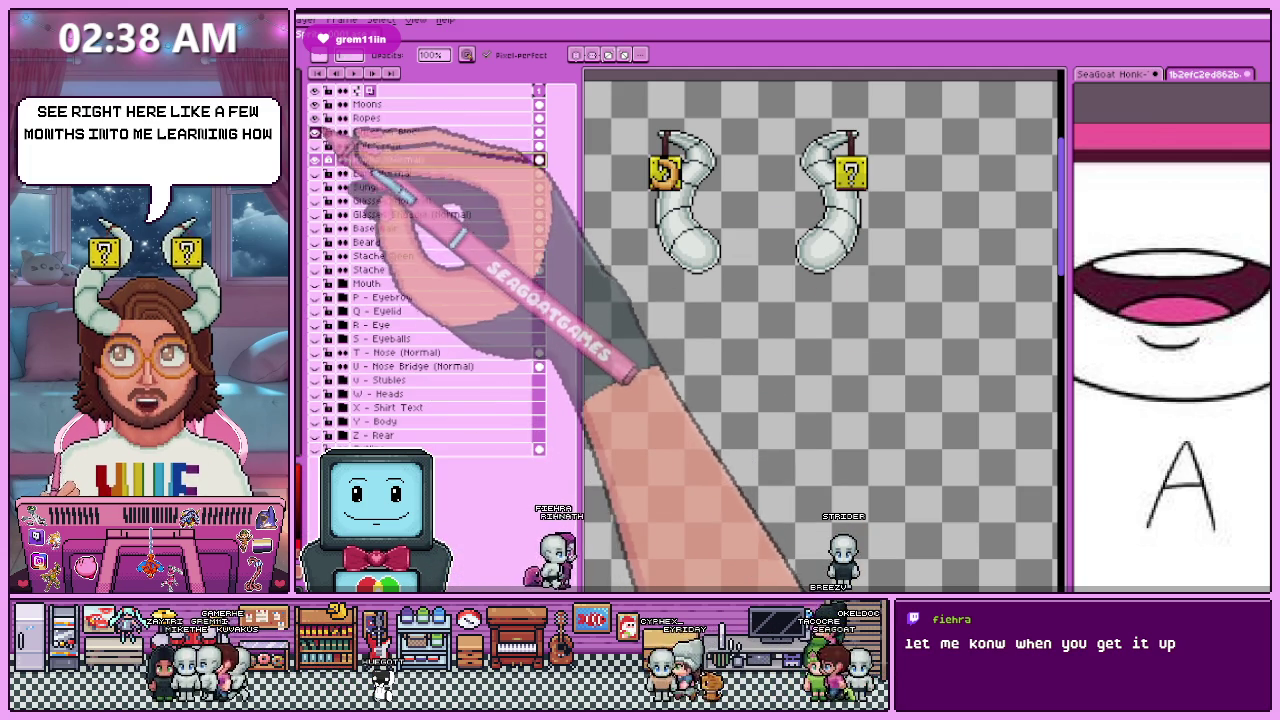
left_click_drag(314, 132, 314, 270)
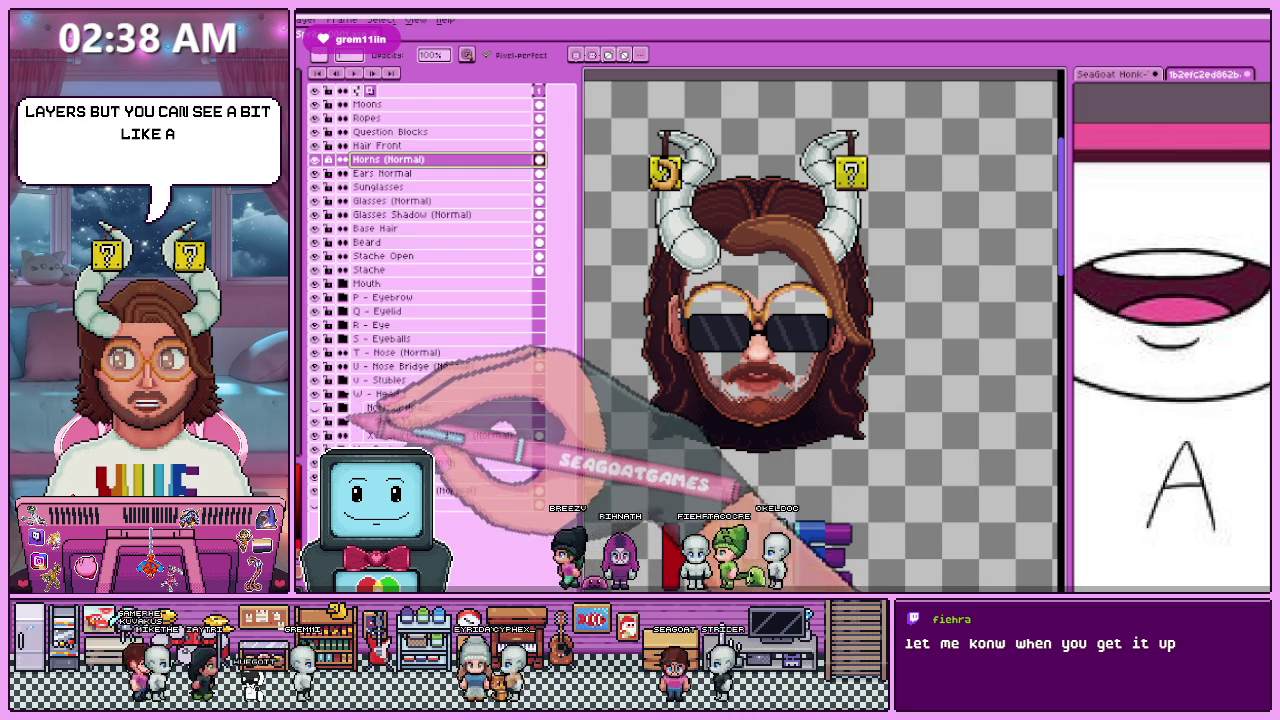
key("ctrl+z")
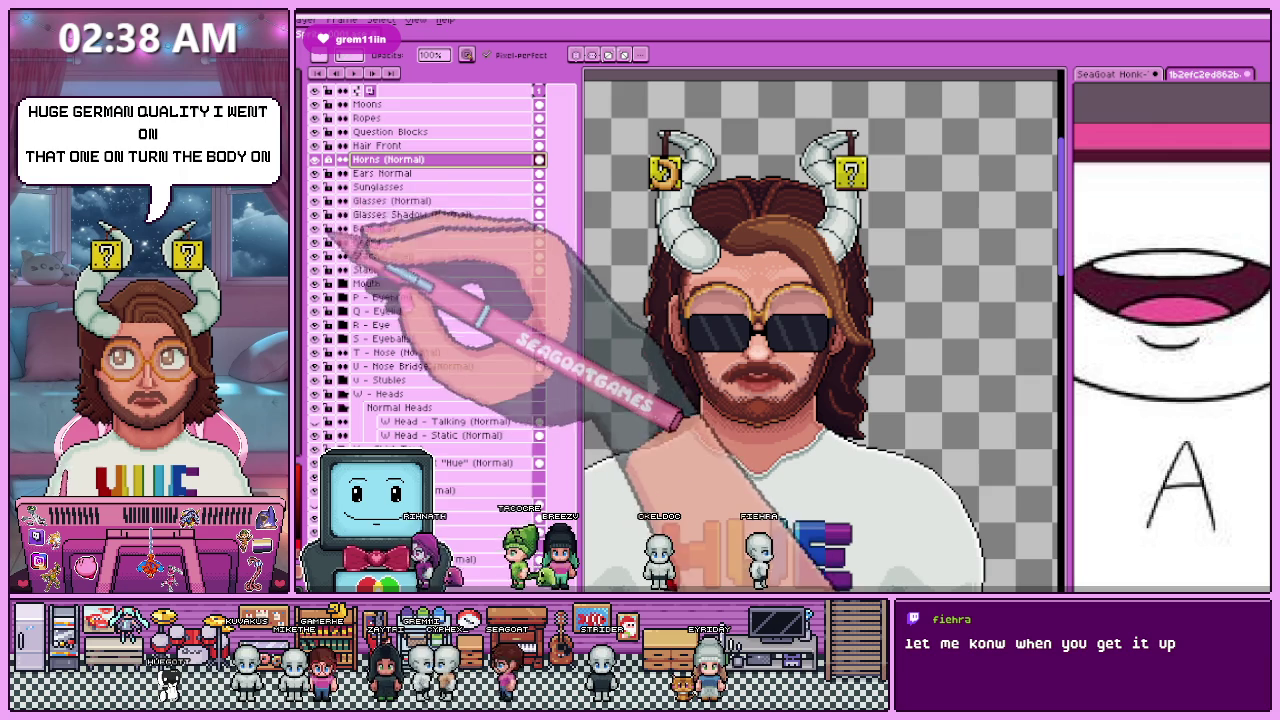
Step: Hide the sunglasses and show the eyeballs and pupils
left_click(315, 187)
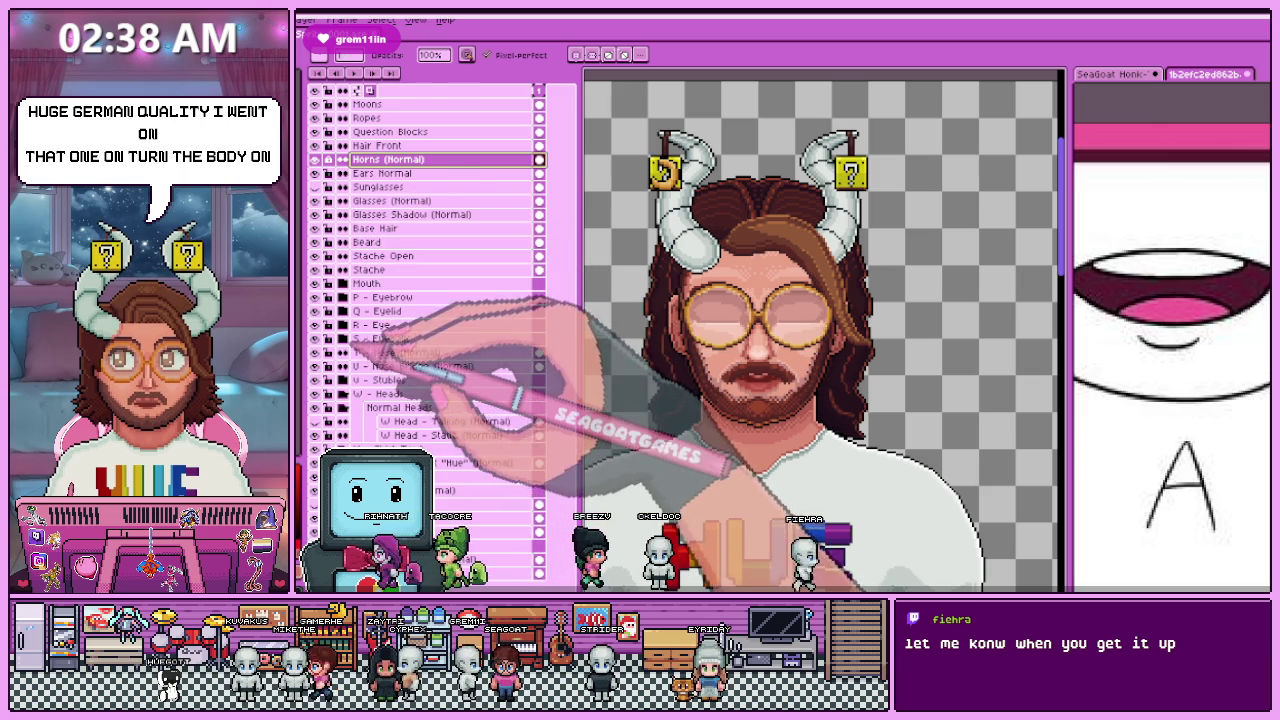
left_click(343, 339)
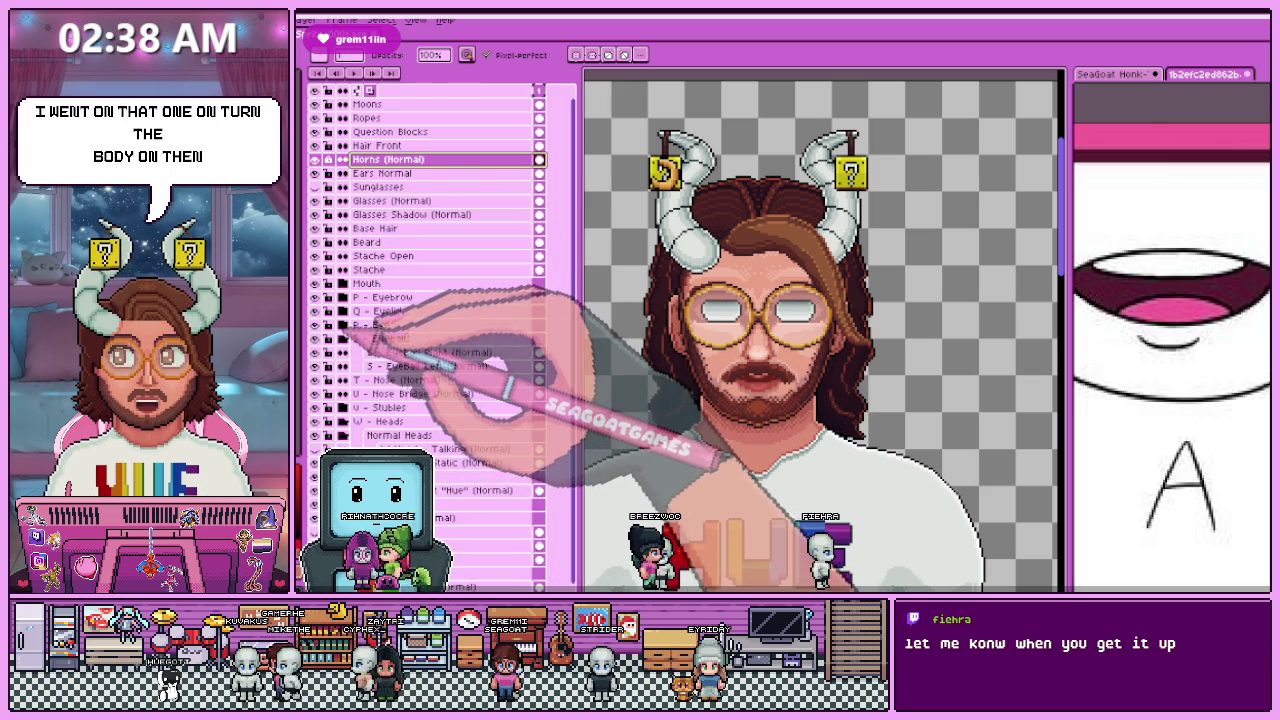
left_click(343, 339)
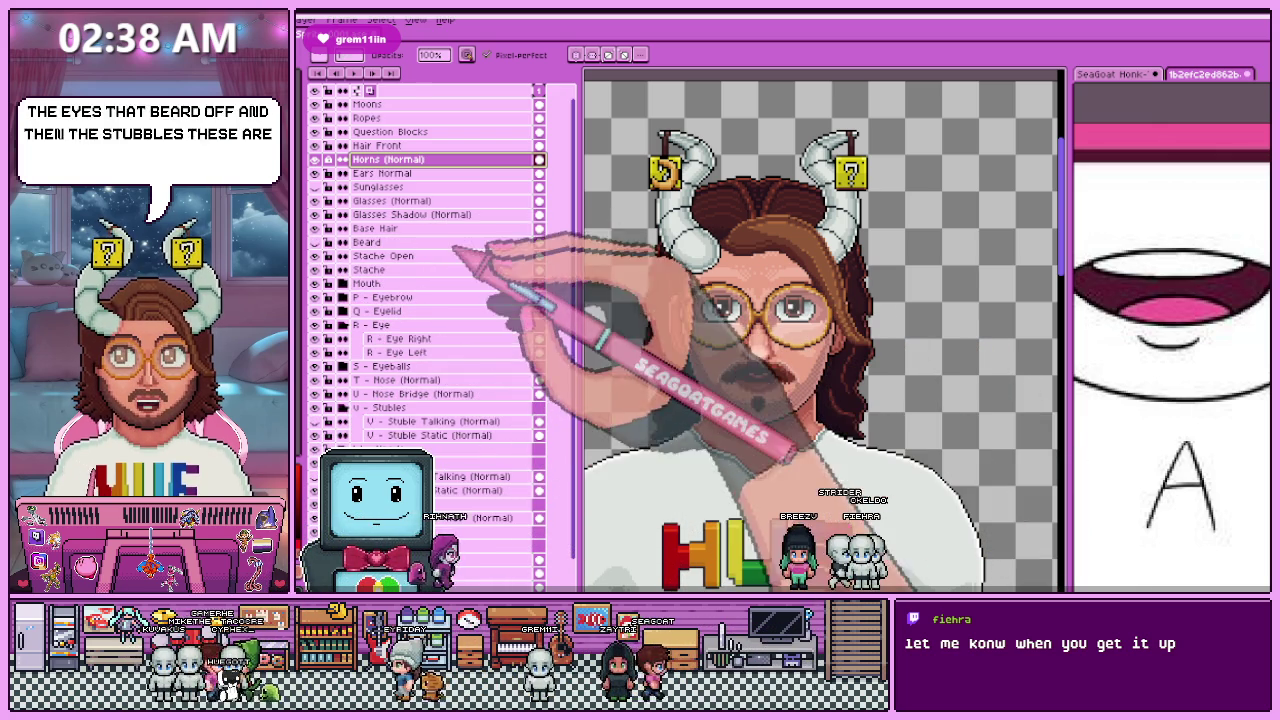
Step: Expand the P - Eyebrow and Q - Eyelid groups and switch to the selection tool
left_click(343, 297)
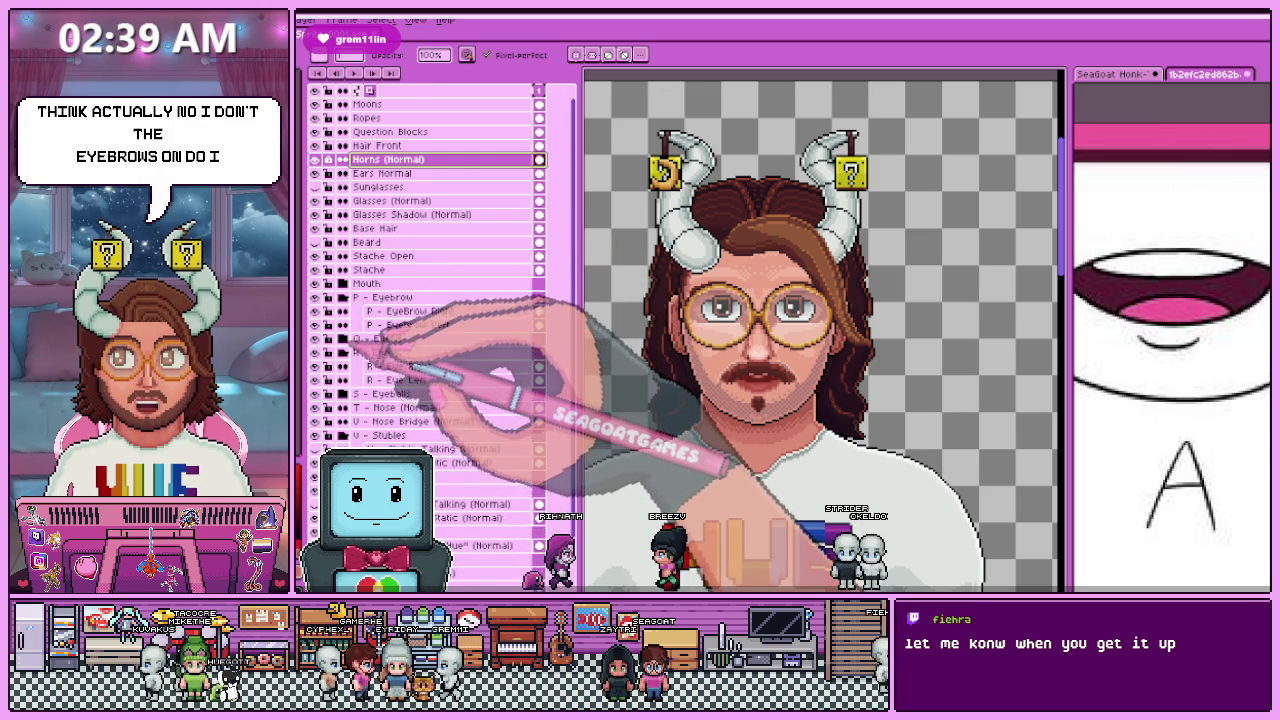
left_click(343, 338)
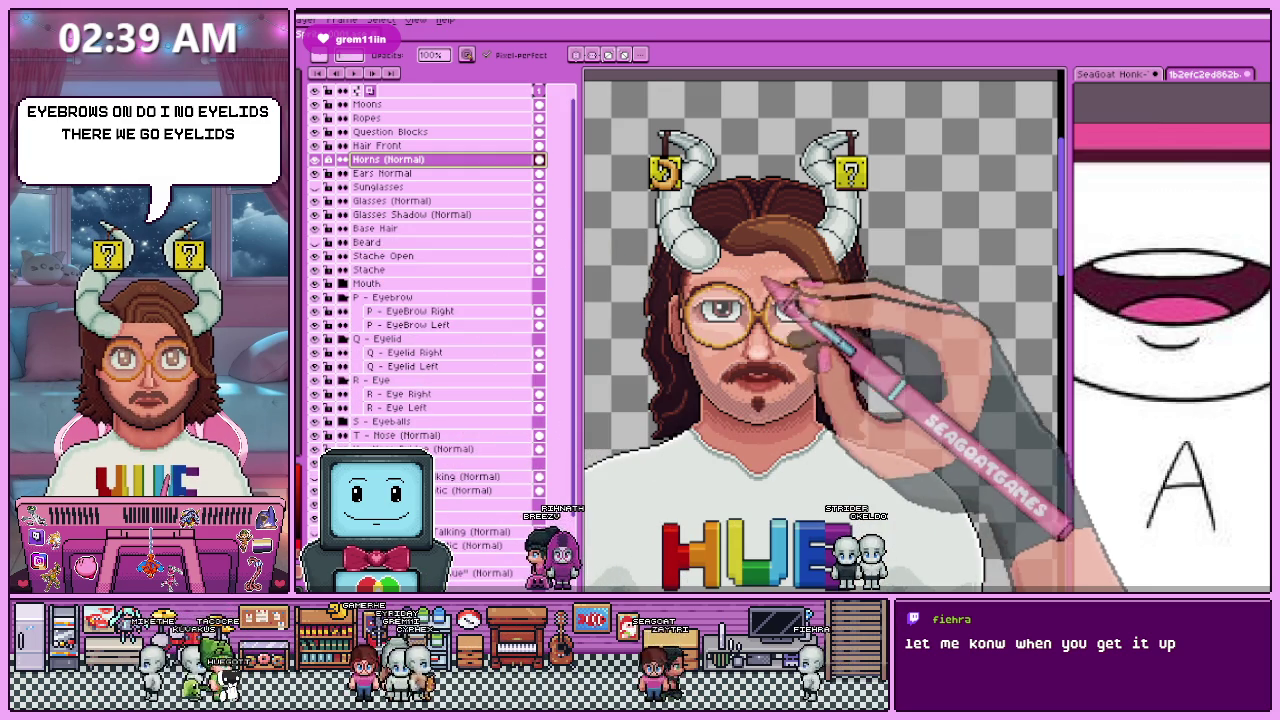
key("m")
scroll(815, 400, "down", 3)
scroll(835, 292, "up", 3)
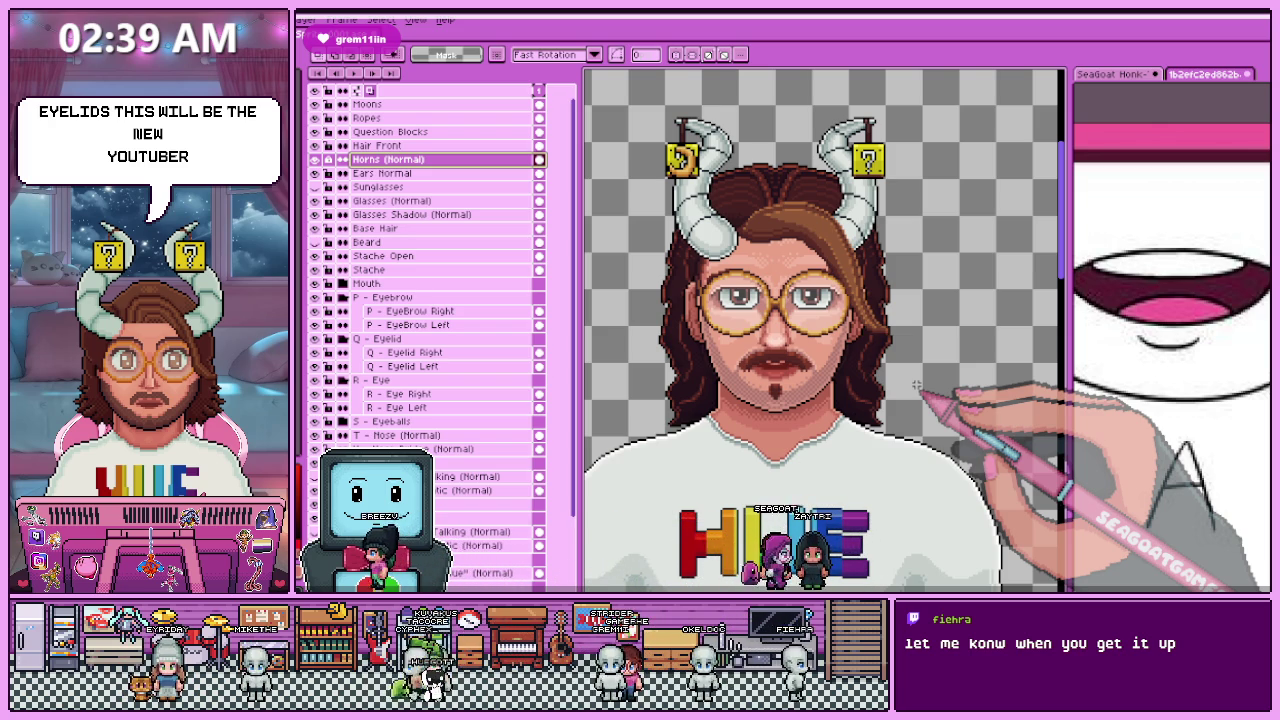
Step: Group Moons, Ropes and Question Blocks into a folder named Horn Decor
key("b")
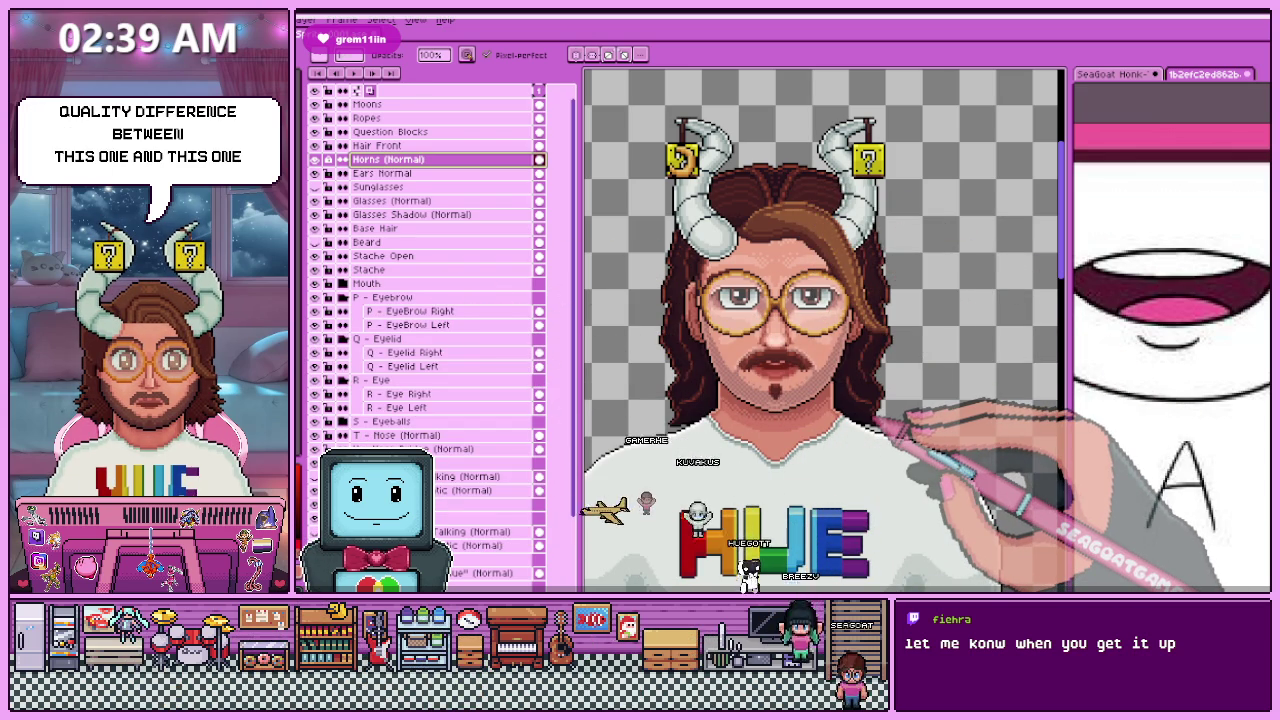
key("m")
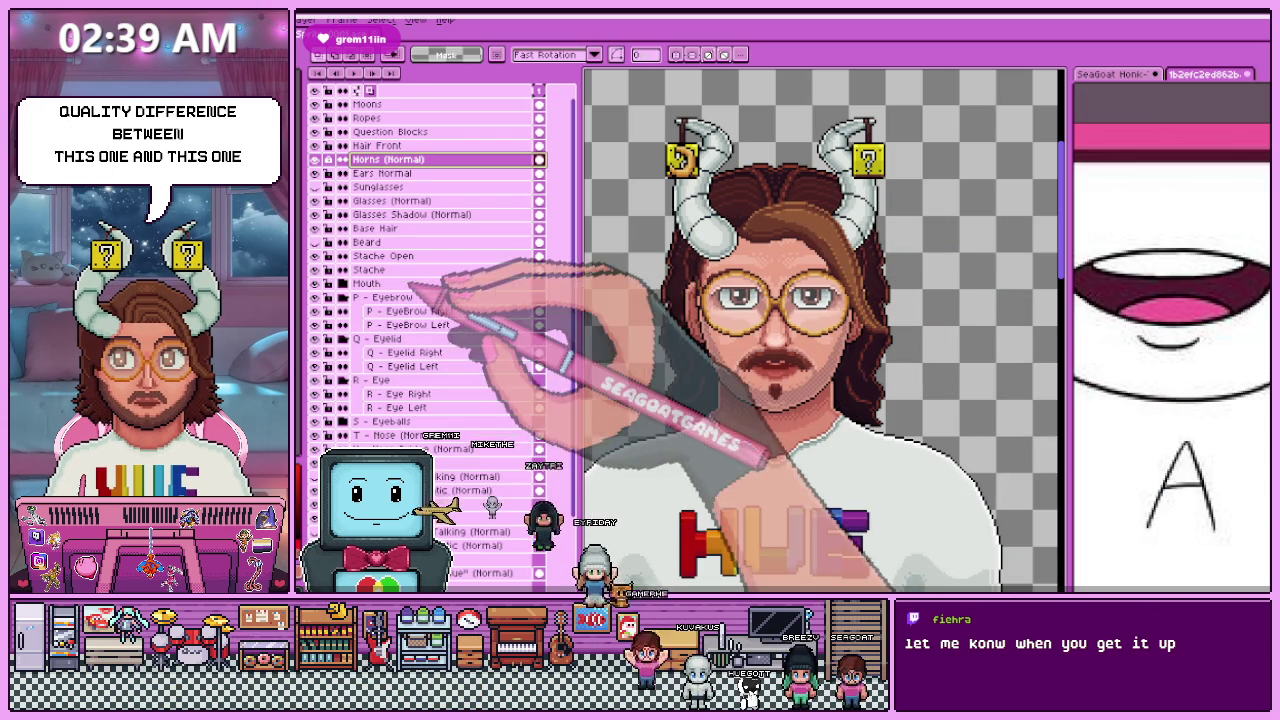
left_click(395, 146)
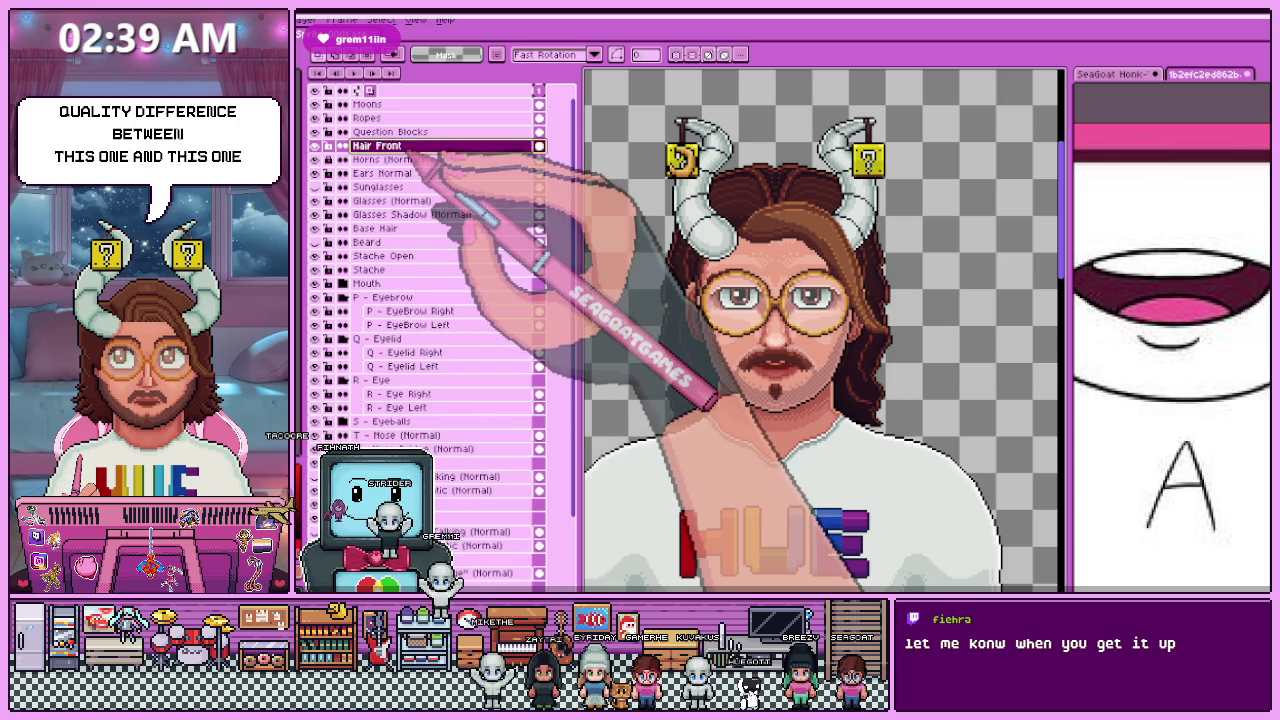
left_click(390, 132)
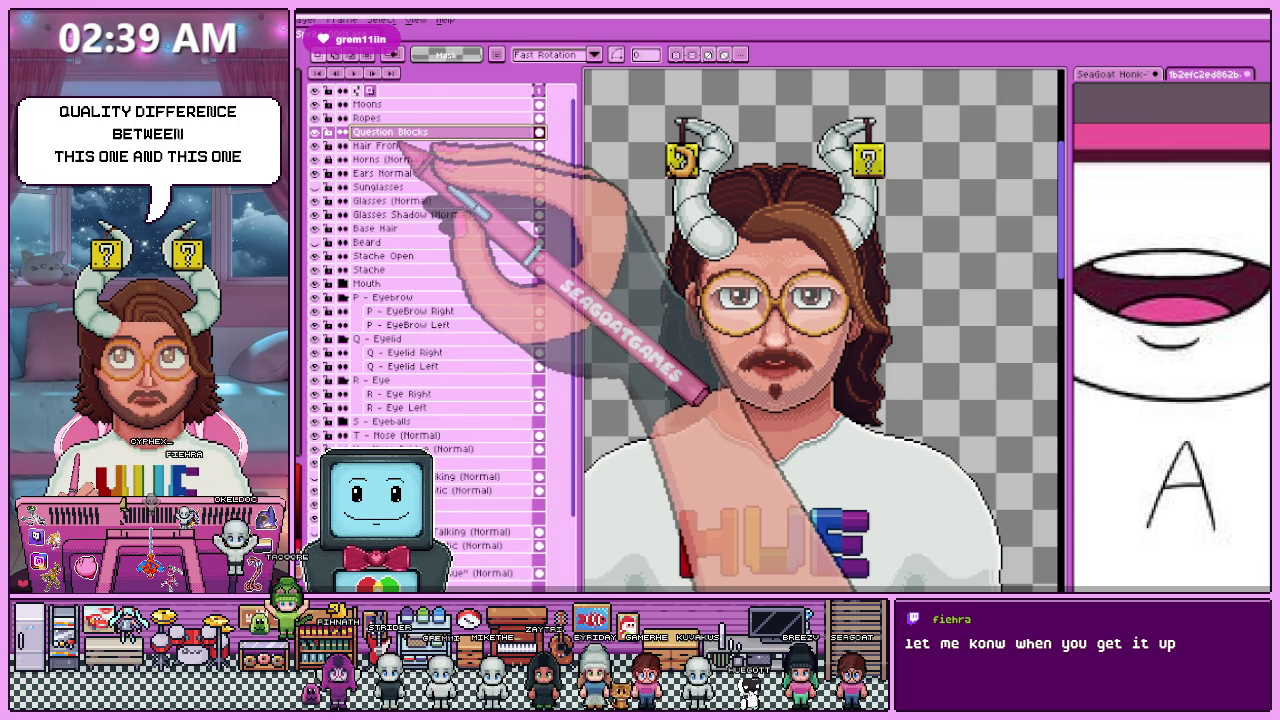
left_click(366, 118, "shift")
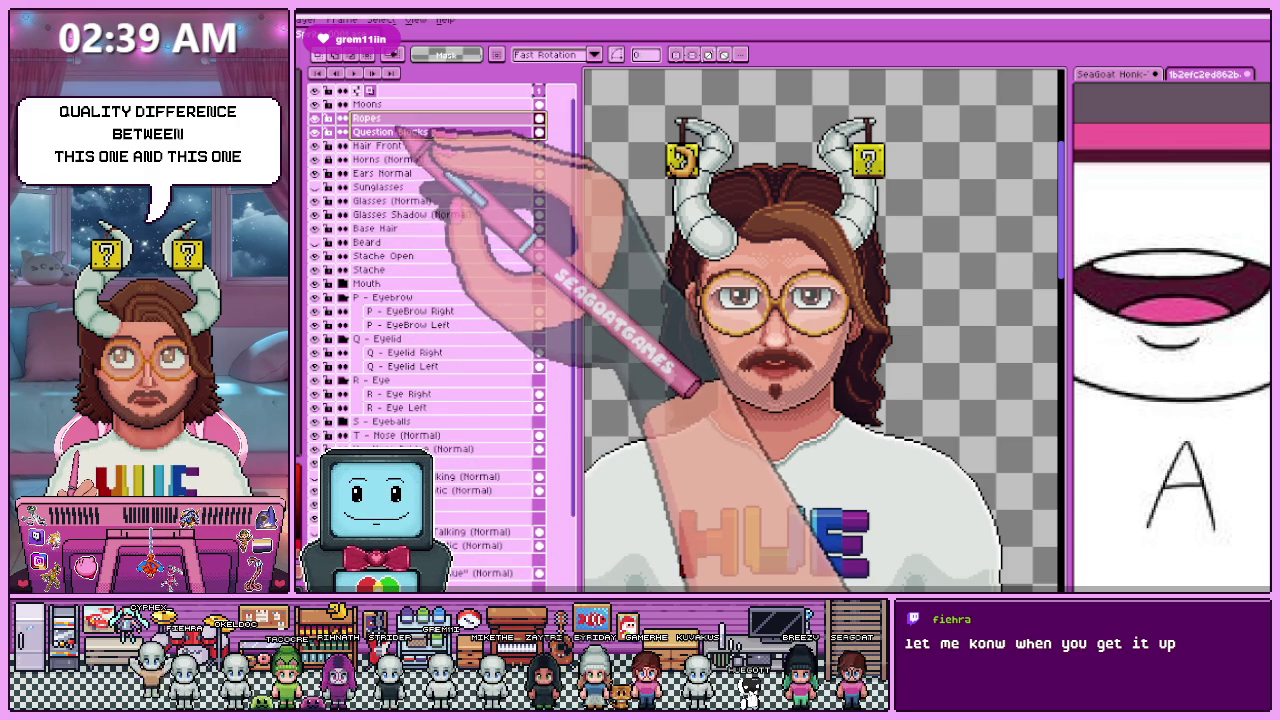
right_click(397, 107)
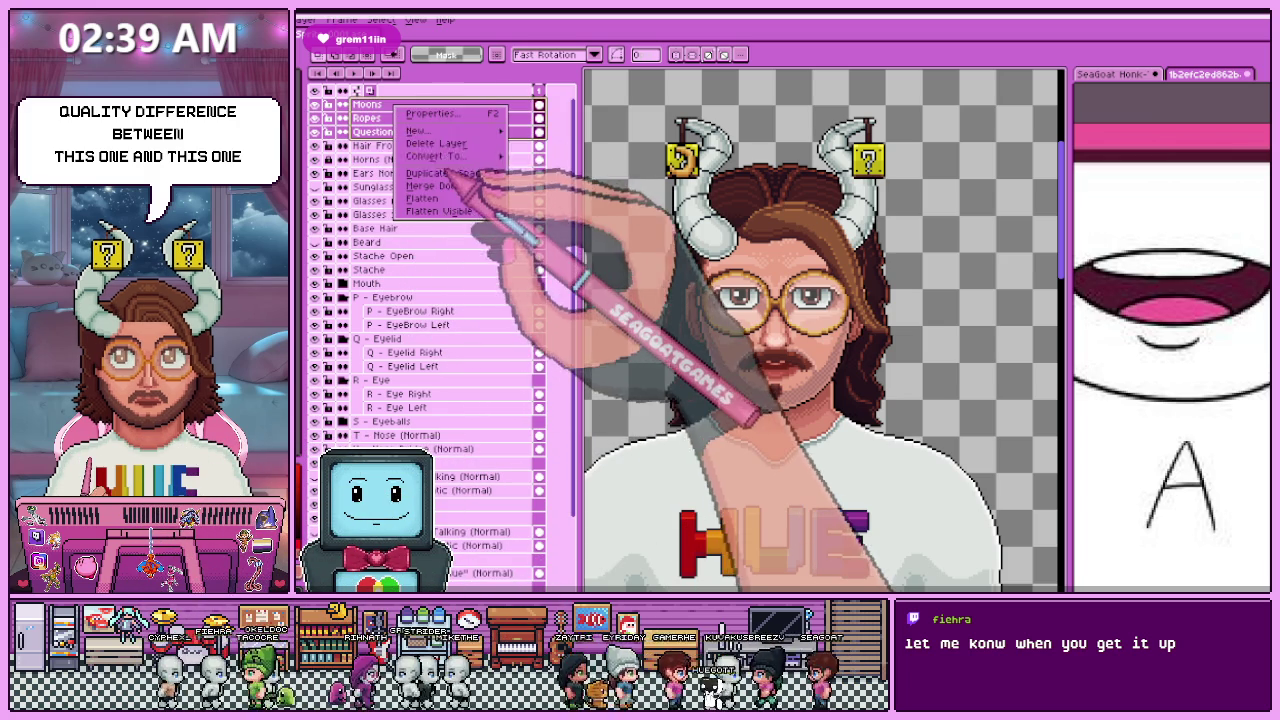
left_click(545, 143)
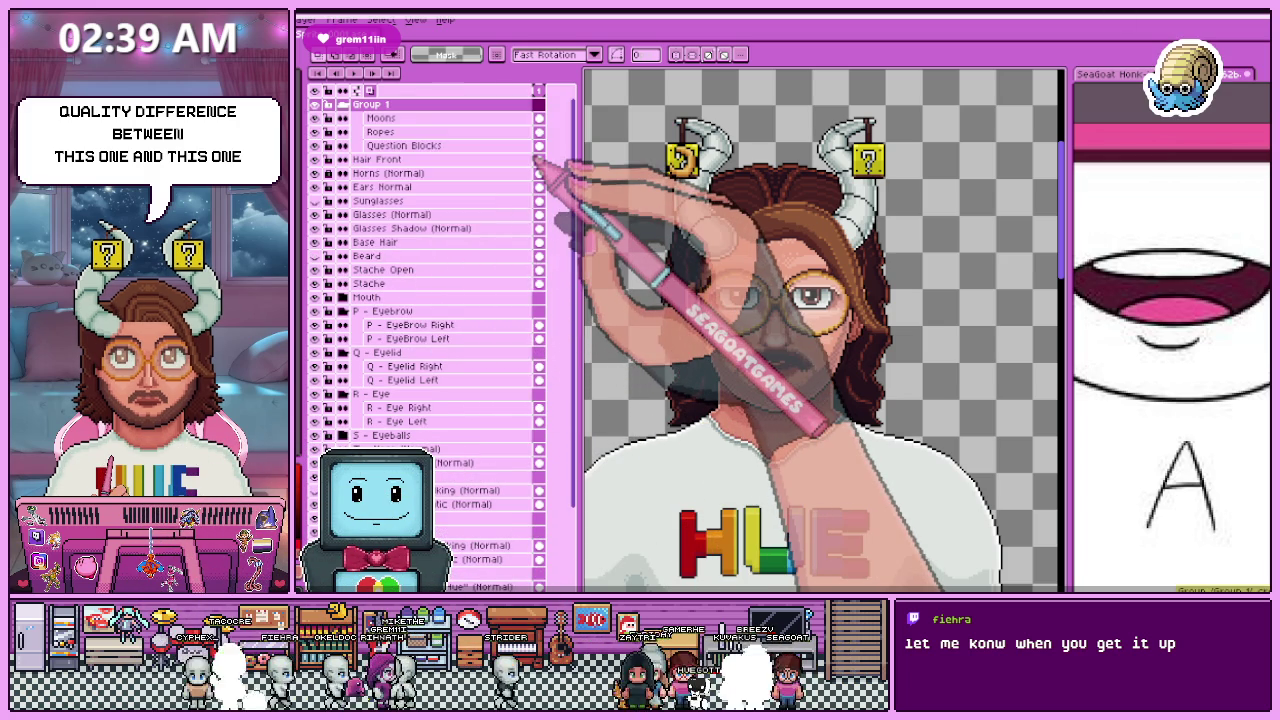
double_click(390, 105)
type("Horn Decor")
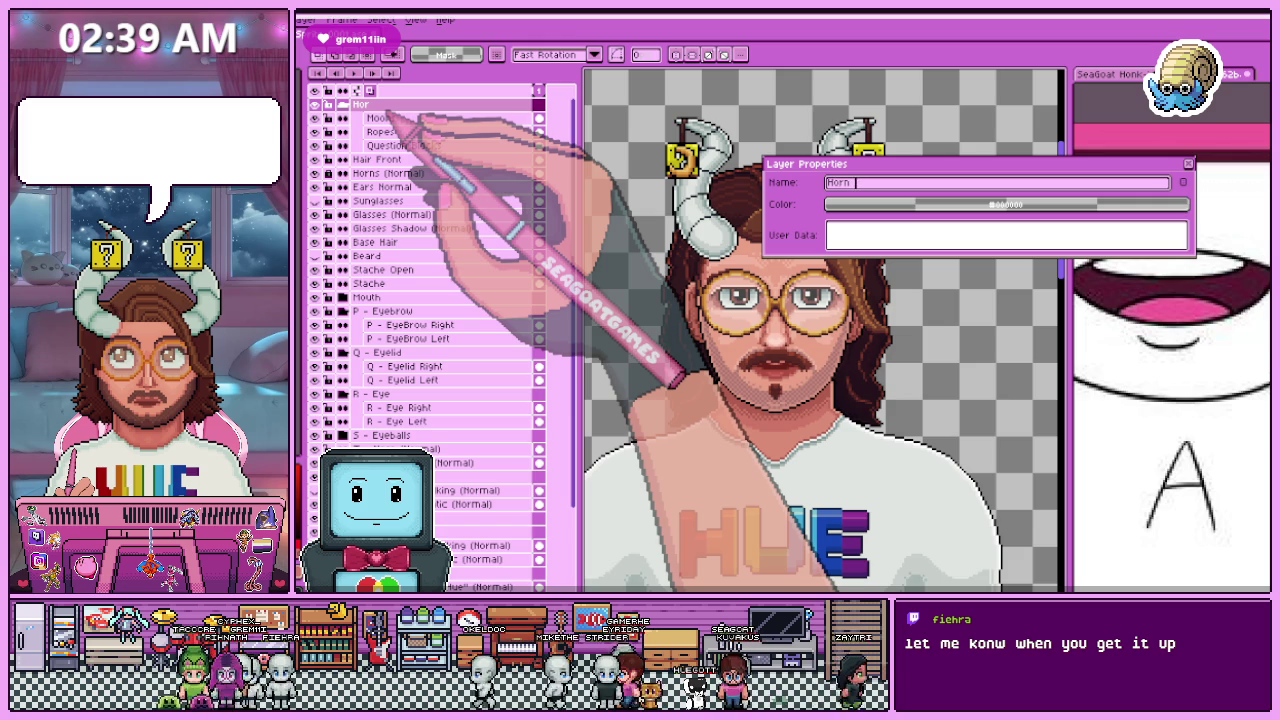
key("Return")
Step: Move Ropes below Question Blocks and collapse the Horn Decor folder
left_click(403, 146)
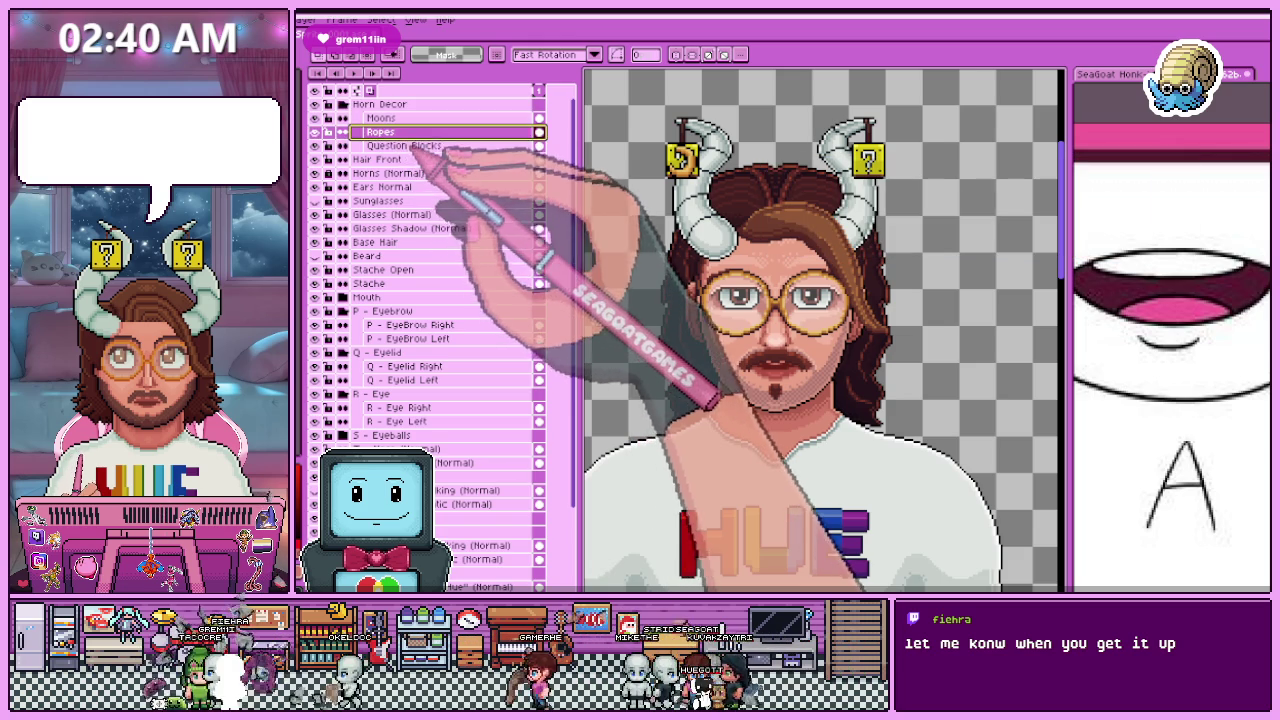
left_click(385, 132)
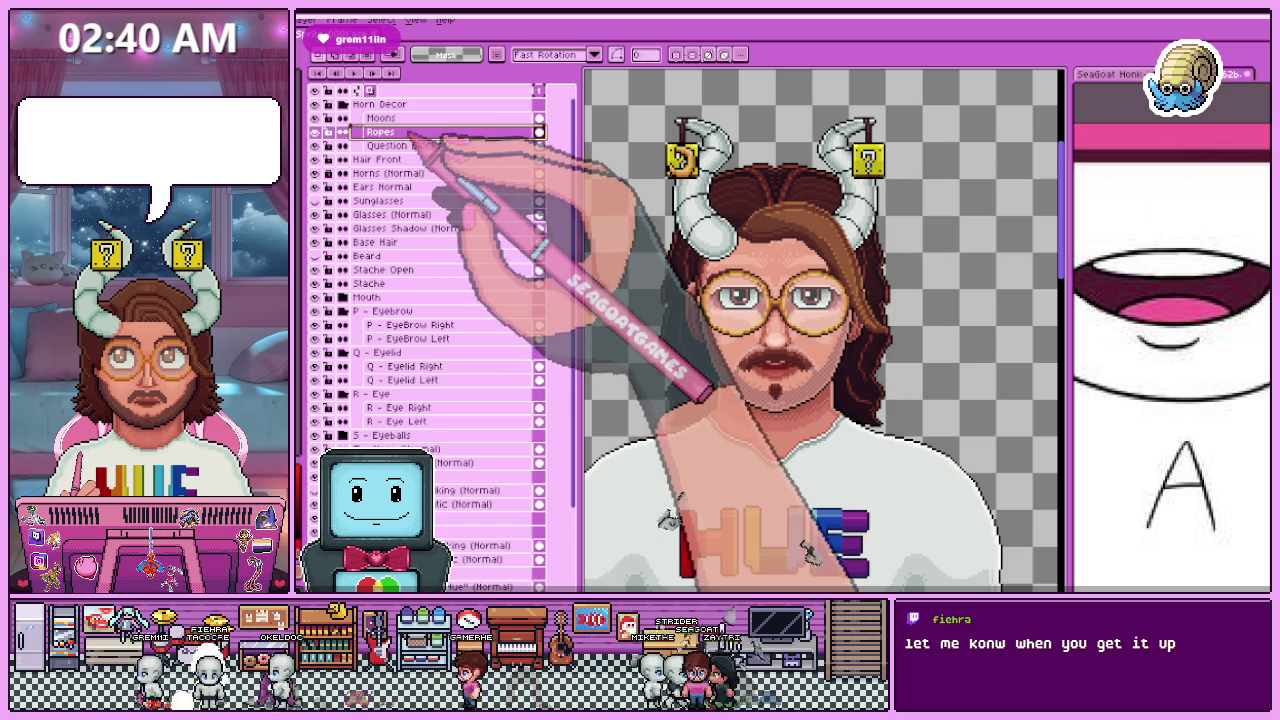
left_click_drag(385, 132, 385, 116)
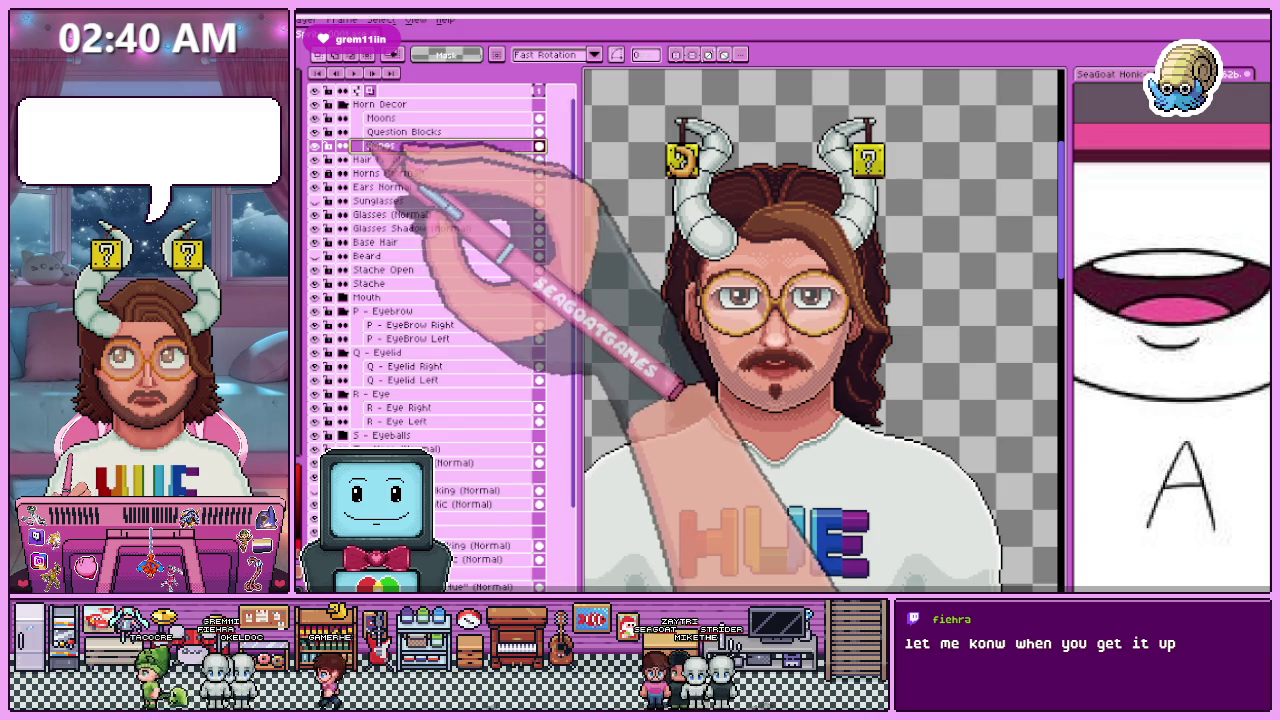
left_click(337, 104)
left_click(390, 132)
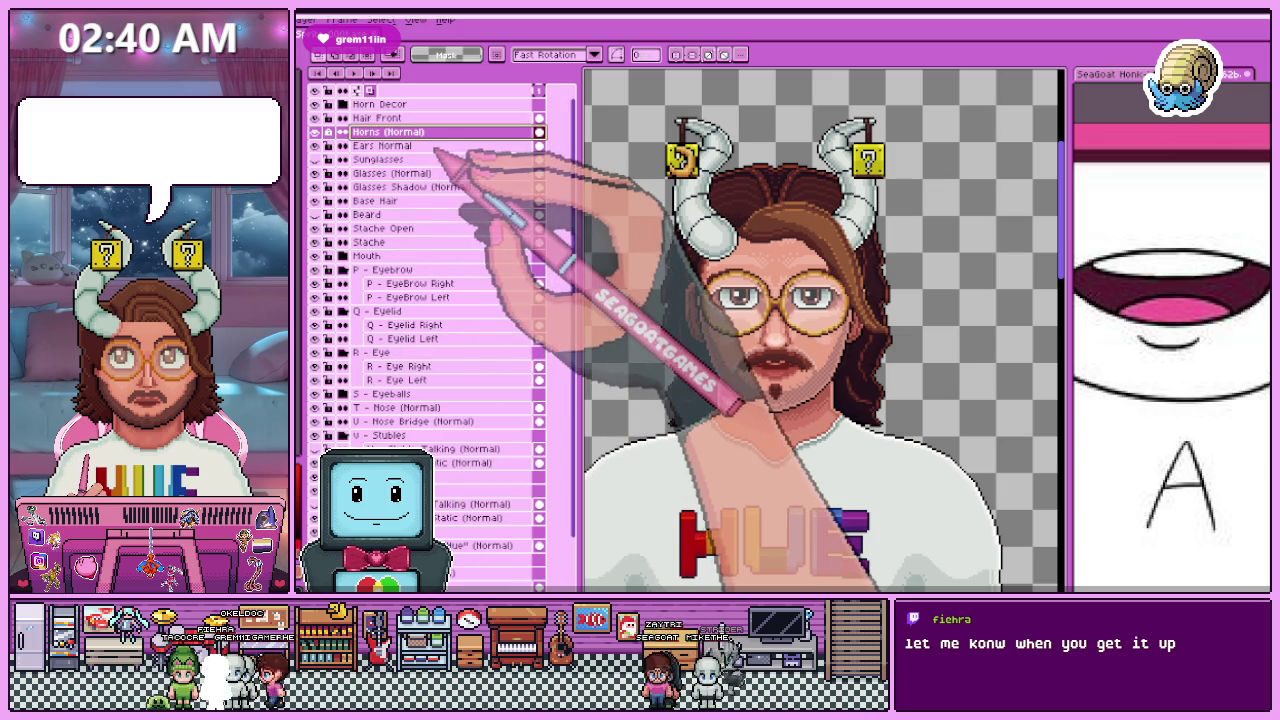
Step: Collapse the P, Q, R, V, W, X and Y folders in the layer stack
left_click(343, 270)
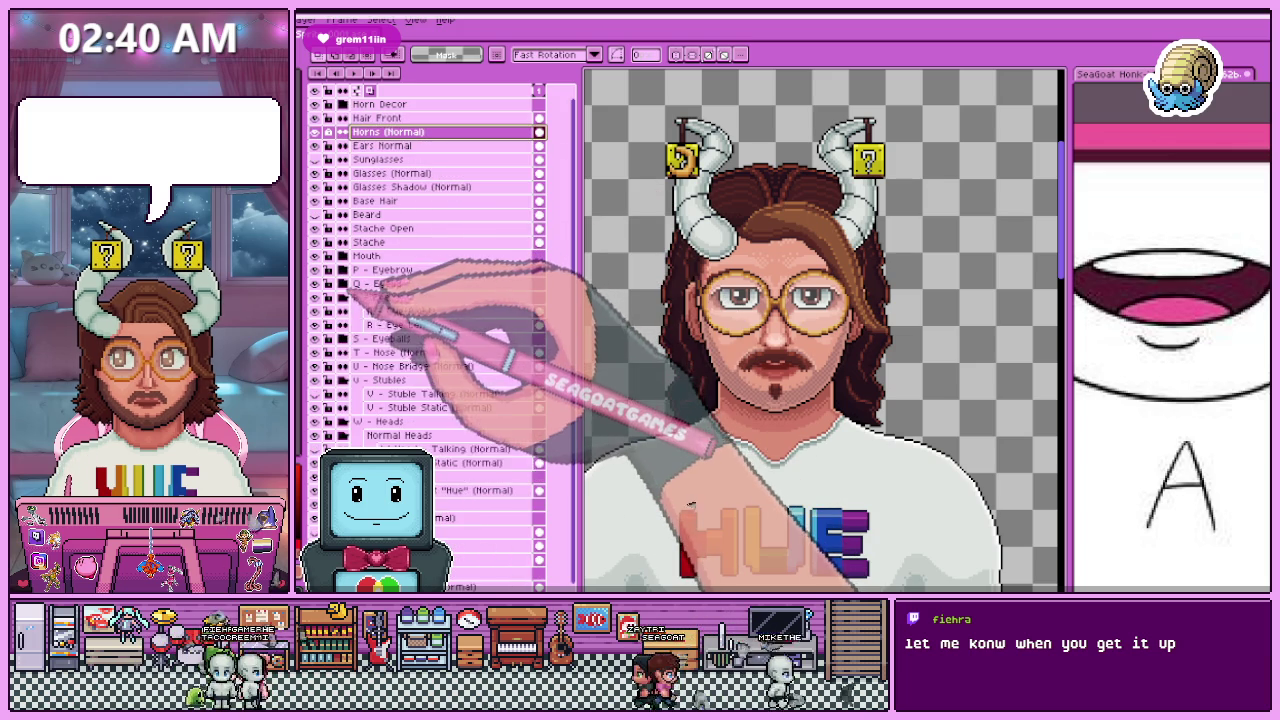
left_click(343, 284)
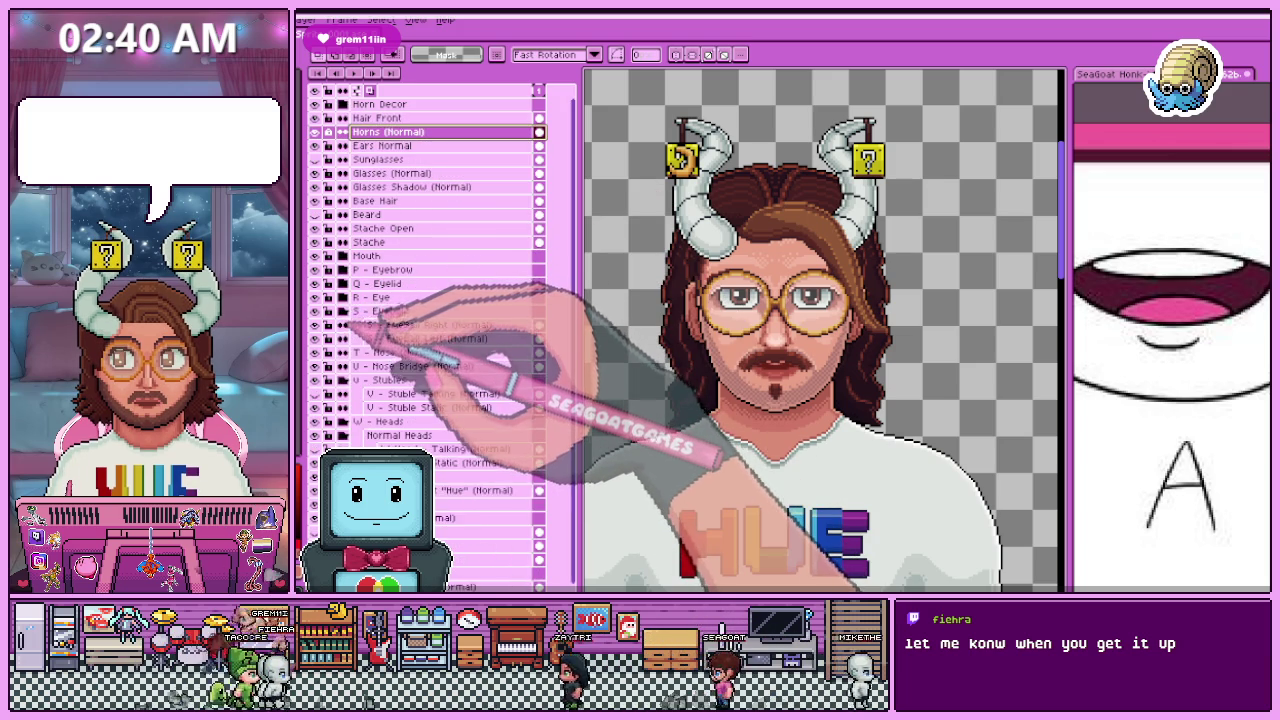
left_click(343, 352)
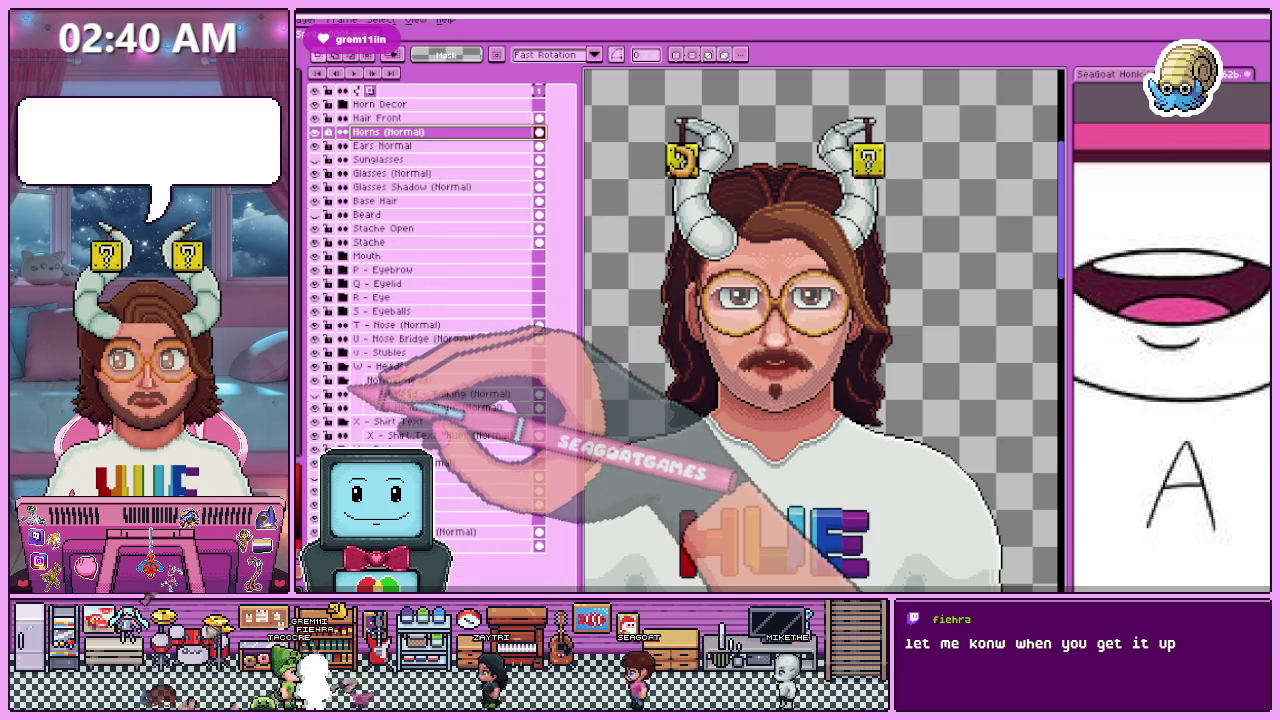
left_click(343, 421)
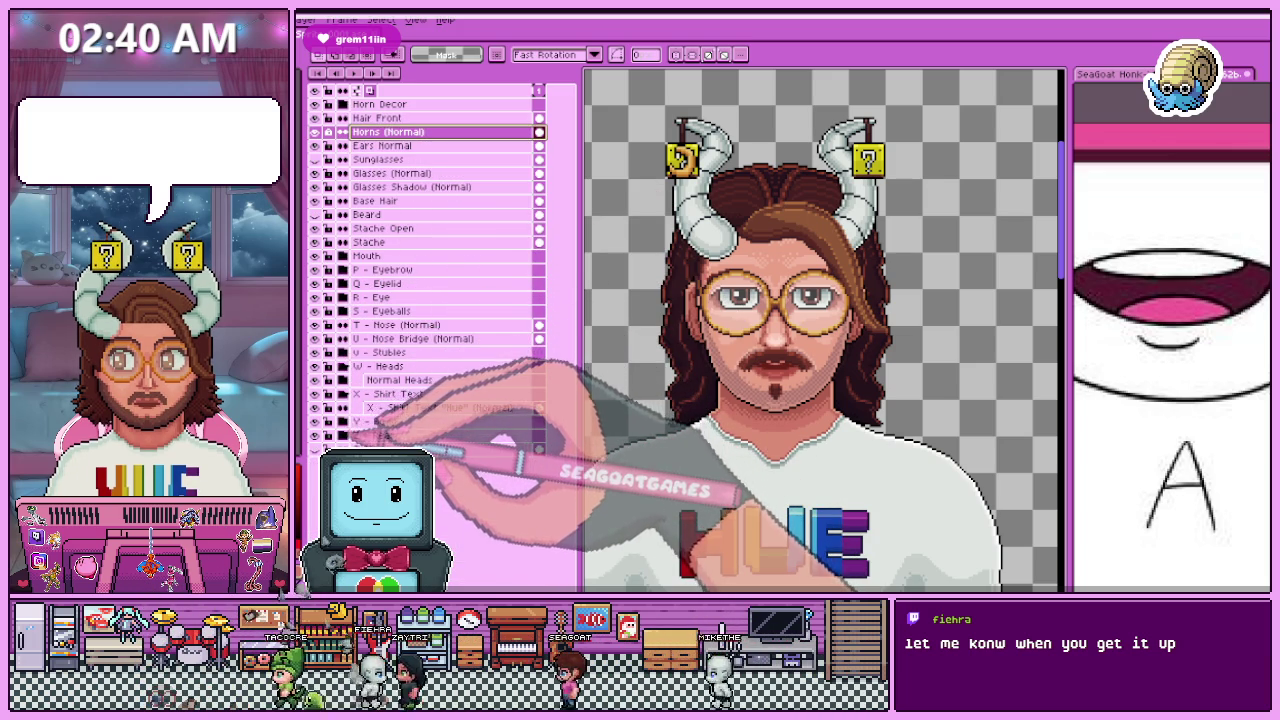
left_click(343, 394)
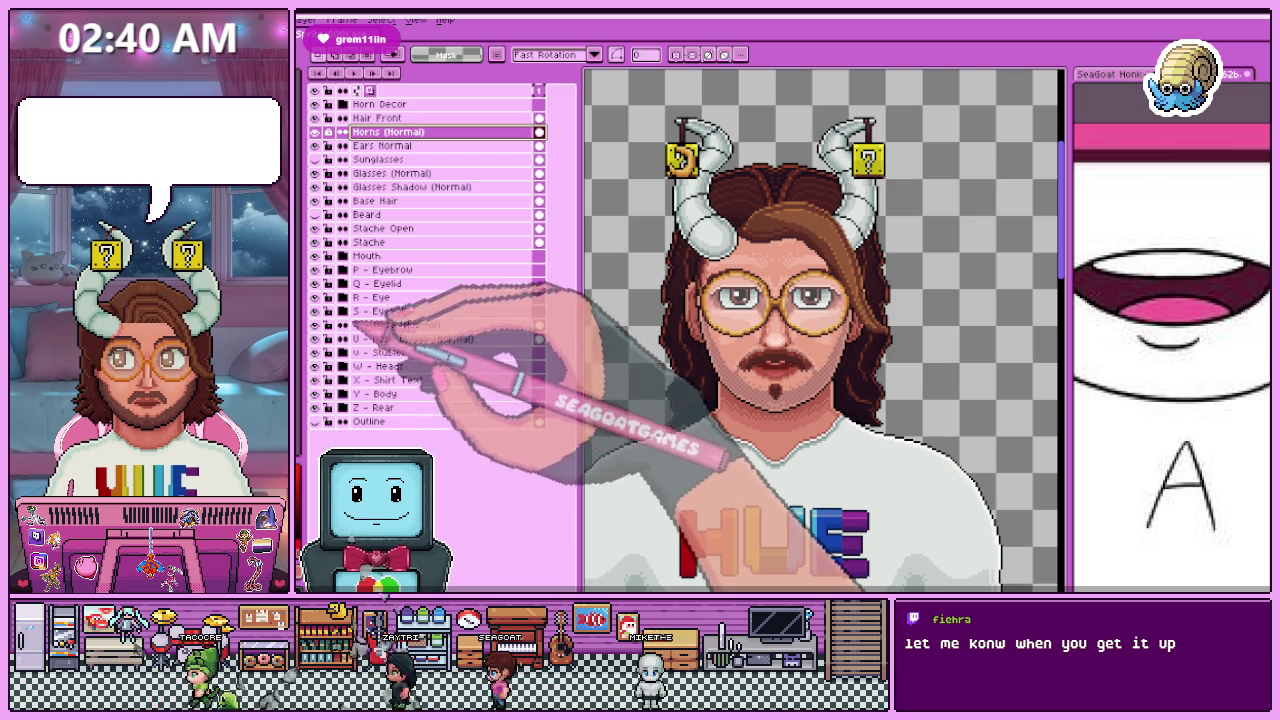
left_click(343, 366)
scroll(809, 347, "down", 4)
scroll(818, 361, "down", 1)
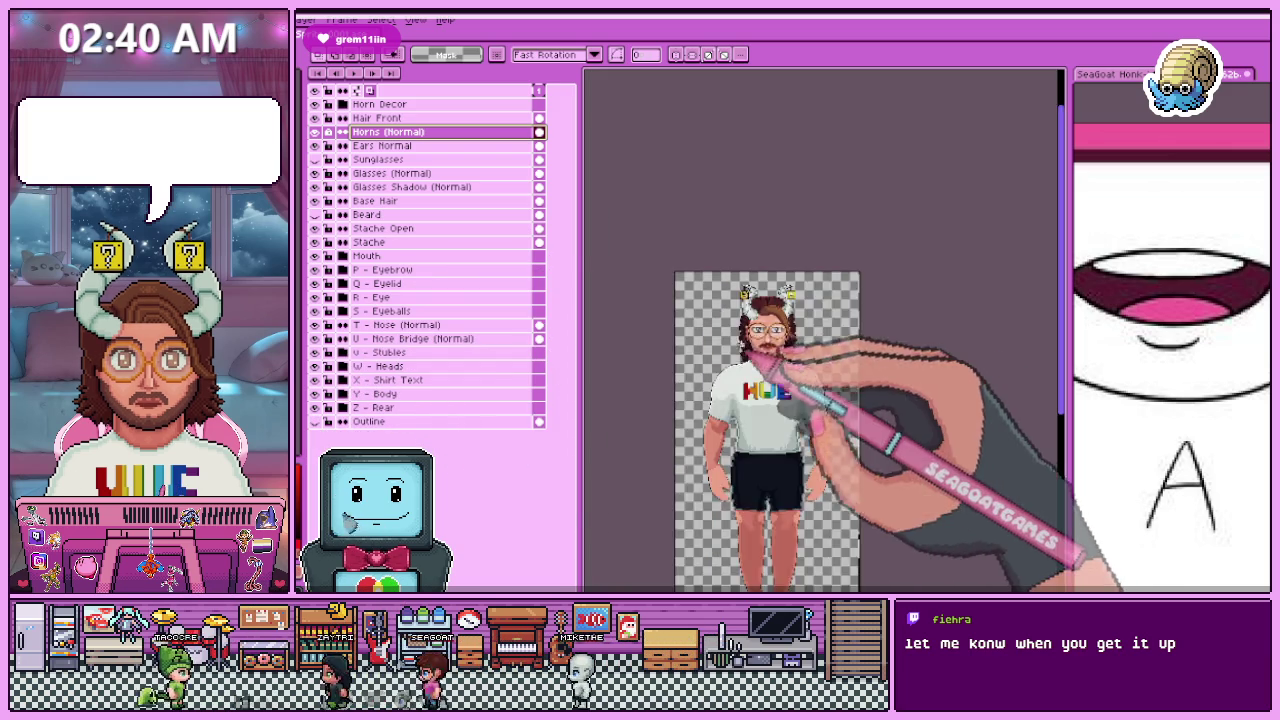
scroll(800, 340, "up", 1)
scroll(760, 320, "up", 1)
scroll(612, 275, "up", 1)
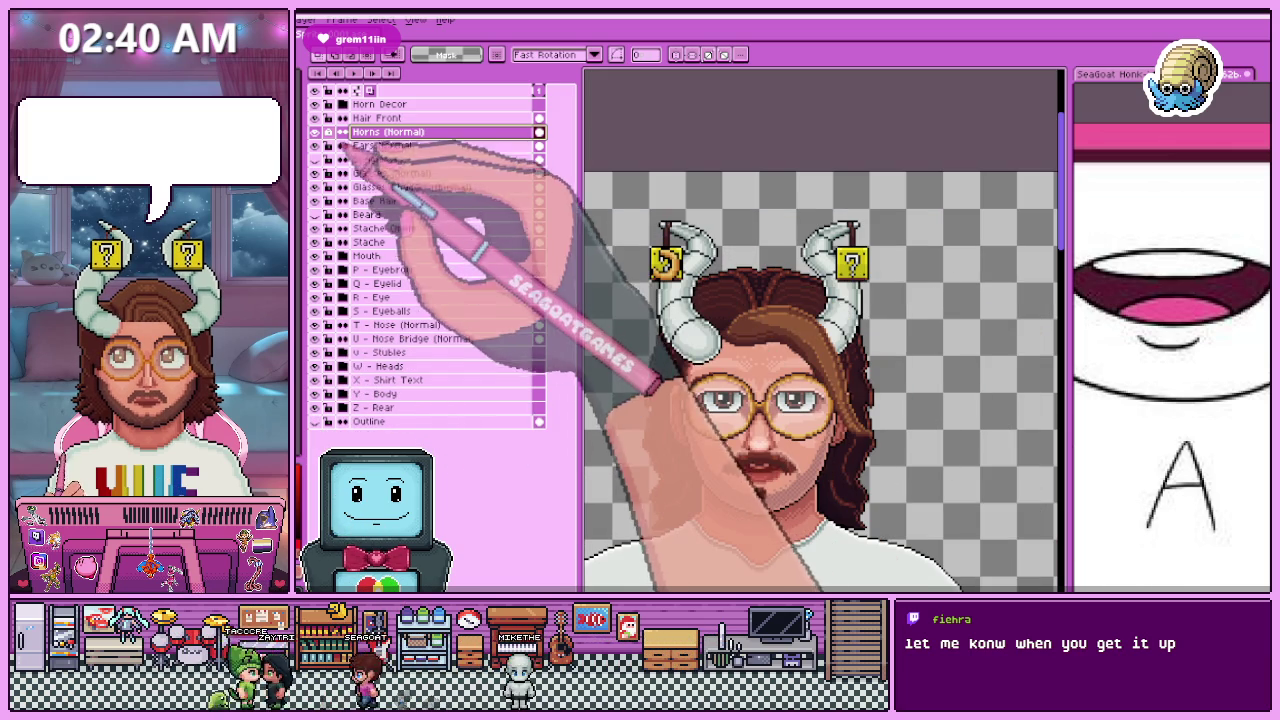
Step: Reopen Horn Decor, toggle its layers' visibility, and select Glasses Shadow (Normal)
left_click(343, 104)
left_click_drag(316, 159, 316, 145)
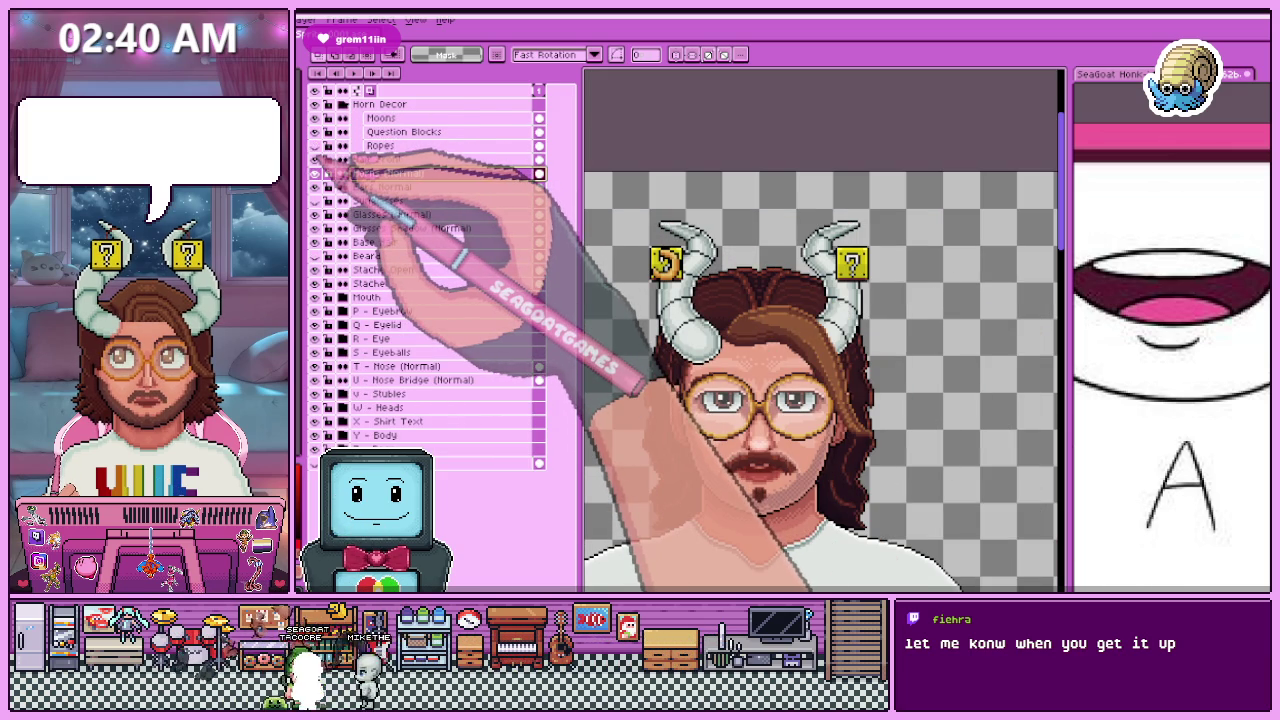
scroll(700, 262, "down", 2)
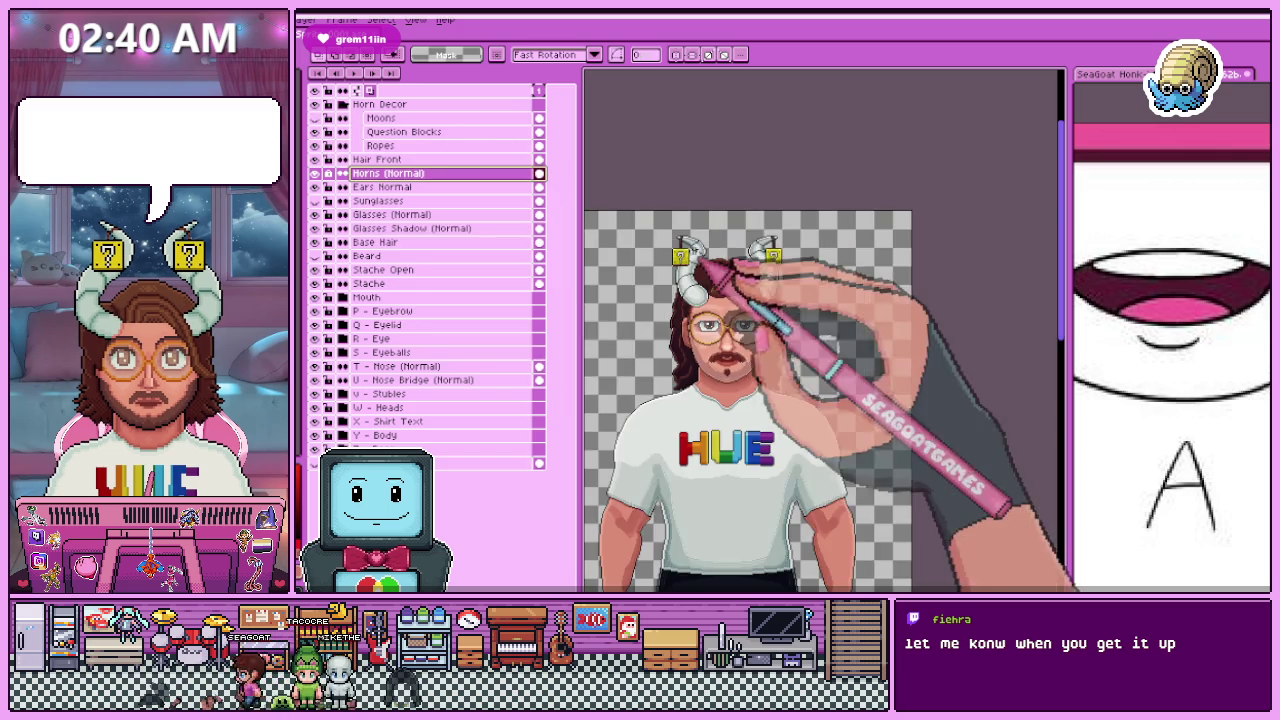
scroll(715, 258, "up", 1)
scroll(759, 288, "down", 1)
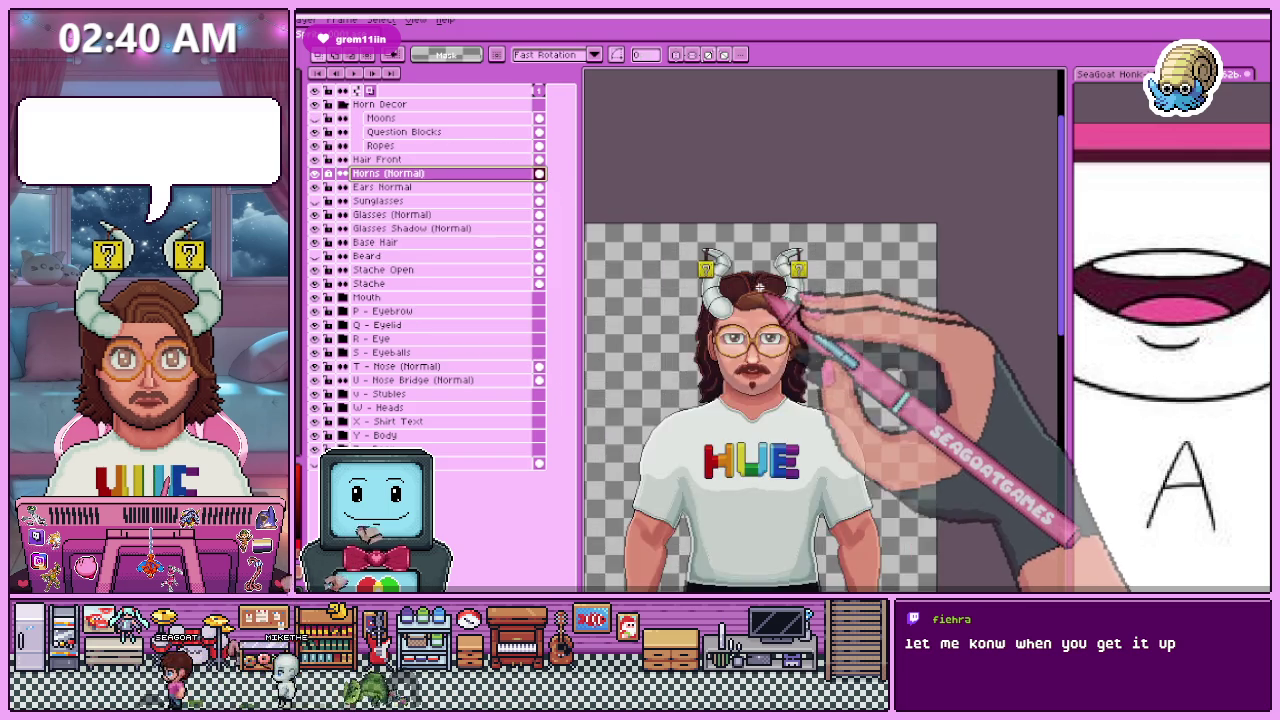
scroll(759, 288, "up", 1)
scroll(759, 288, "up", 1)
left_click(405, 228)
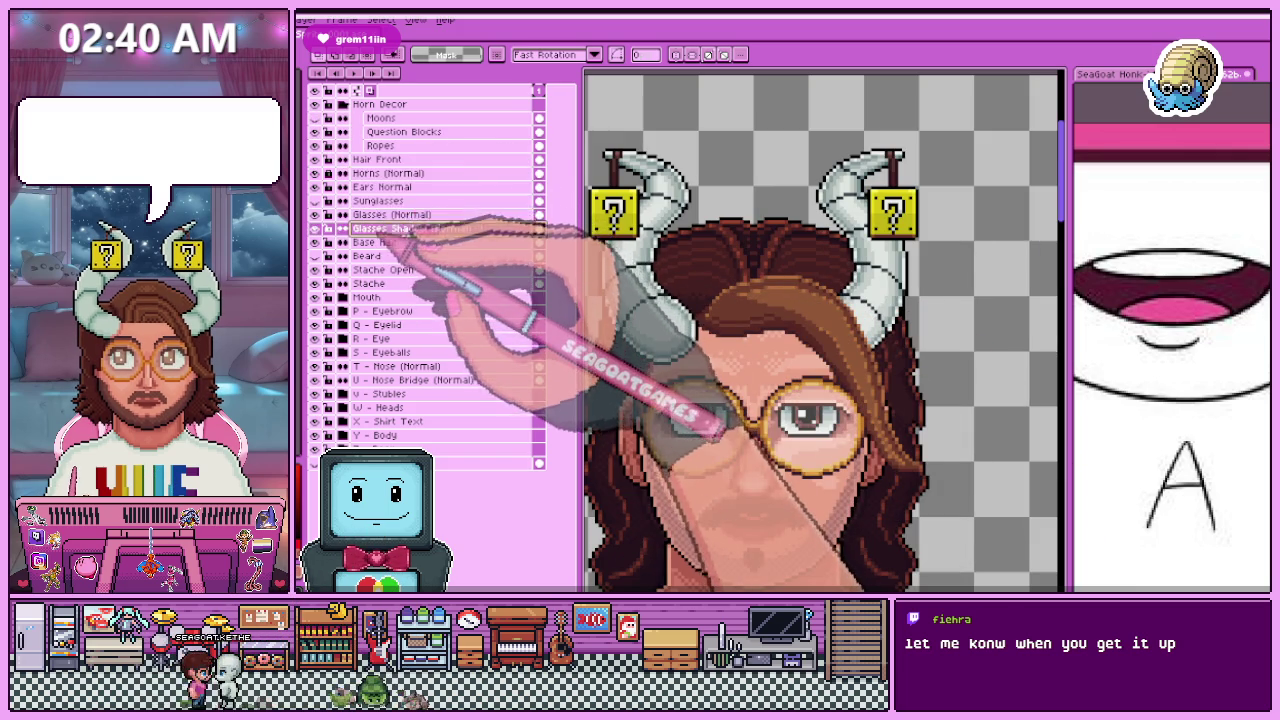
Step: Add a new Layer 1 placed below Hair Front, with the pencil ready
left_click(400, 160)
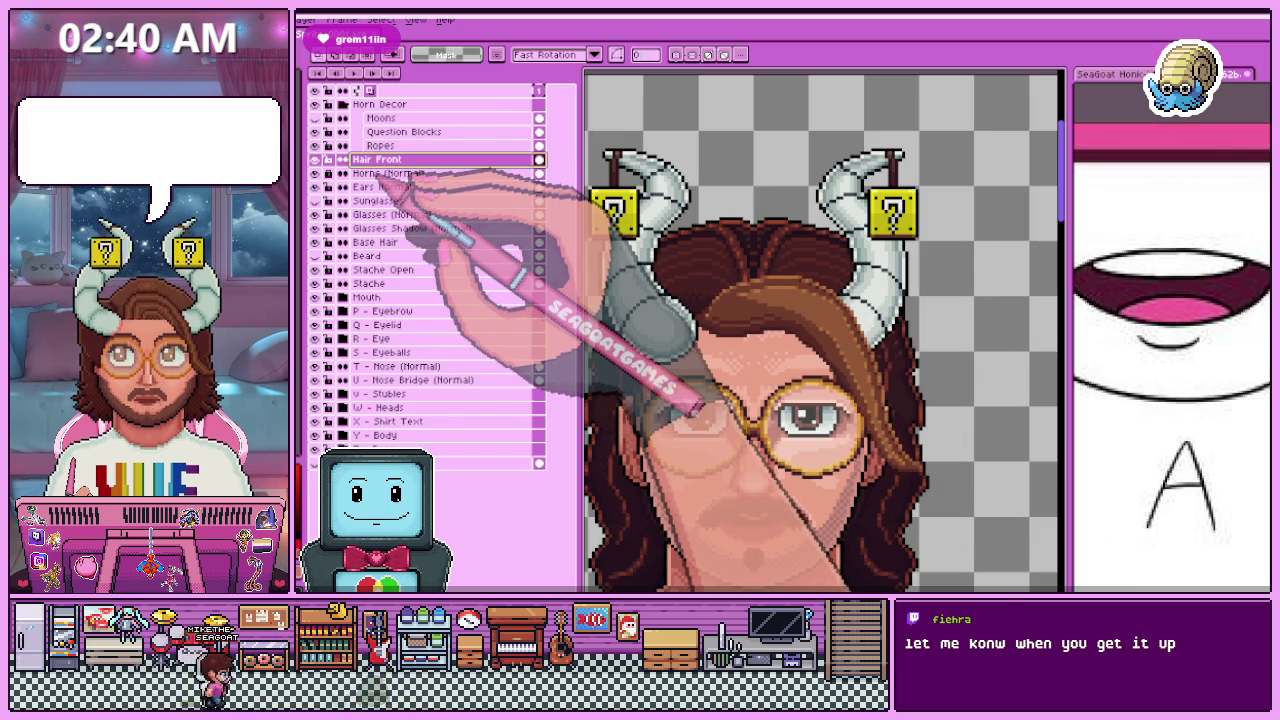
key("shift+n")
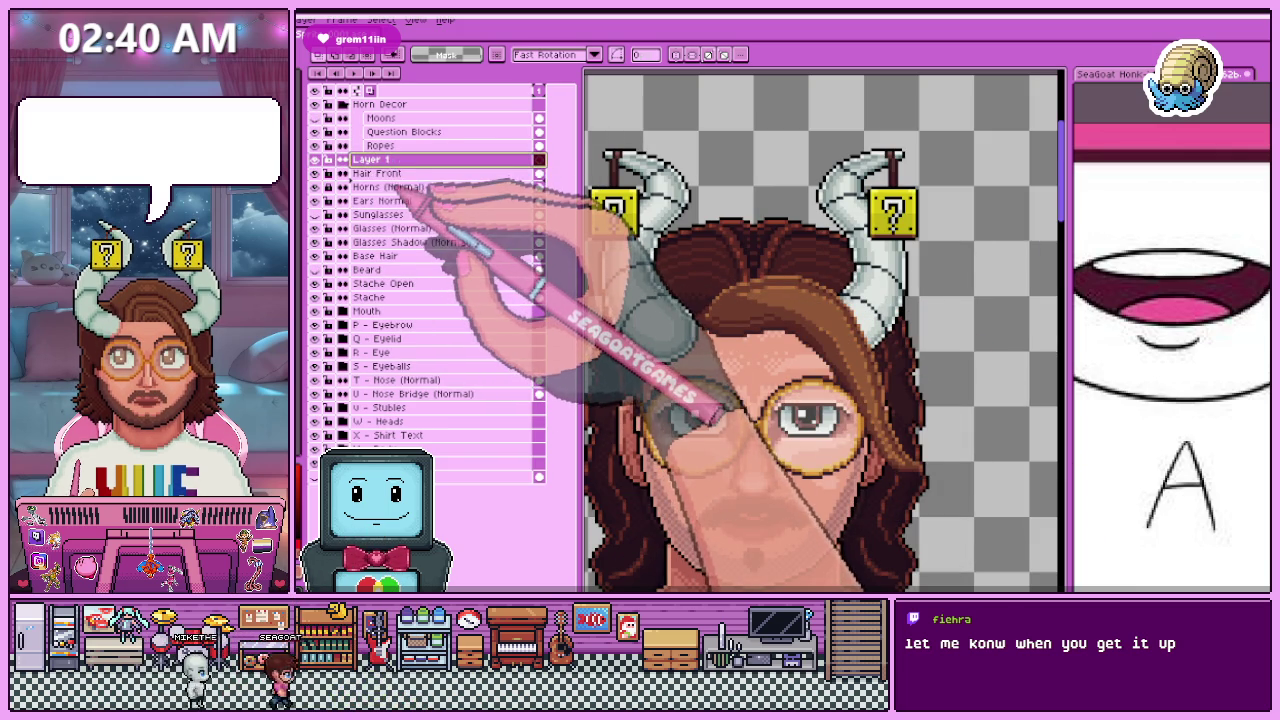
left_click_drag(425, 195, 425, 182)
key("b")
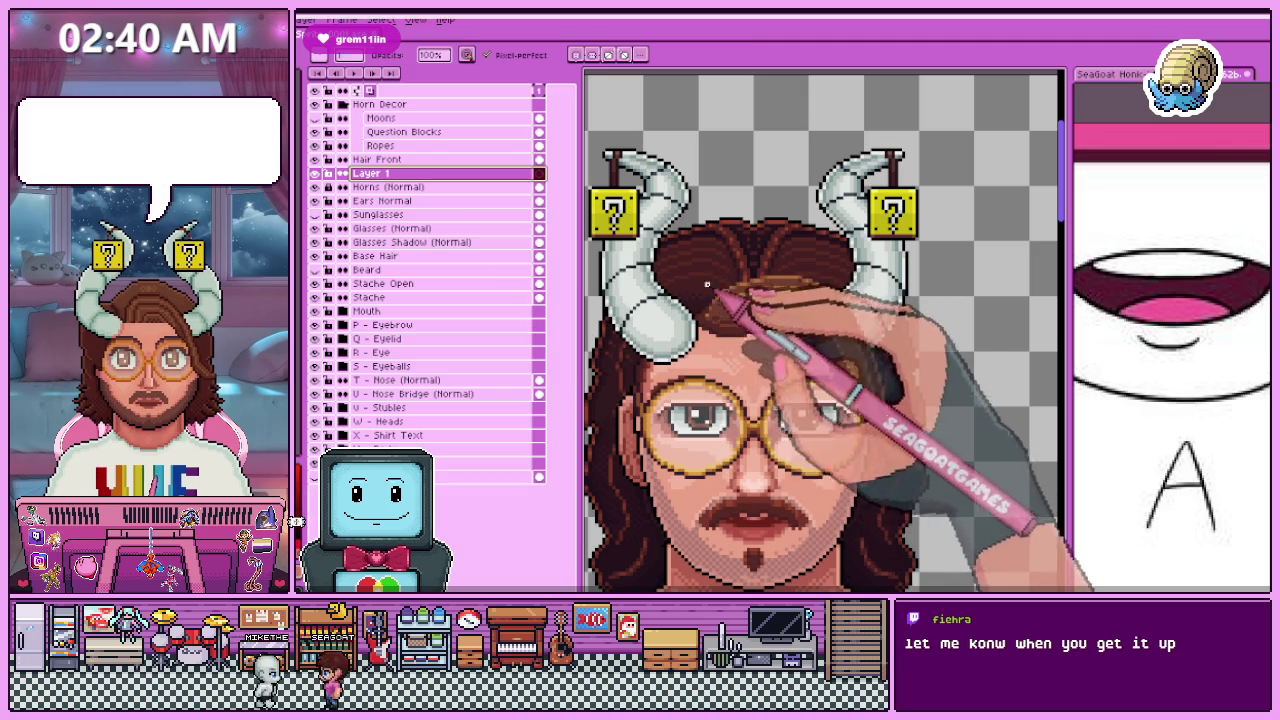
Step: Draw darker shadow pixels along the front hair strand, zooming in and out
scroll(660, 430, "up", 1)
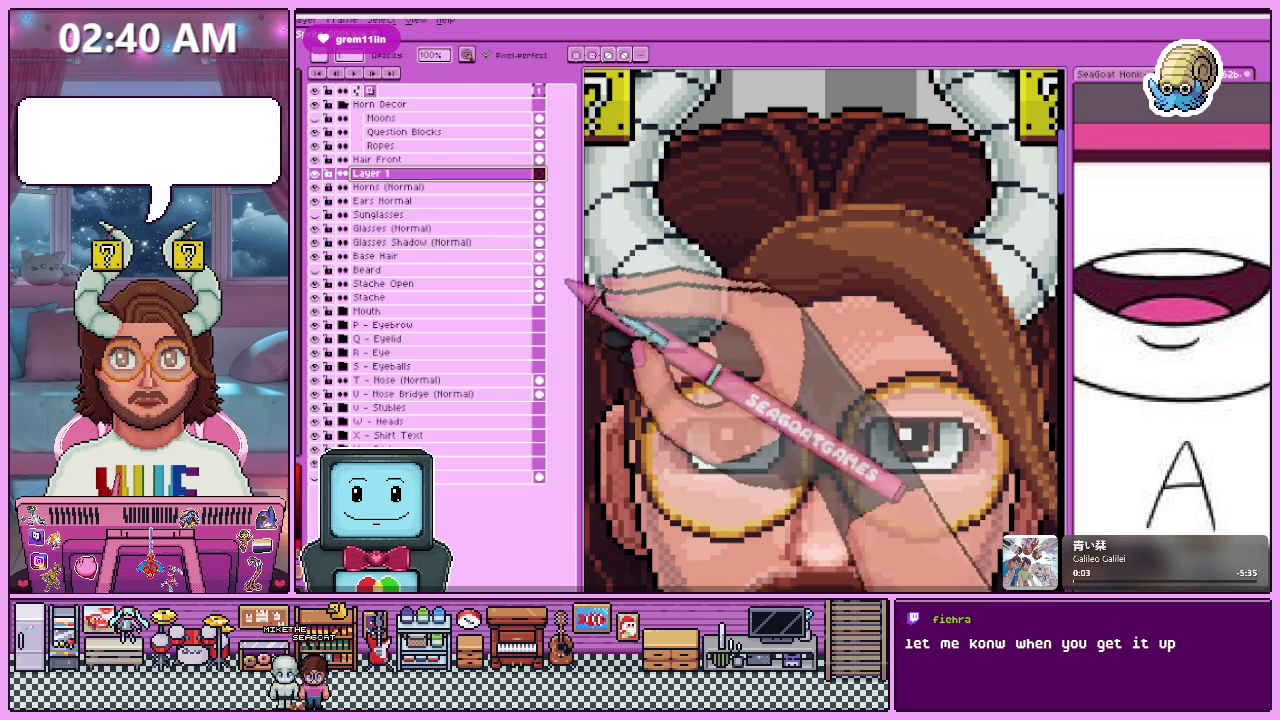
scroll(720, 282, "up", 2)
scroll(720, 282, "up", 1)
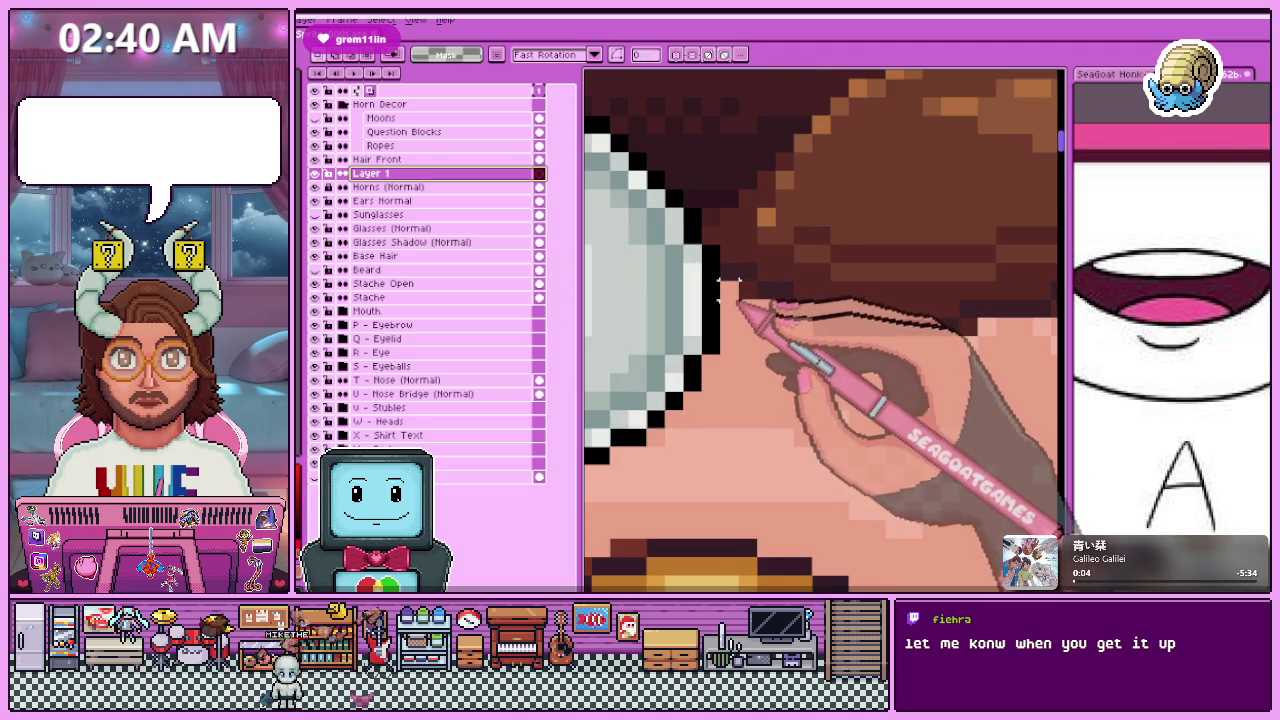
scroll(736, 279, "down", 2)
scroll(700, 259, "up", 2)
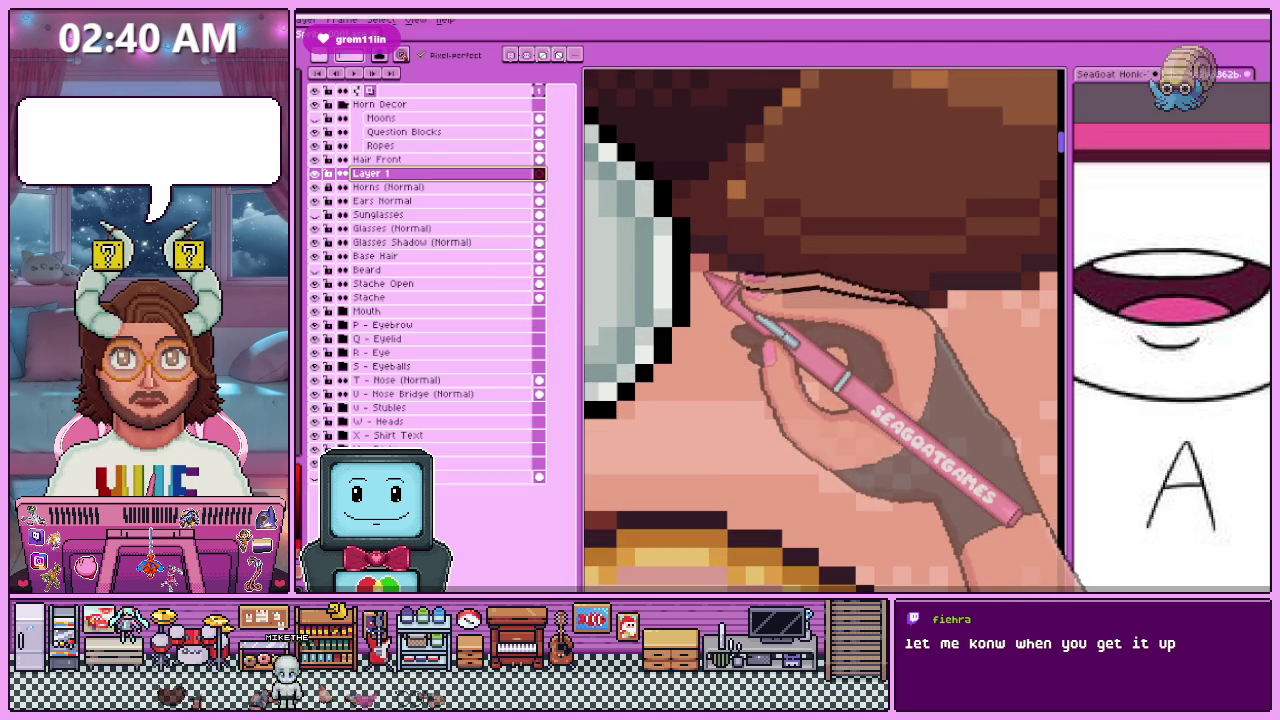
scroll(740, 290, "down", 2)
scroll(657, 286, "up", 1)
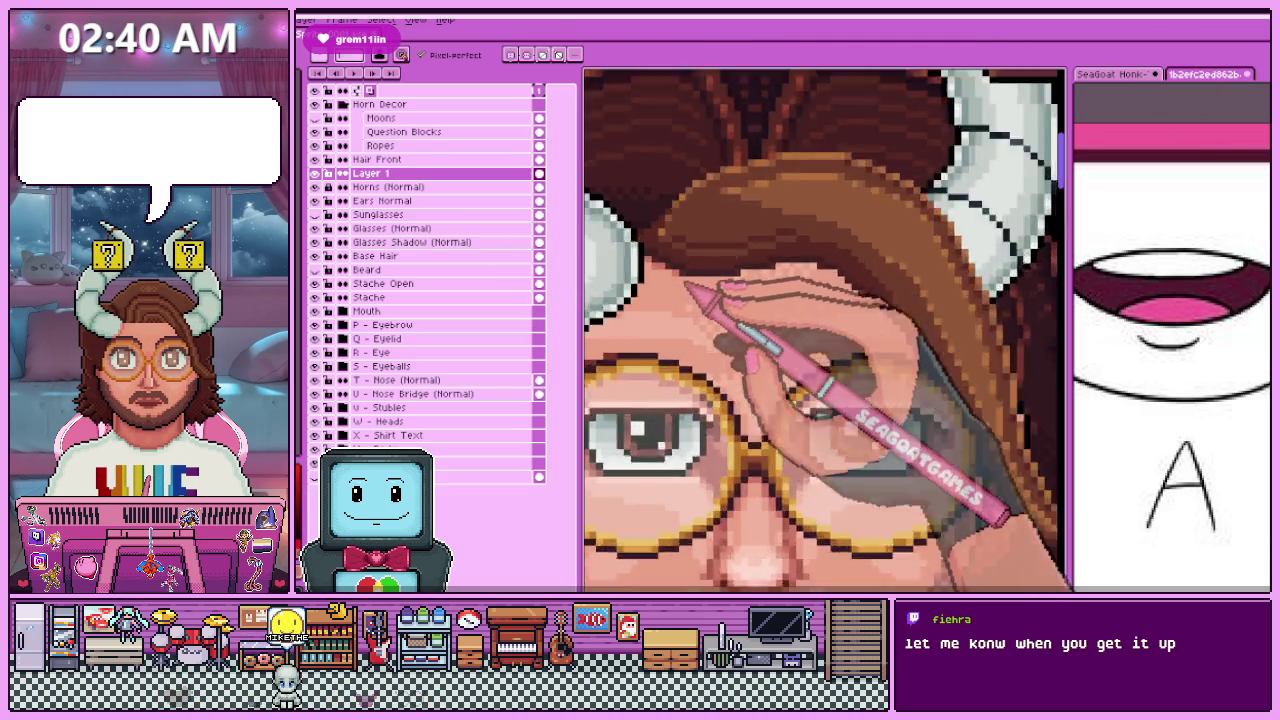
scroll(676, 280, "up", 1)
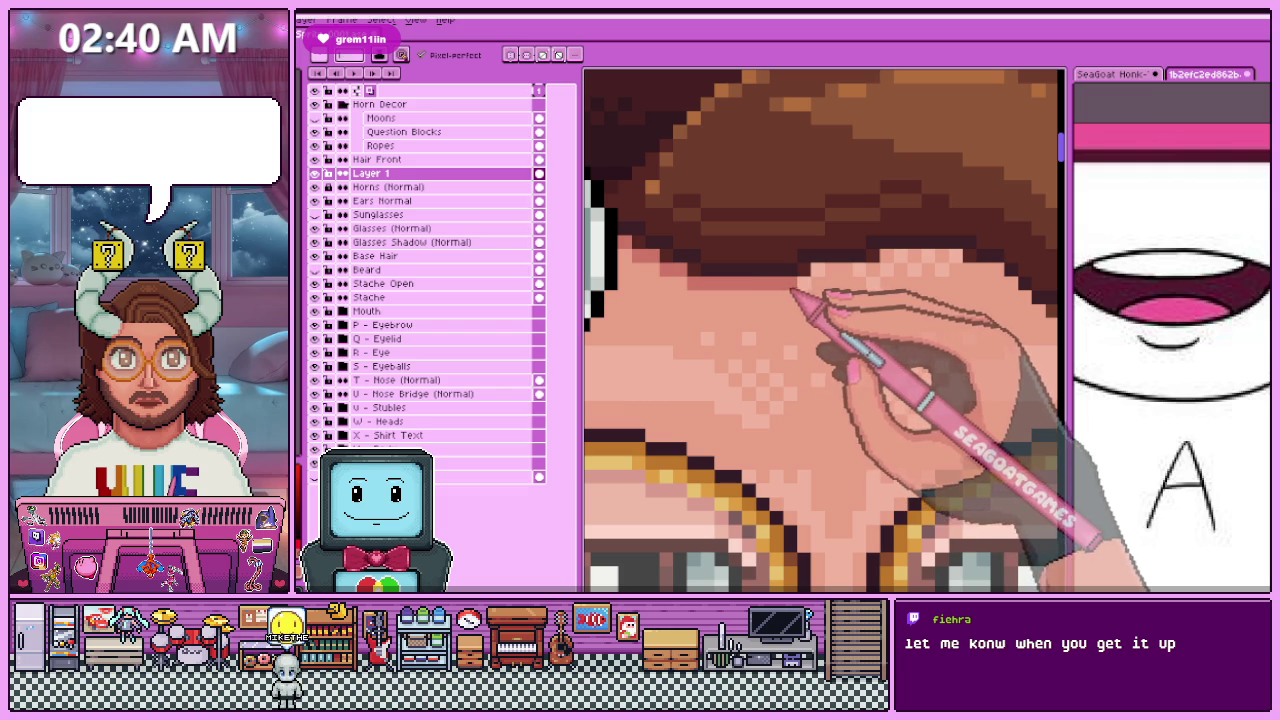
scroll(859, 274, "down", 2)
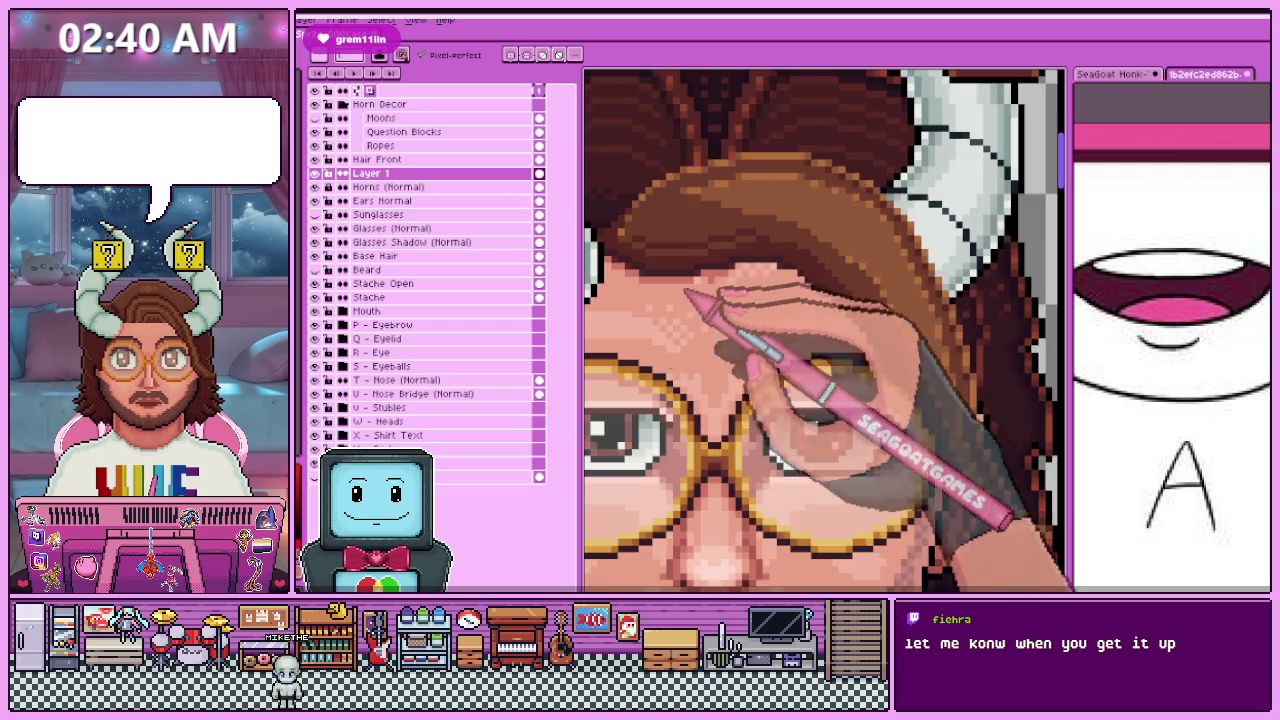
scroll(747, 279, "up", 2)
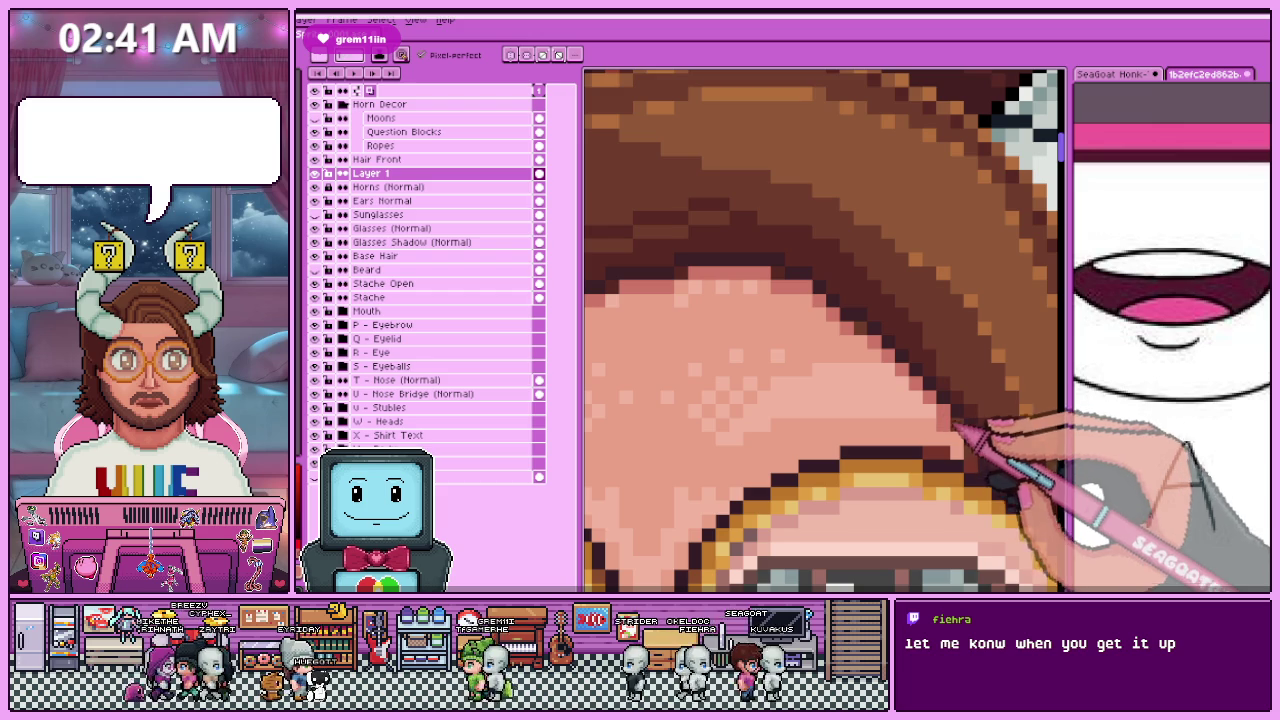
scroll(900, 415, "down", 2)
scroll(860, 390, "down", 1)
scroll(845, 378, "down", 3)
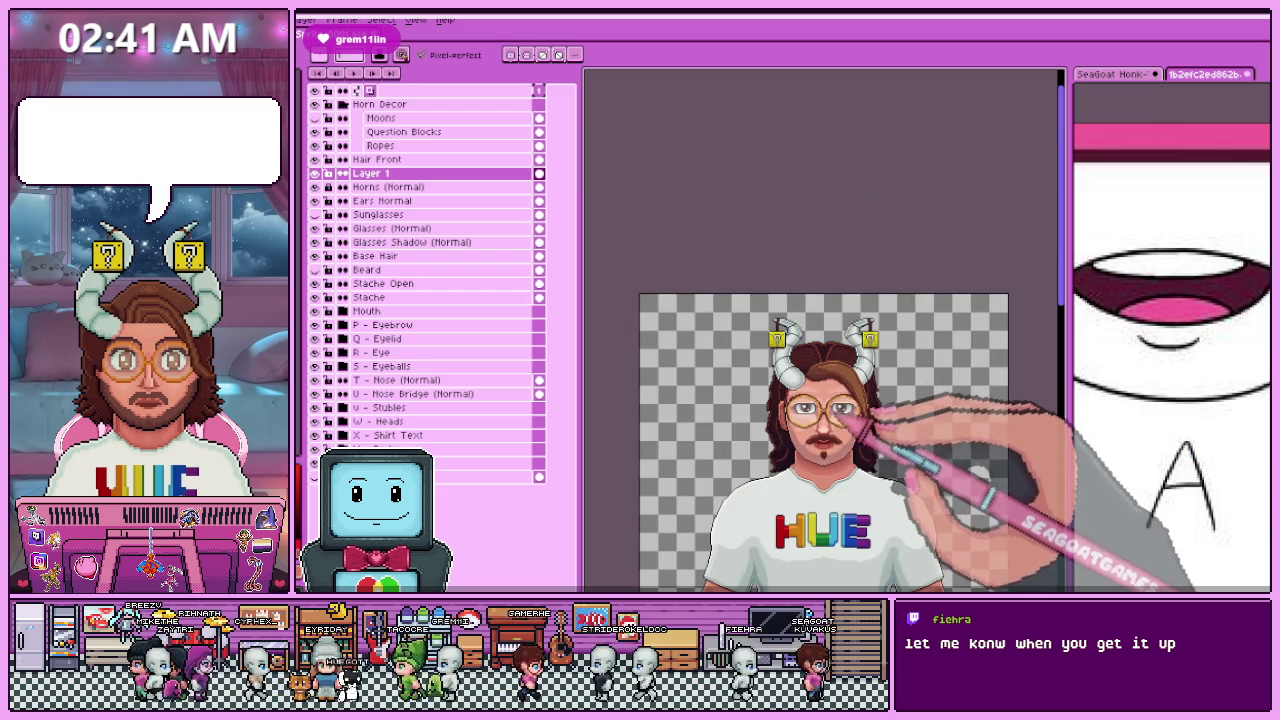
scroll(824, 399, "up", 3)
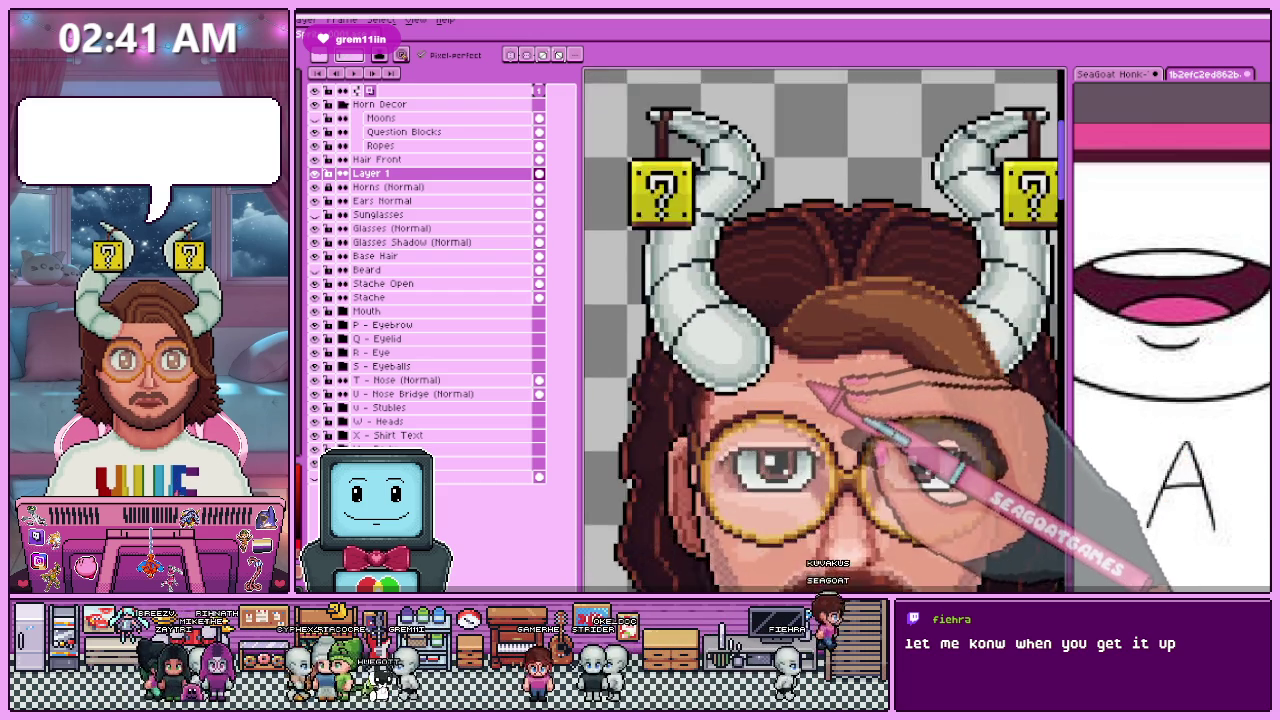
scroll(797, 367, "up", 2)
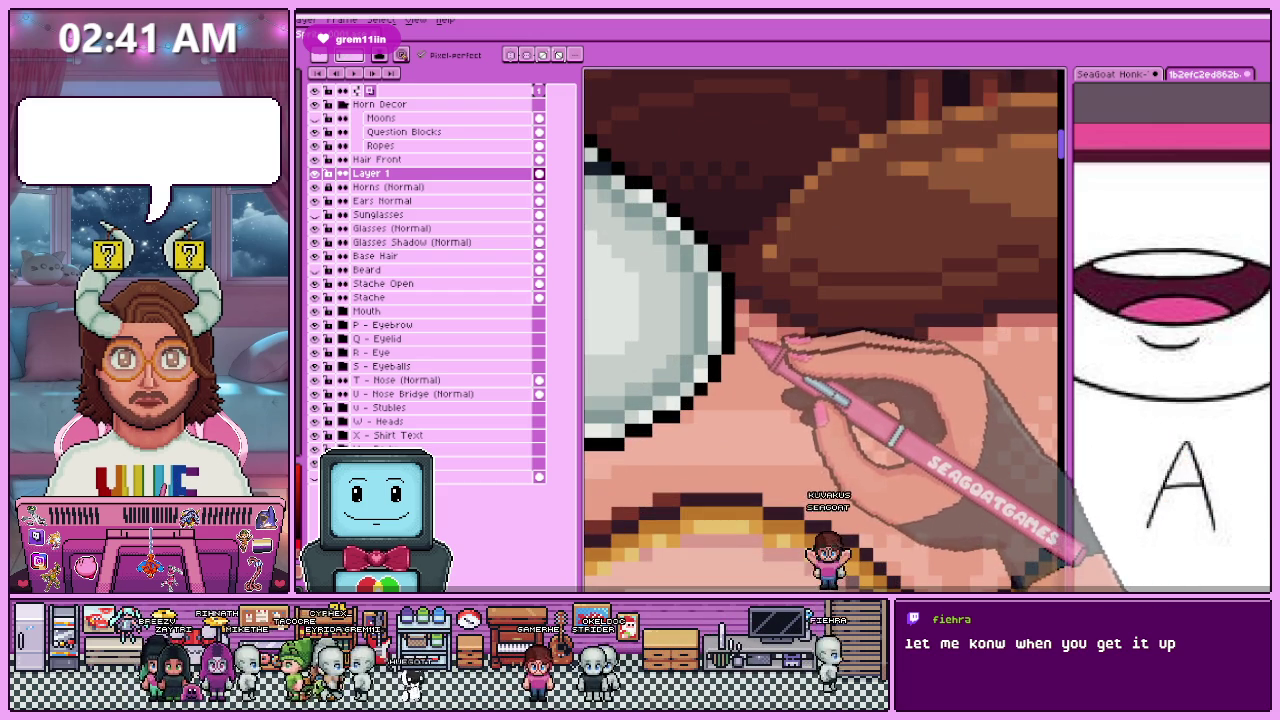
scroll(775, 355, "down", 2)
scroll(772, 350, "down", 2)
scroll(770, 342, "down", 1)
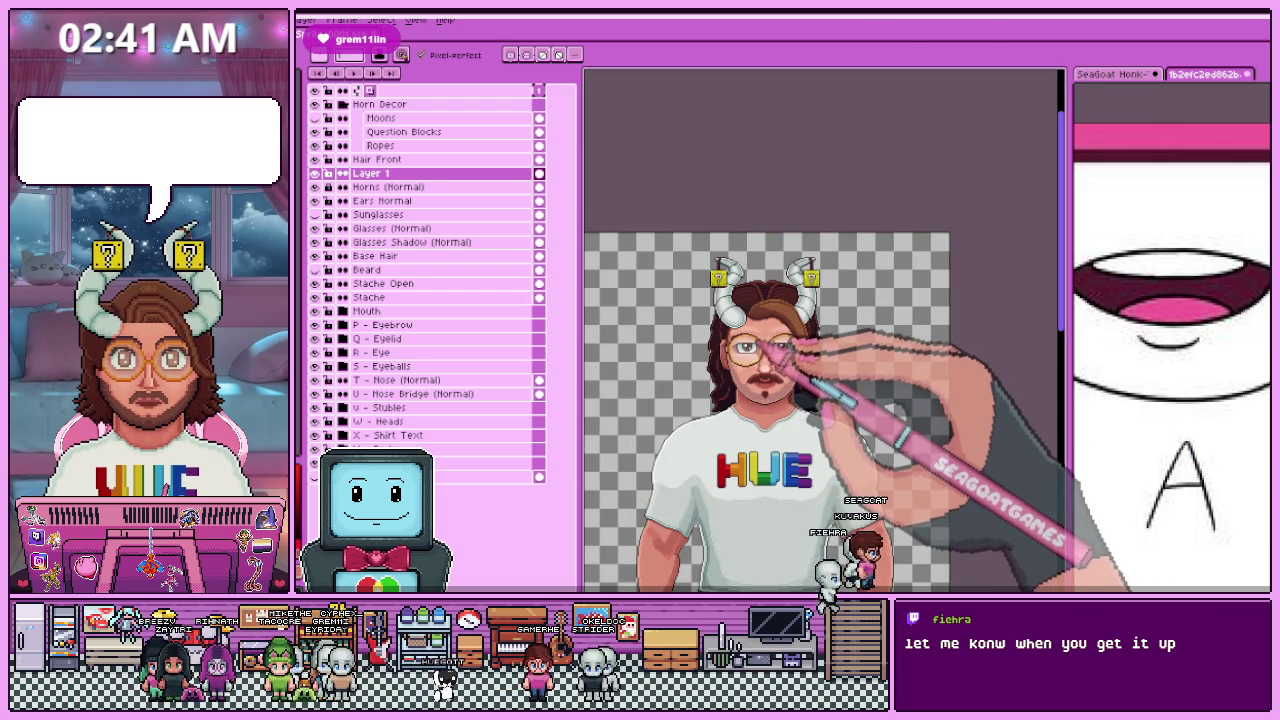
scroll(760, 350, "up", 3)
scroll(740, 370, "up", 2)
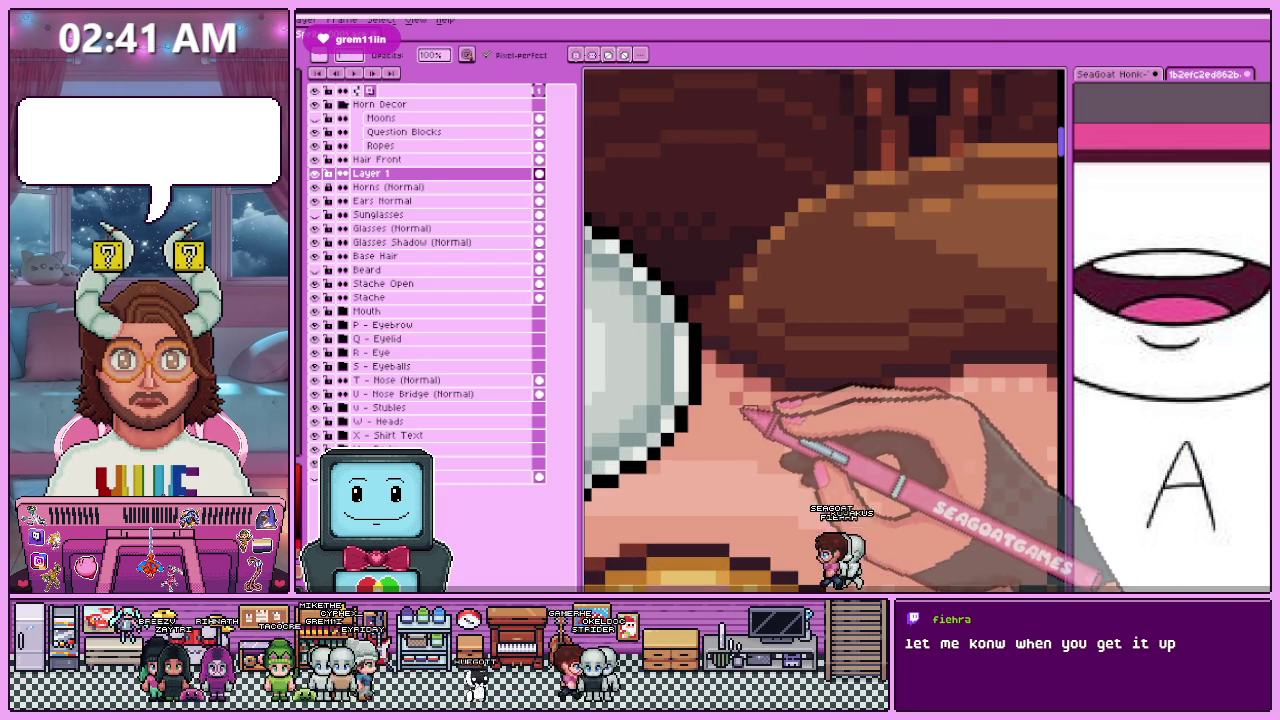
scroll(740, 390, "down", 2)
scroll(758, 335, "down", 2)
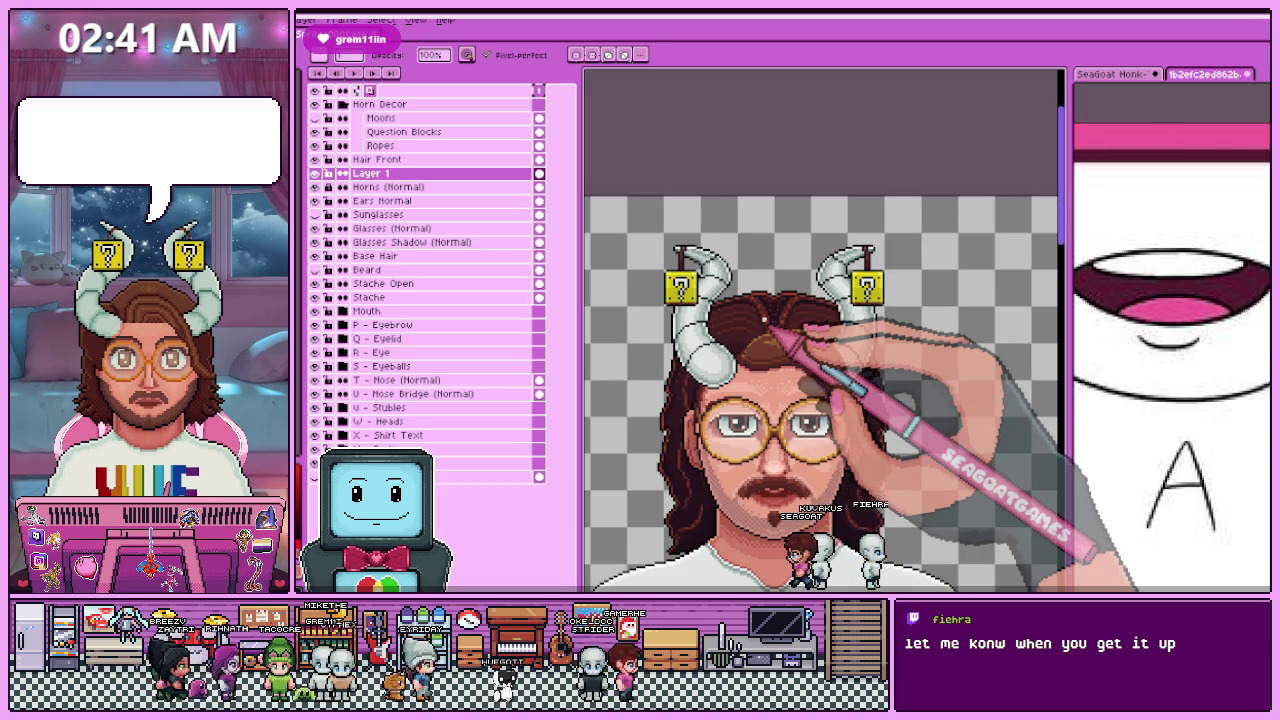
Step: Rename Layer 1 to 'Front Hair Shadow' in Layer Properties and save the avatar
key("e")
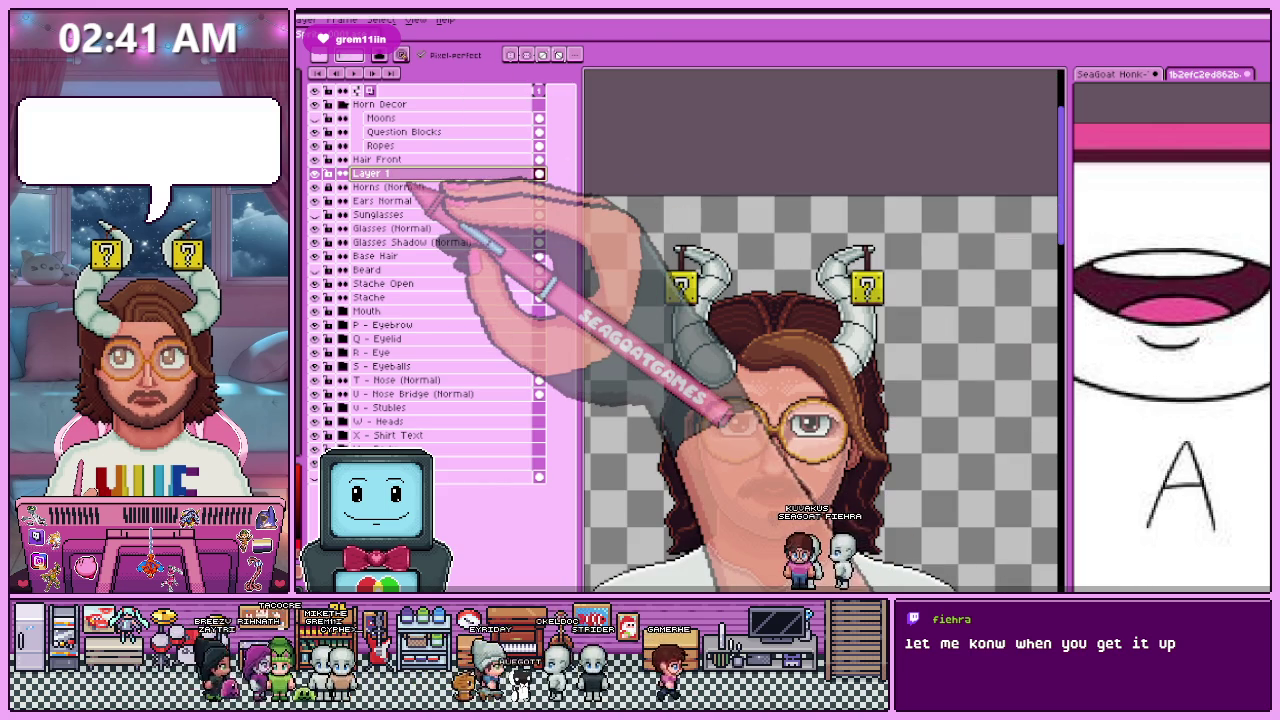
key("shift+p")
type("Front Hair Shadow")
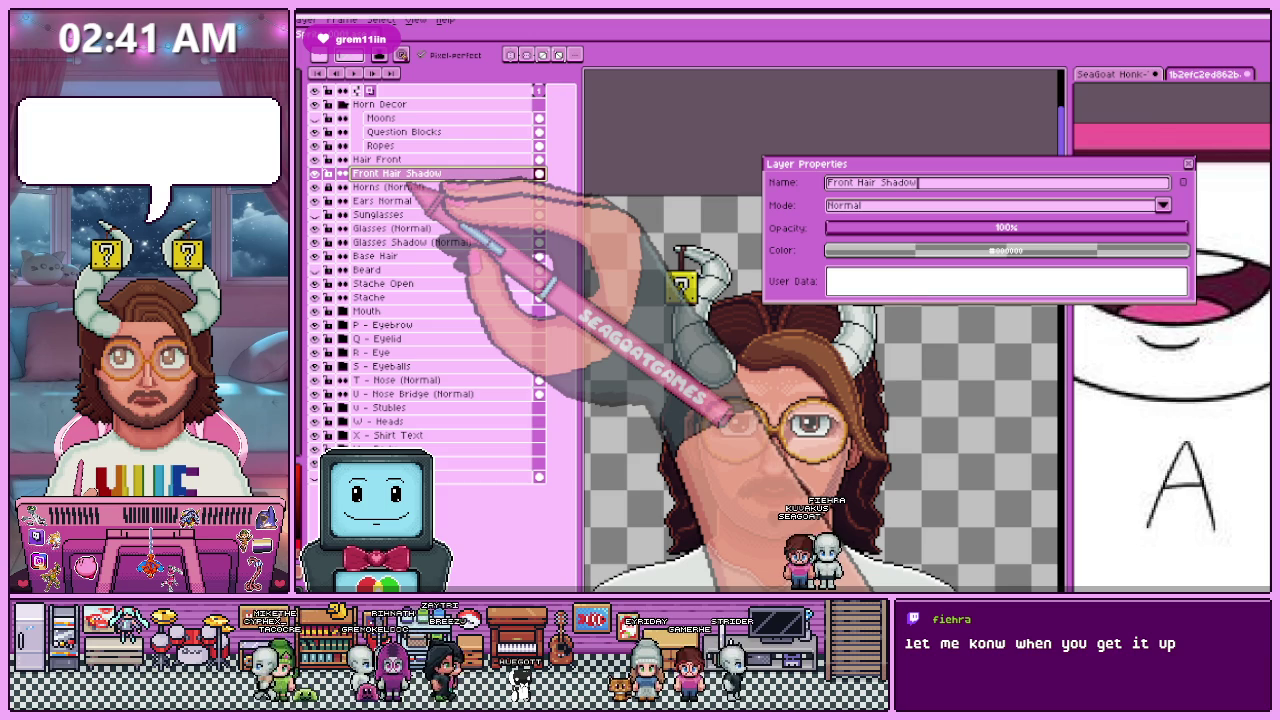
key("Return")
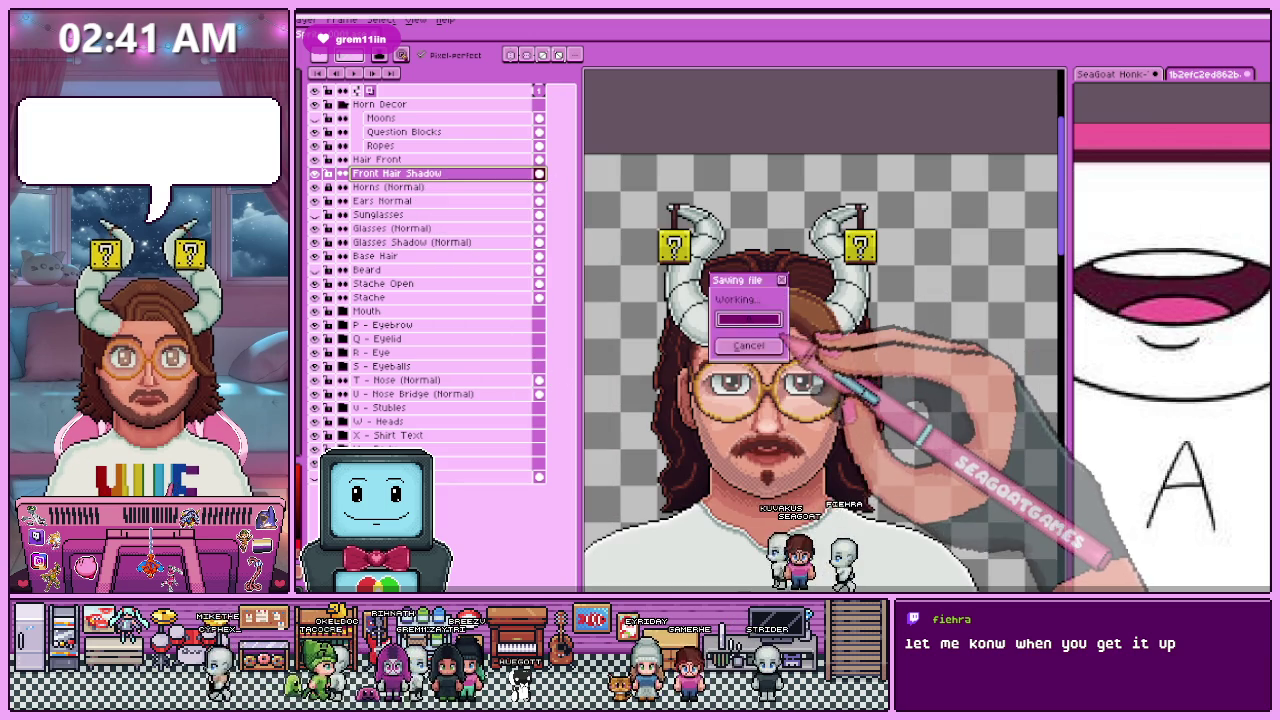
scroll(820, 360, "down", 1)
scroll(820, 360, "down", 1)
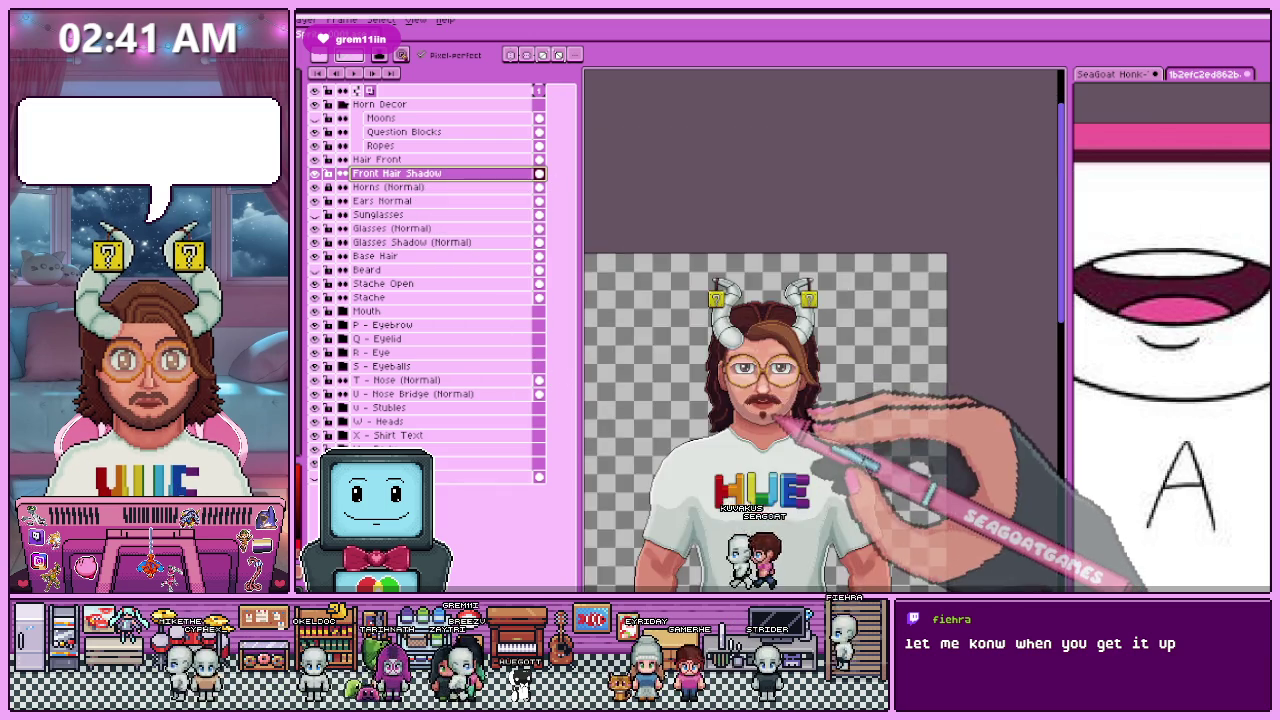
scroll(820, 360, "up", 1)
scroll(820, 360, "up", 1)
key("ctrl+s")
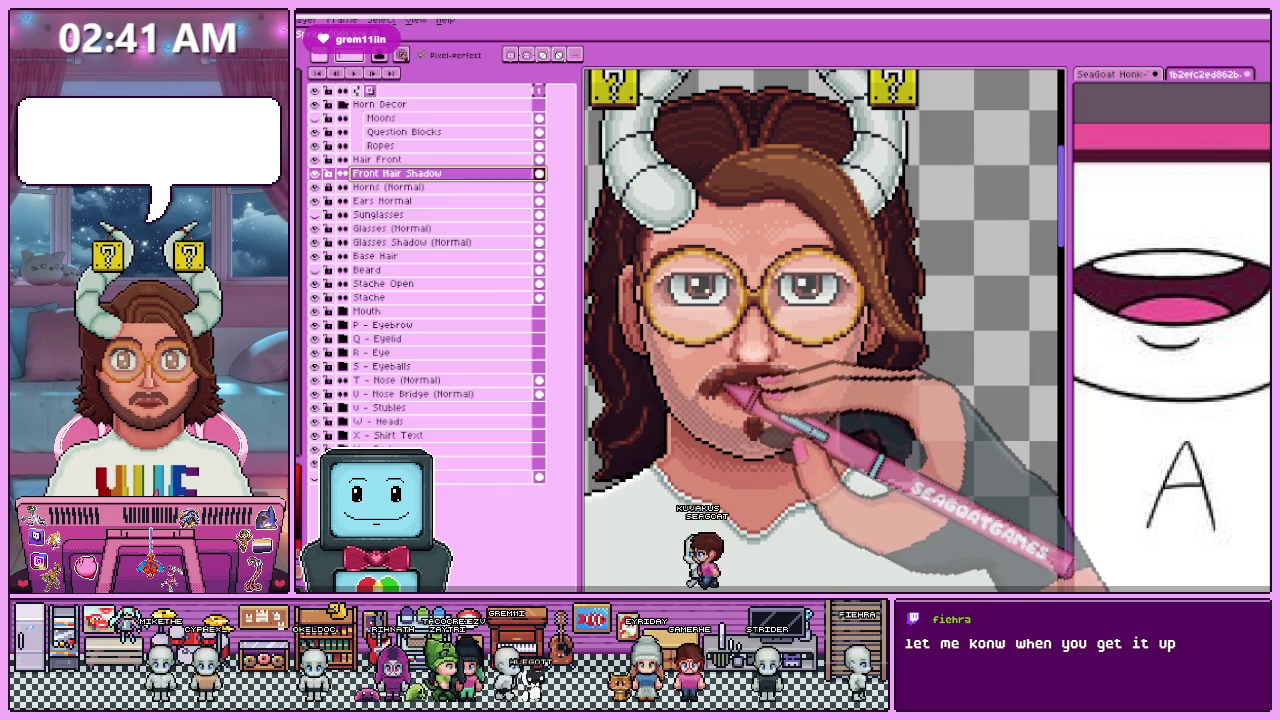
scroll(825, 330, "down", 1)
scroll(710, 360, "down", 1)
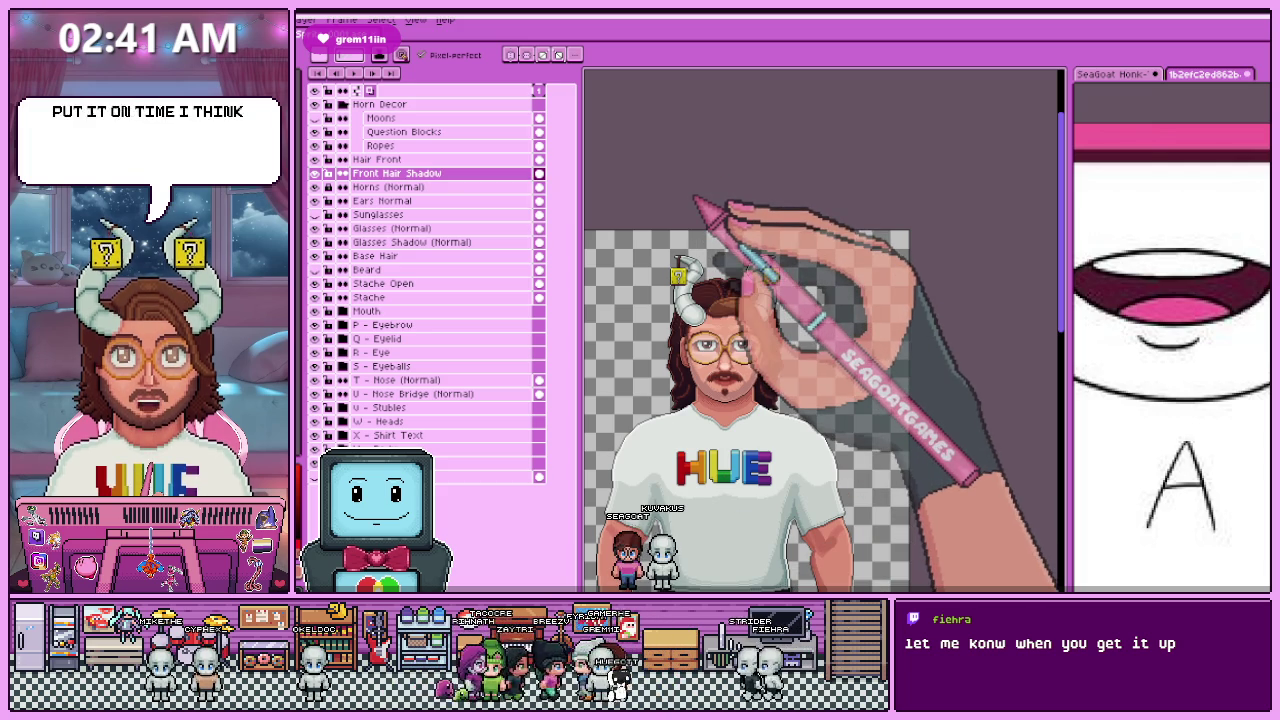
scroll(711, 279, "up", 1)
scroll(711, 279, "up", 1)
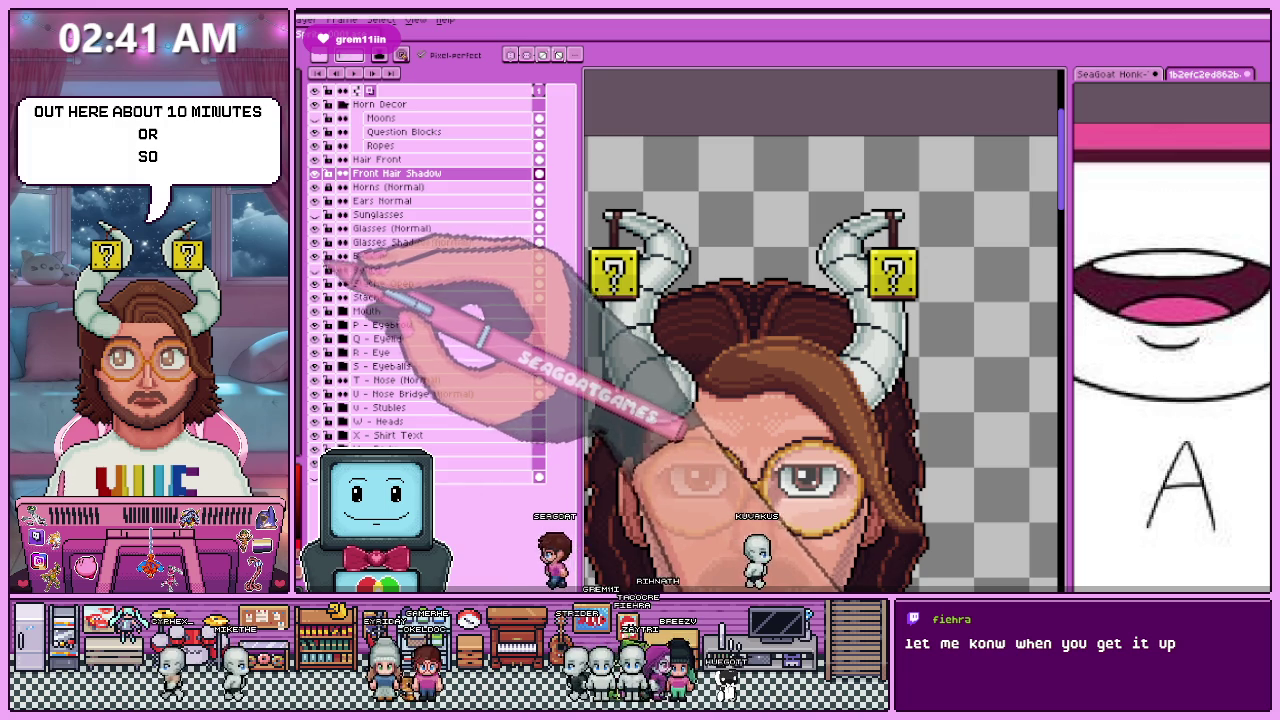
left_click(375, 256)
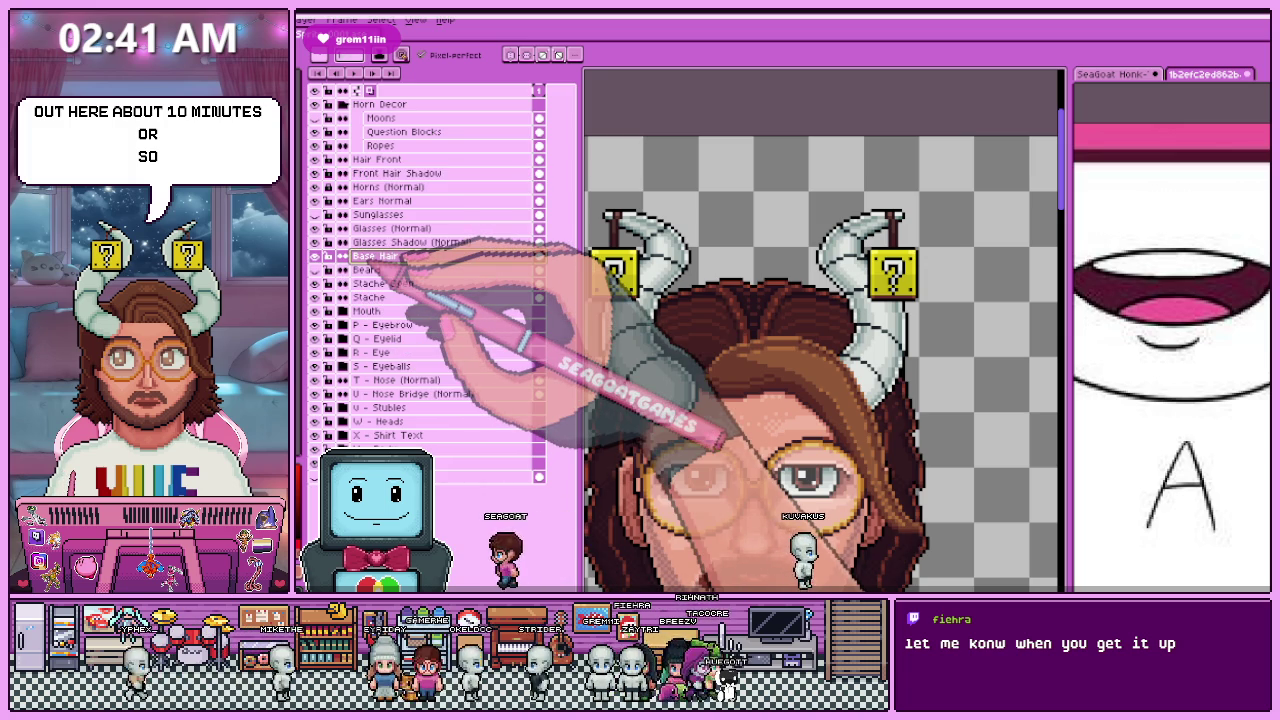
Step: Pick a hair brown with the eyedropper and work over the base hair with the Pencil
scroll(661, 304, "up", 3)
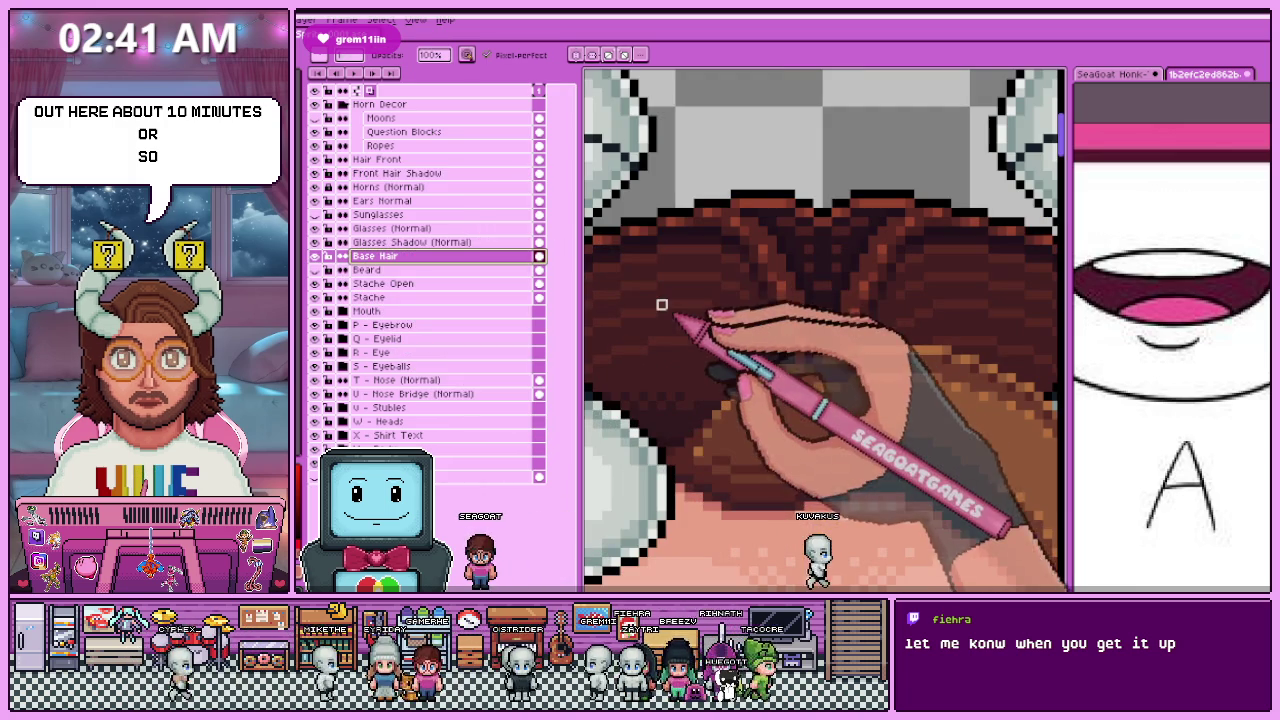
key("i")
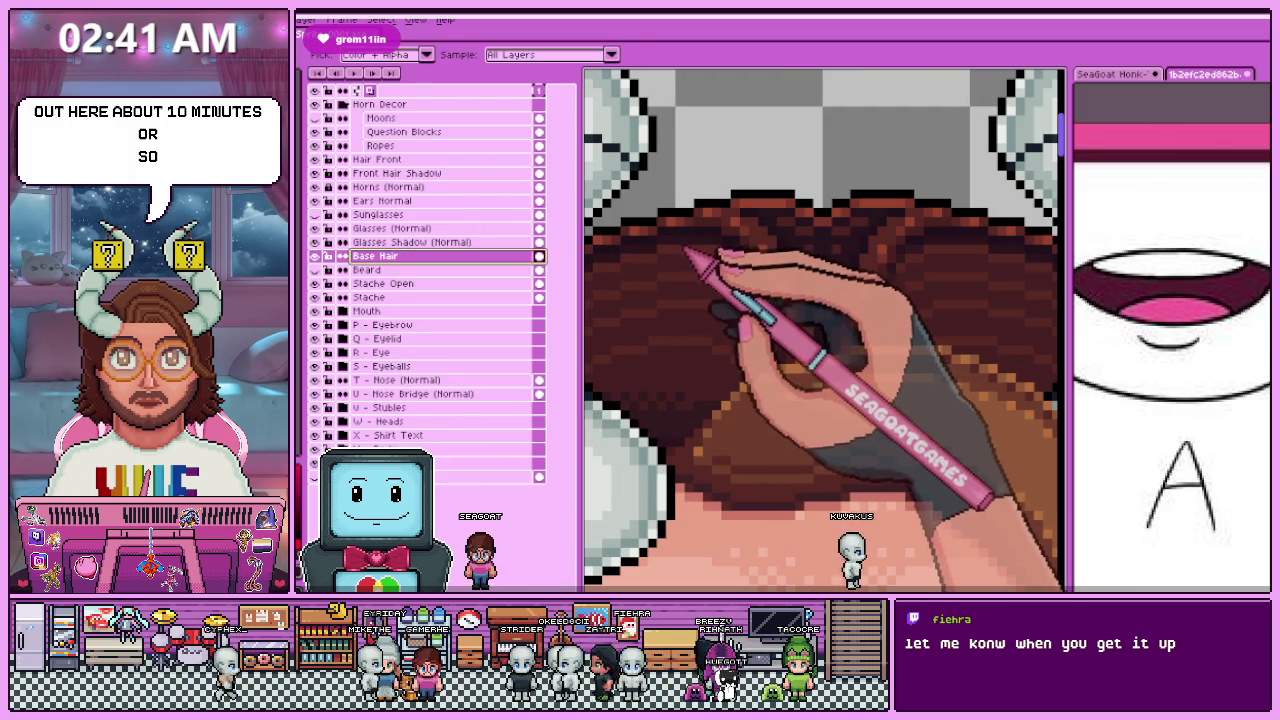
key("b")
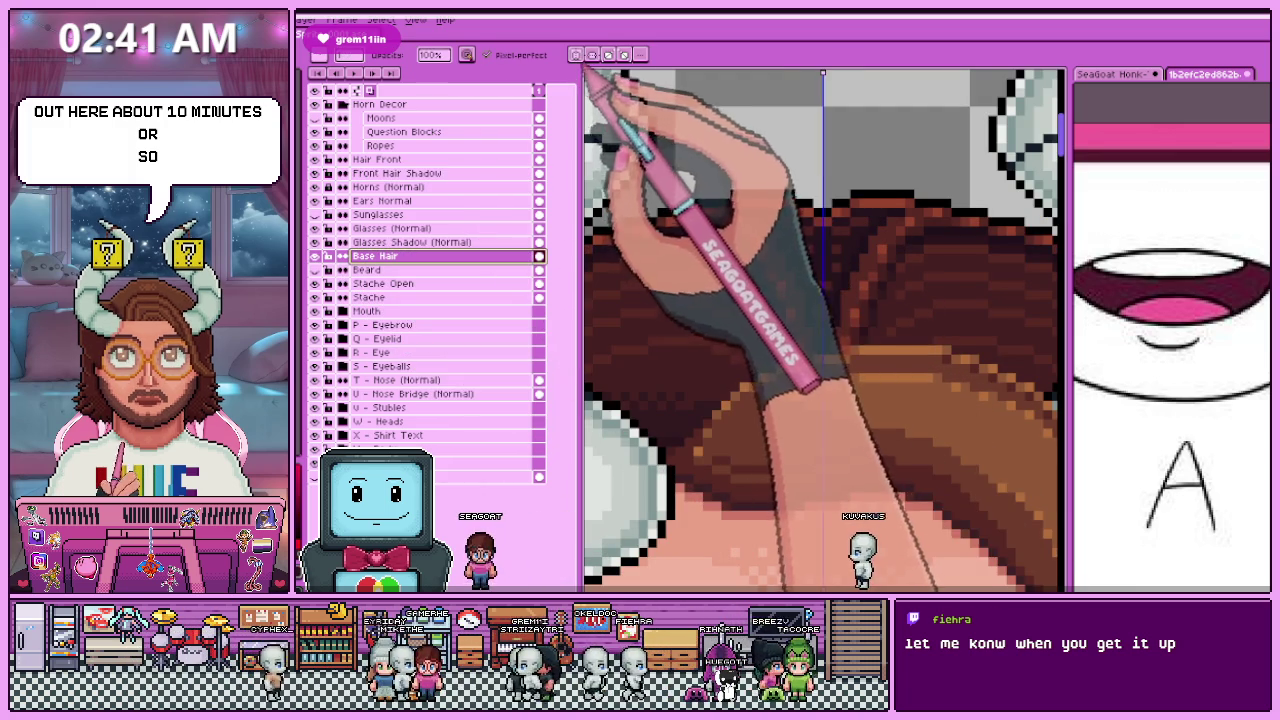
scroll(675, 300, "up", 2)
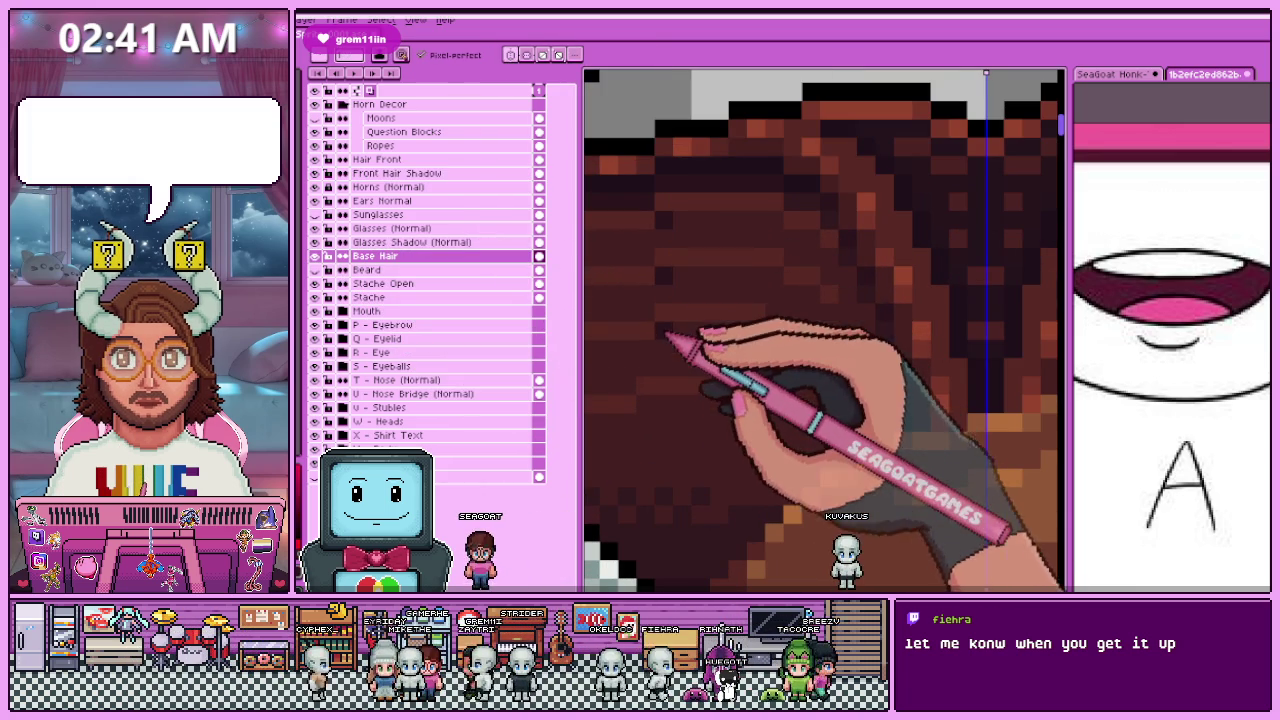
scroll(668, 335, "down", 1)
scroll(700, 277, "down", 2)
scroll(757, 343, "down", 1)
scroll(714, 343, "down", 1)
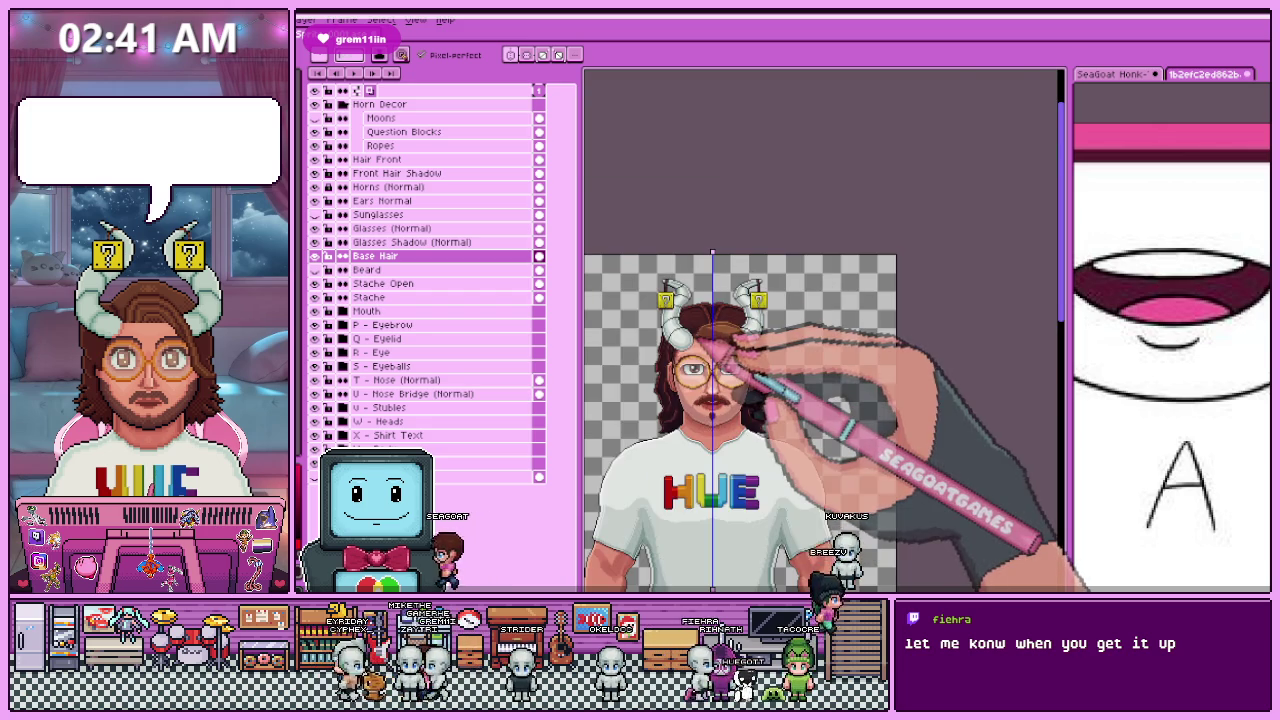
scroll(712, 337, "up", 2)
scroll(757, 337, "up", 1)
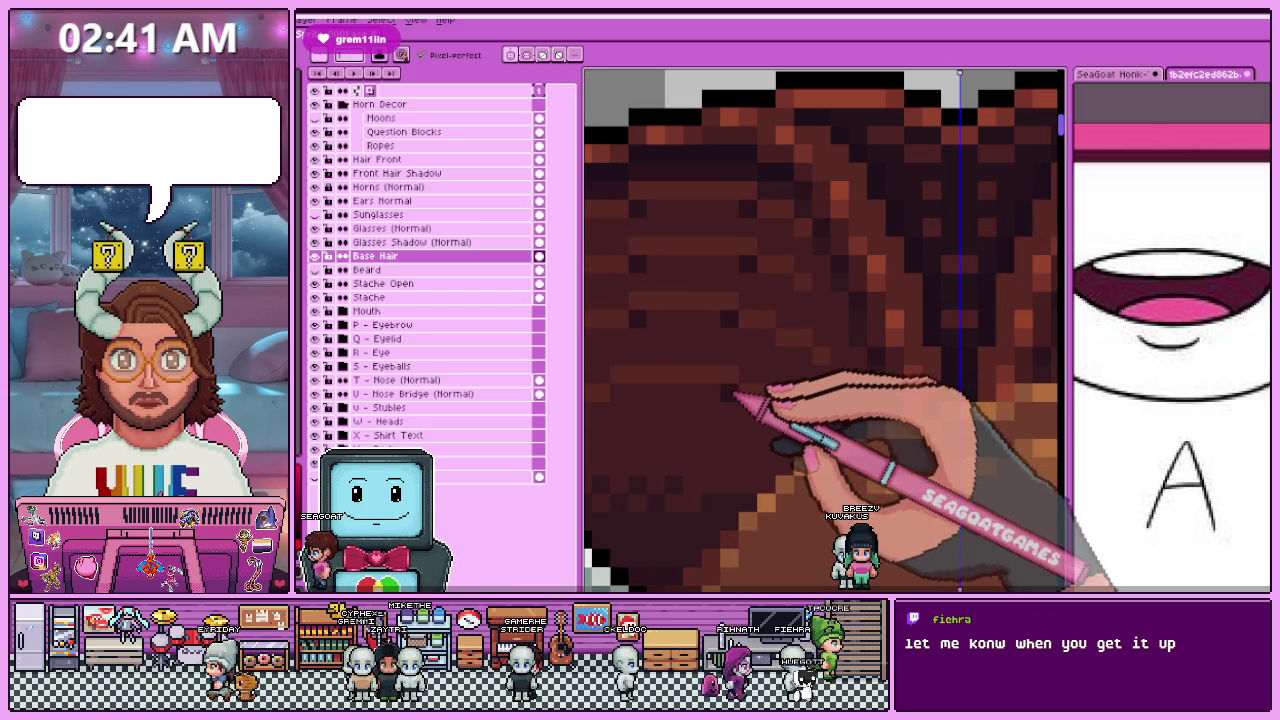
scroll(608, 380, "down", 1)
scroll(623, 406, "down", 1)
scroll(651, 371, "up", 2)
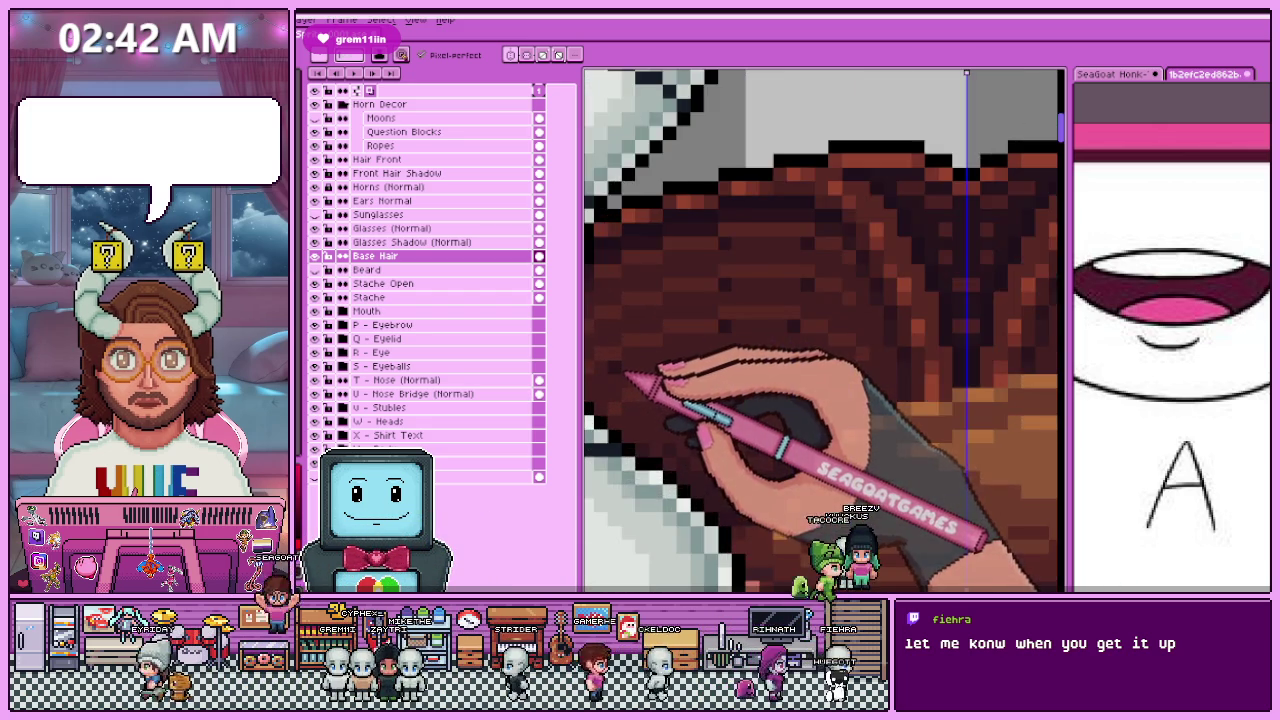
scroll(640, 428, "up", 1)
scroll(700, 343, "down", 2)
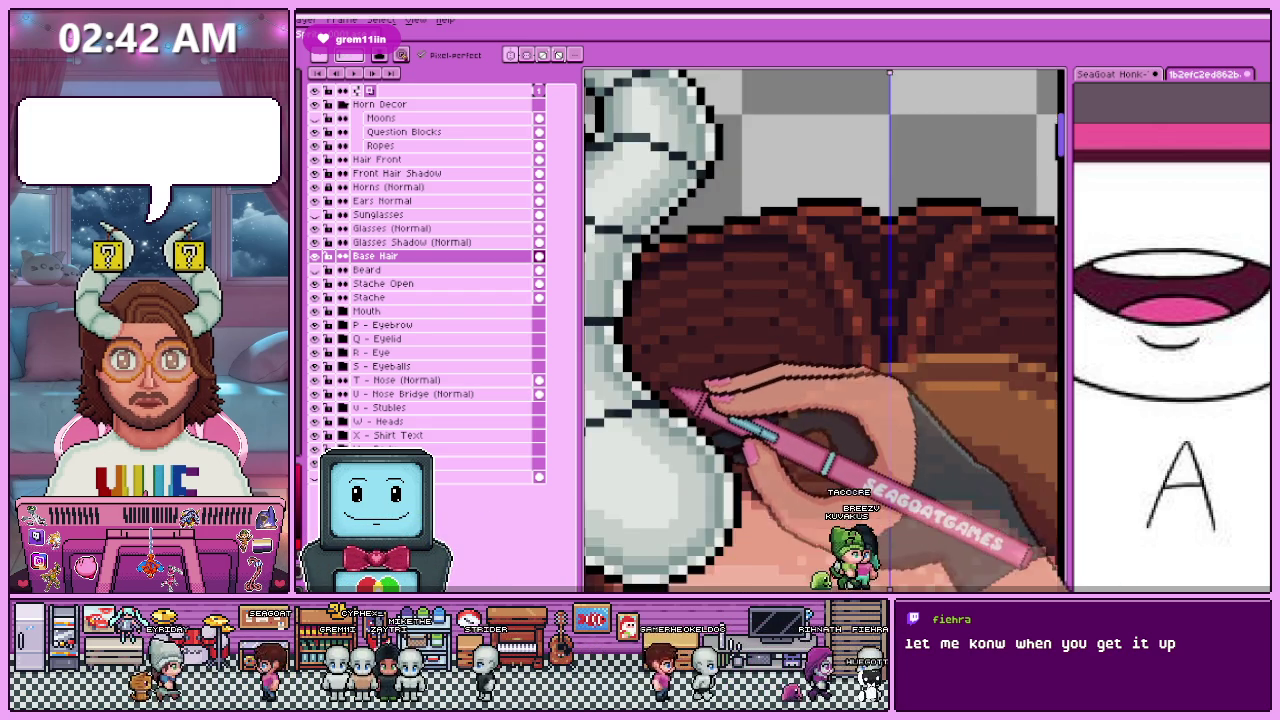
scroll(600, 363, "up", 1)
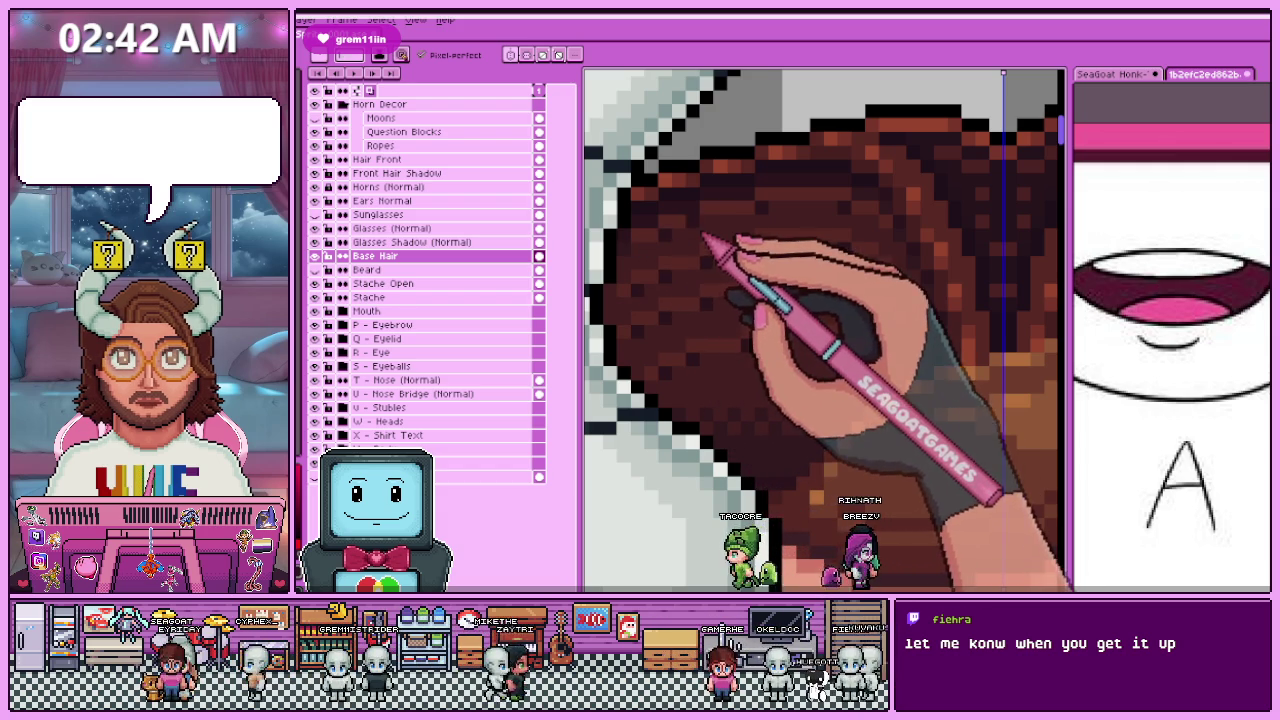
scroll(710, 237, "down", 2)
scroll(770, 322, "down", 2)
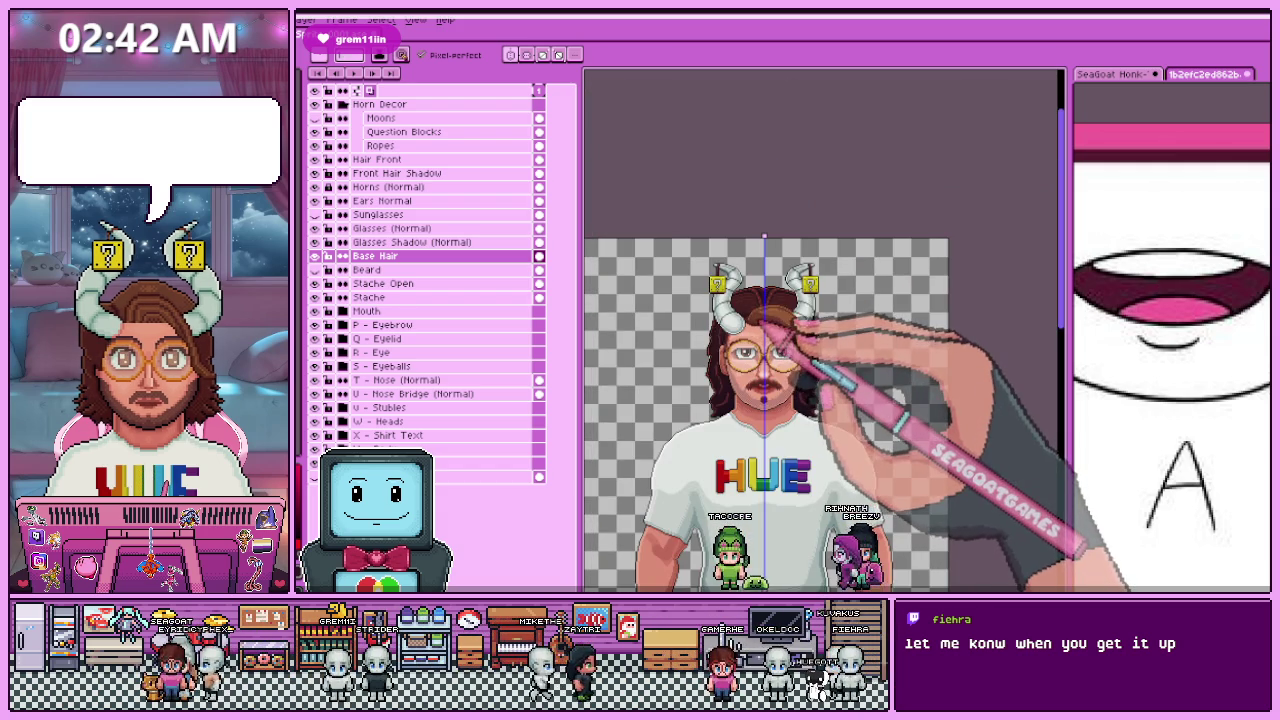
scroll(760, 292, "up", 2)
scroll(663, 414, "up", 2)
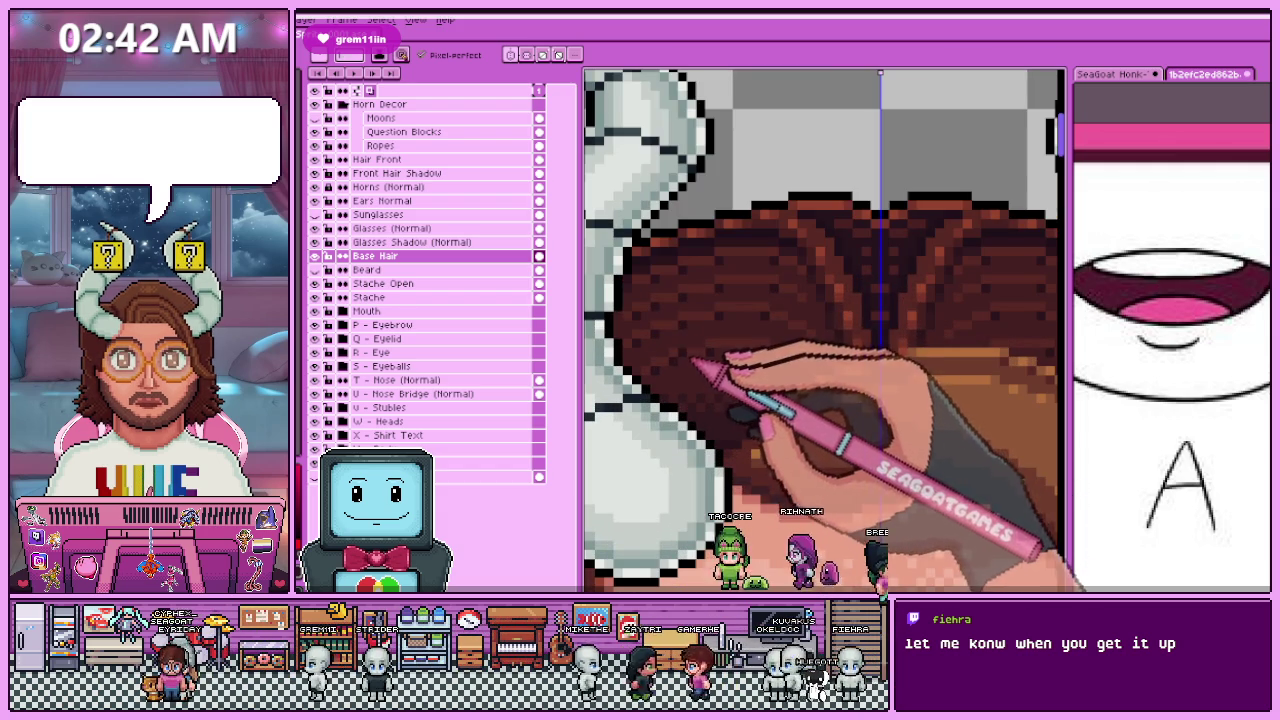
scroll(680, 300, "up", 1)
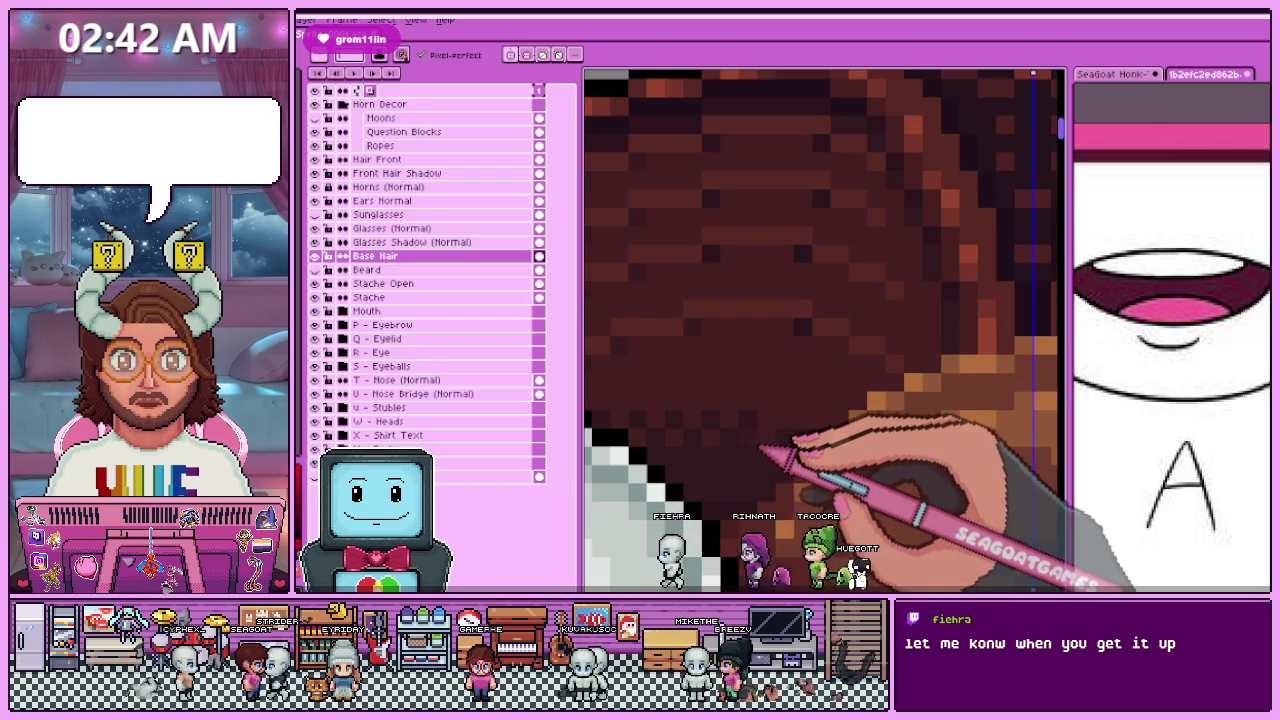
scroll(825, 330, "down", 5)
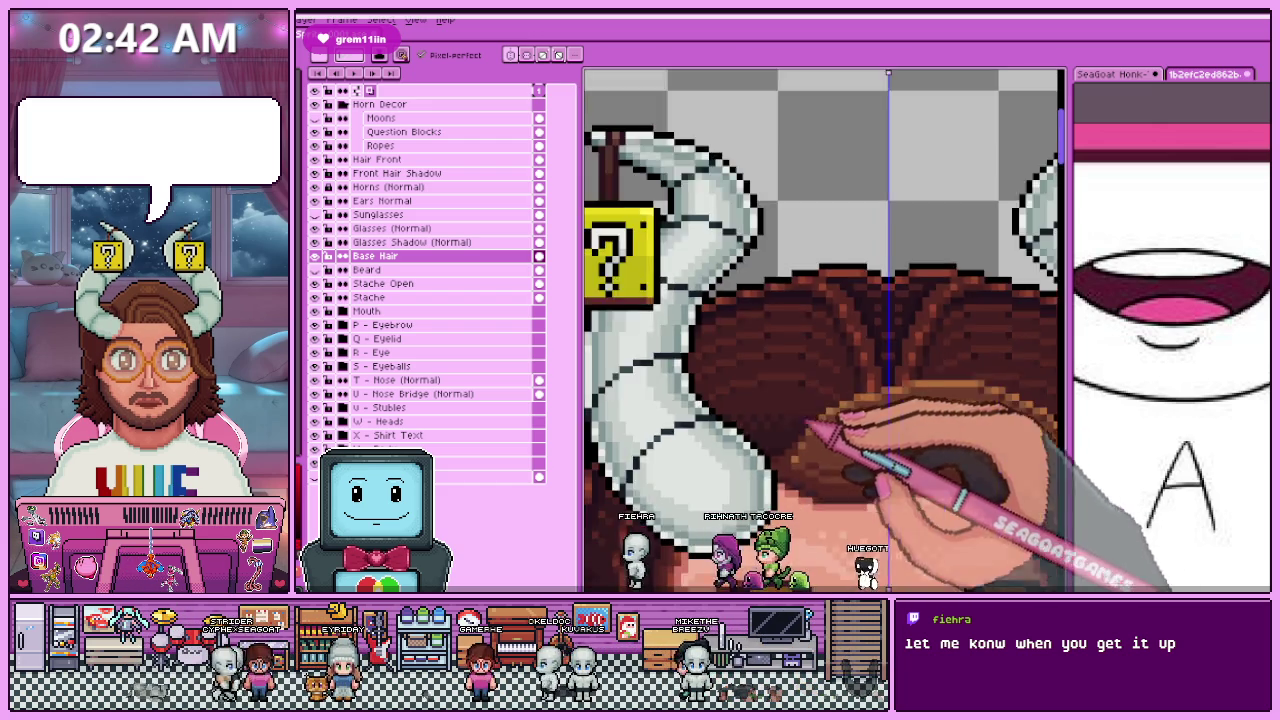
scroll(770, 395, "up", 5)
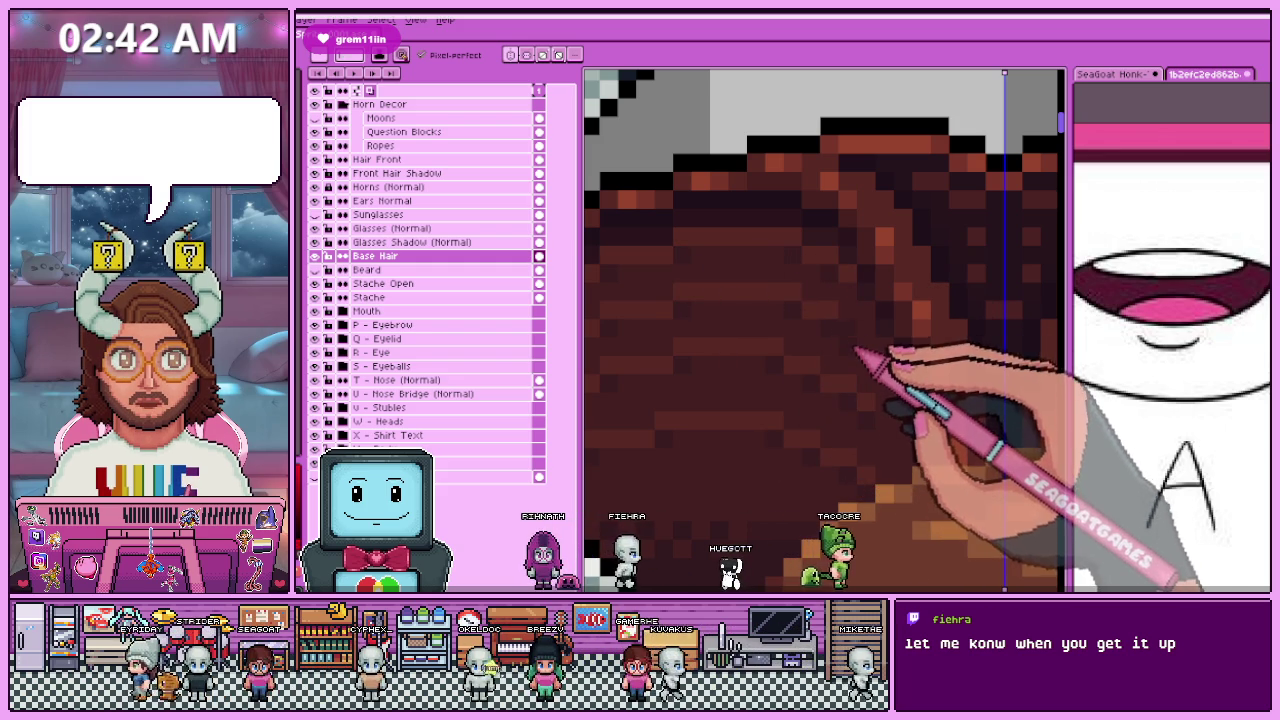
scroll(857, 352, "down", 2)
scroll(926, 266, "down", 2)
scroll(880, 286, "down", 2)
scroll(866, 363, "up", 2)
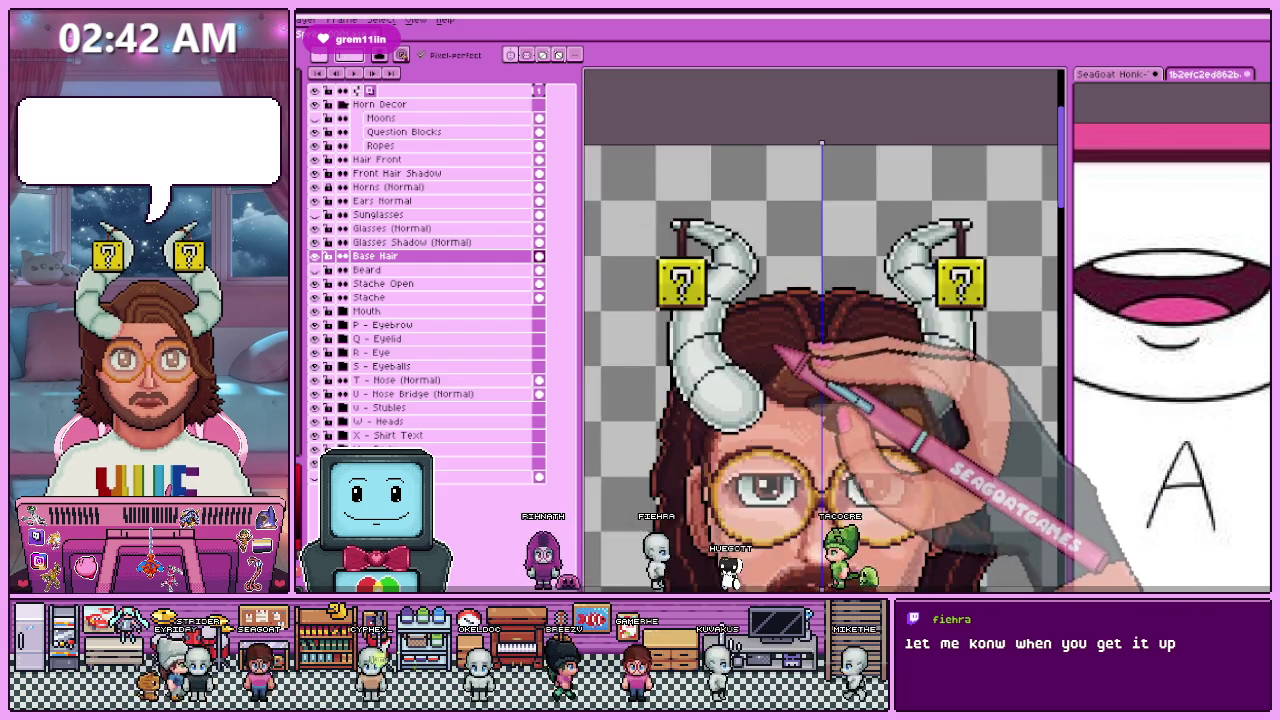
scroll(773, 346, "up", 2)
scroll(783, 371, "up", 1)
scroll(700, 371, "up", 1)
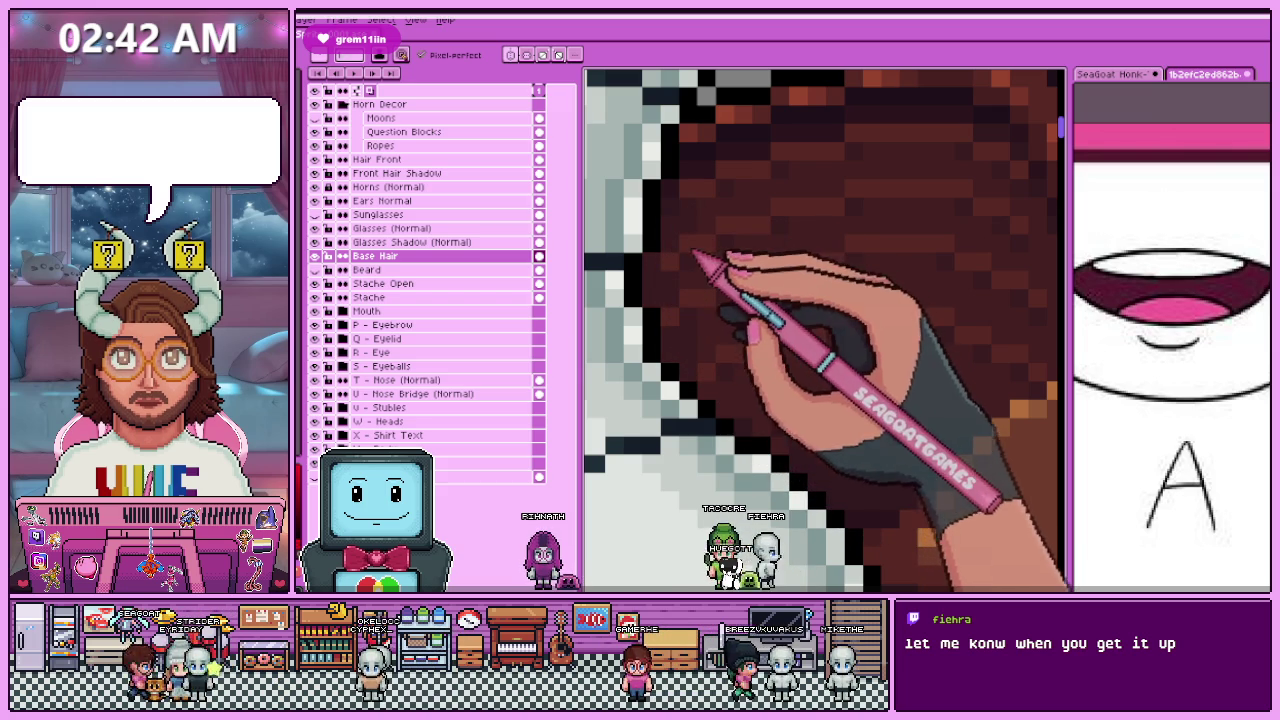
scroll(697, 296, "down", 2)
scroll(700, 290, "up", 1)
scroll(703, 300, "up", 1)
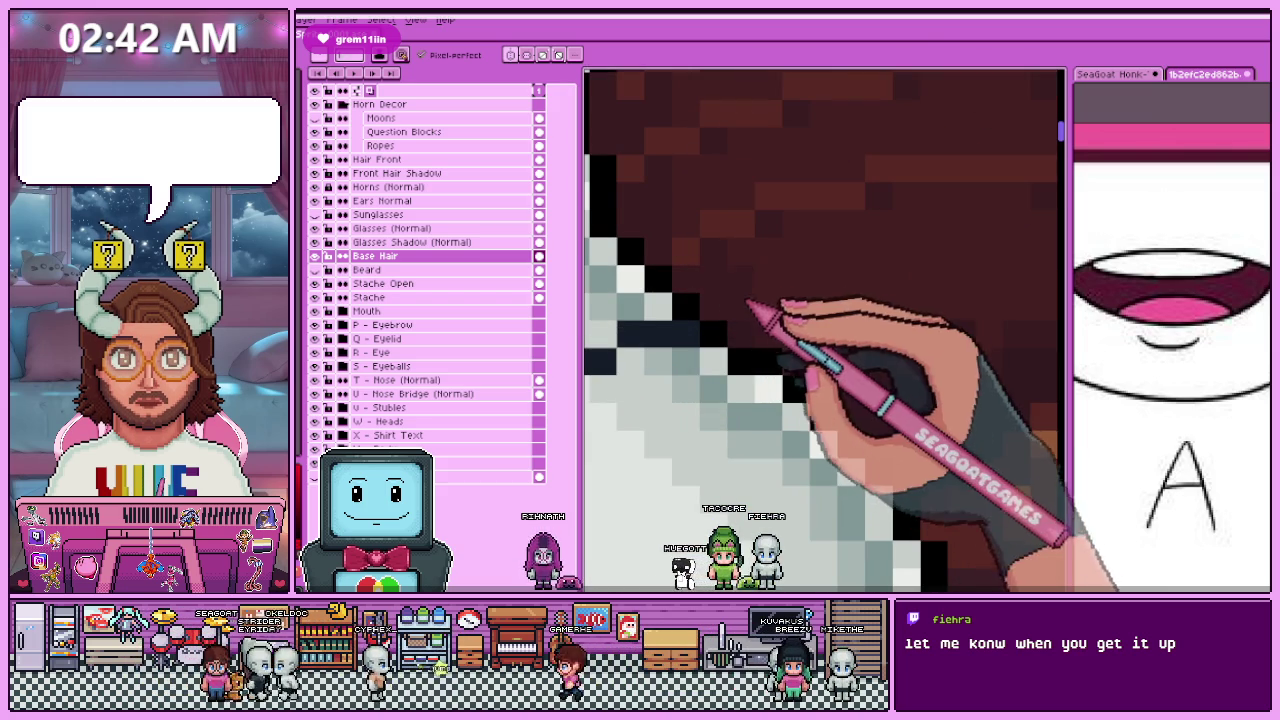
scroll(730, 298, "down", 1)
scroll(705, 280, "down", 2)
scroll(697, 290, "up", 1)
scroll(690, 255, "up", 1)
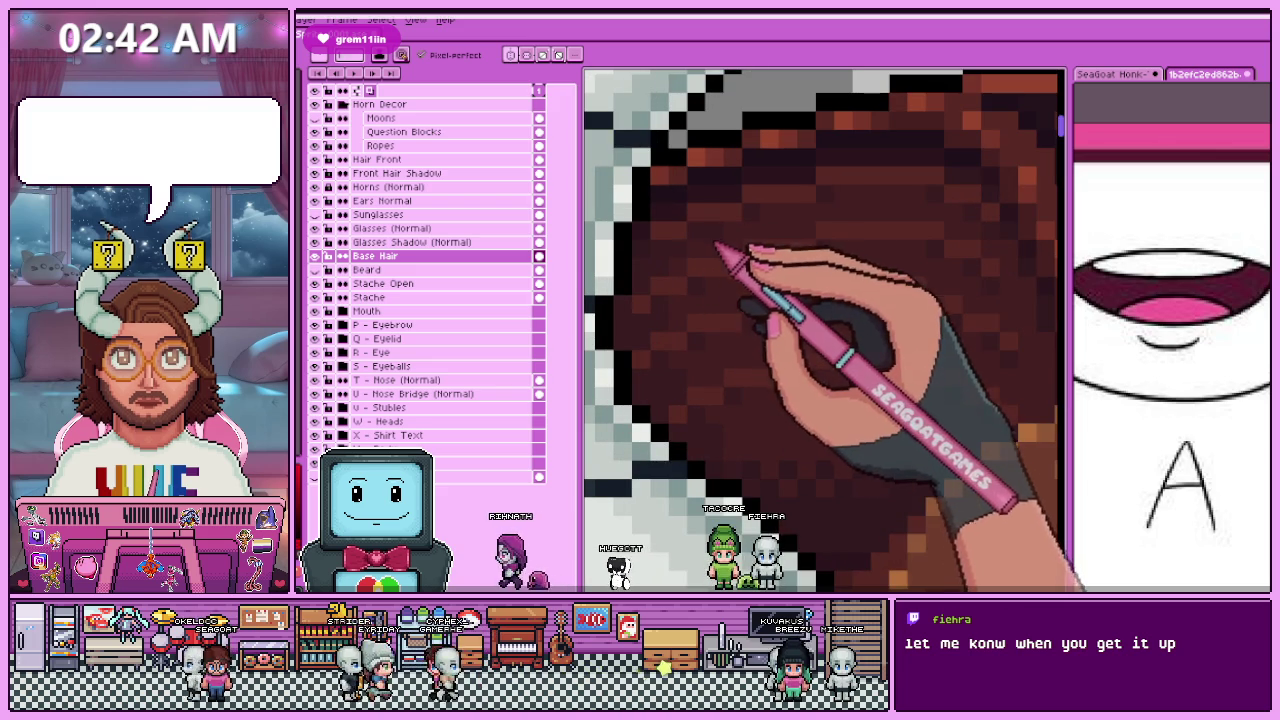
scroll(670, 270, "down", 1)
scroll(655, 285, "down", 1)
scroll(654, 265, "up", 1)
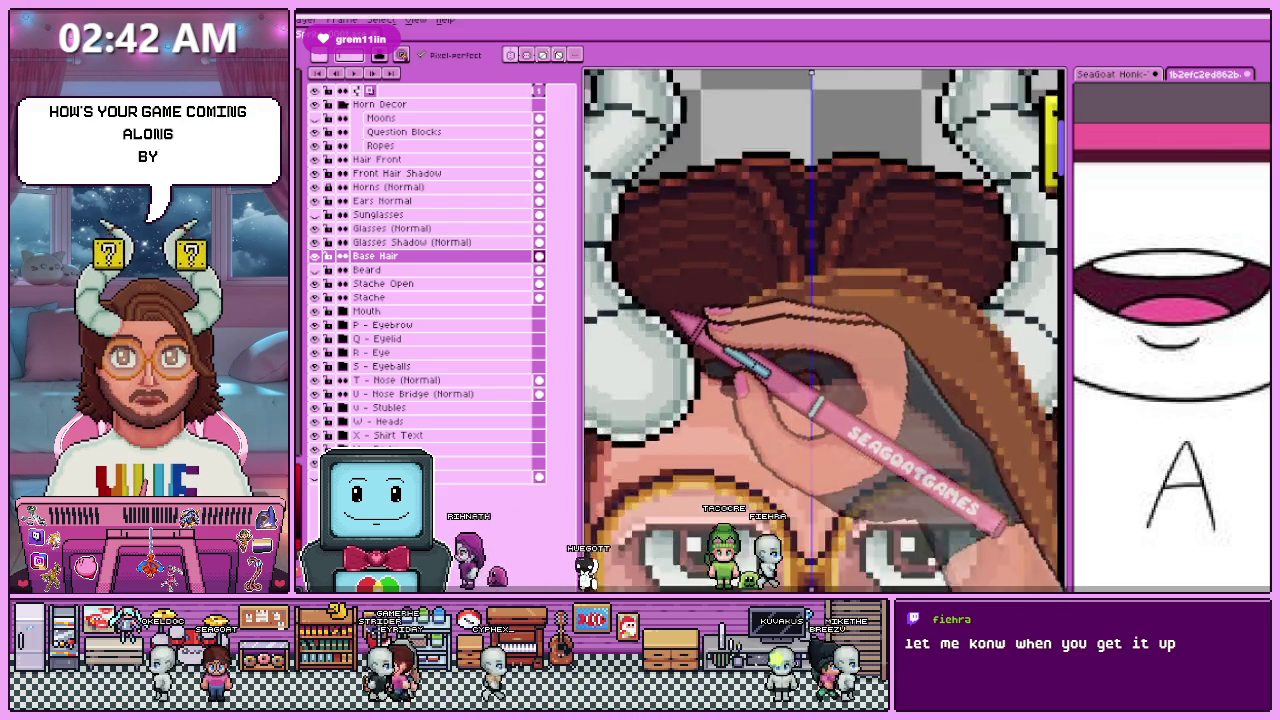
scroll(657, 300, "up", 1)
scroll(680, 340, "down", 1)
scroll(705, 349, "down", 2)
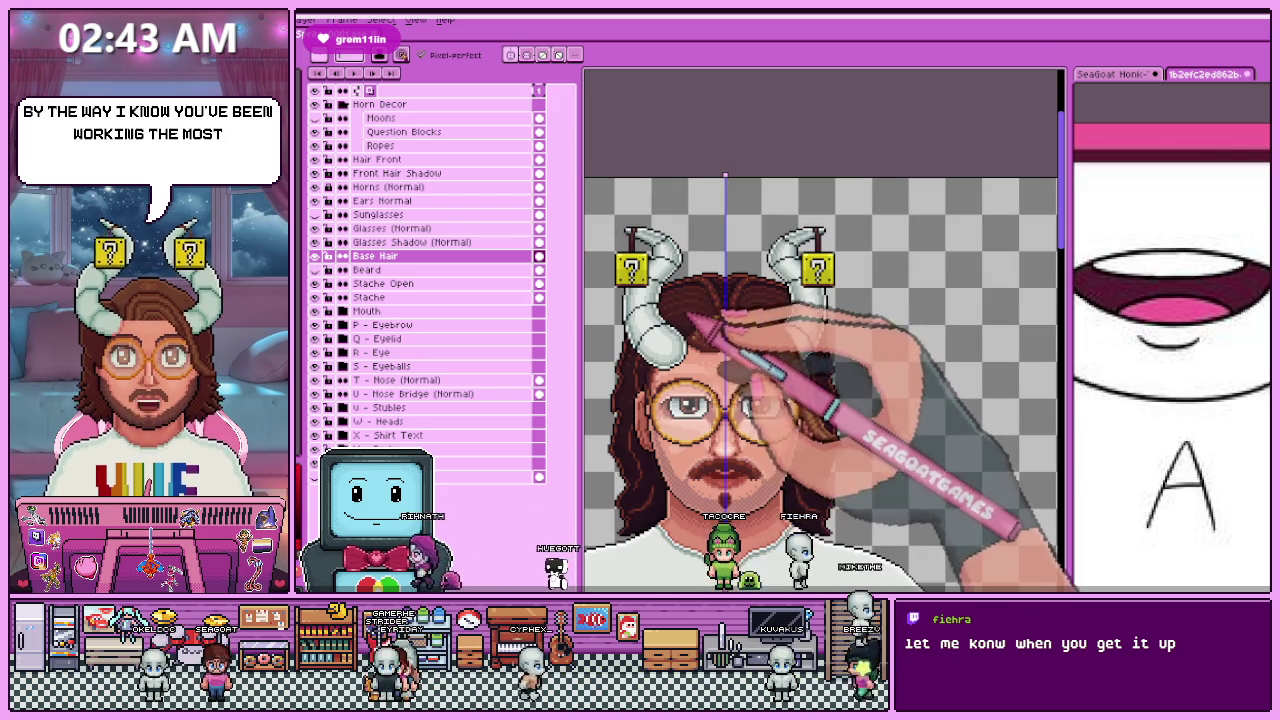
scroll(690, 332, "up", 2)
scroll(690, 326, "up", 1)
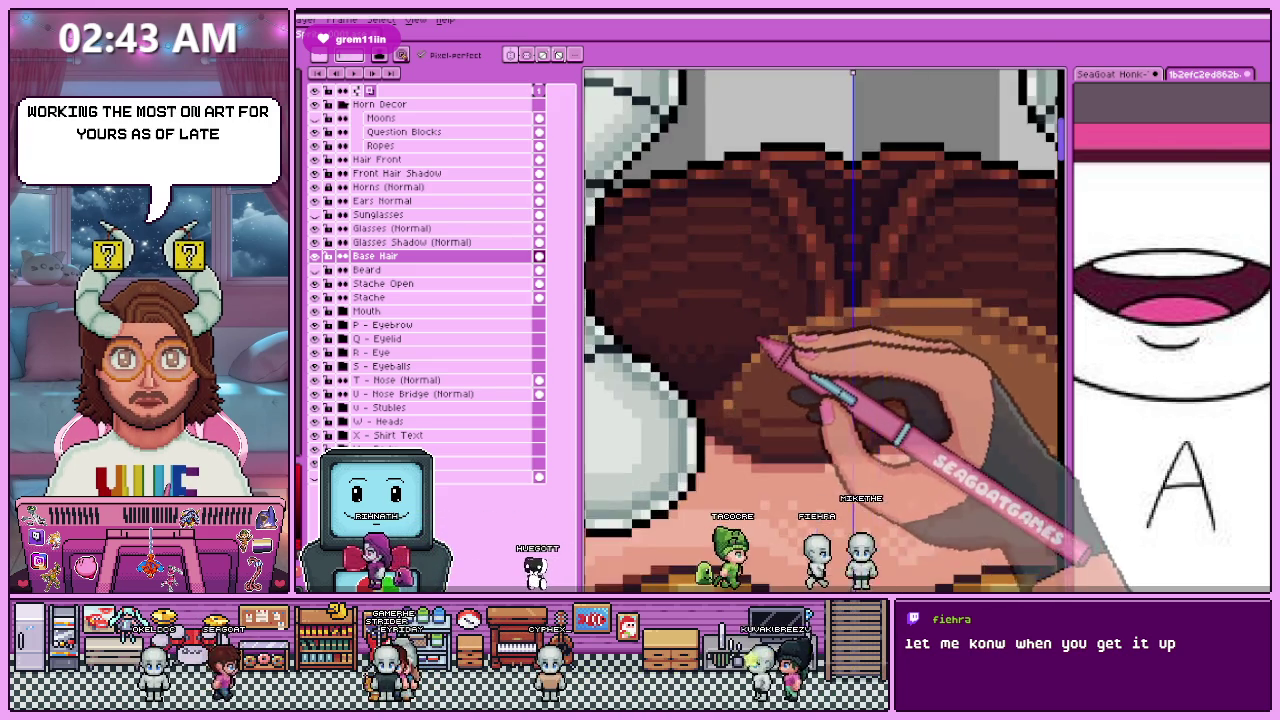
scroll(757, 343, "up", 2)
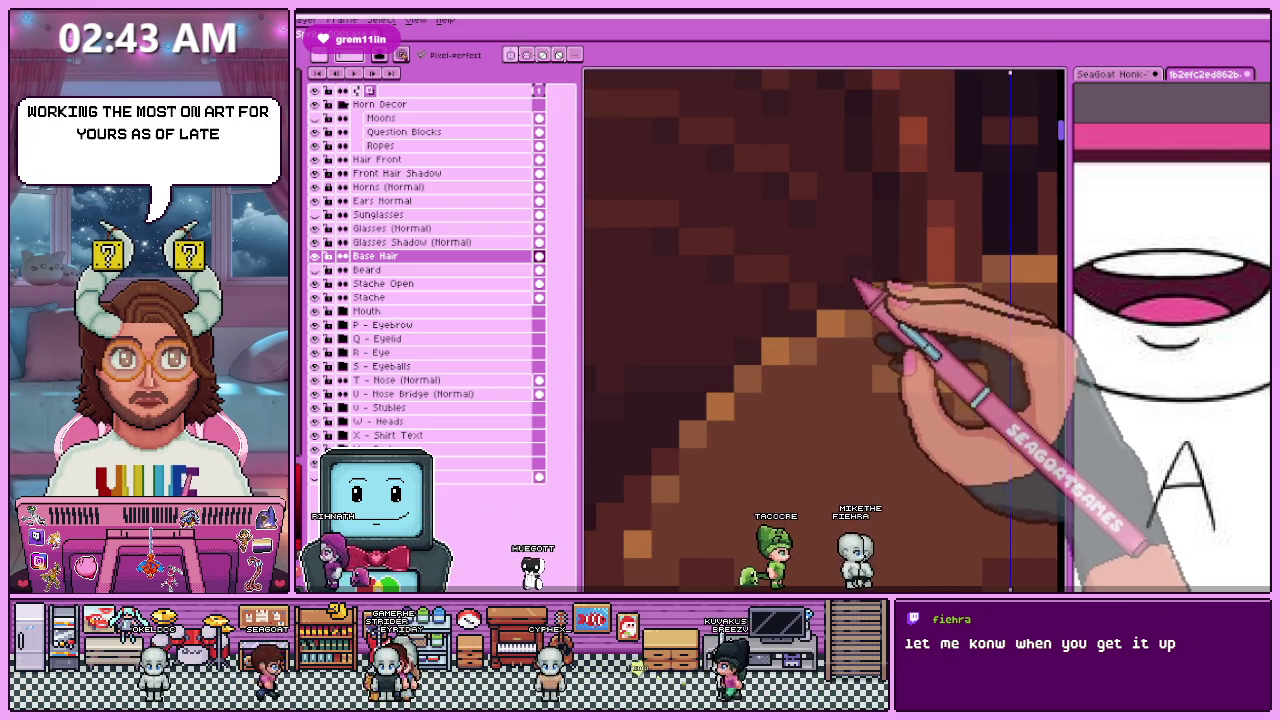
scroll(855, 288, "down", 3)
scroll(835, 279, "up", 3)
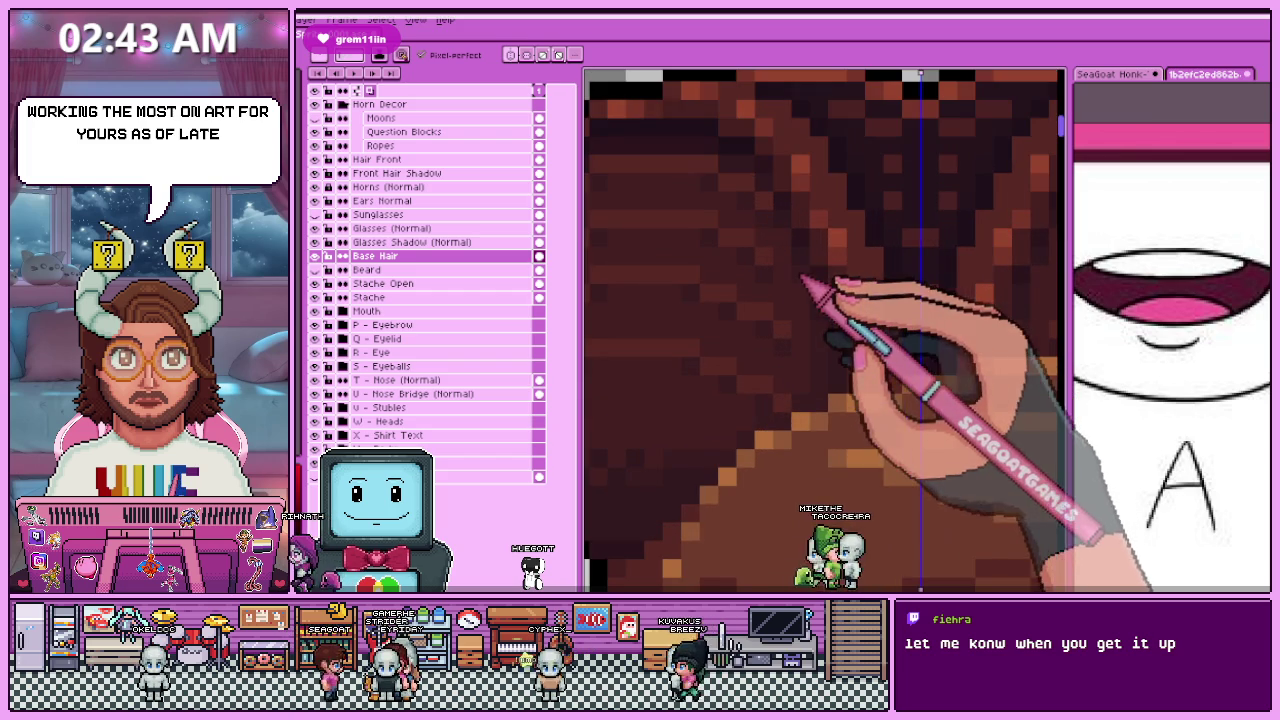
scroll(784, 250, "down", 2)
scroll(777, 251, "down", 1)
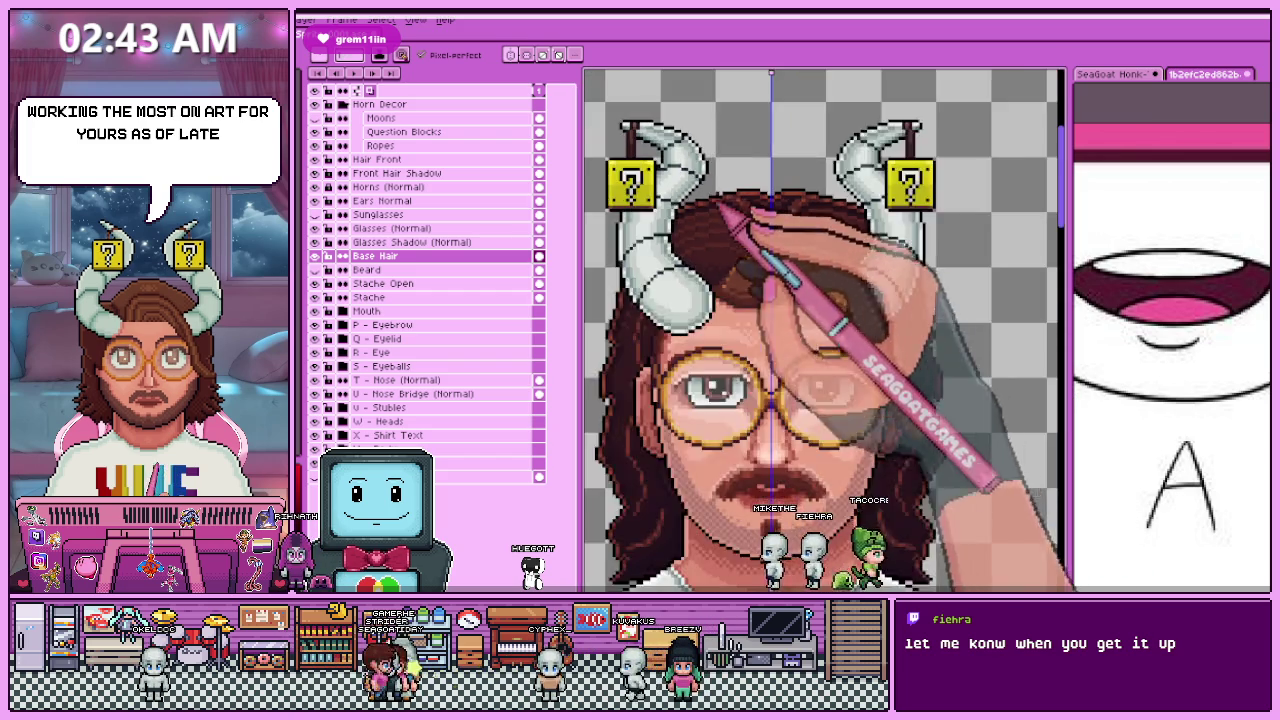
scroll(737, 294, "up", 2)
scroll(737, 214, "up", 1)
Step: Alt-click a brown from the existing hair to sample it as the drawing colour
key("alt")
left_click(718, 222, "alt")
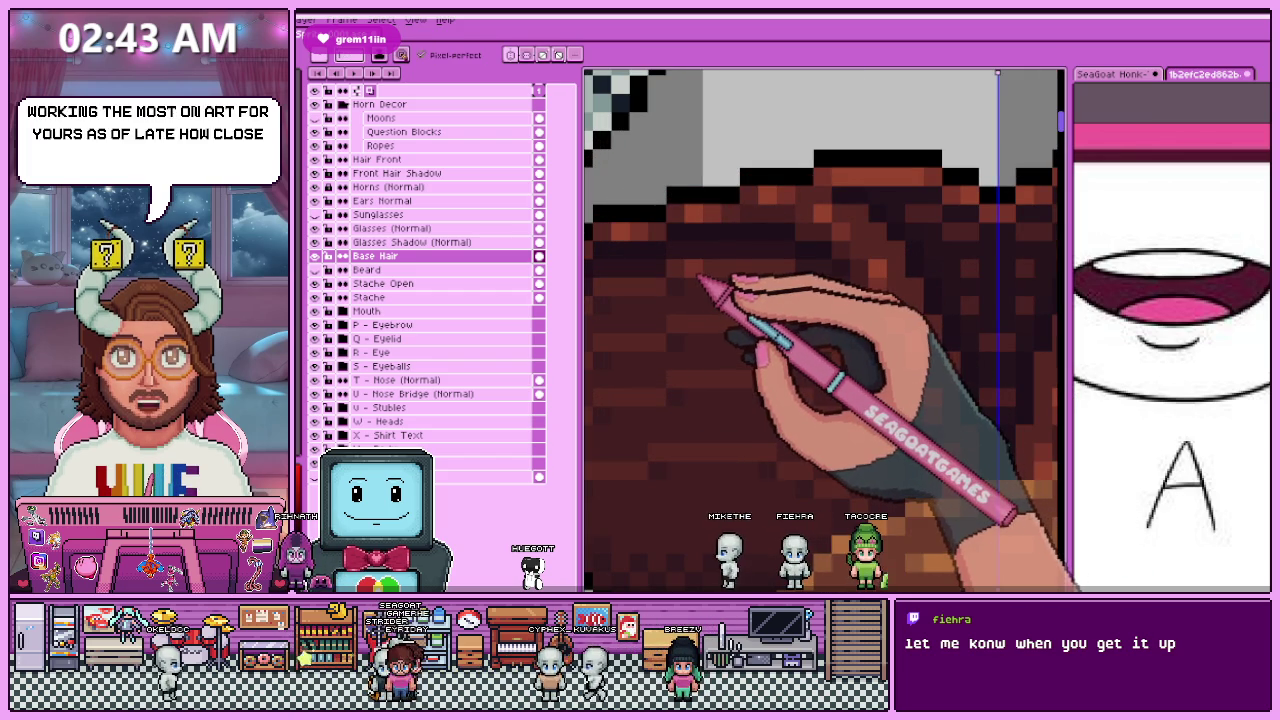
scroll(760, 282, "down", 1)
scroll(740, 290, "up", 1)
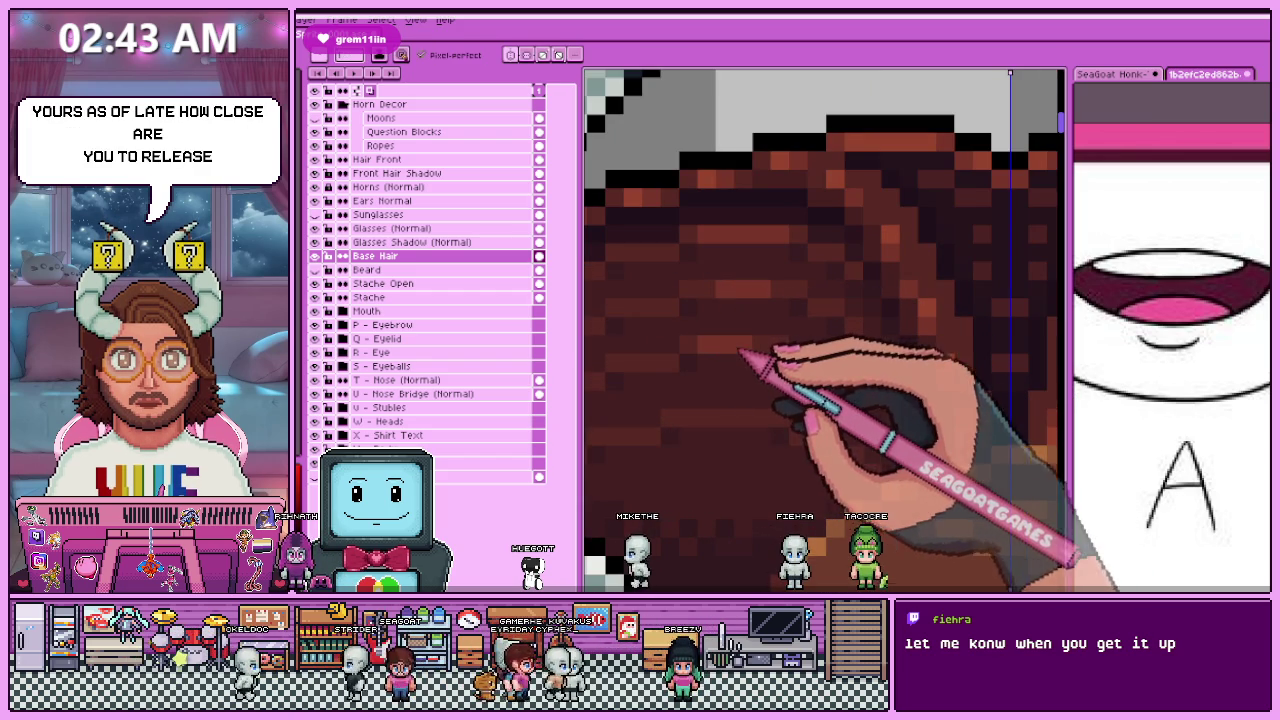
scroll(762, 346, "down", 1)
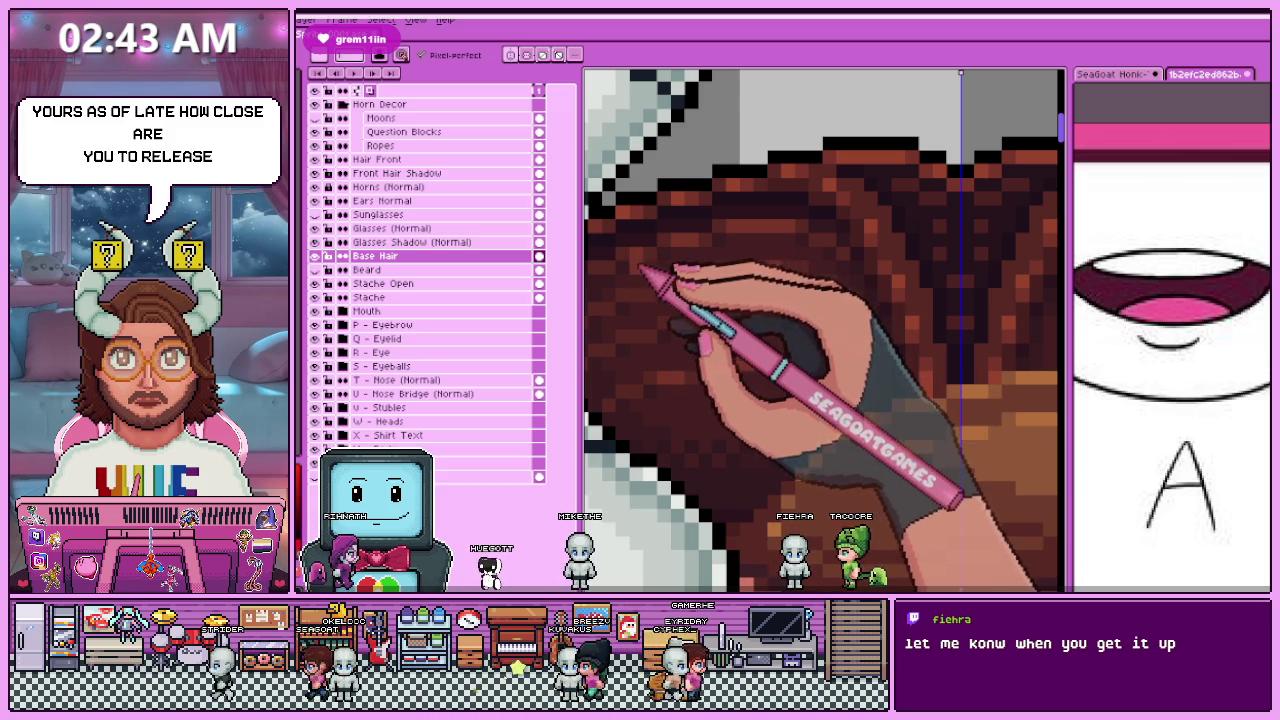
scroll(645, 305, "down", 3)
scroll(606, 286, "down", 3)
scroll(643, 366, "down", 3)
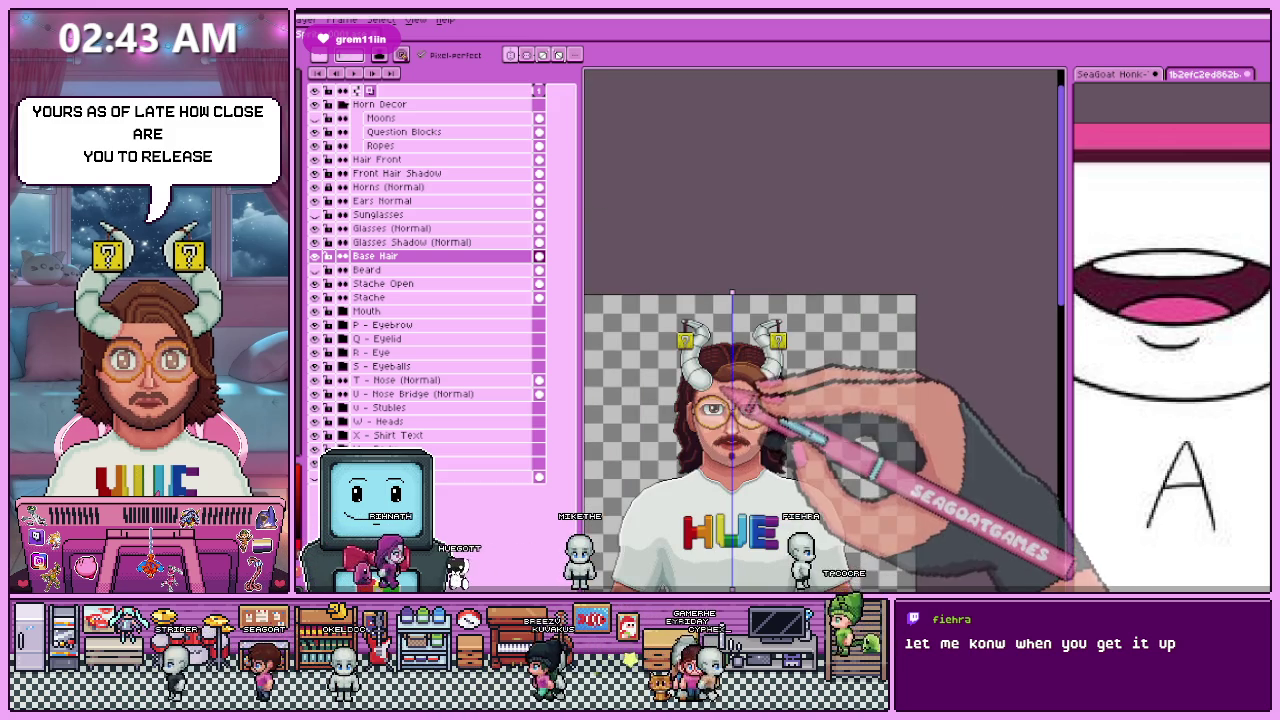
scroll(733, 364, "up", 3)
scroll(700, 390, "up", 2)
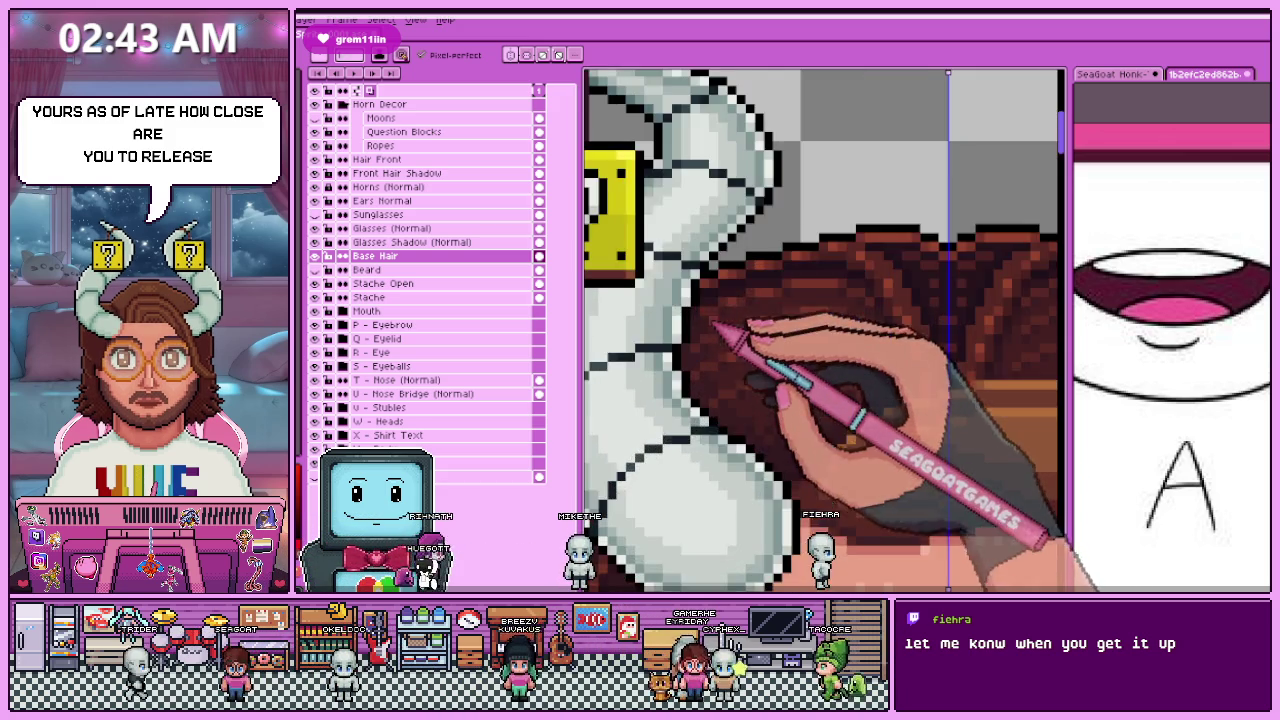
scroll(700, 380, "down", 1)
scroll(716, 327, "up", 2)
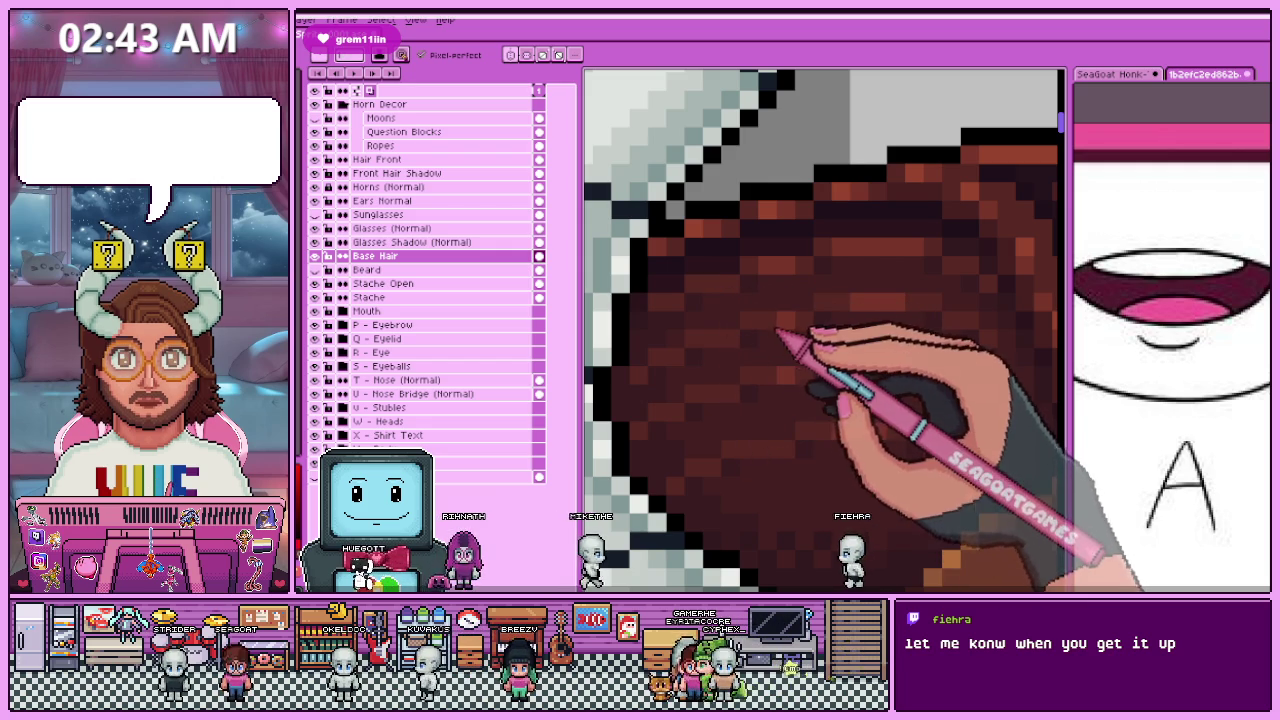
scroll(775, 280, "down", 2)
scroll(729, 286, "down", 2)
scroll(749, 337, "up", 3)
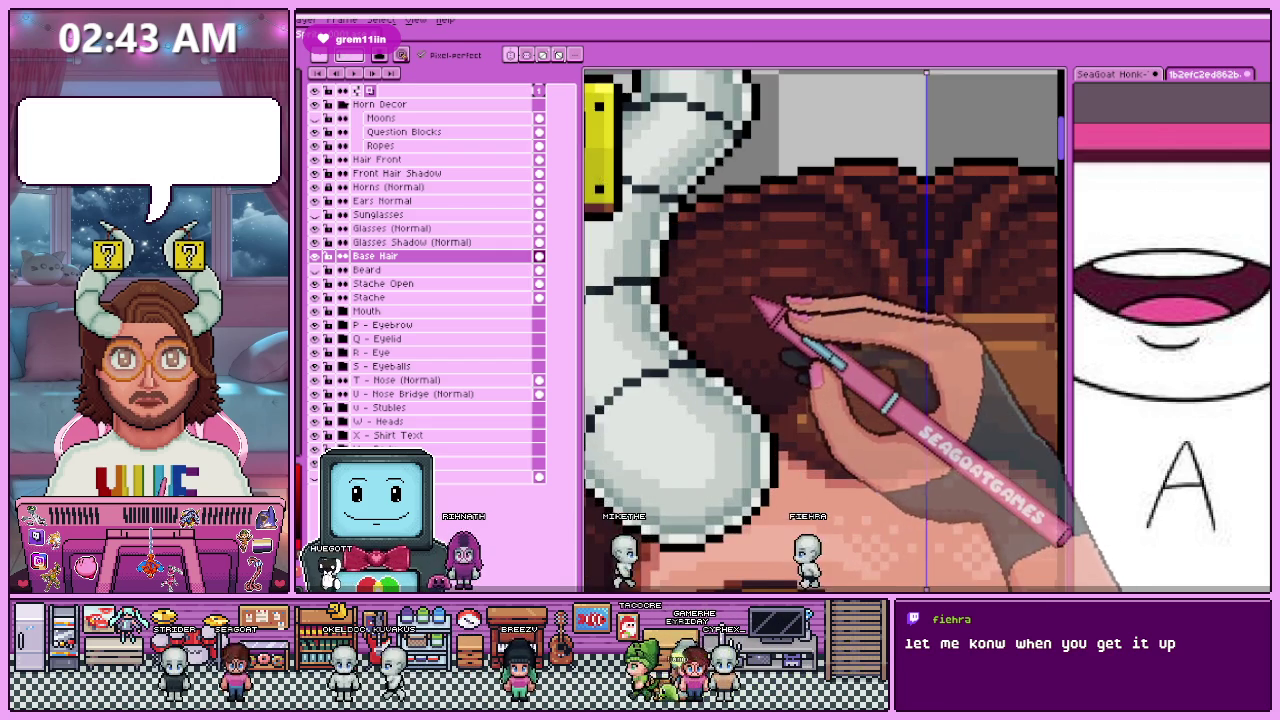
scroll(760, 300, "down", 2)
scroll(770, 360, "down", 2)
scroll(749, 349, "up", 2)
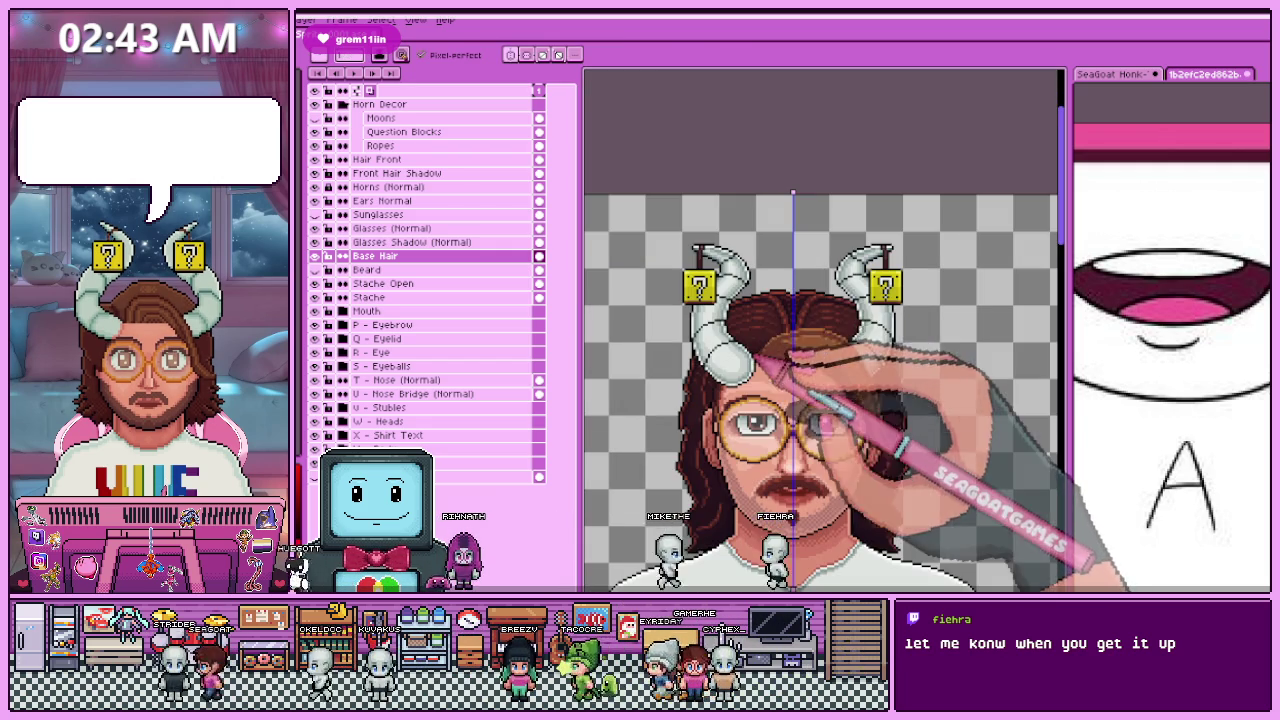
scroll(715, 403, "up", 2)
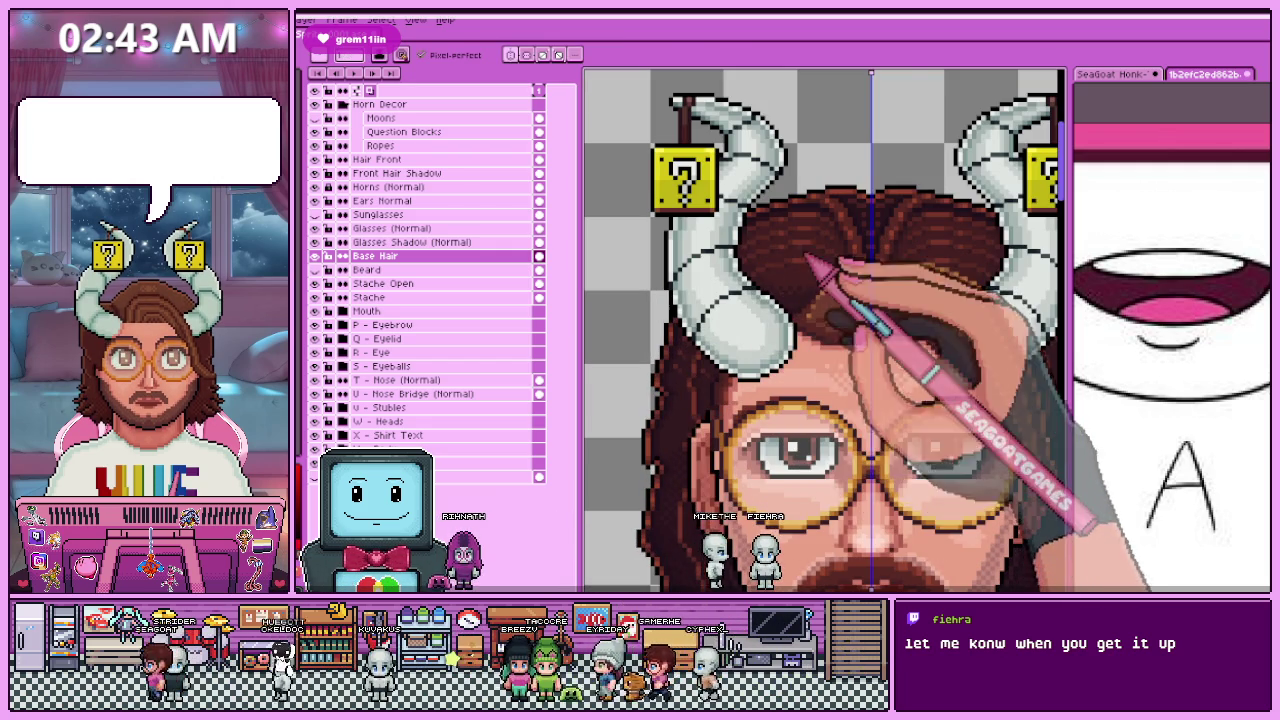
scroll(815, 268, "up", 2)
scroll(737, 443, "up", 2)
scroll(737, 429, "down", 1)
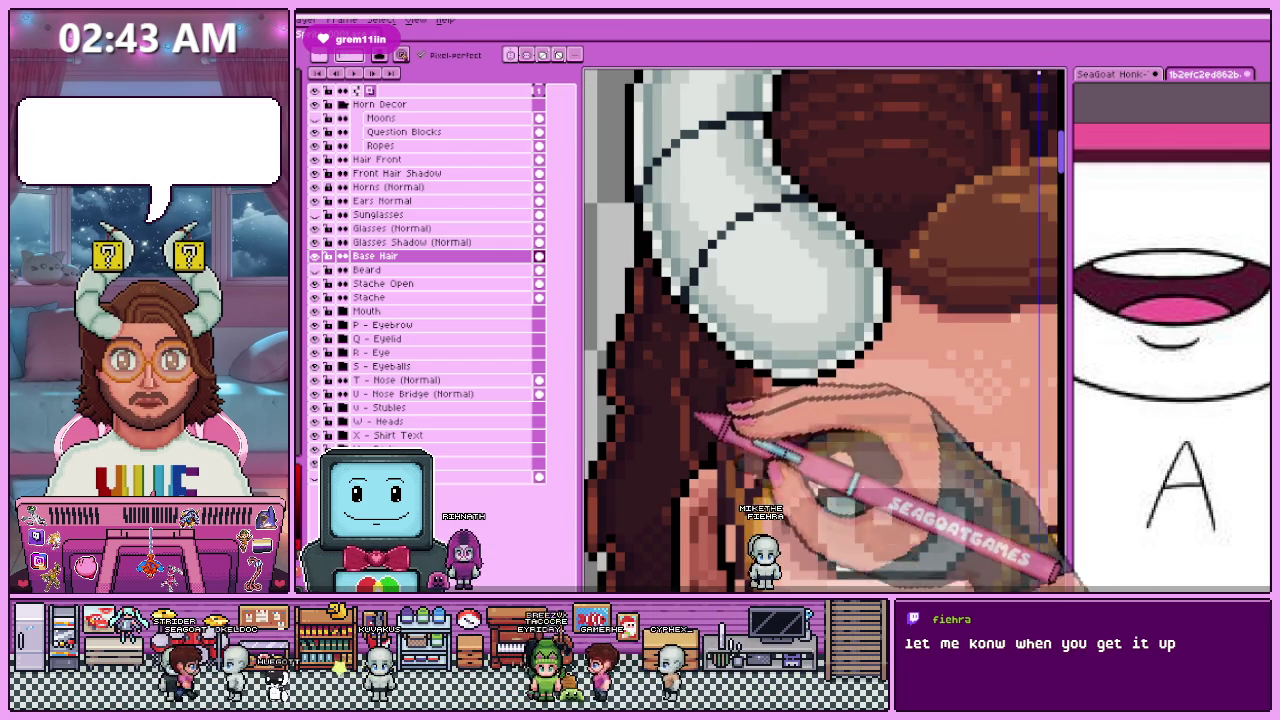
Step: Paint pixel-perfect fixes in the sampled brown into the hair between the horns
key("b")
scroll(690, 432, "down", 2)
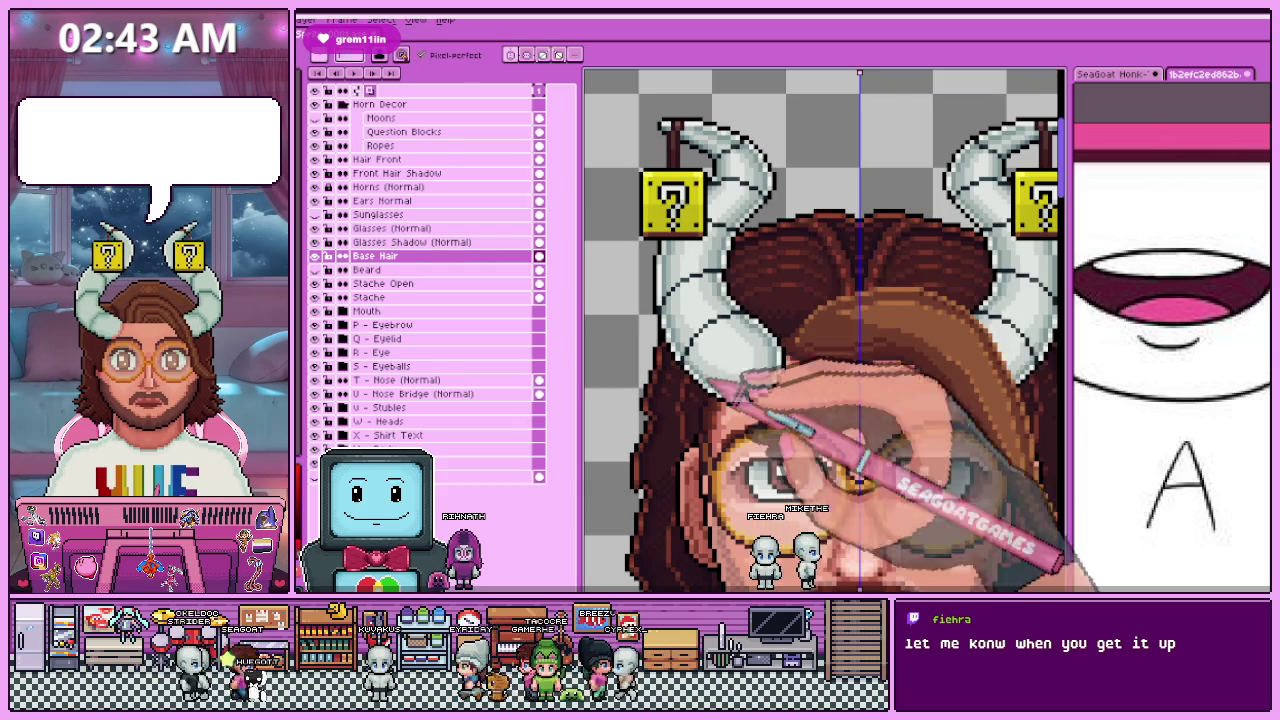
scroll(733, 349, "up", 3)
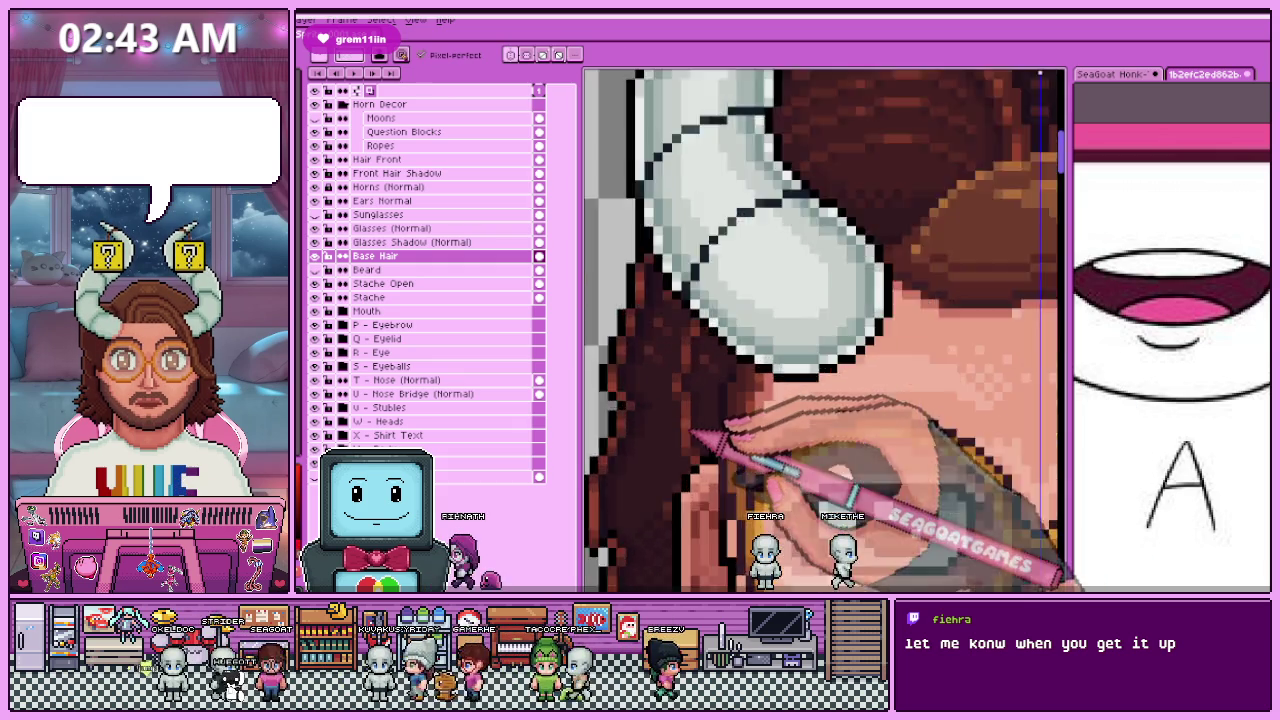
scroll(691, 442, "up", 1)
scroll(700, 430, "down", 3)
scroll(750, 430, "down", 2)
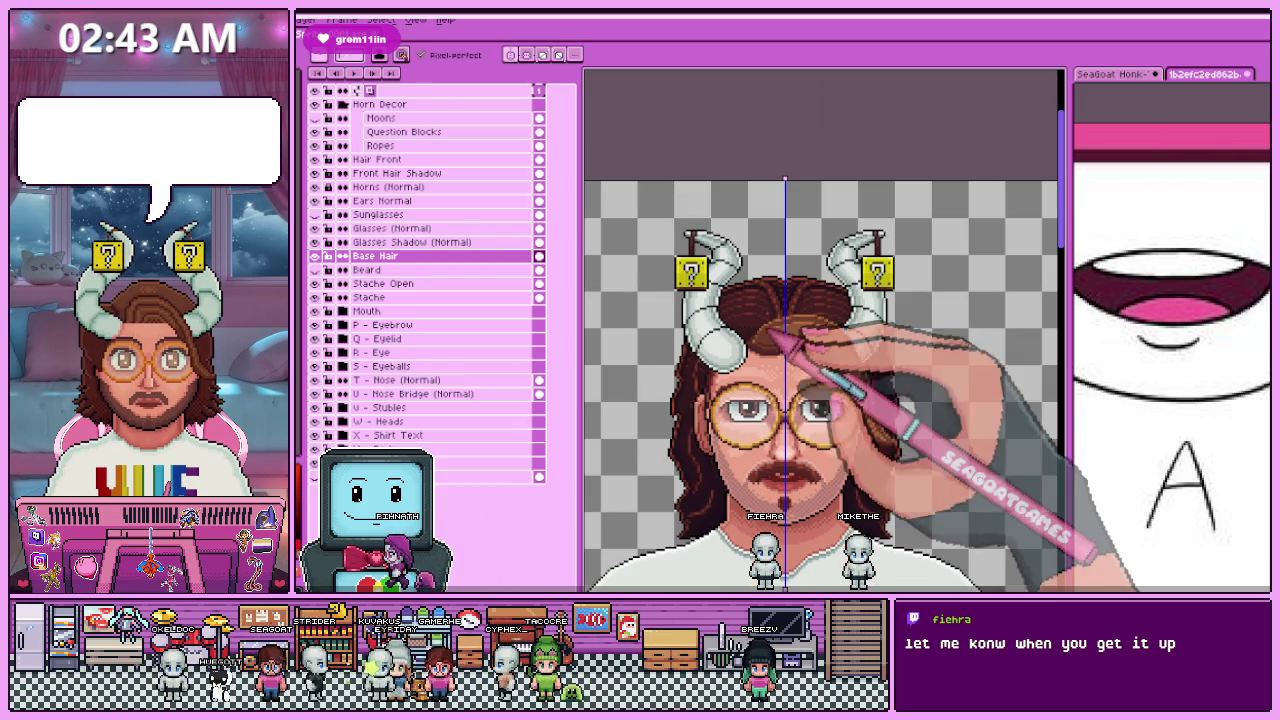
scroll(757, 320, "up", 2)
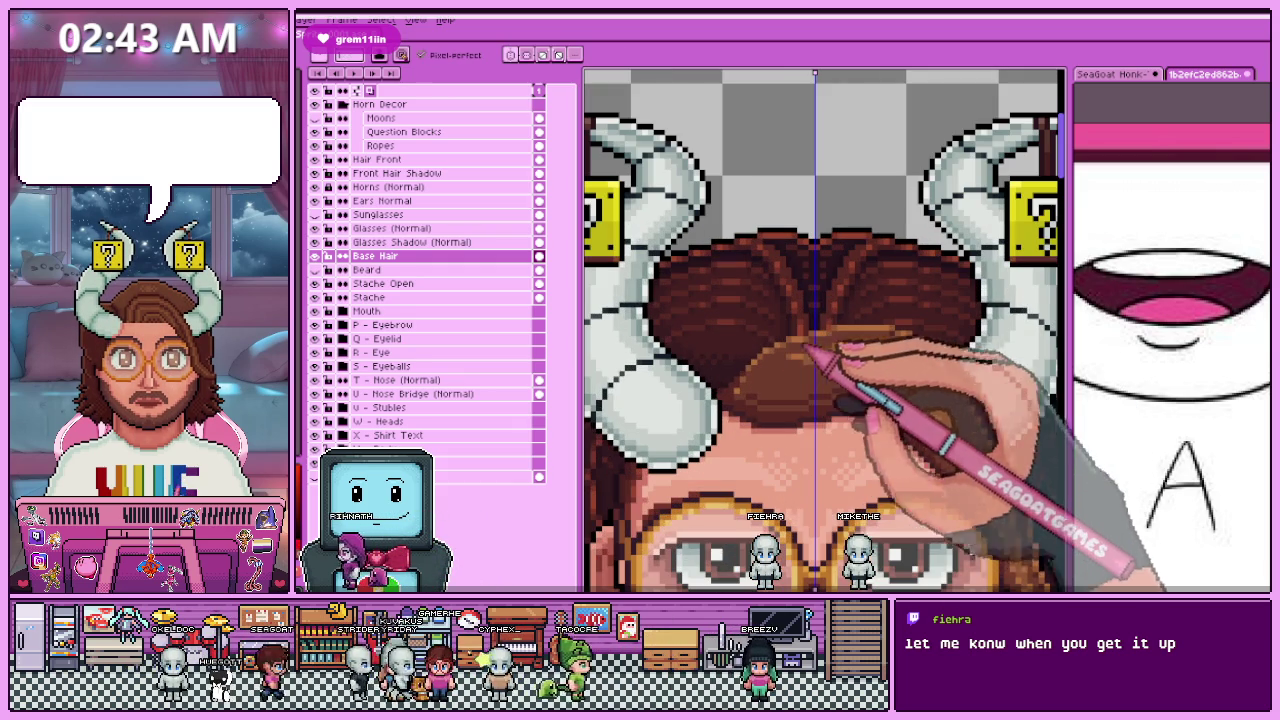
Step: Remove the floating curly-hair pixels from the crown with the Magic Wand, then return to the Pencil
key("w")
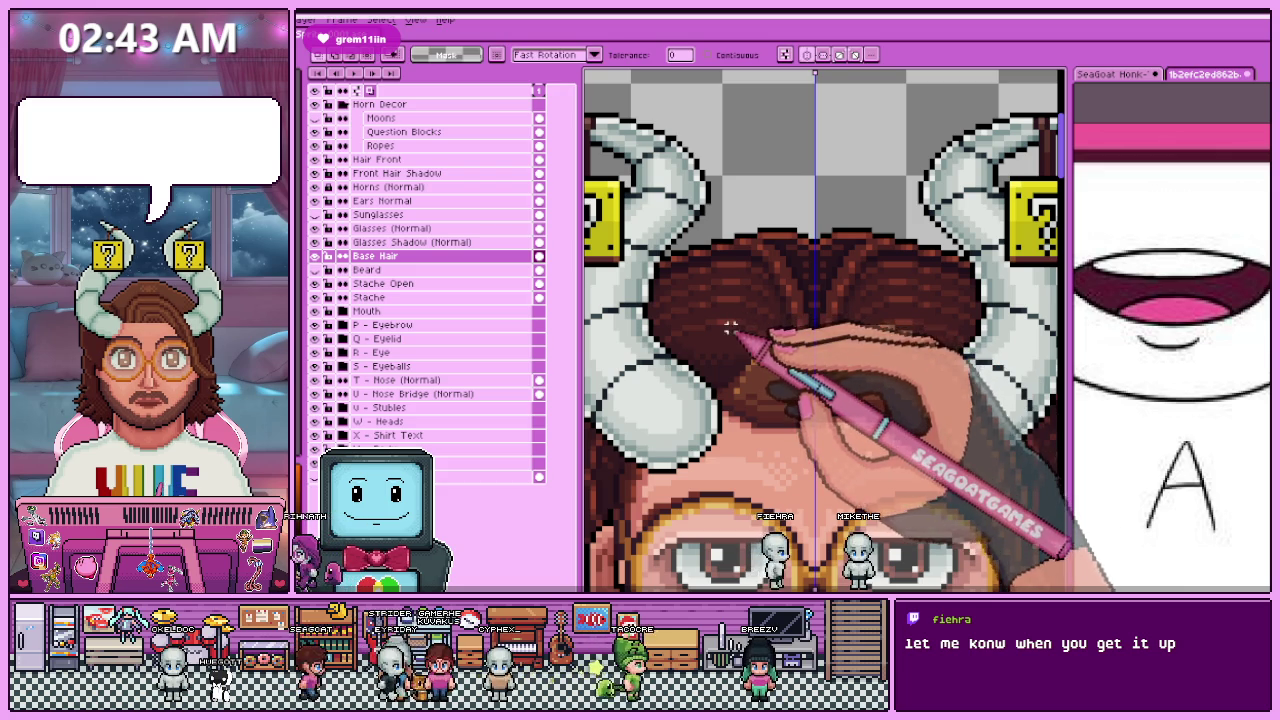
scroll(759, 293, "down", 2)
scroll(759, 293, "down", 1)
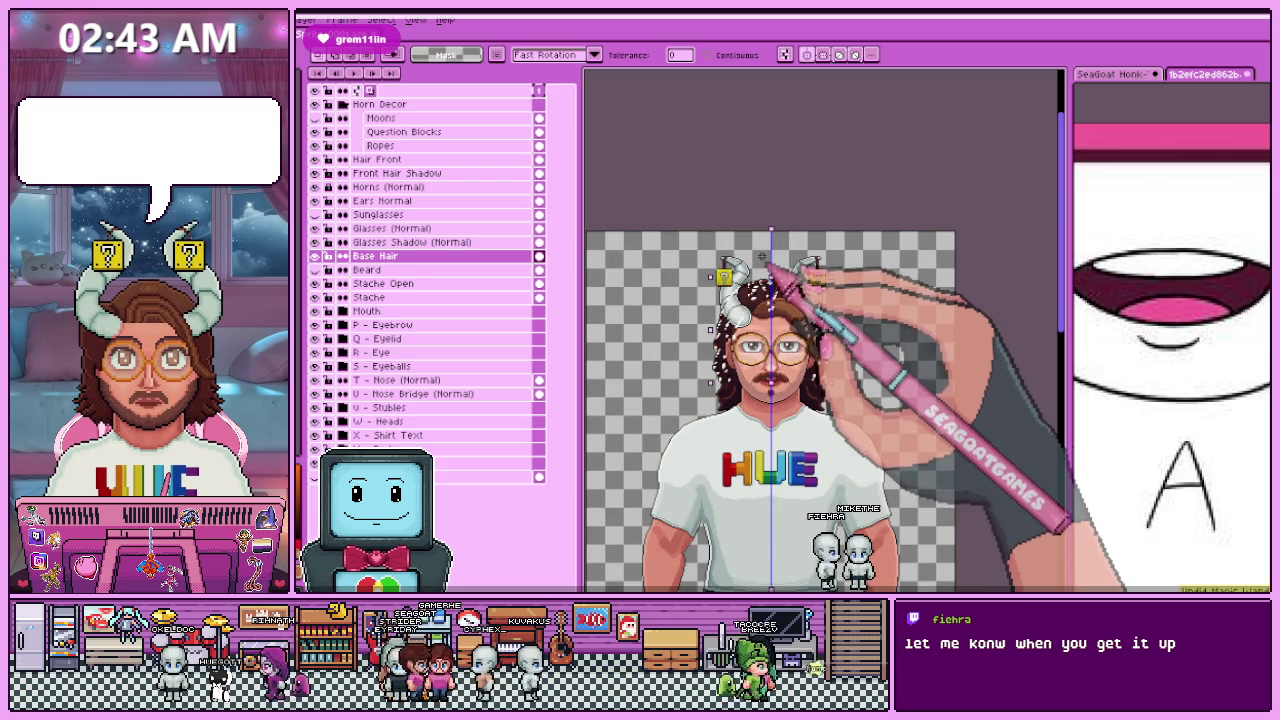
key("Escape")
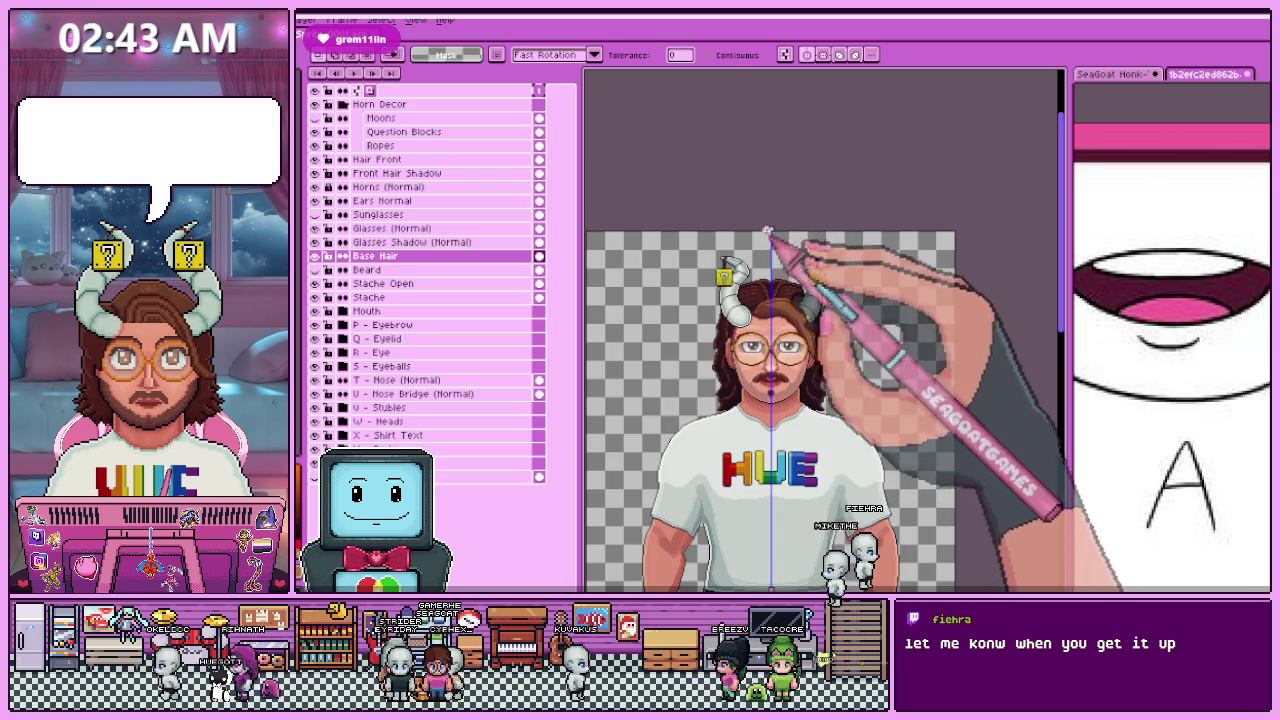
scroll(730, 285, "up", 3)
scroll(714, 287, "up", 2)
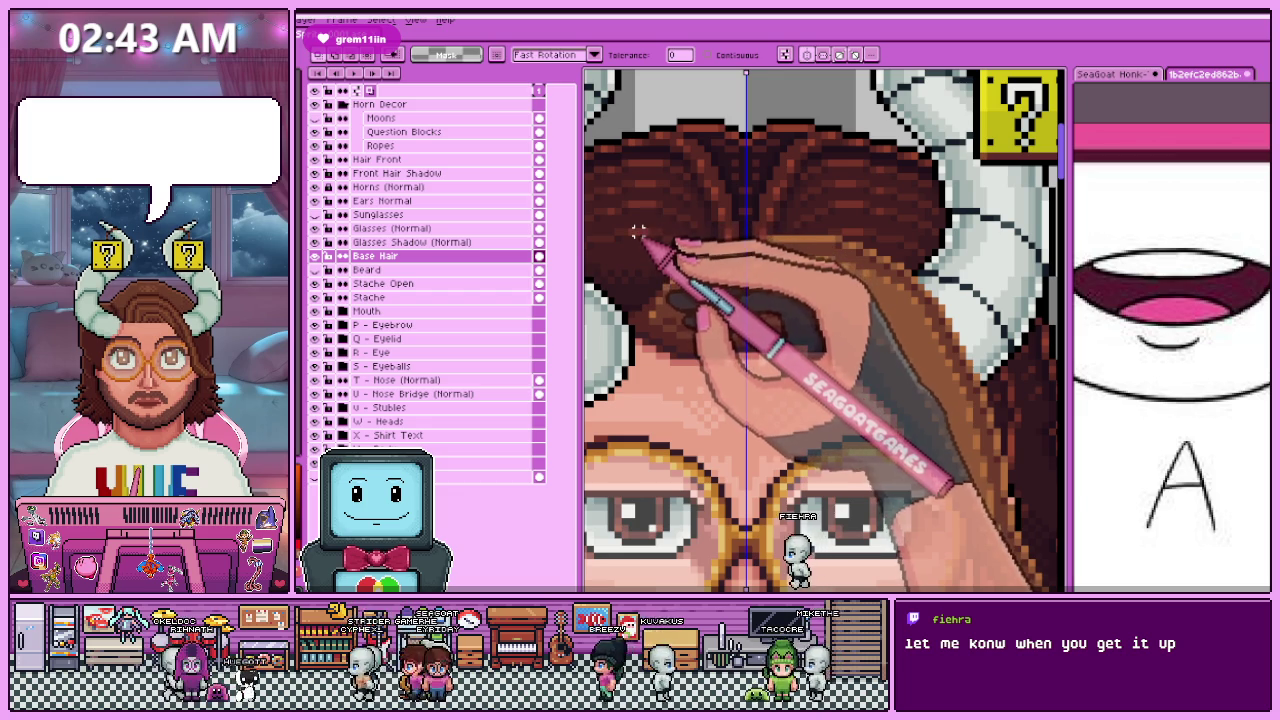
scroll(680, 230, "down", 3)
scroll(702, 228, "down", 3)
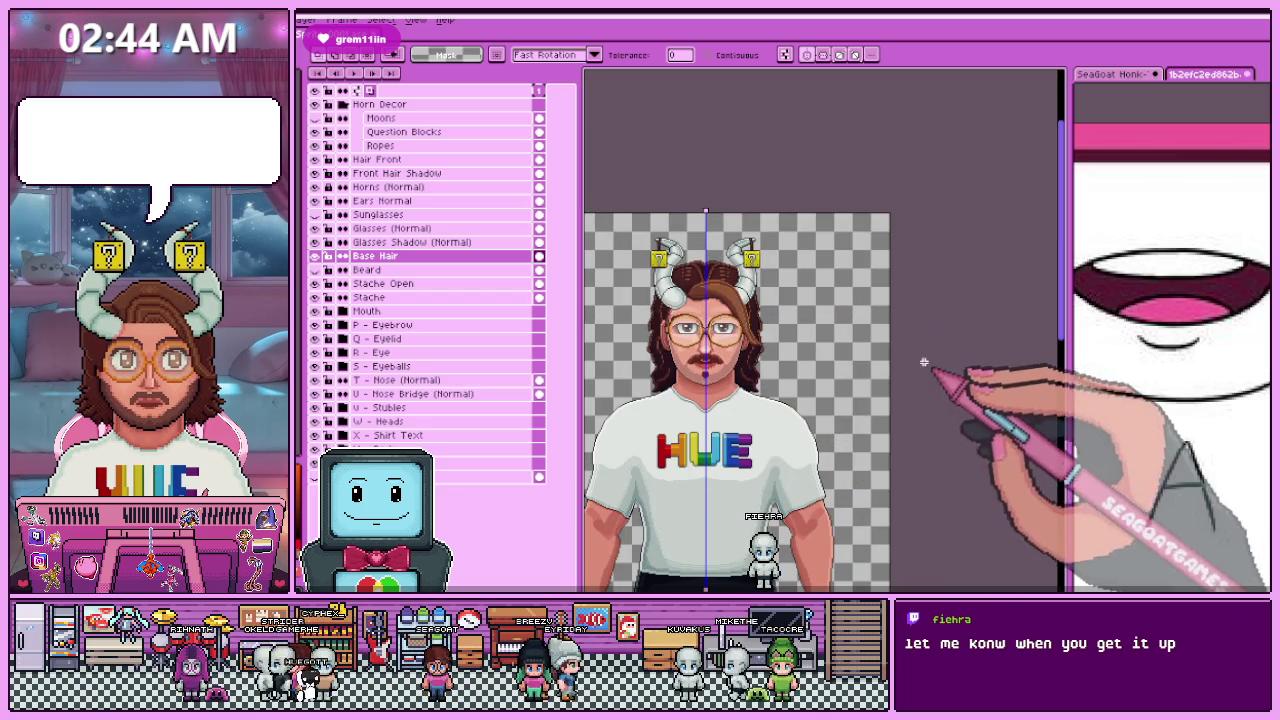
scroll(735, 300, "up", 1)
scroll(715, 200, "up", 2)
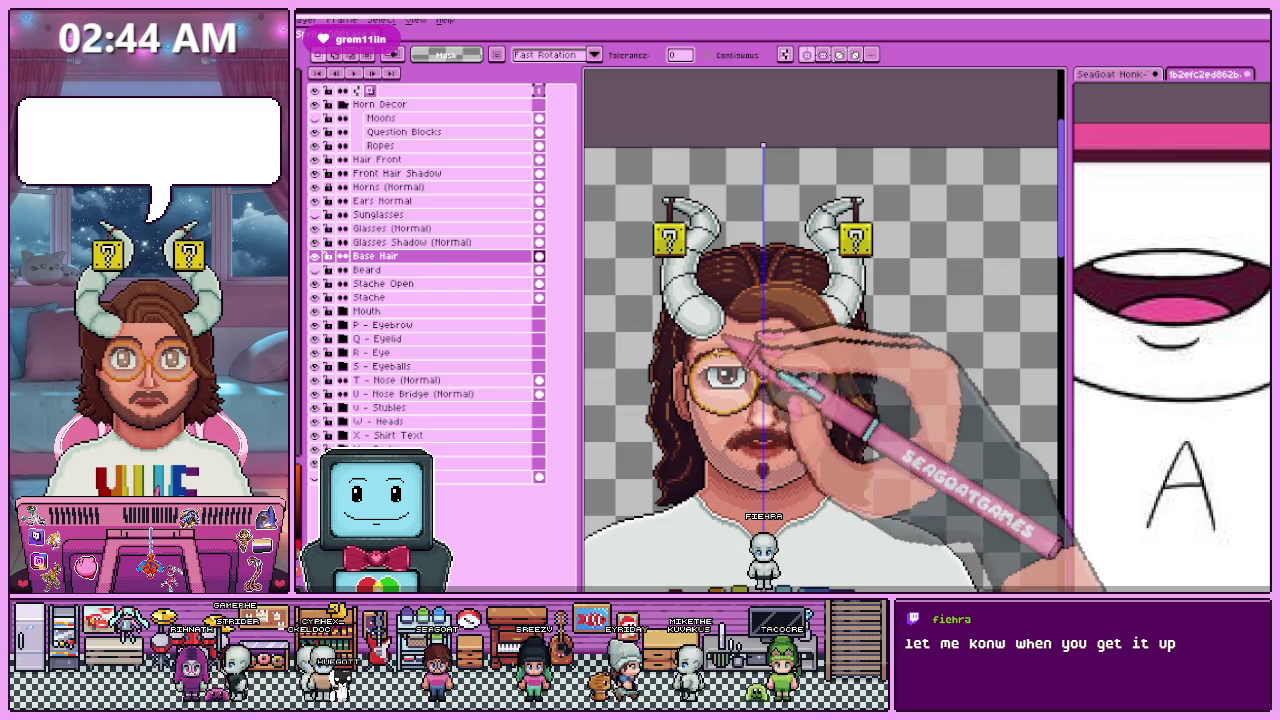
scroll(725, 263, "down", 2)
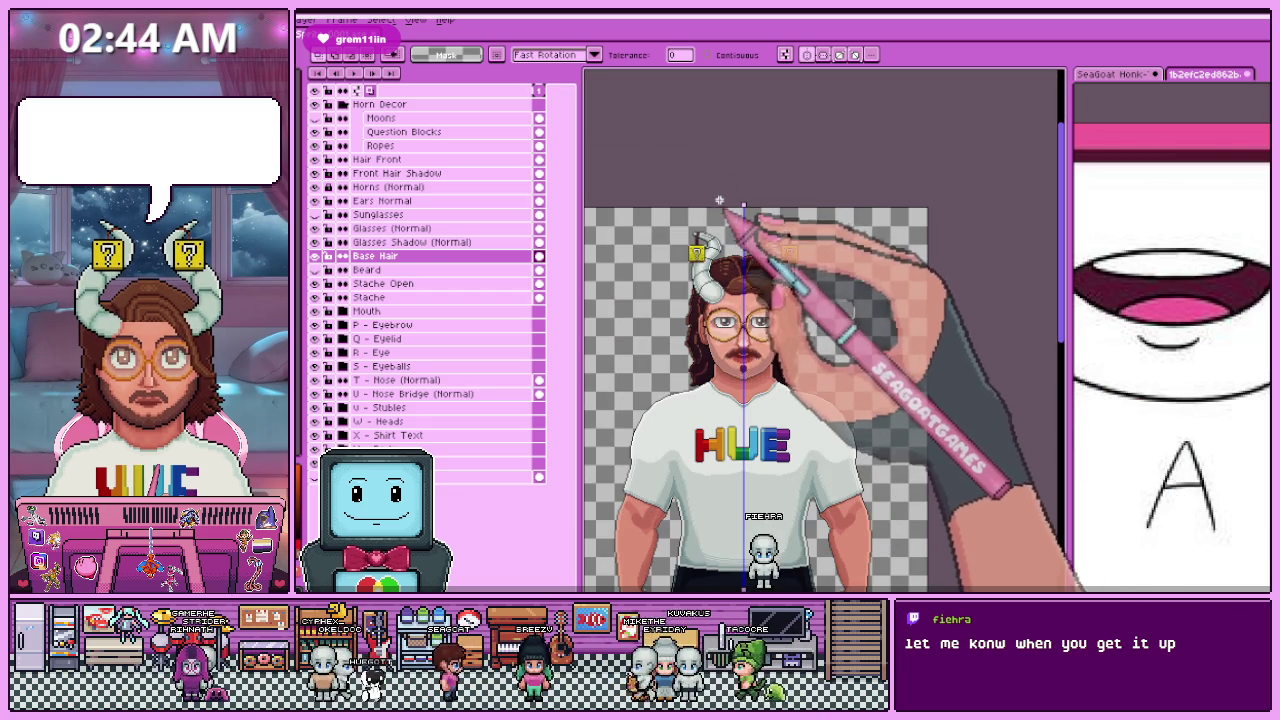
scroll(718, 217, "up", 2)
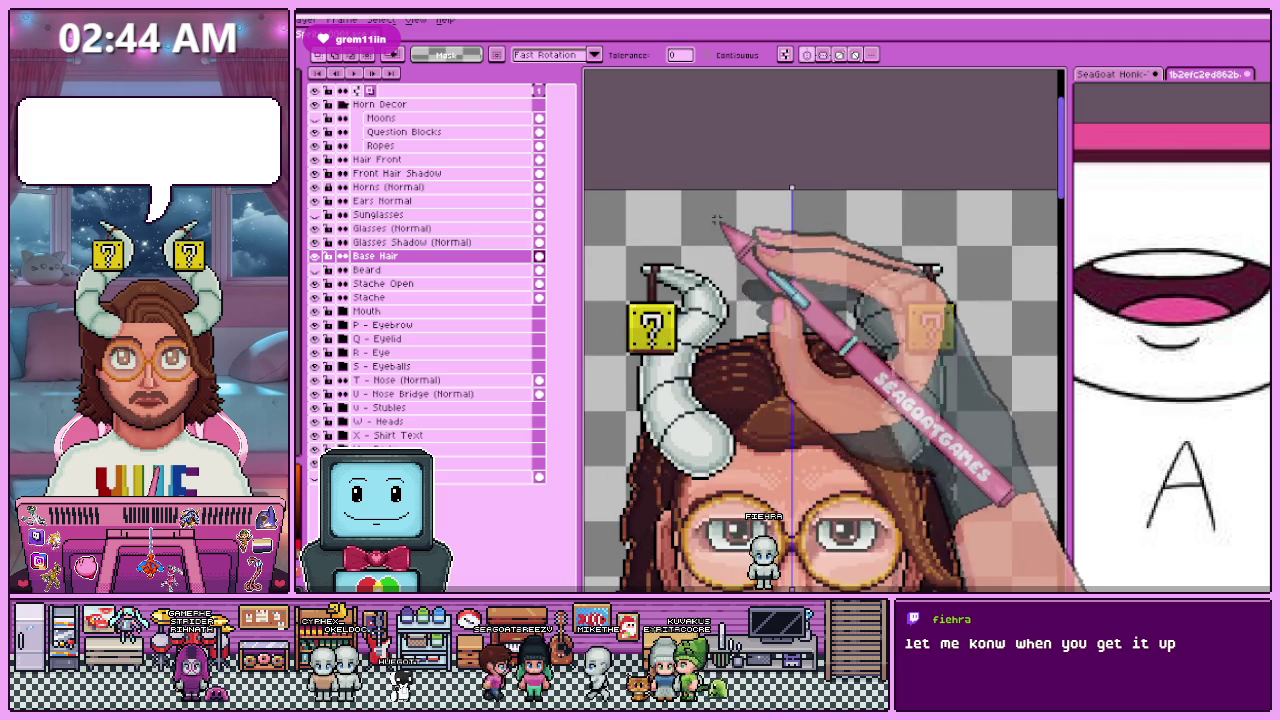
scroll(714, 240, "up", 1)
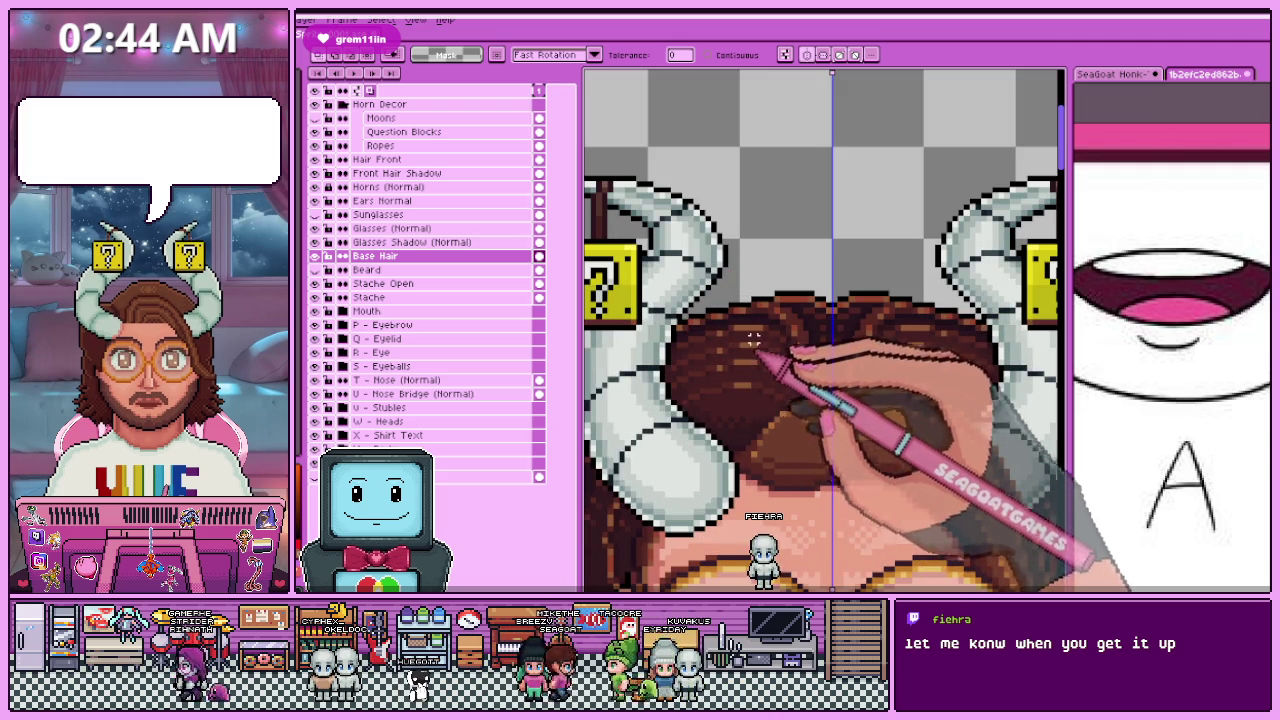
scroll(748, 344, "up", 1)
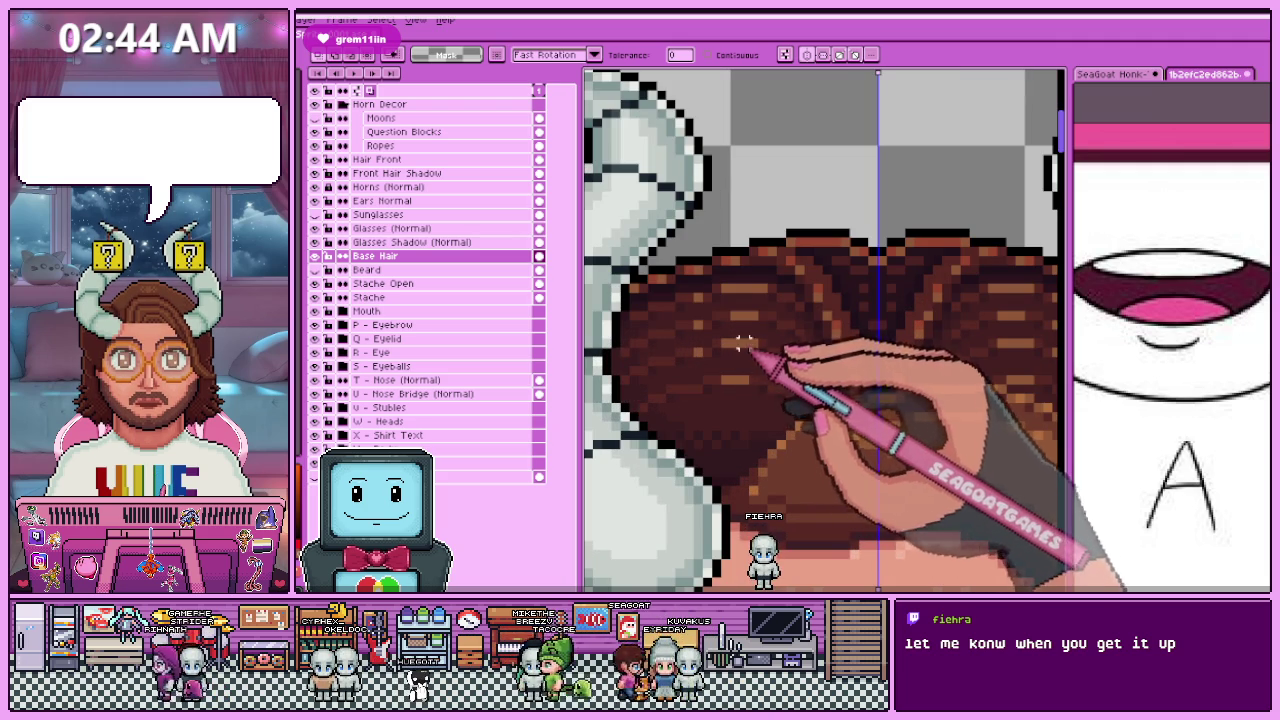
key("b")
scroll(727, 343, "up", 1)
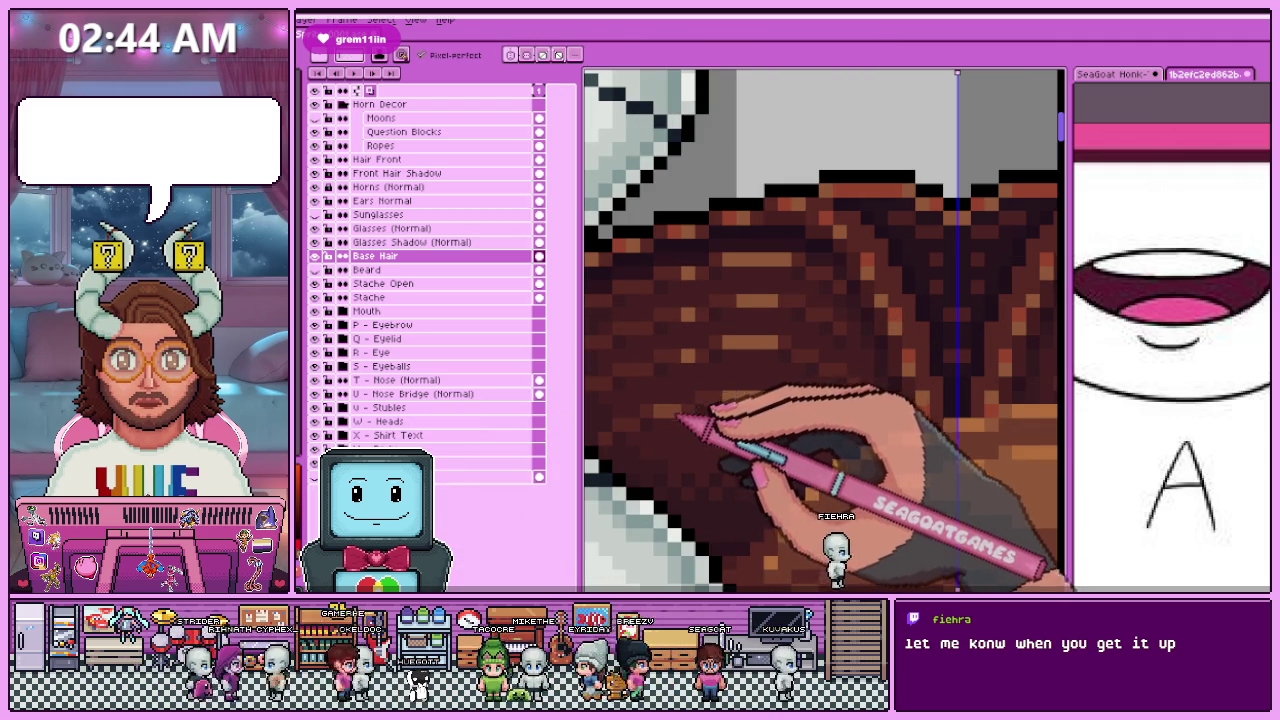
Step: Zoom in on the top of the head and pick a brown to start painting hair strands
key("w")
scroll(740, 216, "down", 1)
scroll(740, 216, "down", 2)
scroll(740, 216, "up", 1)
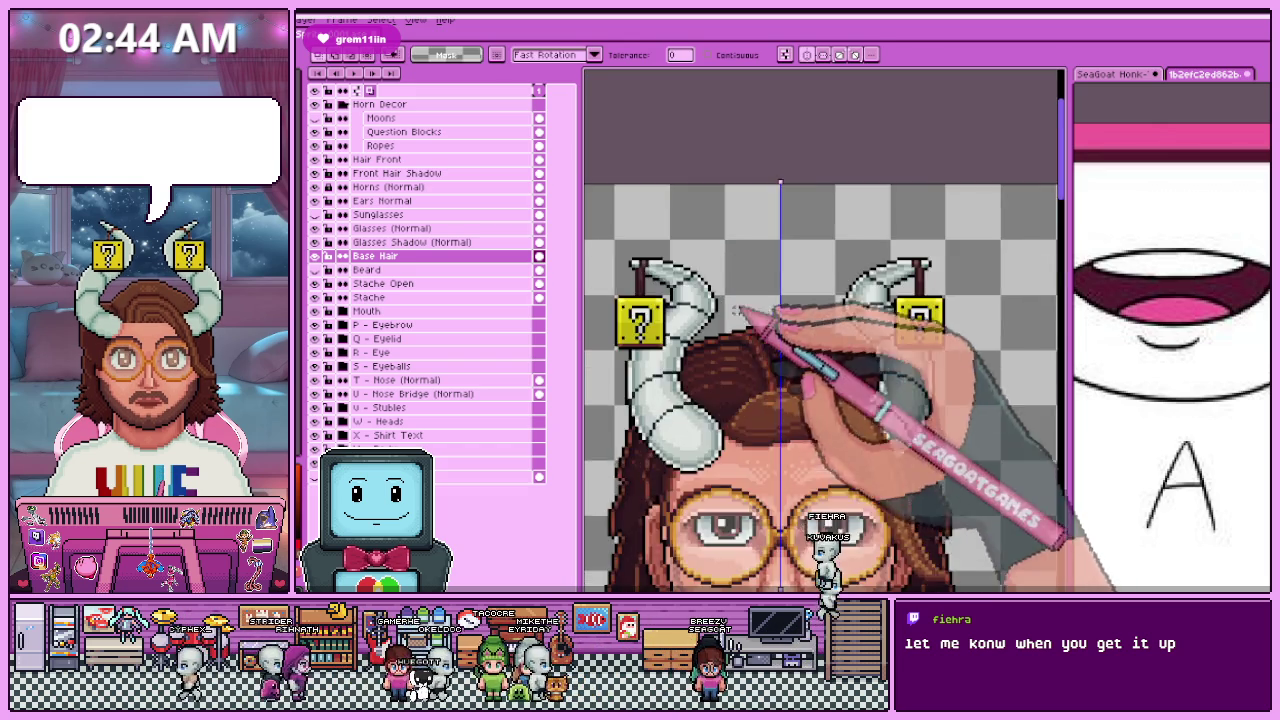
scroll(730, 300, "up", 1)
scroll(710, 380, "up", 1)
key("i")
key("b")
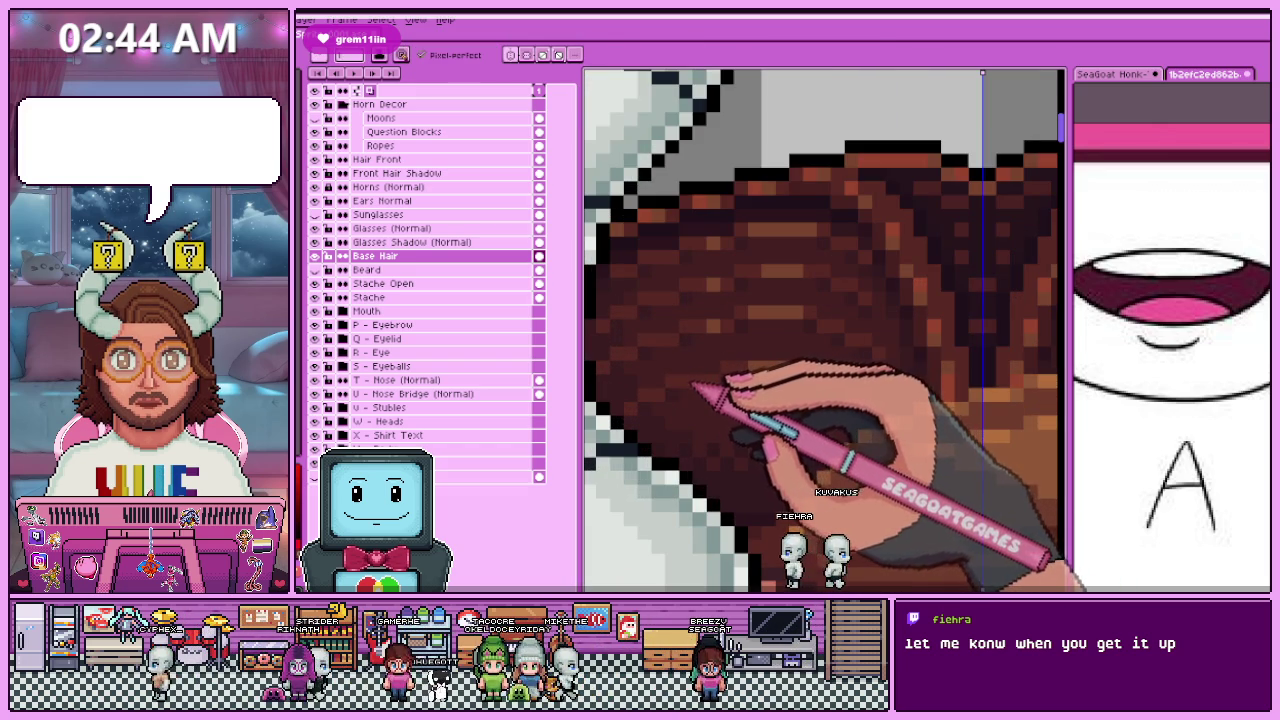
scroll(730, 360, "down", 2)
scroll(760, 330, "up", 3)
scroll(690, 275, "down", 1)
scroll(700, 278, "down", 2)
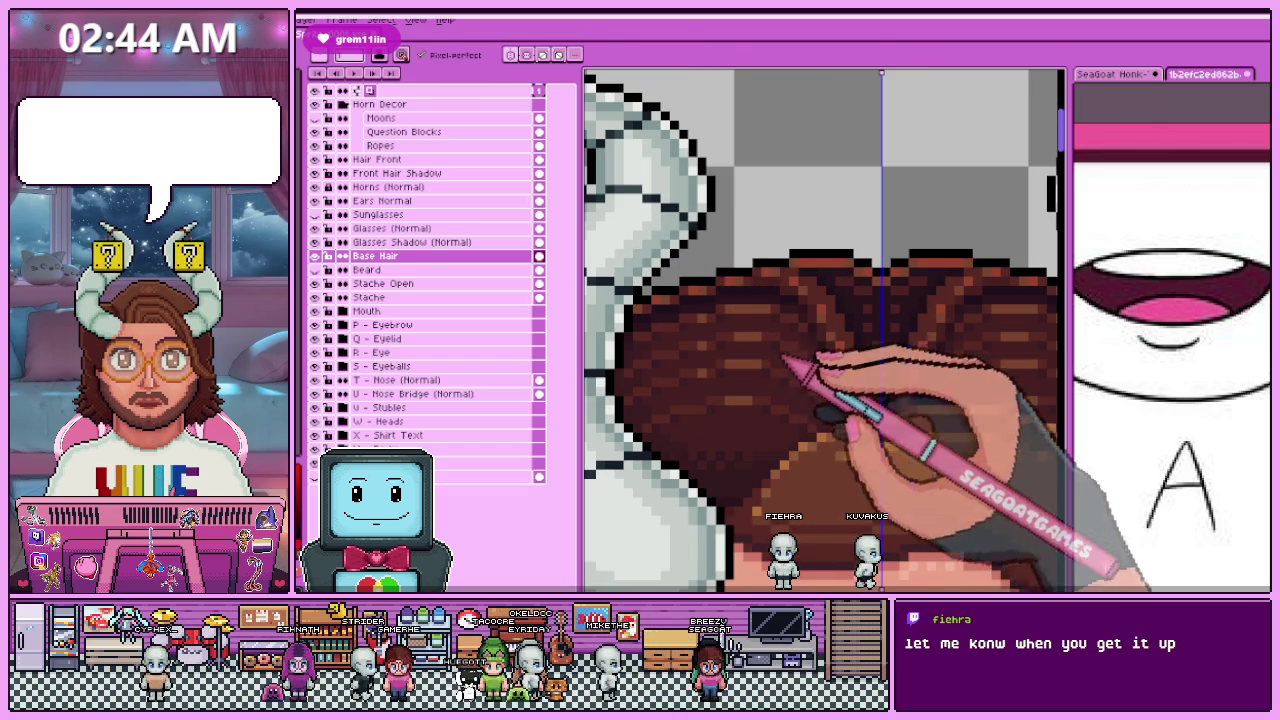
scroll(748, 320, "up", 2)
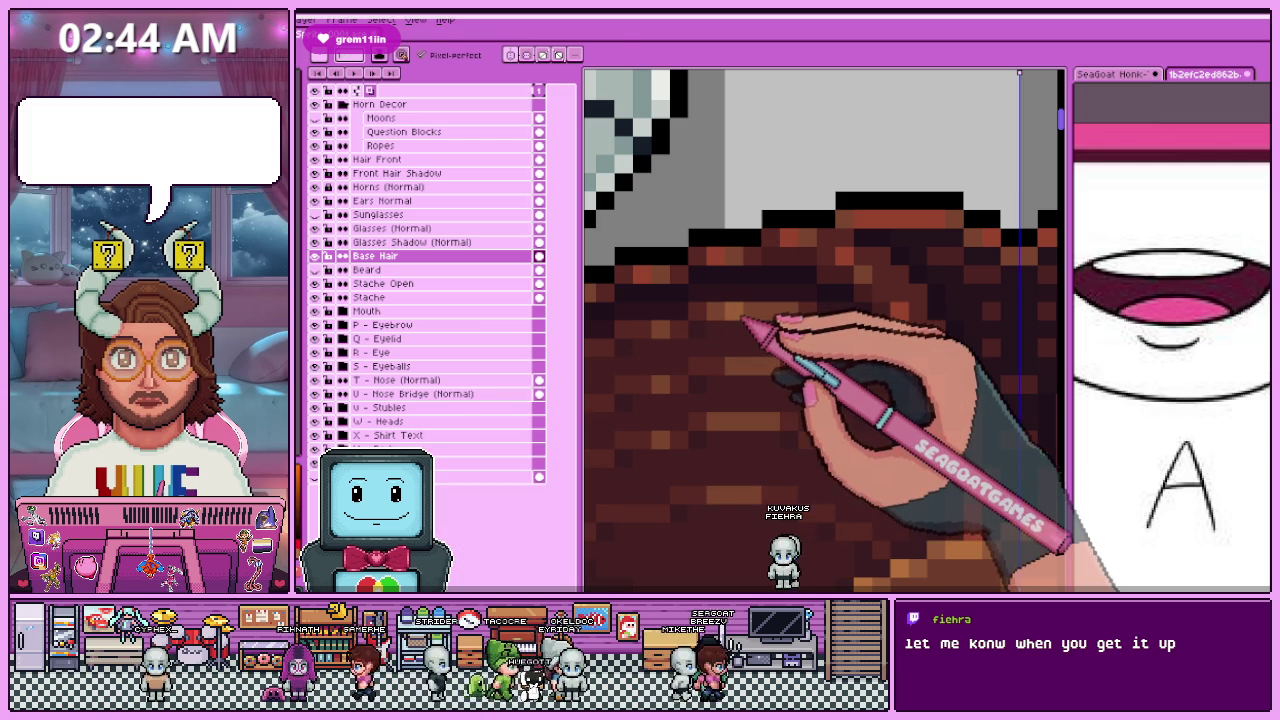
Step: Sample another hair colour and paint more lighter brown strands across the head top
key("w")
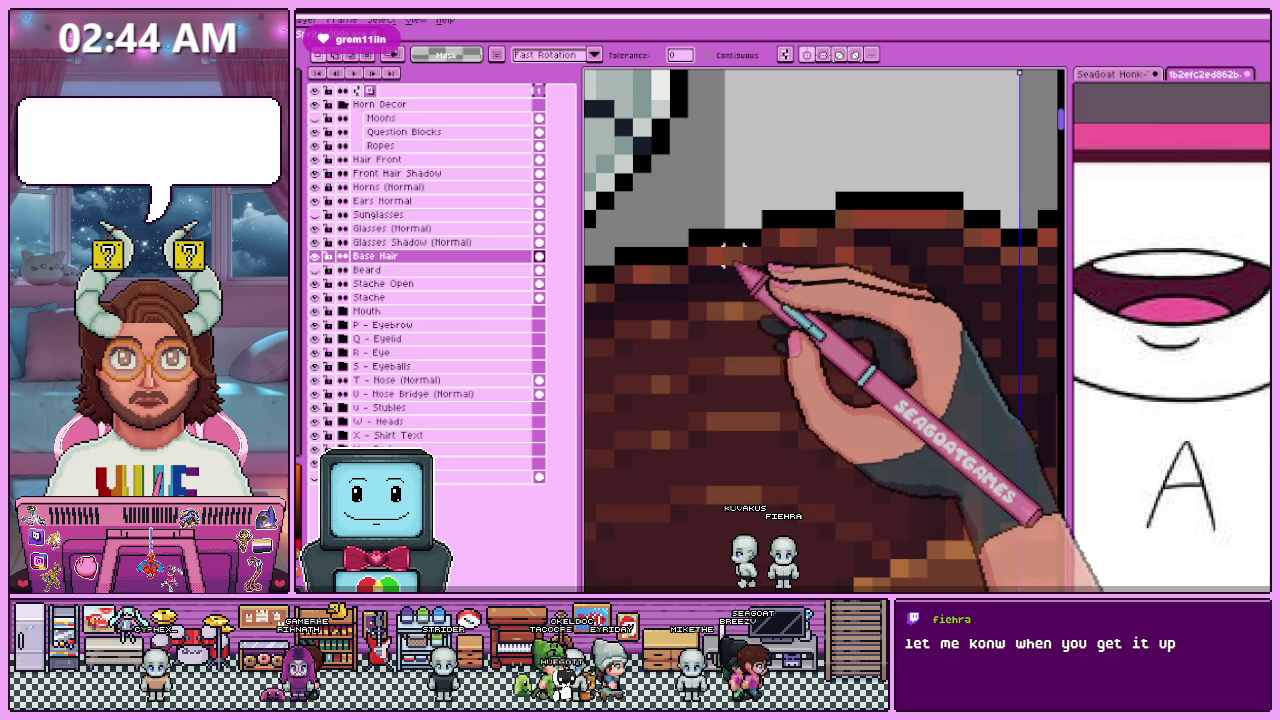
scroll(740, 270, "down", 2)
scroll(775, 200, "down", 1)
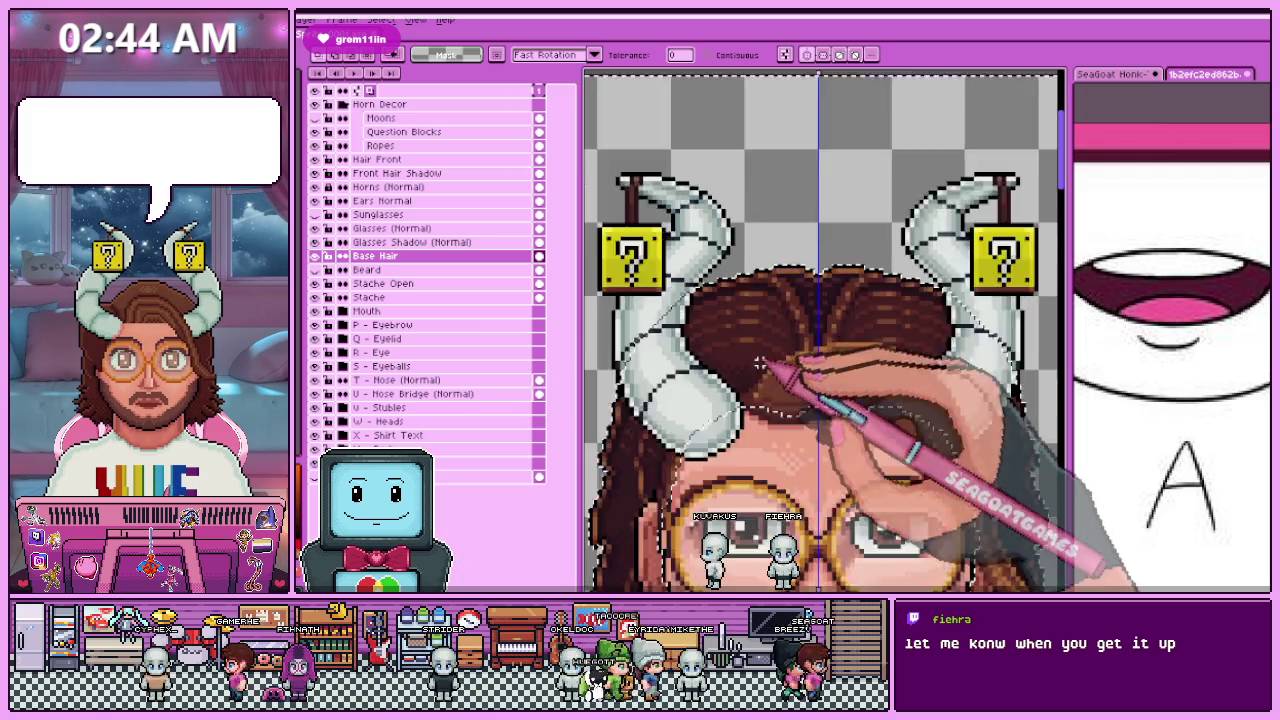
scroll(785, 175, "down", 2)
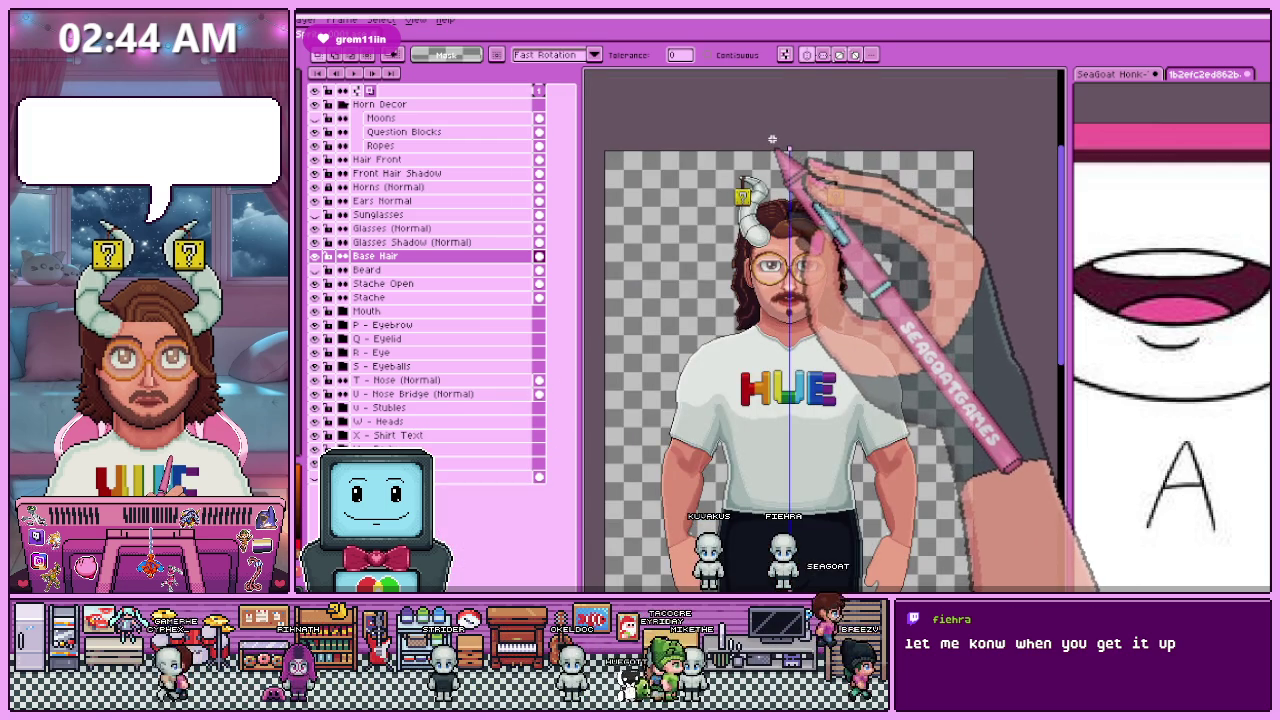
scroll(772, 140, "up", 3)
scroll(777, 334, "up", 3)
scroll(846, 420, "up", 1)
key("i")
key("b")
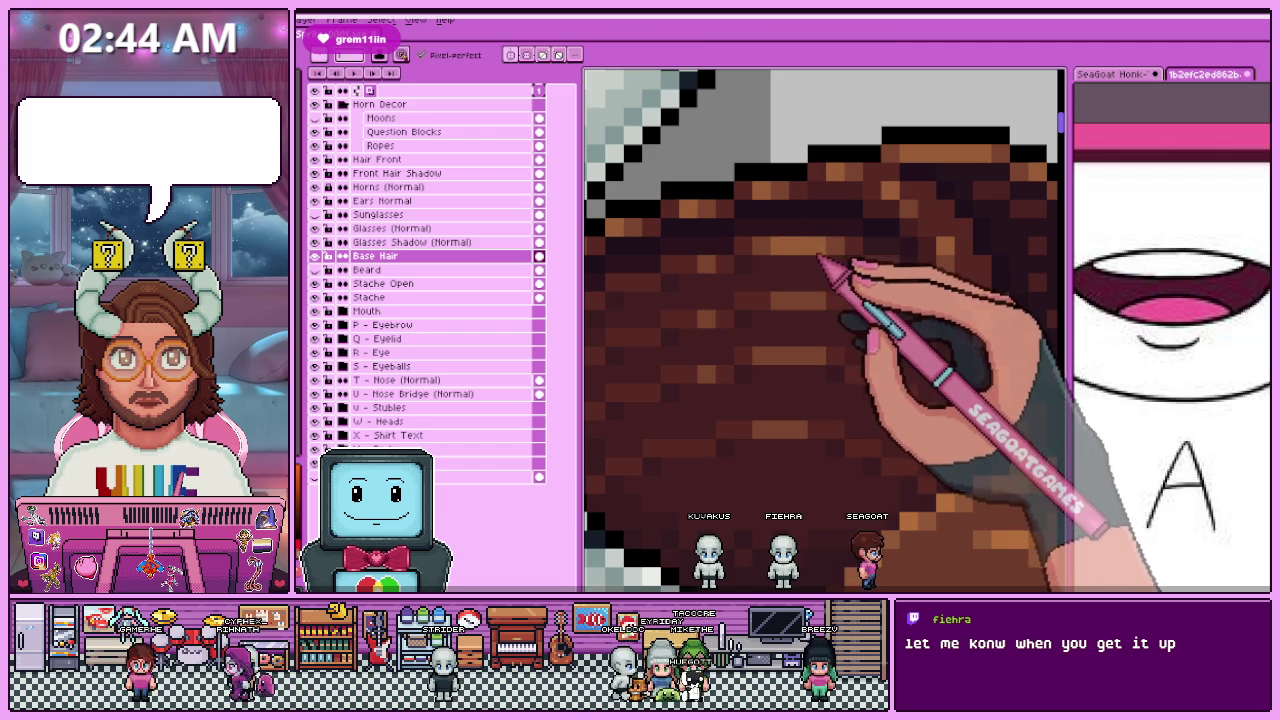
scroll(797, 365, "down", 1)
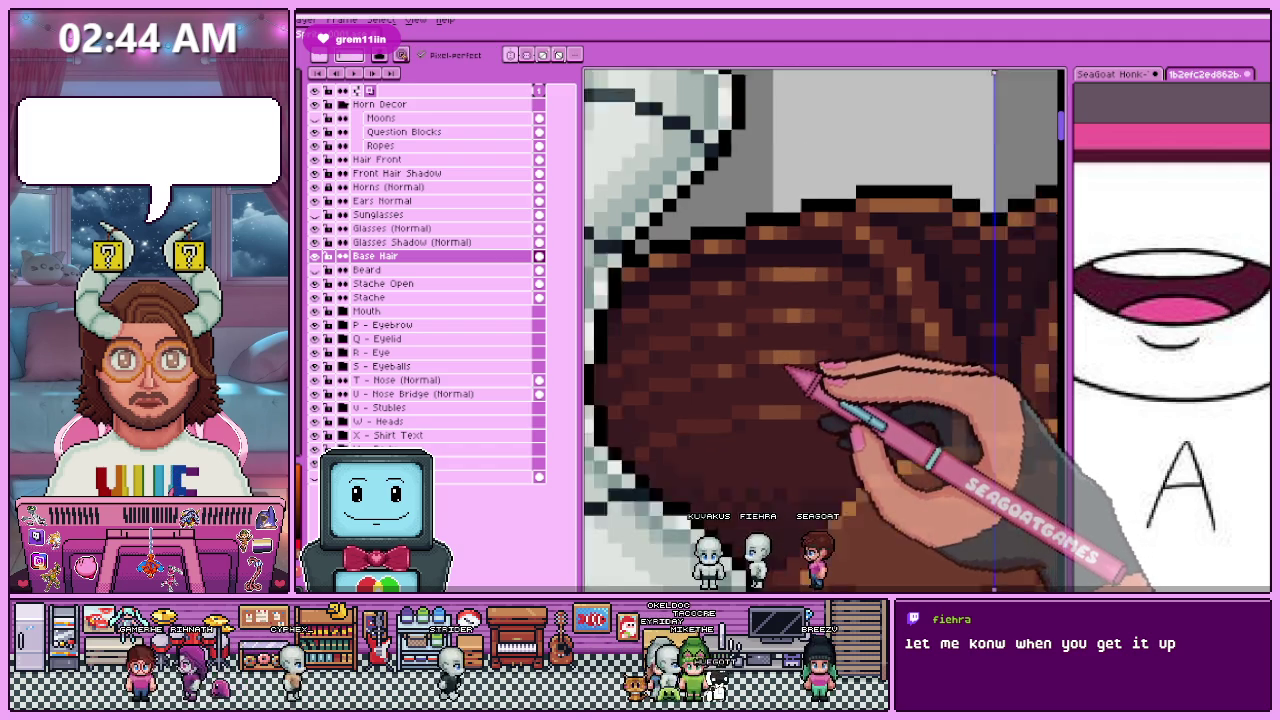
scroll(800, 370, "down", 1)
scroll(795, 385, "down", 1)
scroll(787, 402, "down", 1)
scroll(790, 400, "up", 2)
Step: Streak lighter brown strands toward the center part and the inner horn curves
key("alt")
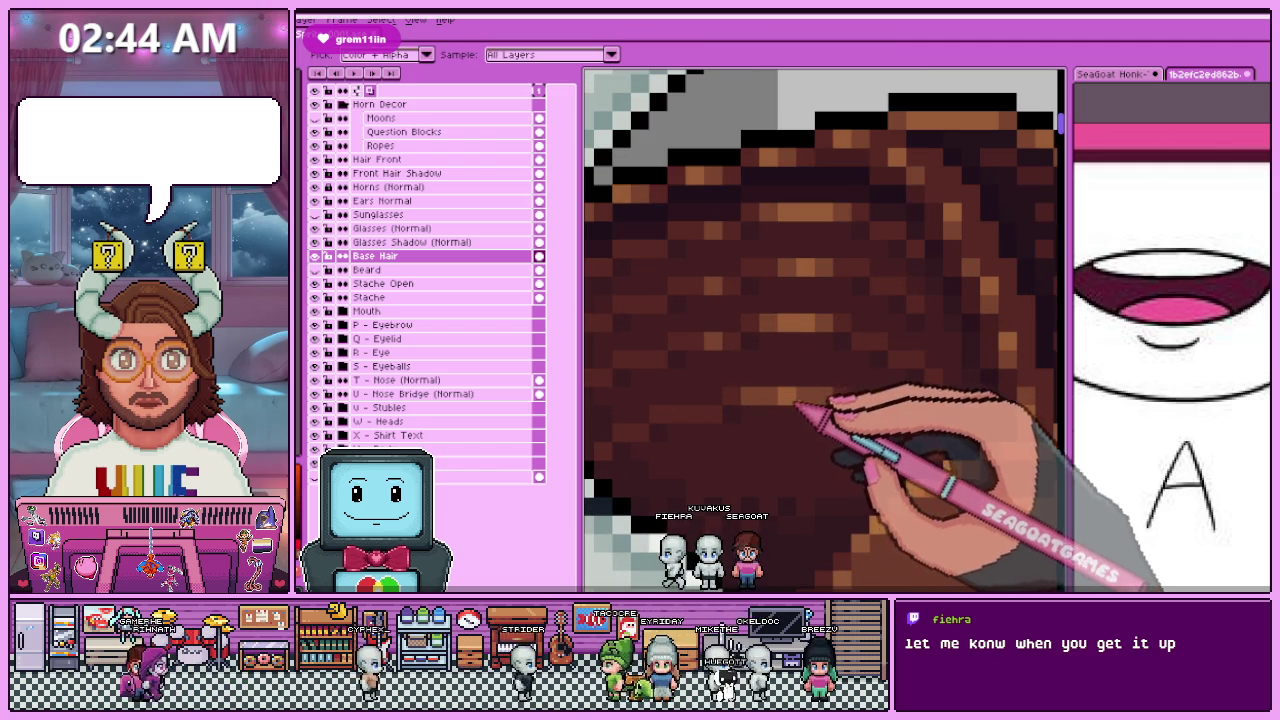
scroll(791, 404, "down", 1)
scroll(788, 400, "down", 1)
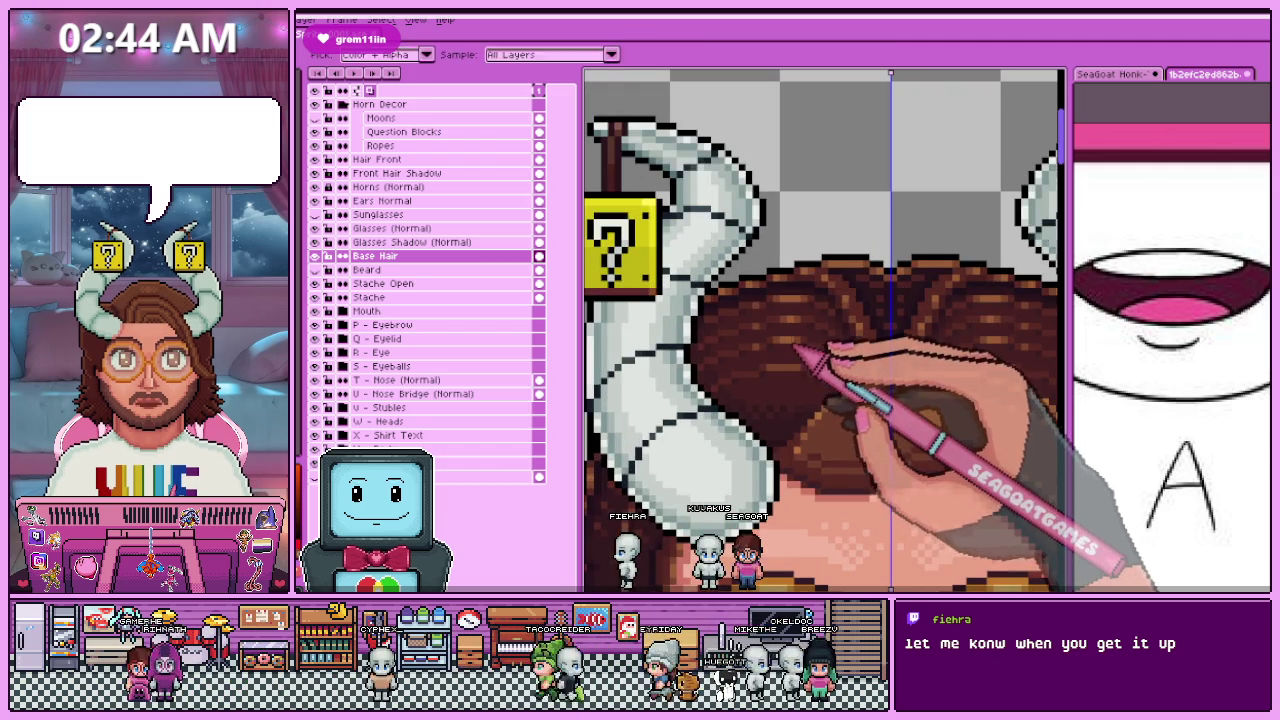
scroll(780, 392, "up", 3)
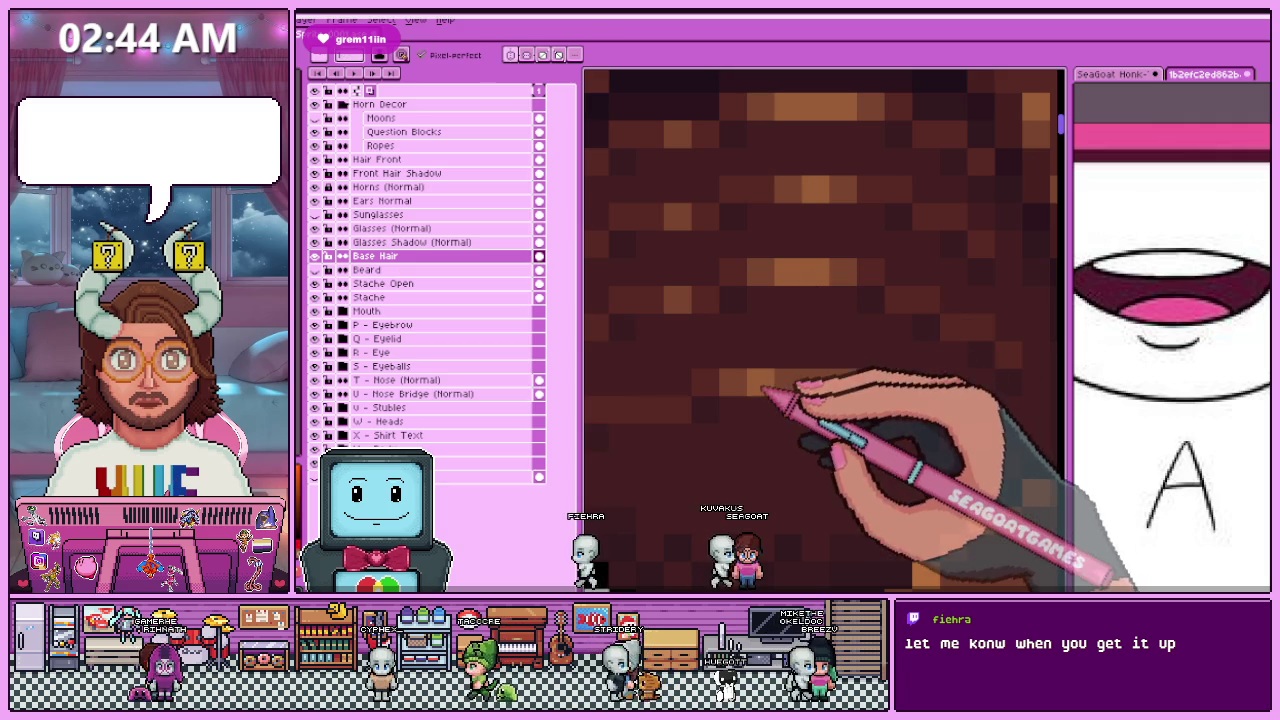
scroll(770, 375, "down", 2)
scroll(777, 360, "up", 1)
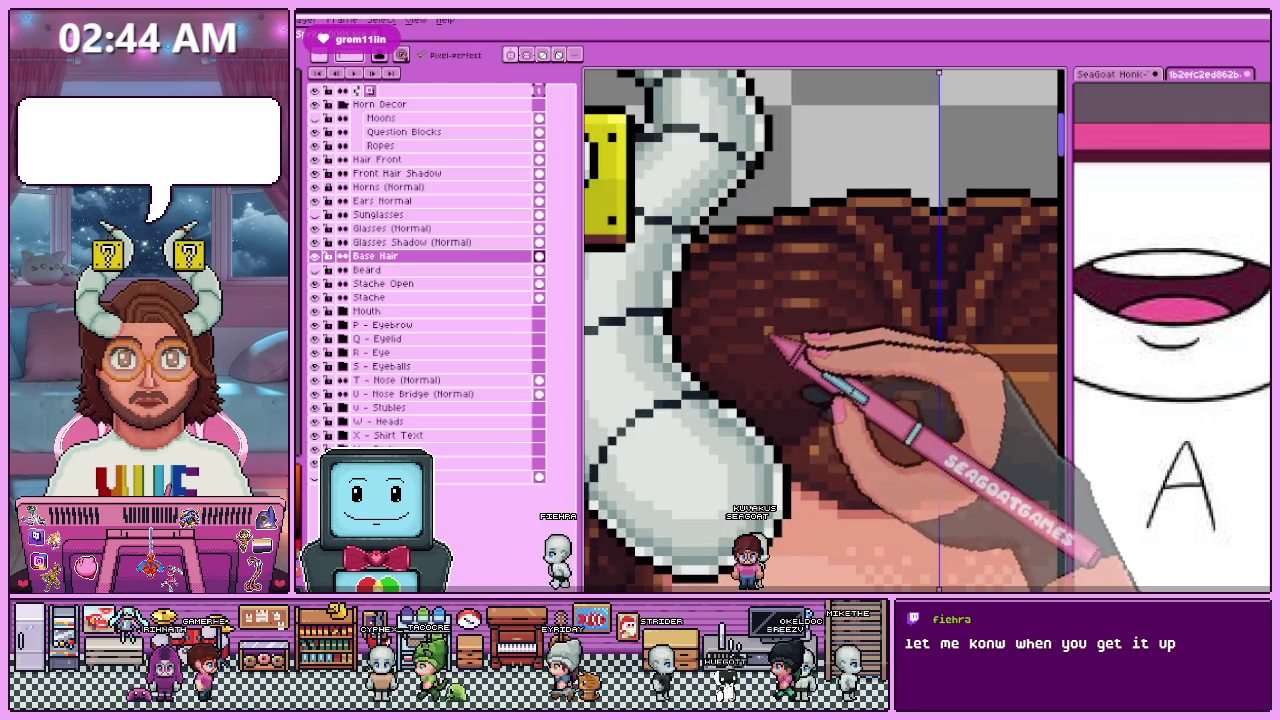
scroll(760, 358, "up", 1)
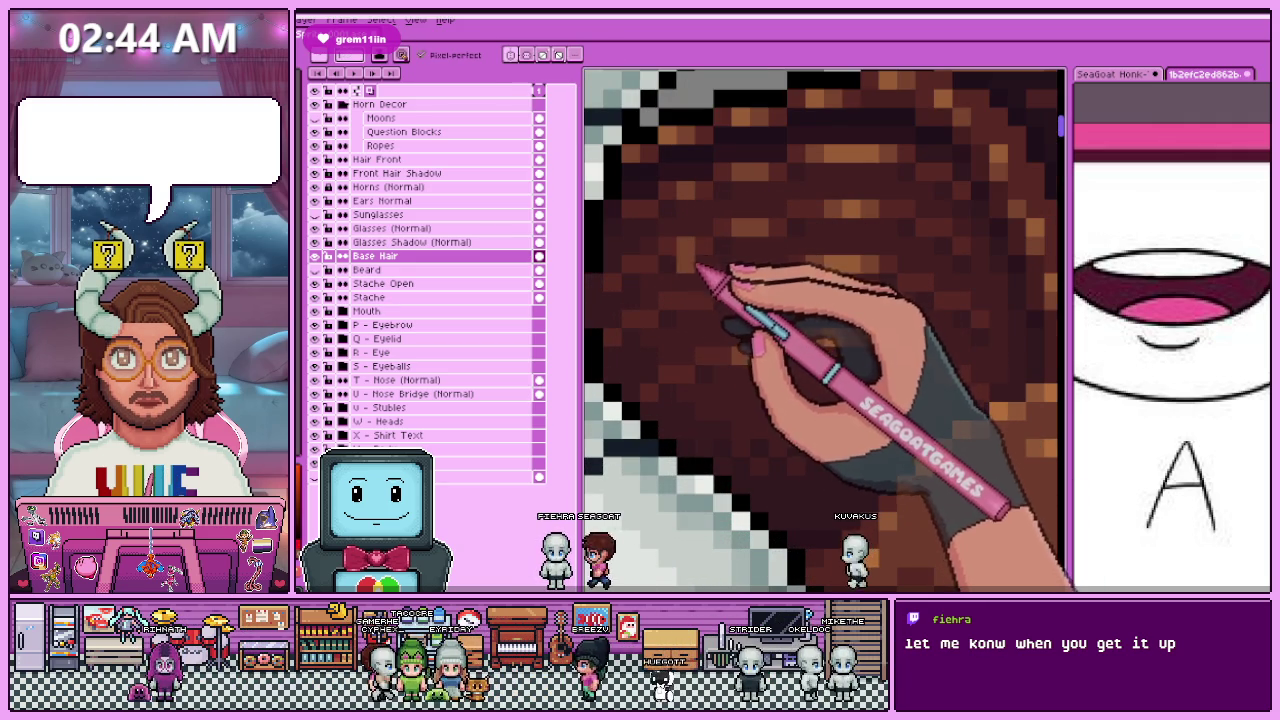
scroll(712, 335, "down", 2)
scroll(749, 366, "down", 2)
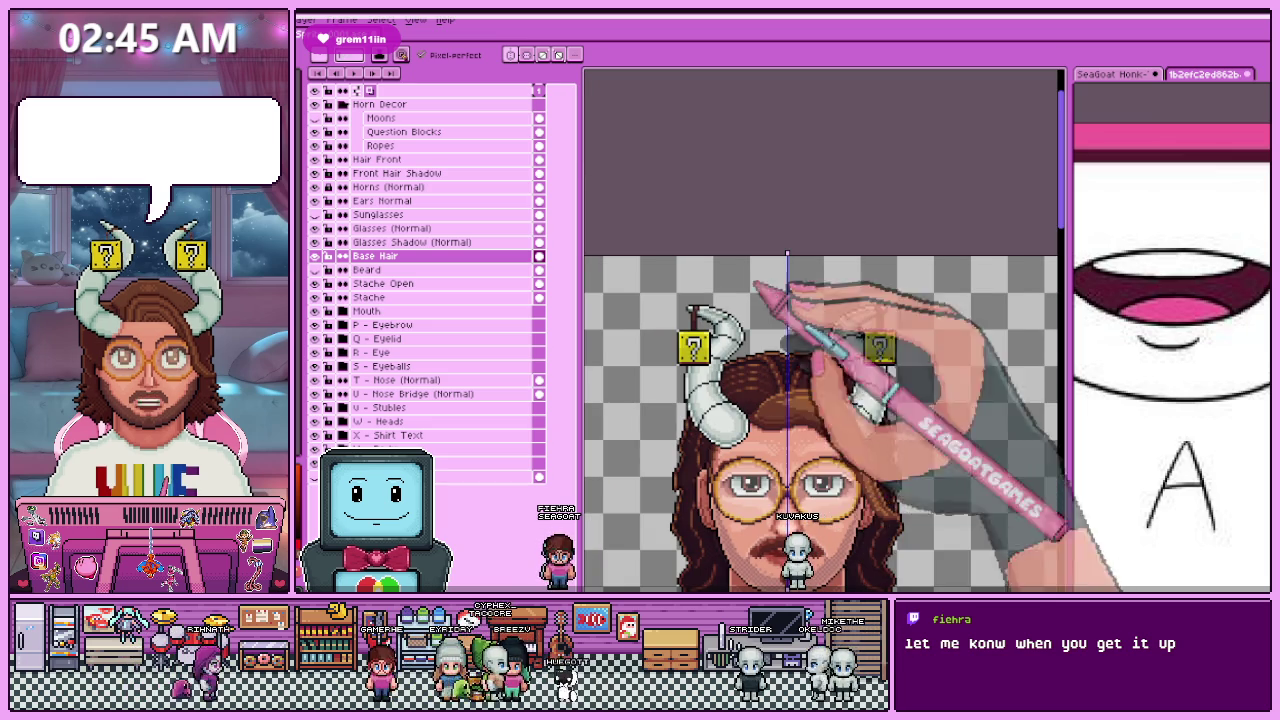
scroll(742, 442, "up", 2)
scroll(725, 400, "up", 2)
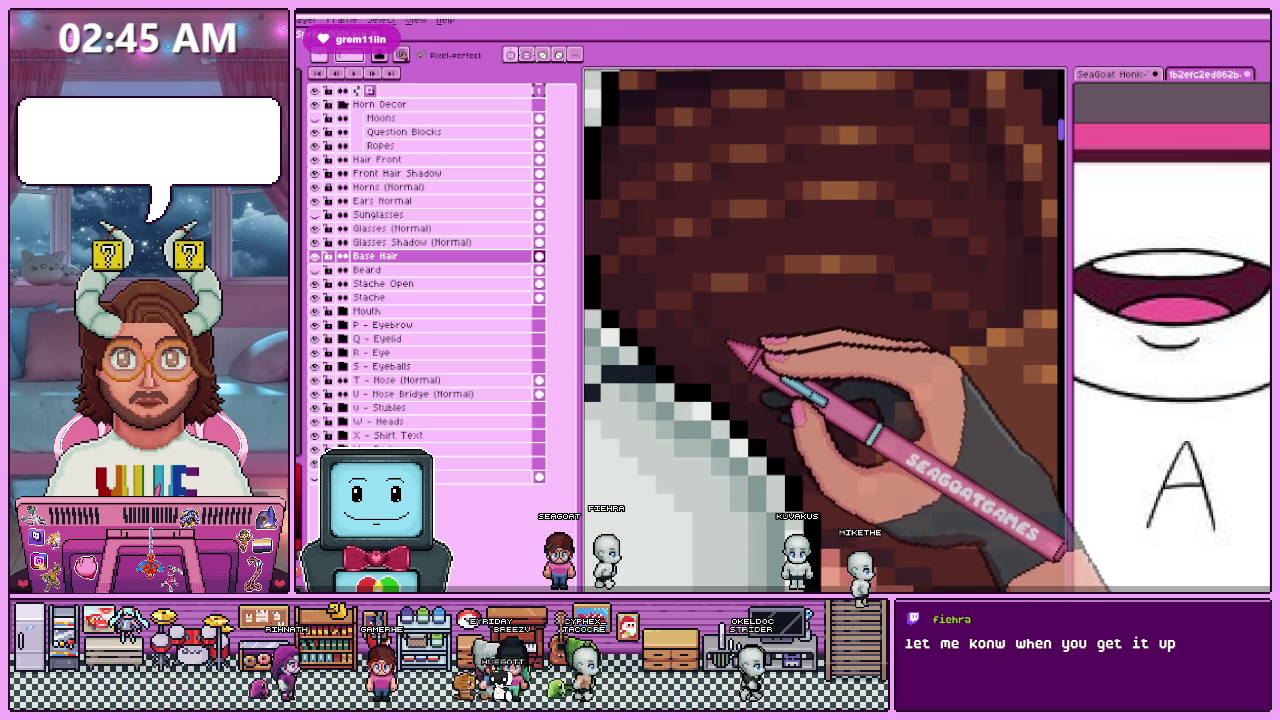
scroll(675, 284, "down", 1)
scroll(668, 300, "up", 1)
scroll(668, 322, "up", 1)
scroll(668, 292, "down", 2)
scroll(680, 310, "down", 1)
scroll(688, 320, "up", 3)
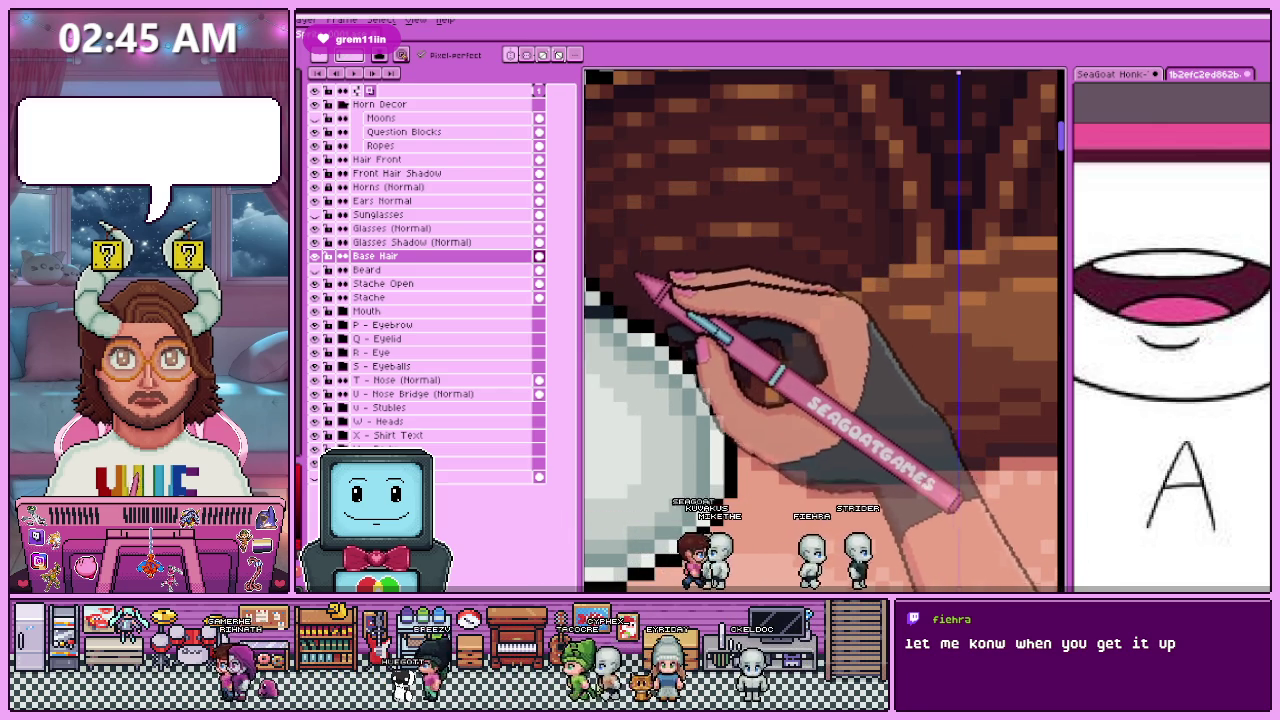
scroll(680, 320, "down", 3)
scroll(680, 320, "down", 1)
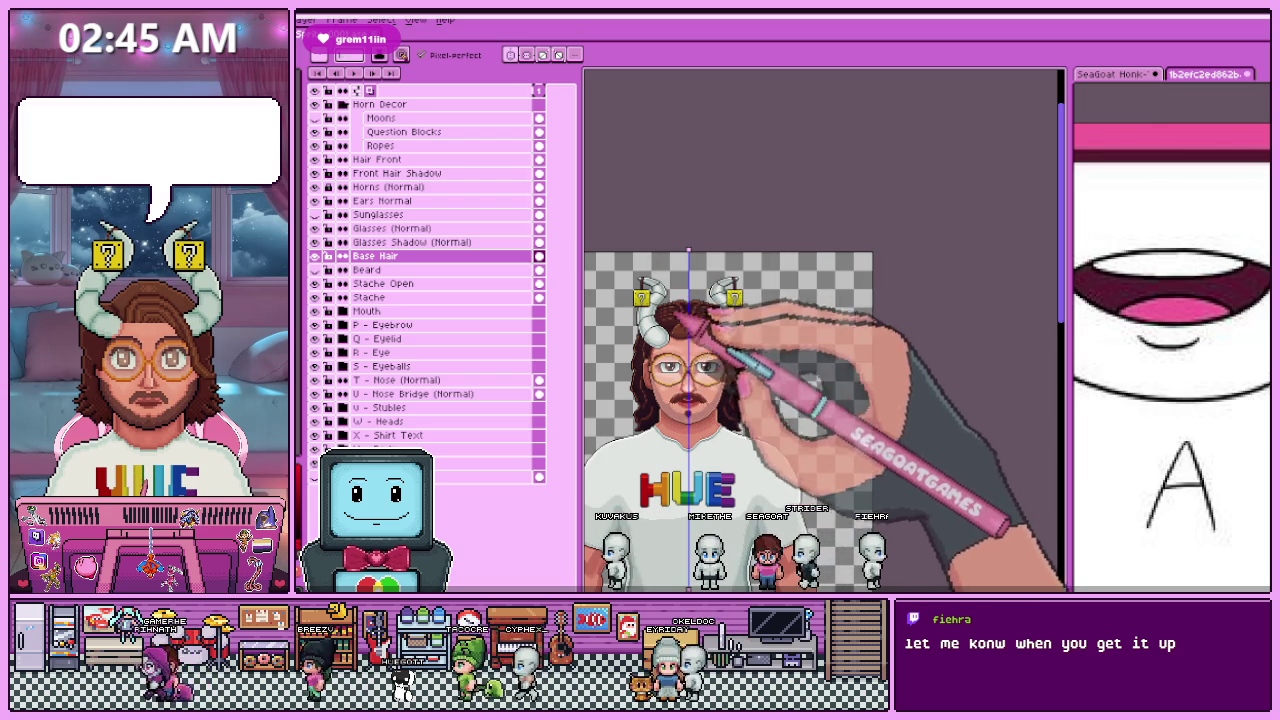
scroll(646, 308, "up", 1)
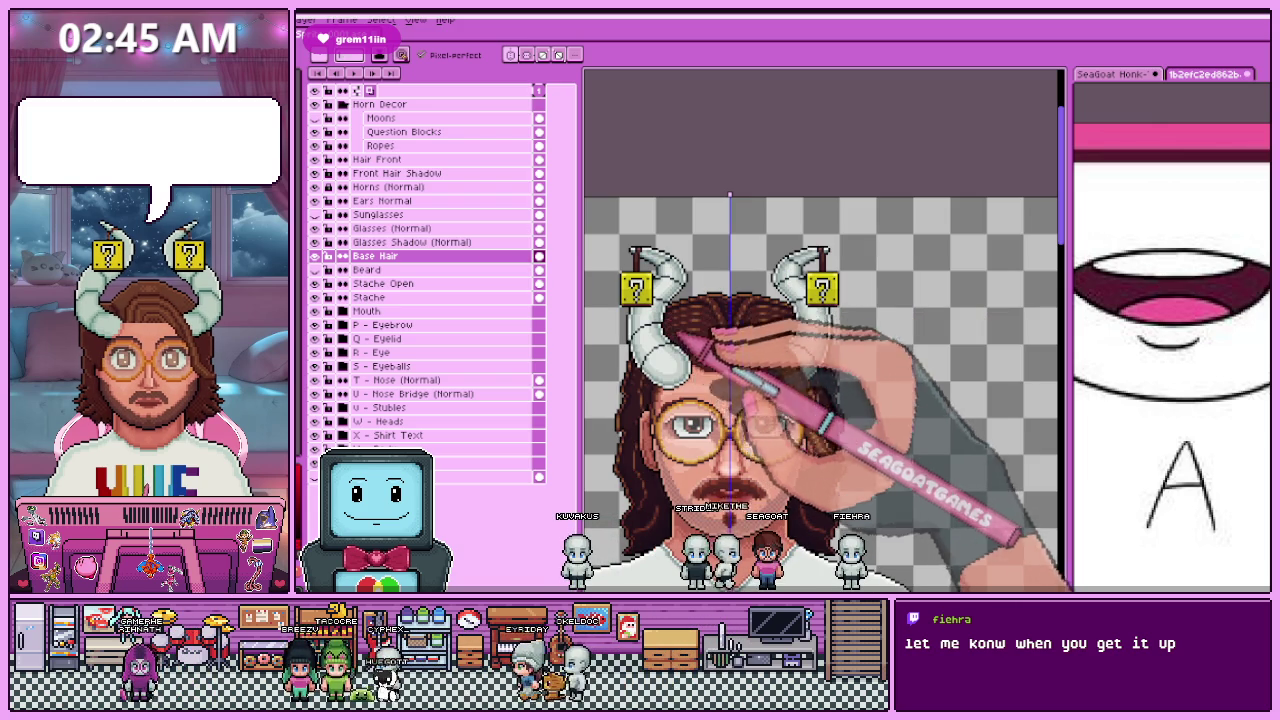
scroll(687, 300, "up", 1)
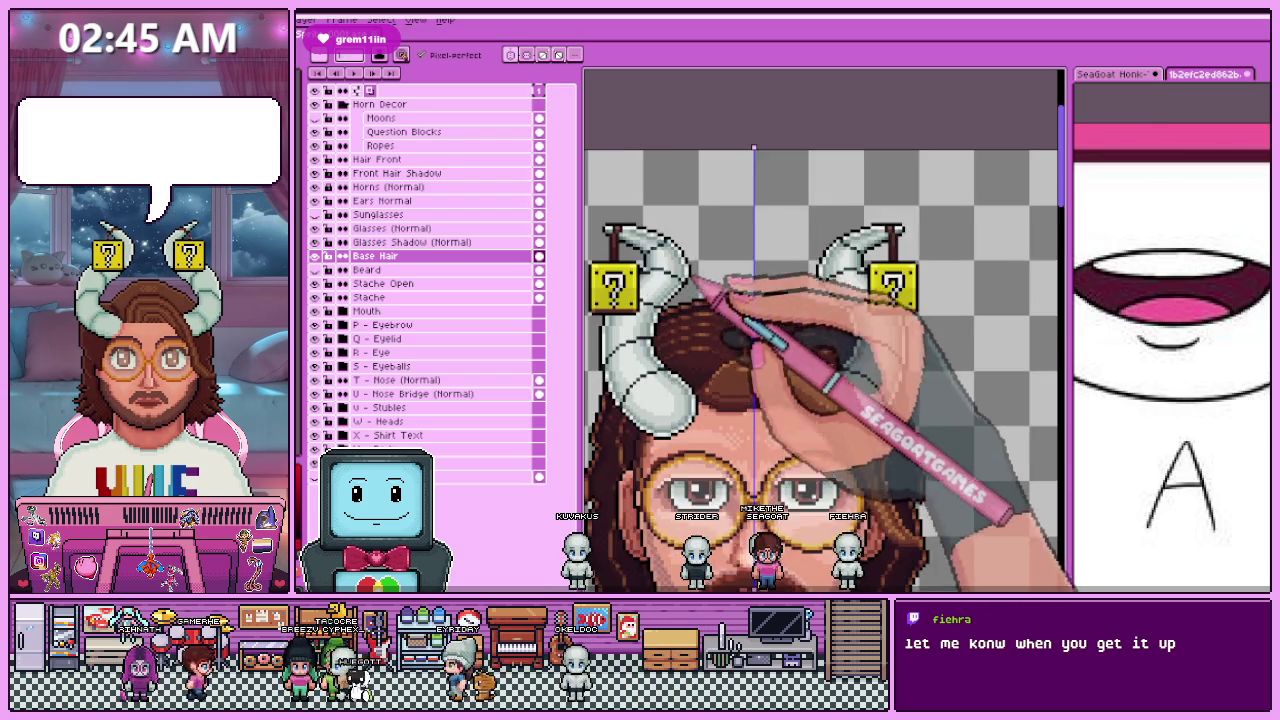
scroll(700, 288, "up", 1)
scroll(705, 300, "down", 3)
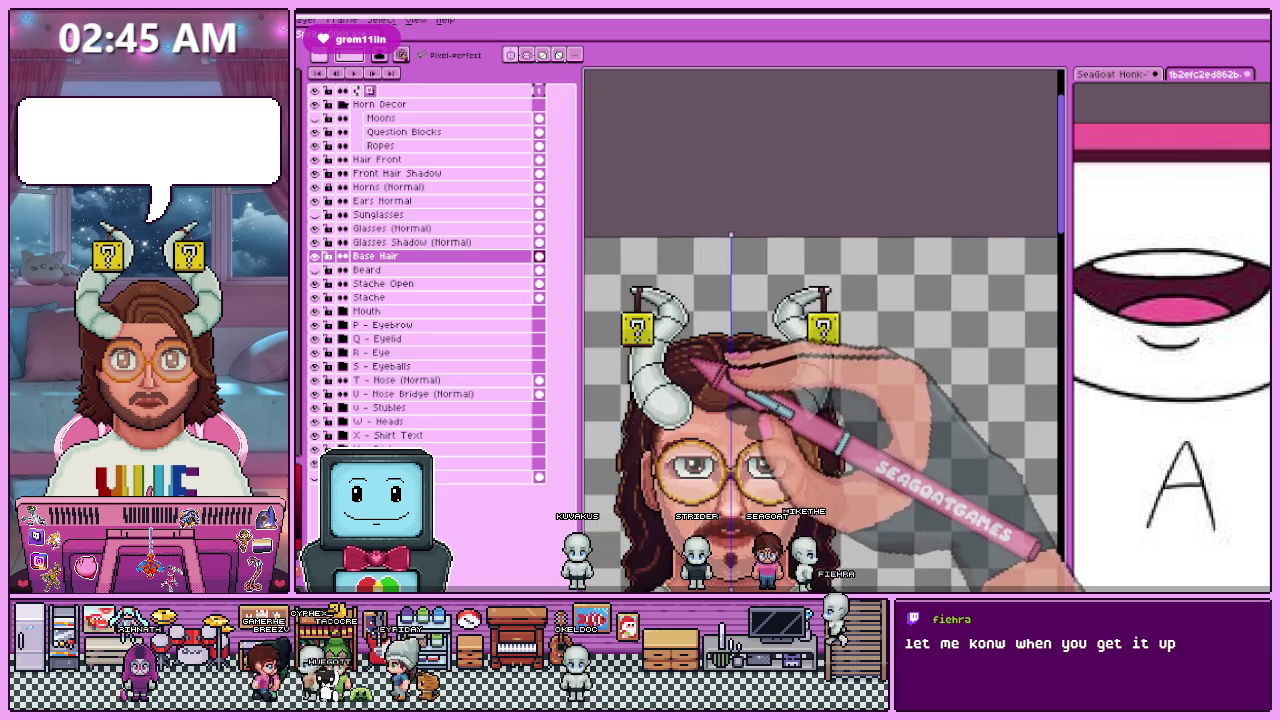
scroll(692, 358, "up", 2)
scroll(695, 290, "up", 1)
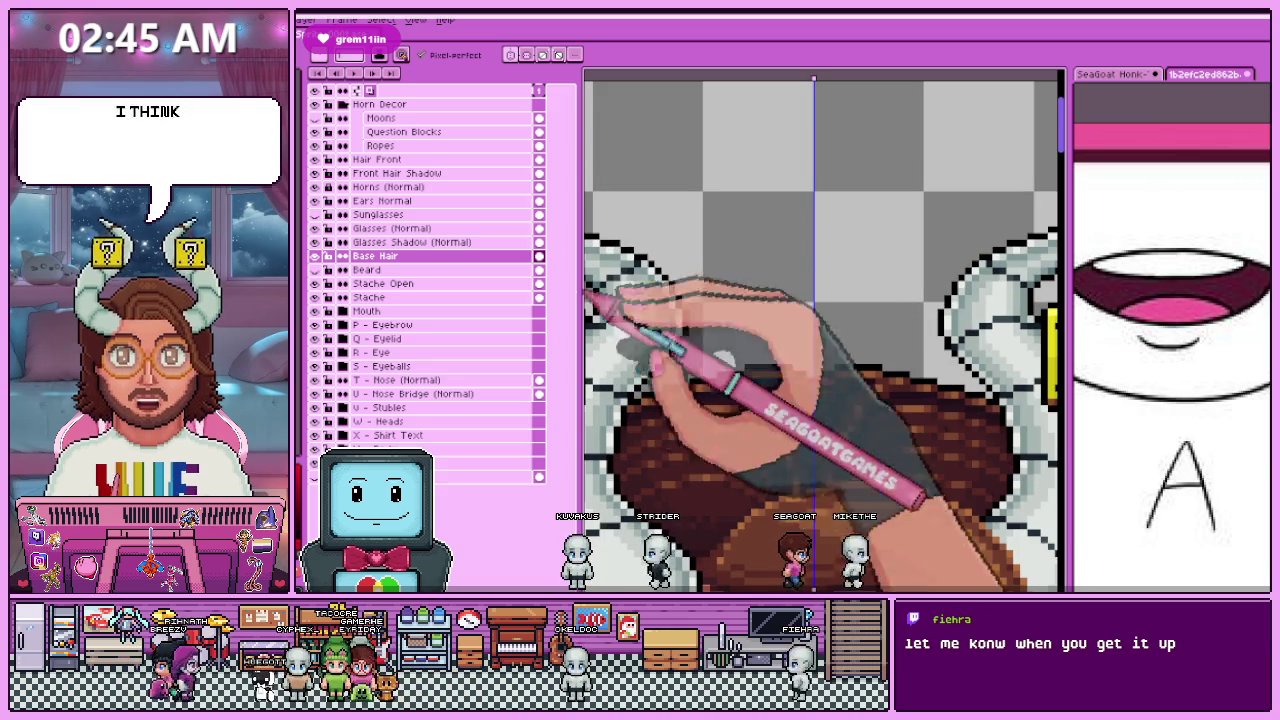
left_click(390, 187)
Step: Zoom in on the left horn's outer curve and add a dark outline pixel
scroll(820, 330, "down", 1)
scroll(820, 330, "up", 1)
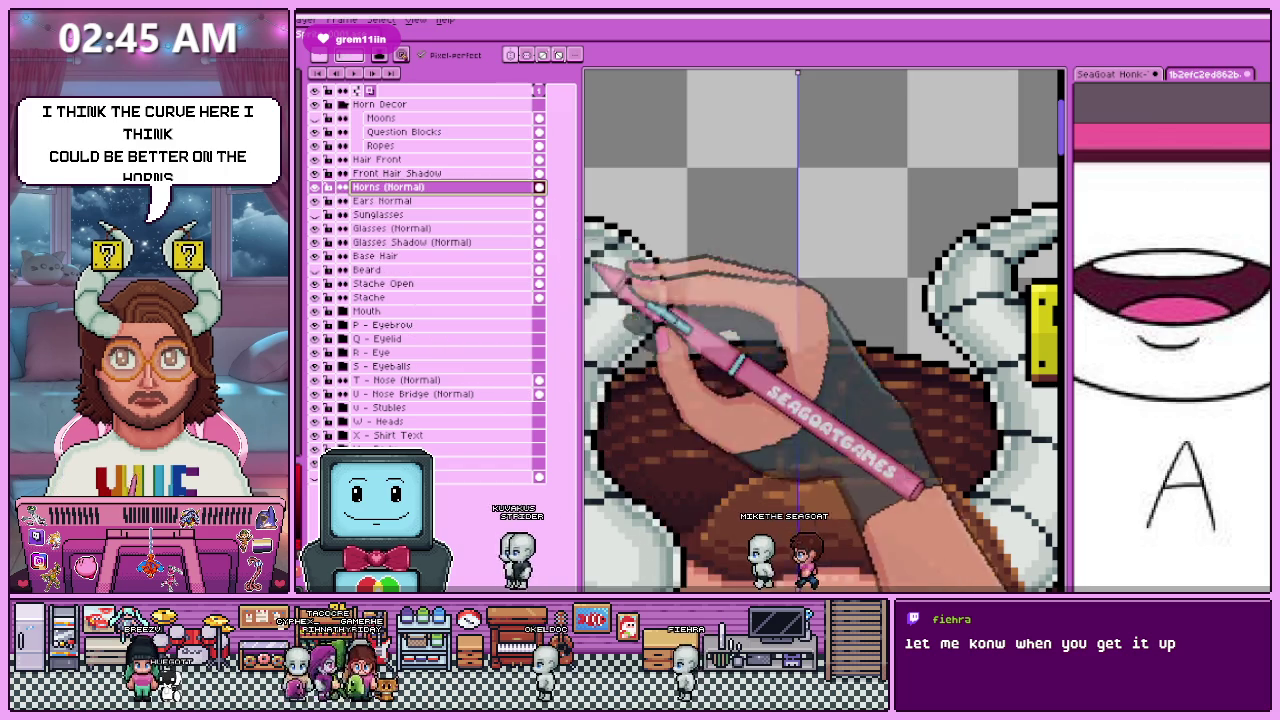
scroll(820, 330, "up", 1)
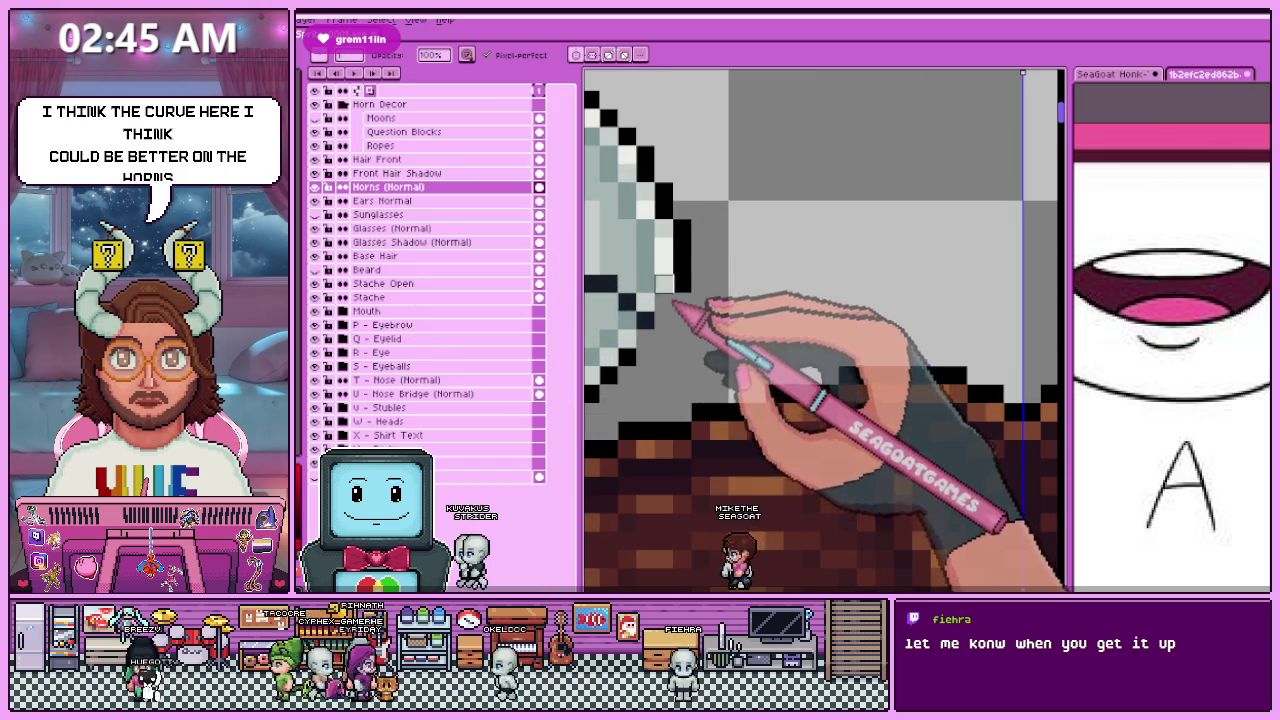
scroll(660, 320, "down", 1)
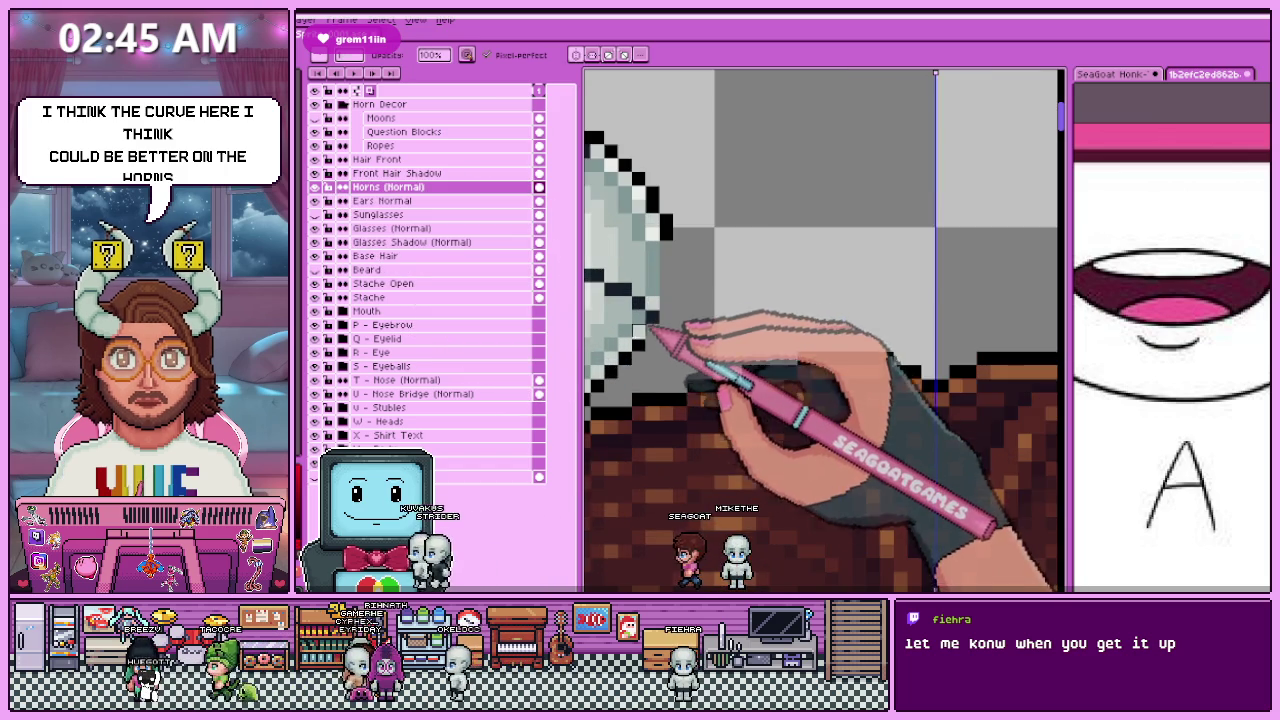
scroll(660, 320, "up", 1)
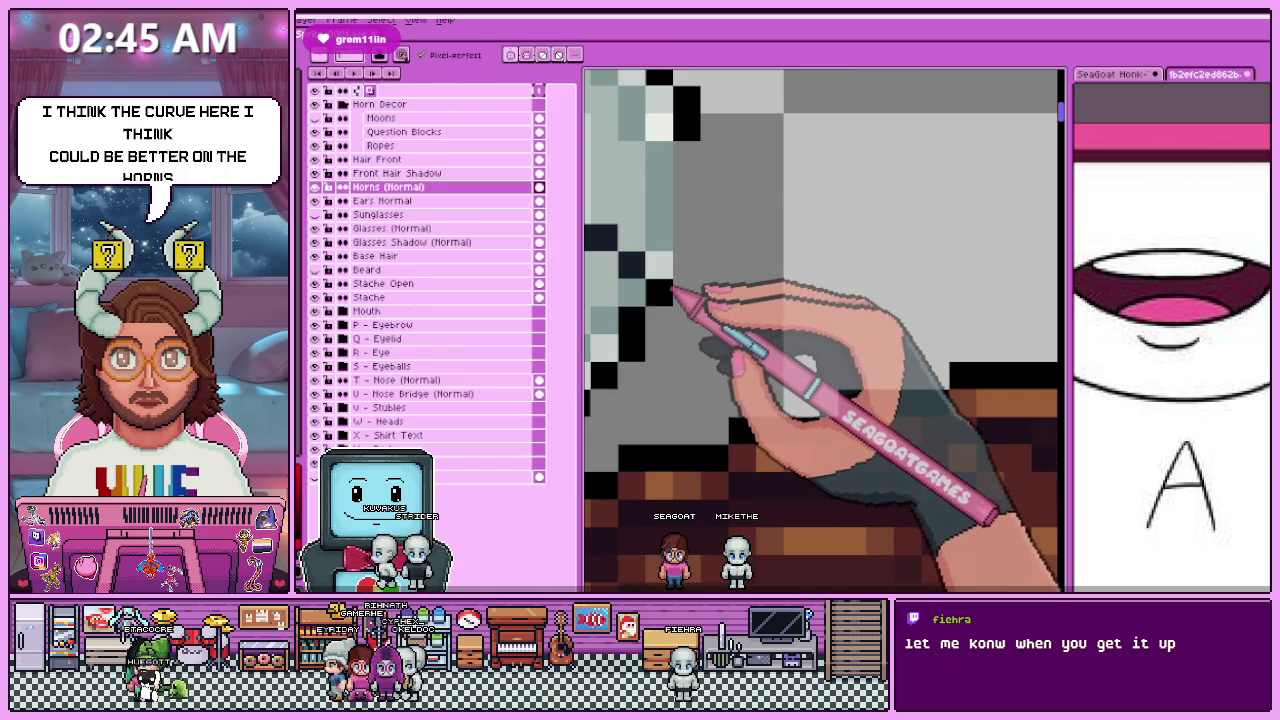
scroll(668, 398, "down", 1)
scroll(668, 398, "up", 1)
scroll(614, 243, "down", 1)
scroll(666, 286, "down", 1)
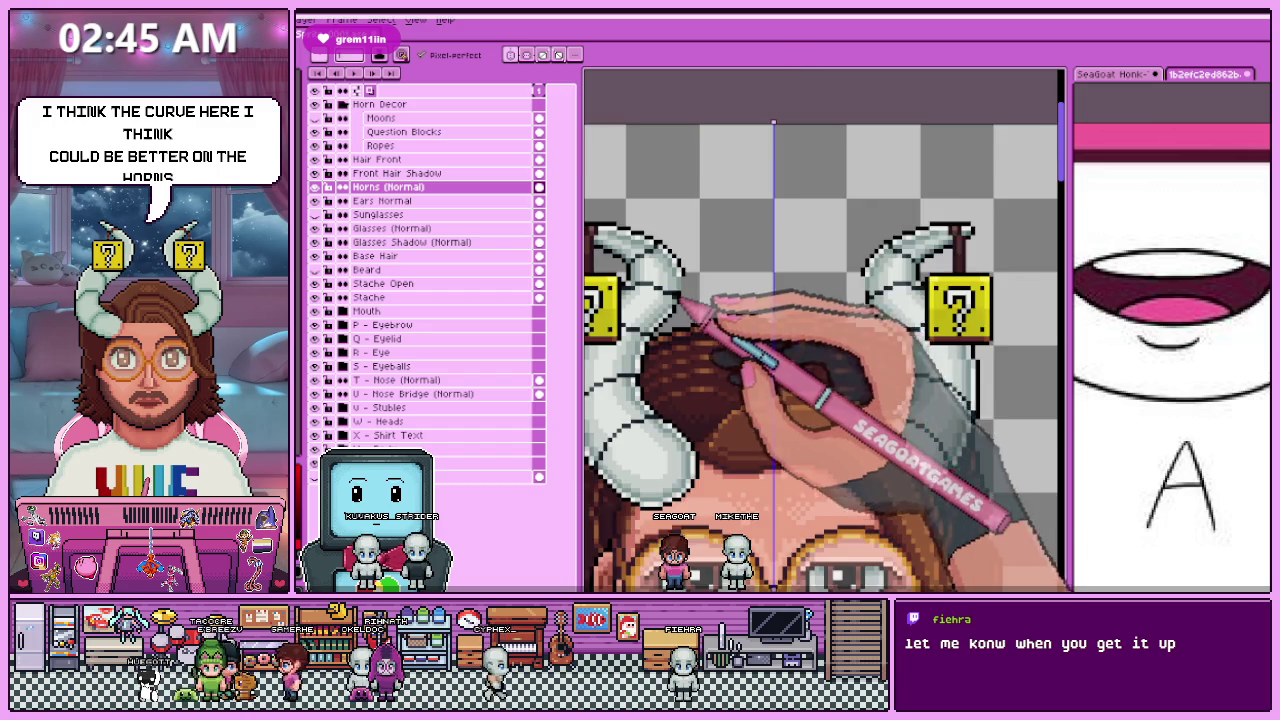
scroll(663, 286, "up", 2)
scroll(688, 310, "up", 1)
left_click(697, 244)
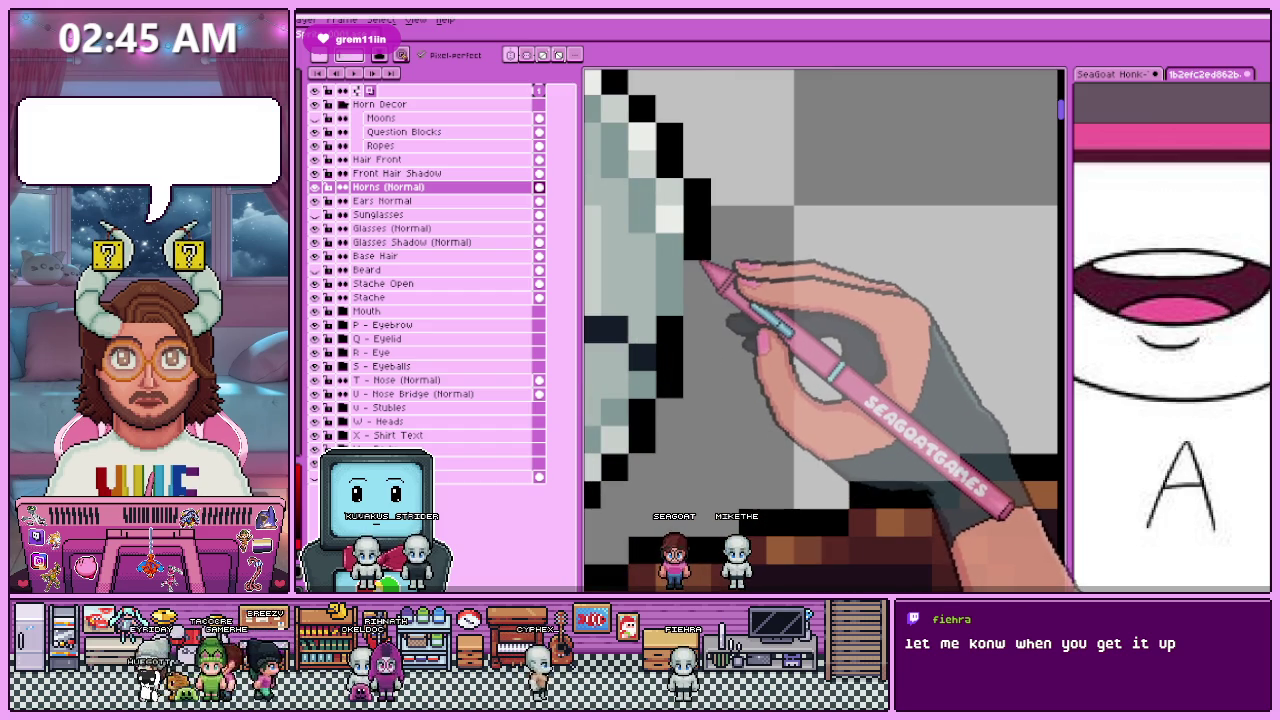
Step: Repaint the jagged black pixels along the left horn's edge with grey
scroll(700, 320, "down", 2)
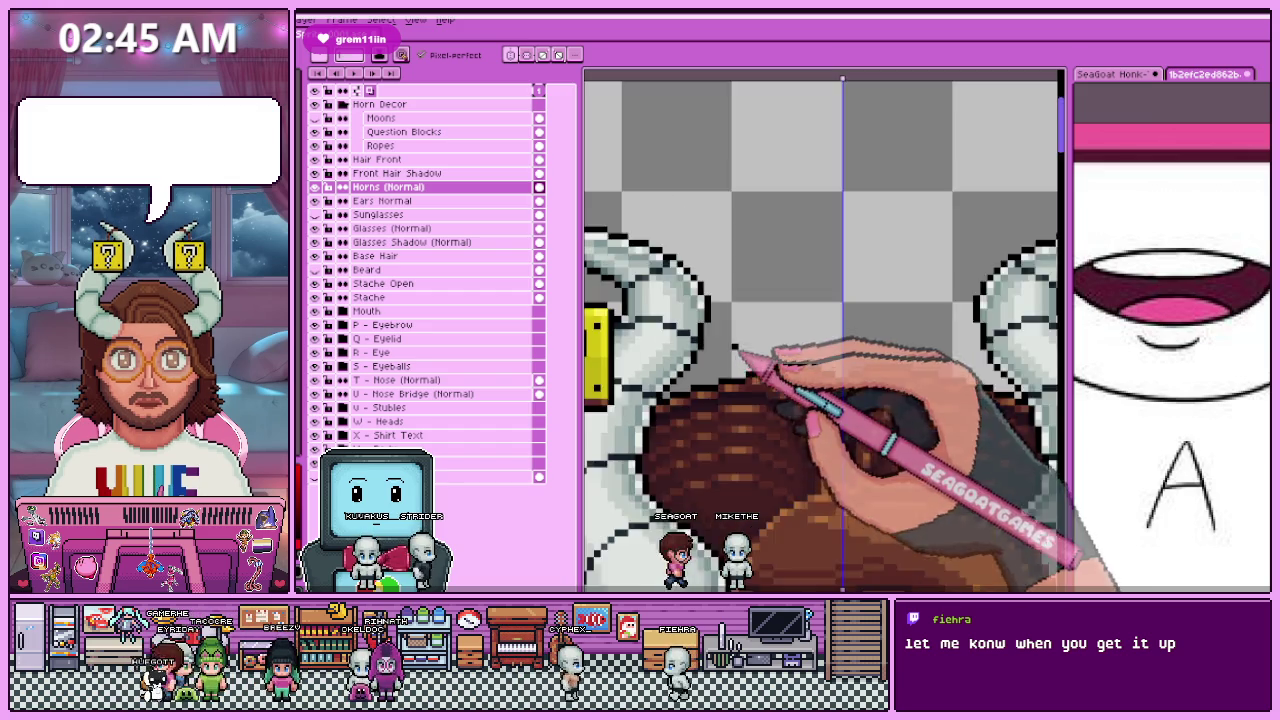
scroll(737, 357, "down", 1)
scroll(752, 360, "down", 1)
scroll(760, 375, "up", 1)
scroll(720, 330, "up", 2)
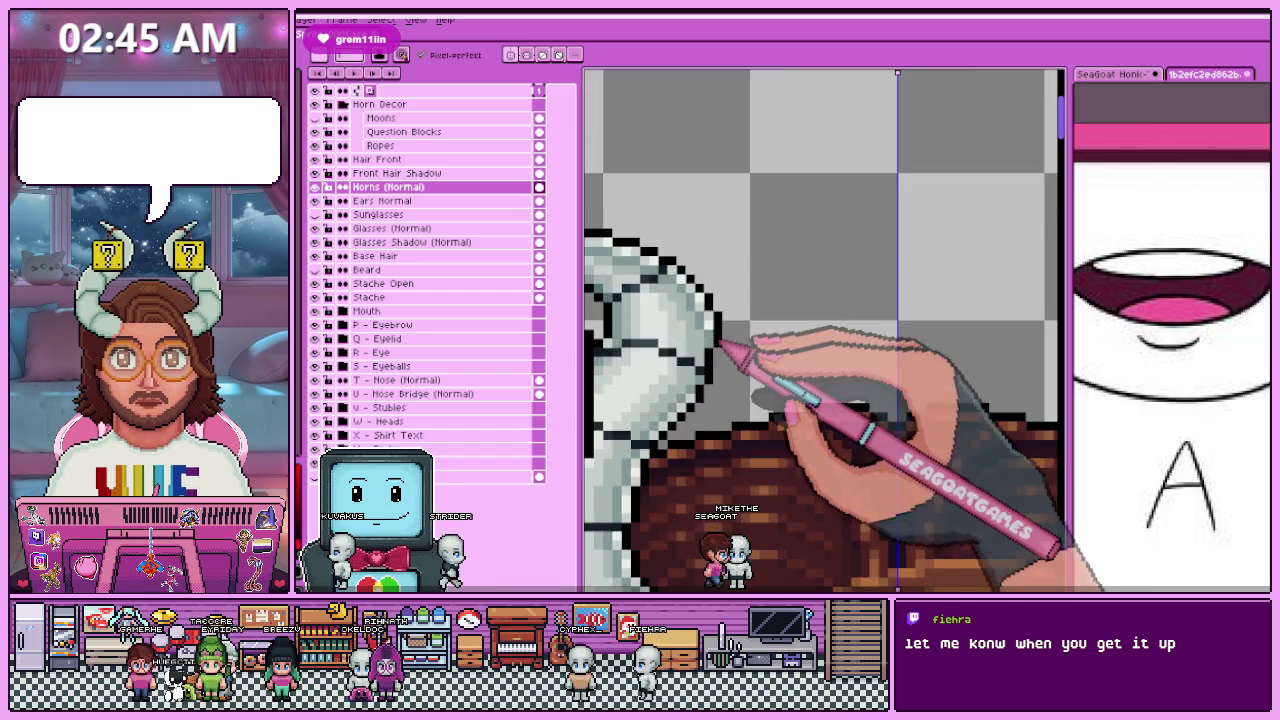
scroll(722, 328, "up", 2)
scroll(728, 338, "up", 1)
scroll(754, 429, "down", 1)
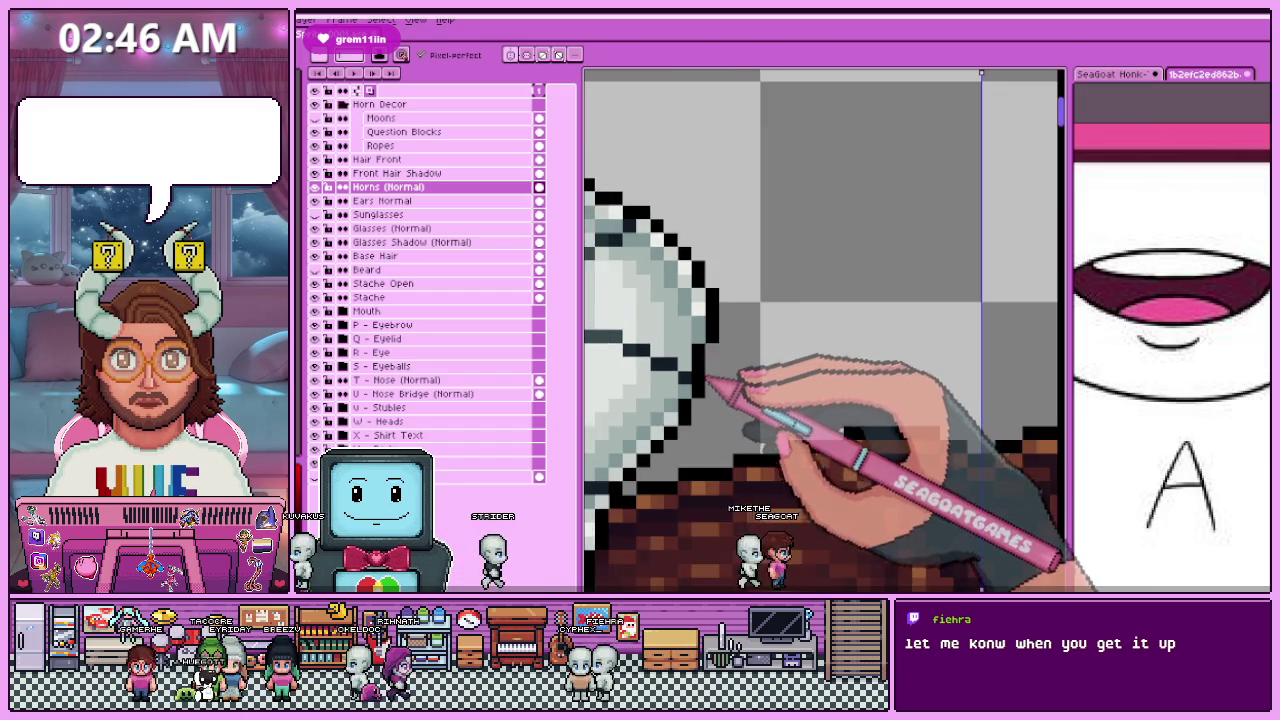
scroll(771, 371, "up", 1)
left_click_drag(700, 410, 731, 368)
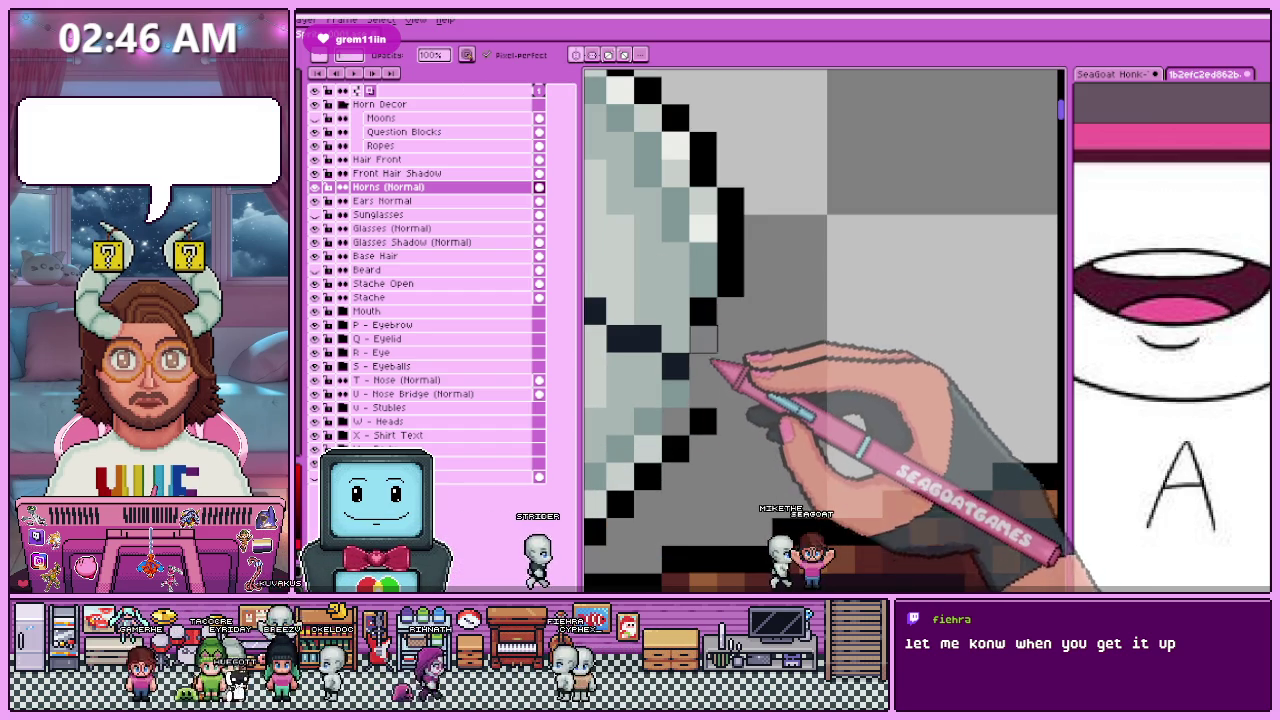
scroll(727, 353, "down", 2)
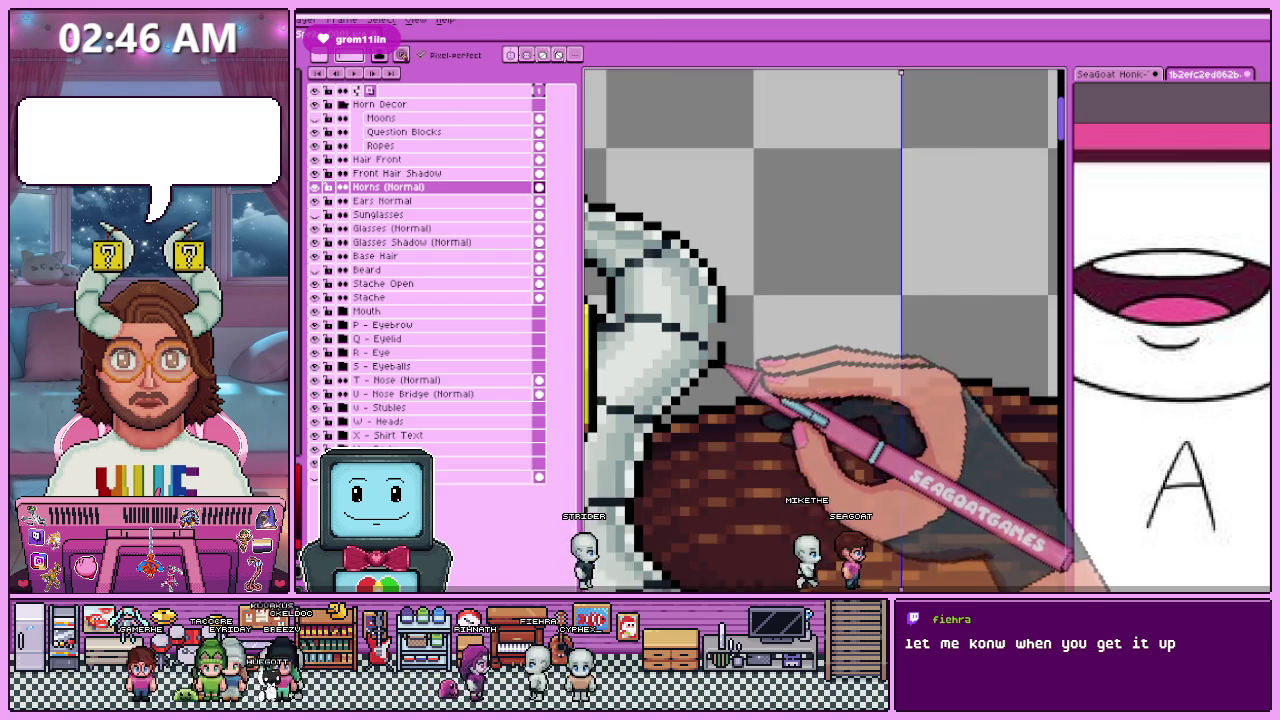
scroll(722, 360, "up", 1)
Step: Swap tools and sample colours from the horn while zooming to check the outline
key("e")
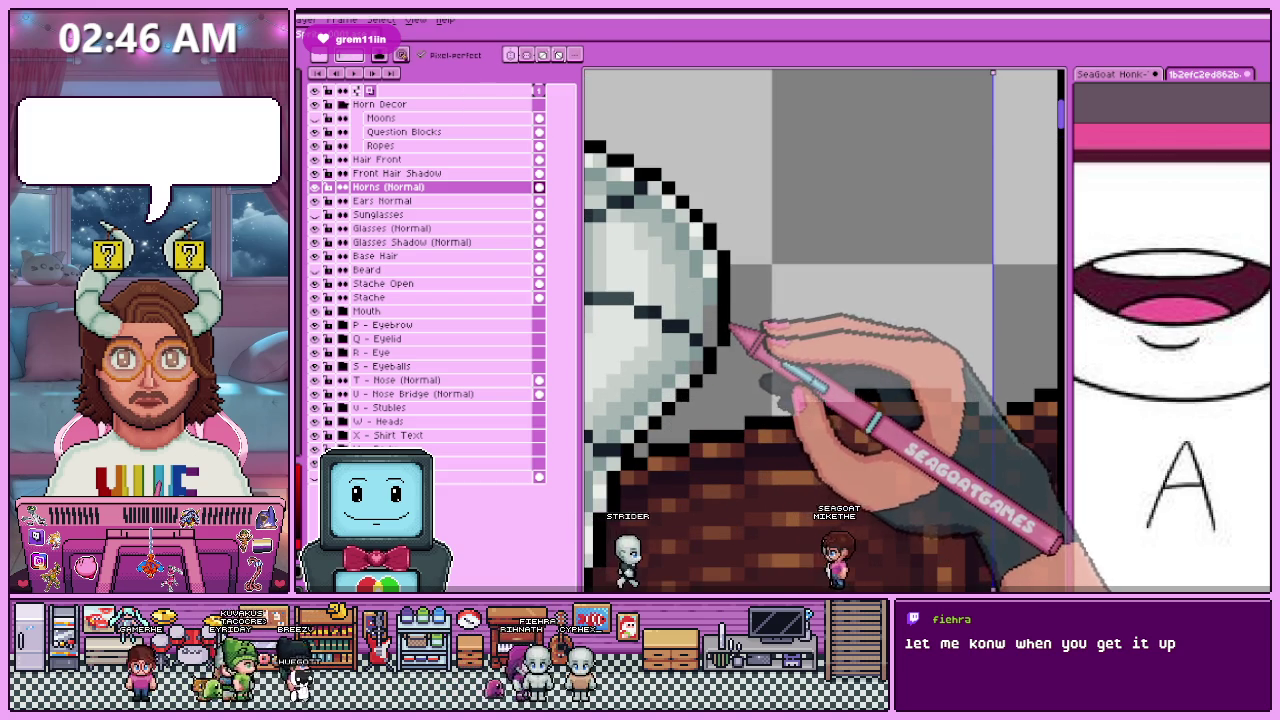
scroll(731, 330, "down", 1)
scroll(725, 320, "down", 1)
scroll(715, 308, "up", 2)
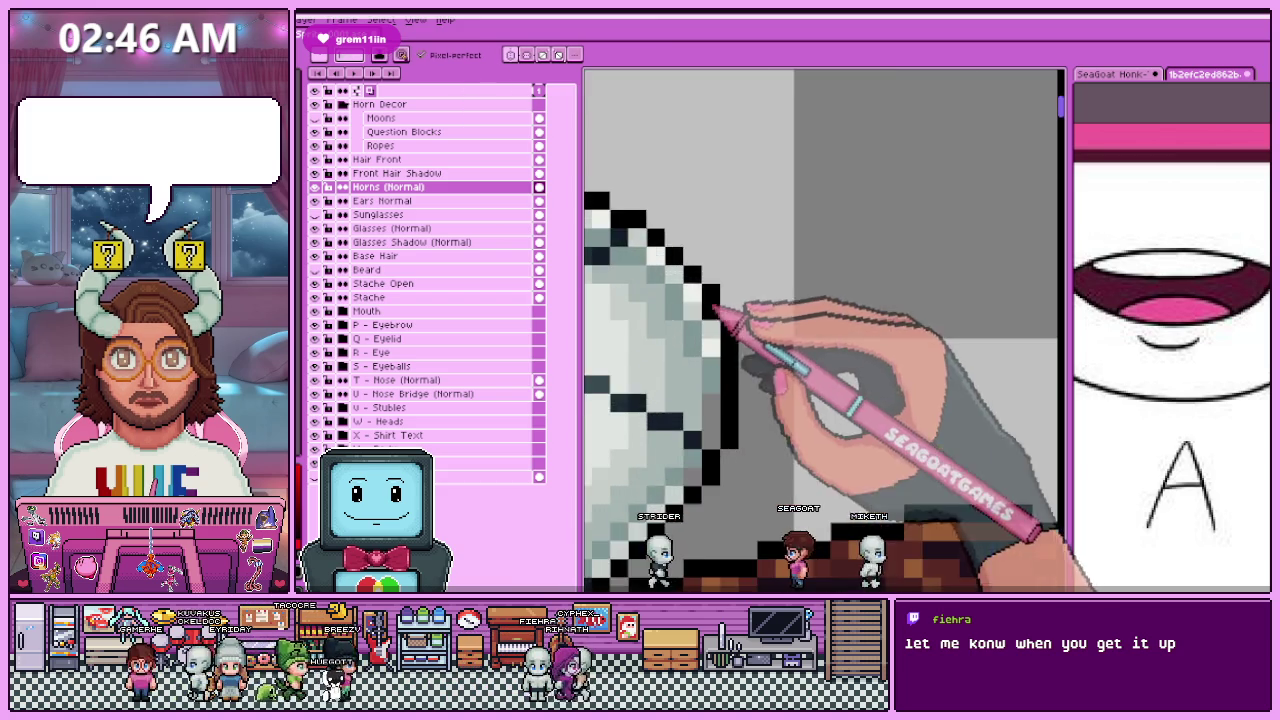
scroll(714, 308, "down", 1)
scroll(737, 290, "down", 1)
scroll(740, 320, "up", 1)
scroll(742, 327, "up", 2)
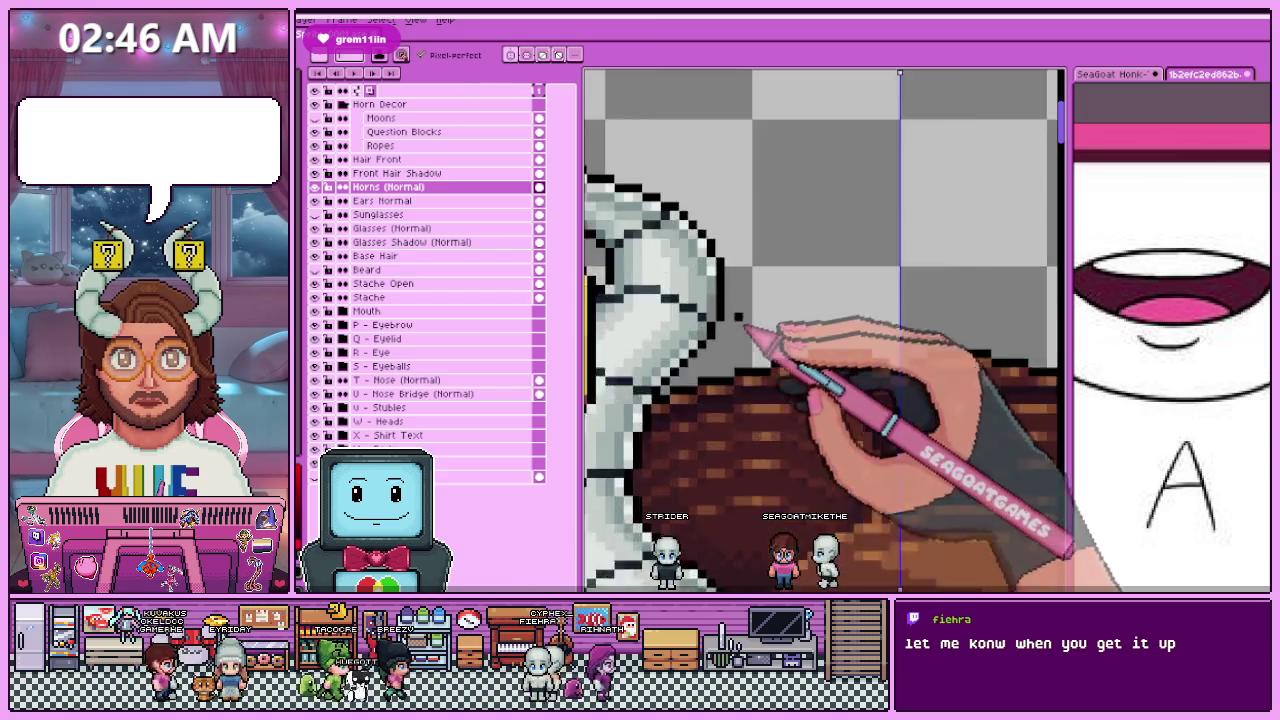
scroll(738, 318, "up", 1)
key("i")
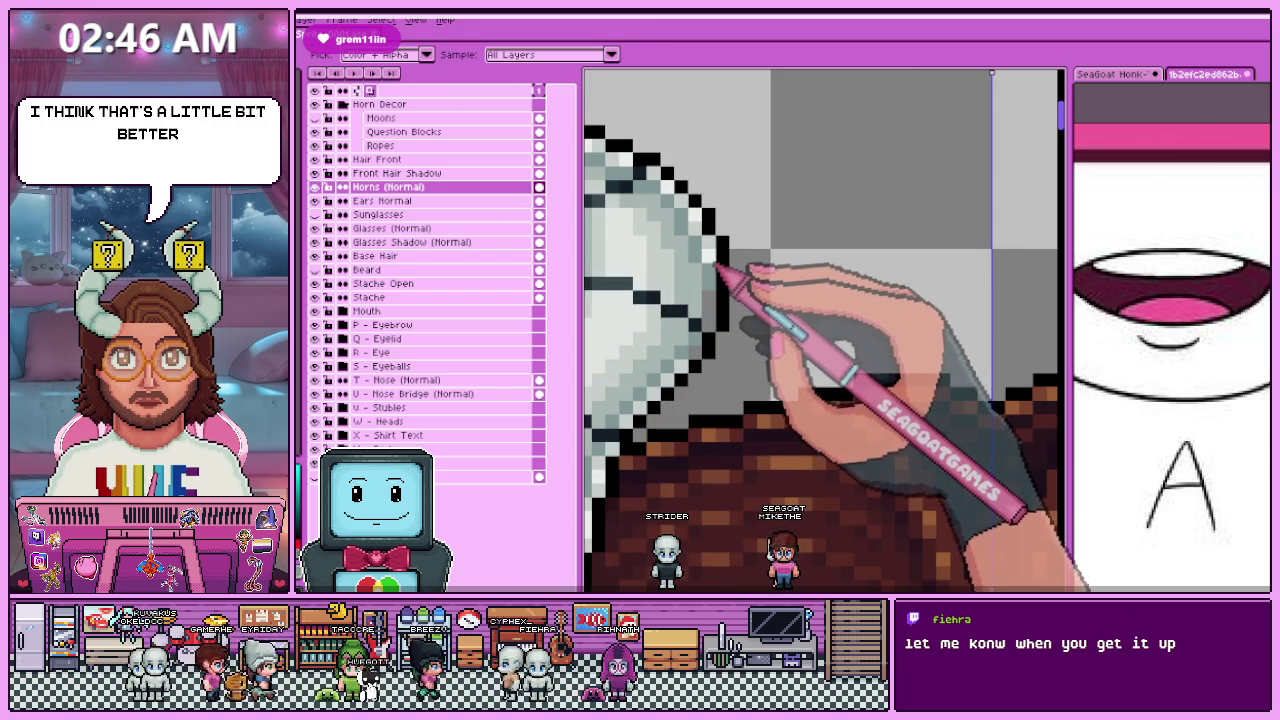
scroll(718, 290, "up", 1)
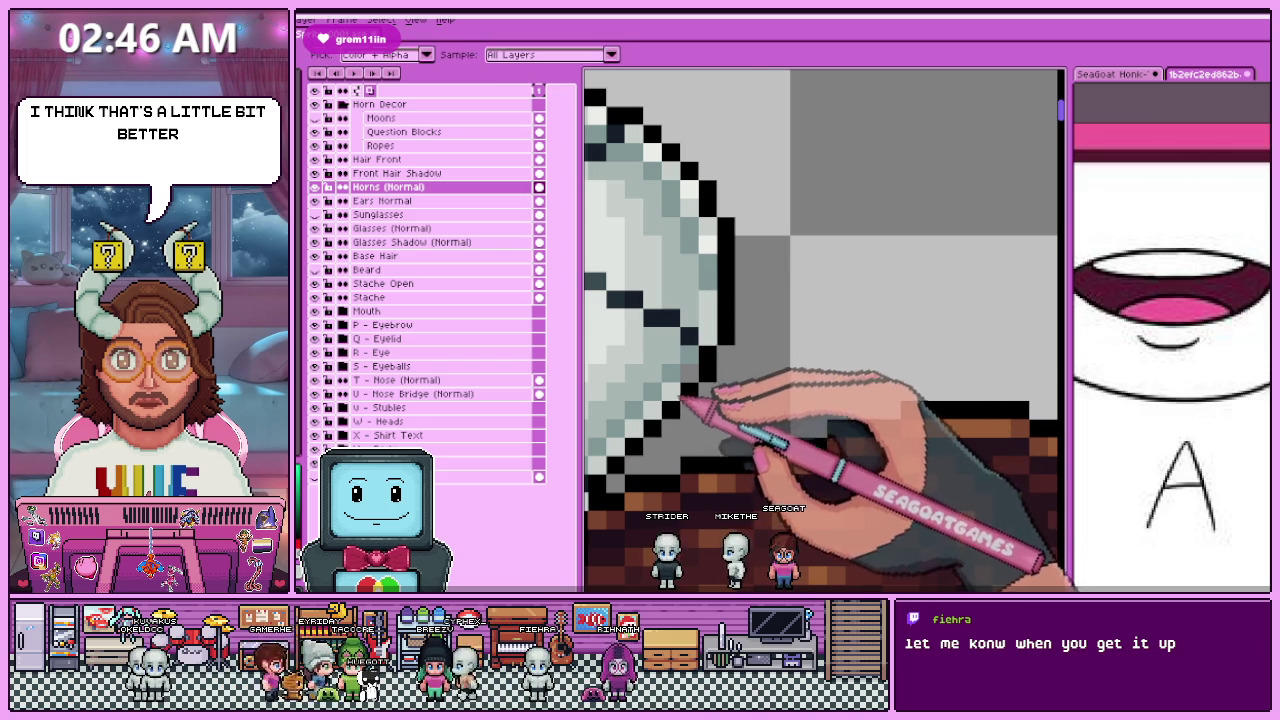
scroll(713, 352, "down", 2)
scroll(734, 357, "down", 1)
scroll(746, 388, "down", 1)
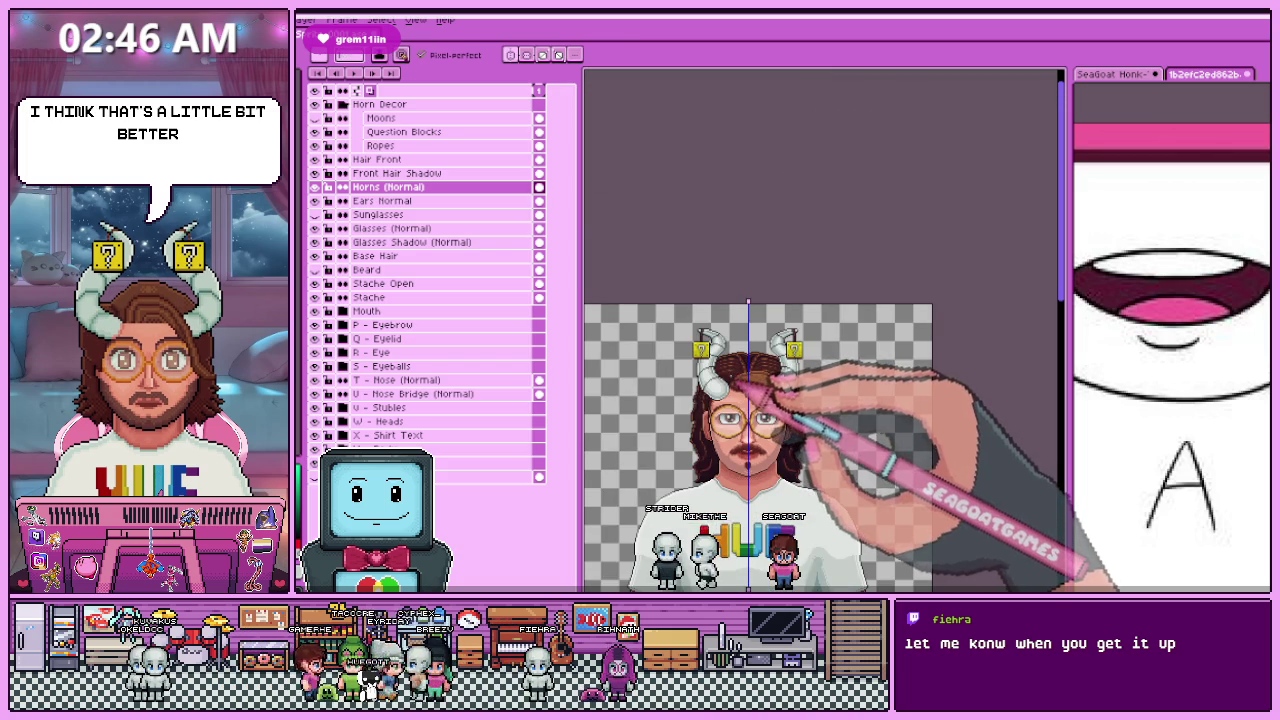
Step: Touch up individual outline pixels on the left horn's outer edge with the Pencil
scroll(744, 384, "up", 2)
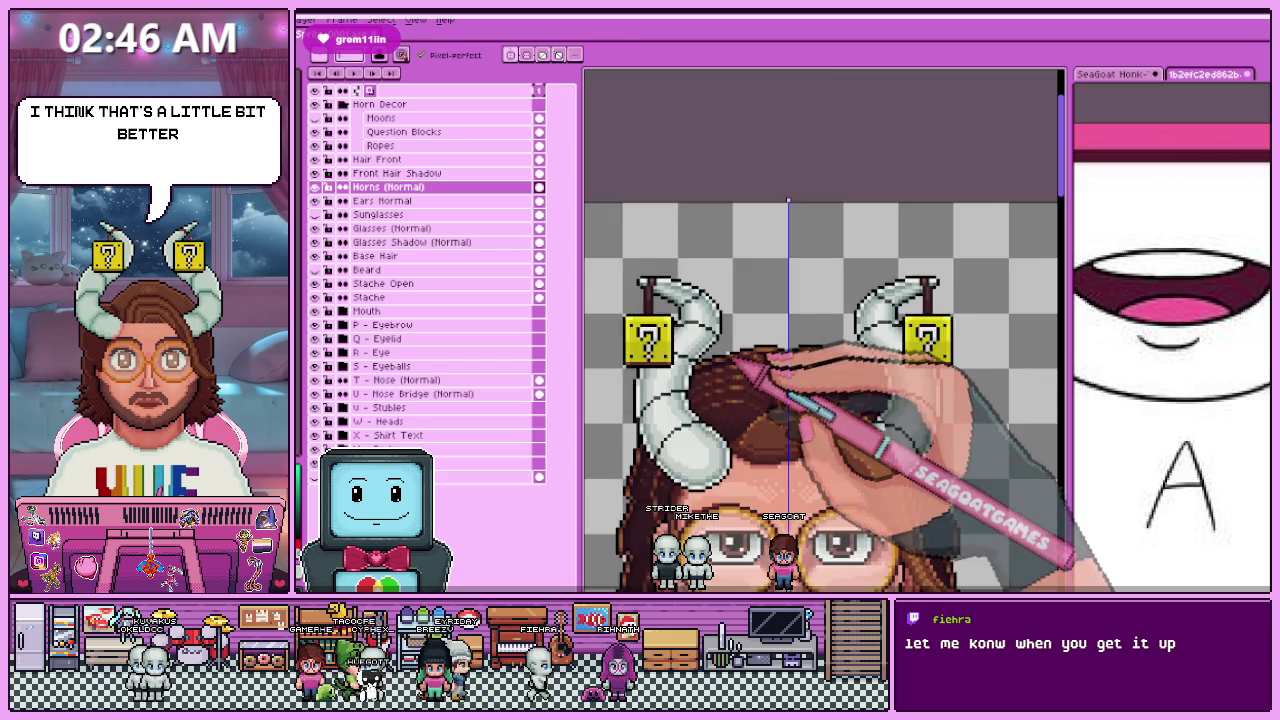
scroll(727, 319, "up", 2)
scroll(720, 300, "up", 2)
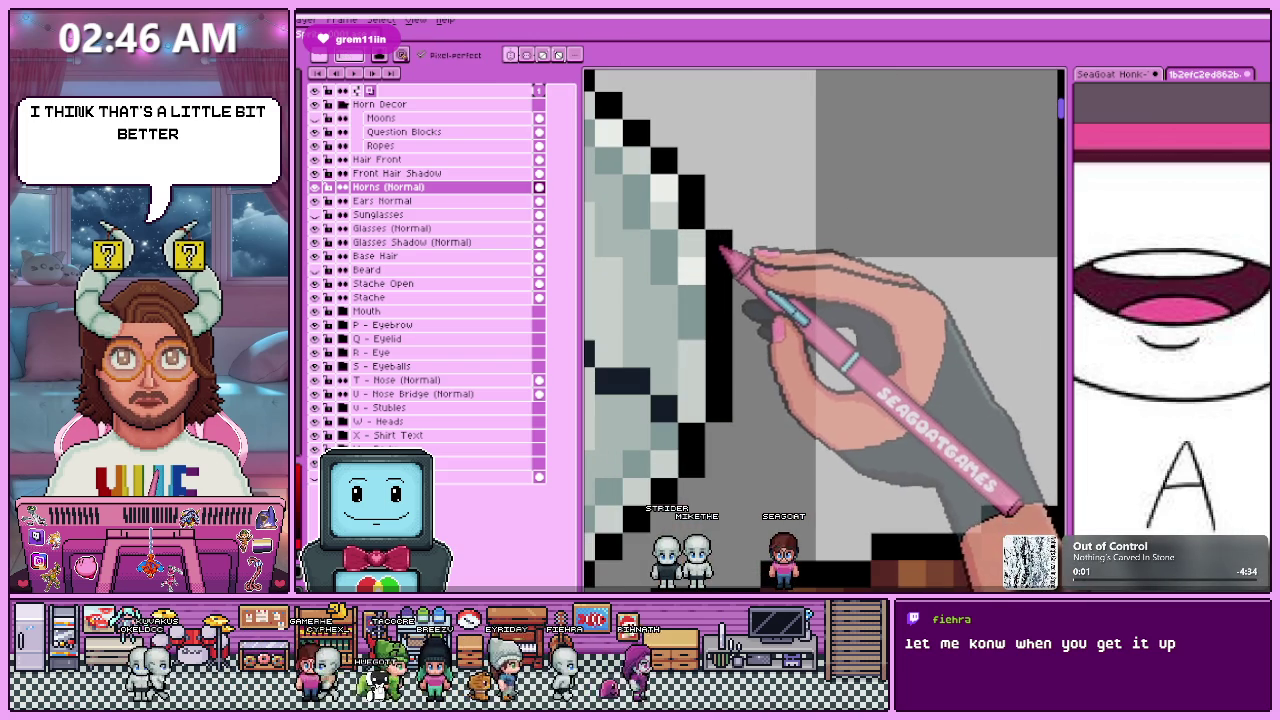
key("b")
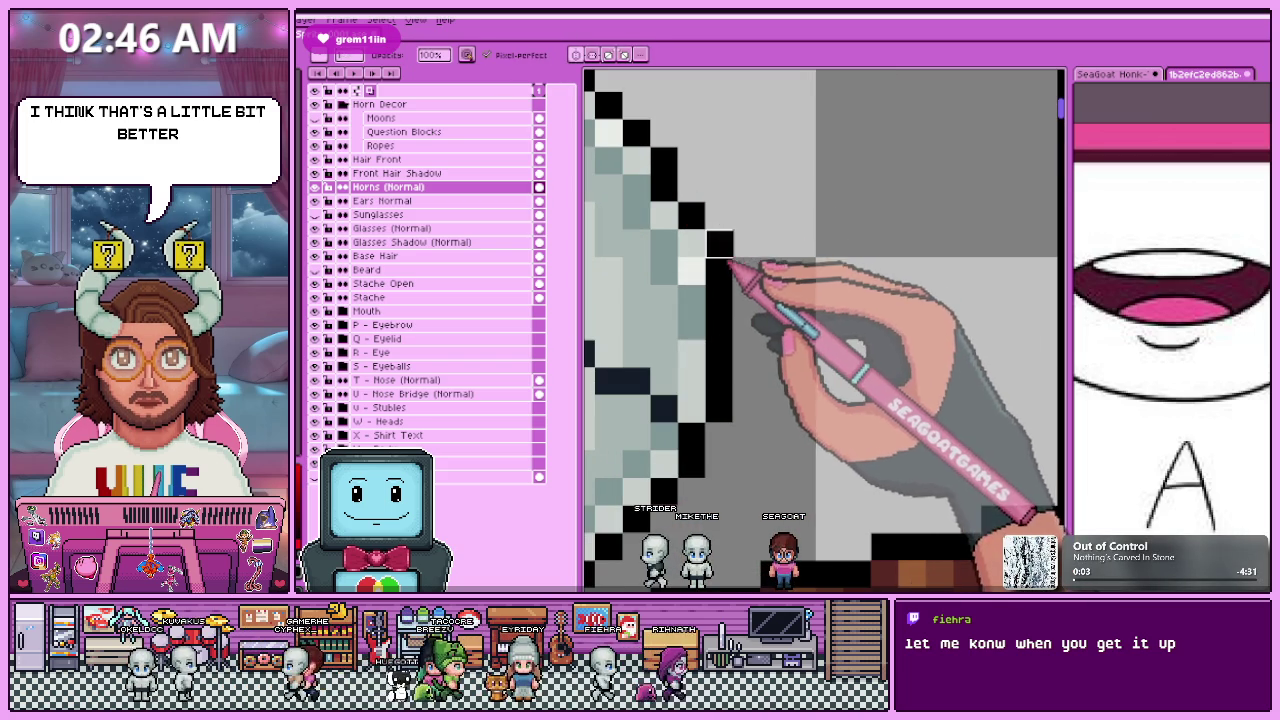
scroll(713, 360, "down", 3)
scroll(713, 359, "down", 2)
scroll(740, 395, "down", 1)
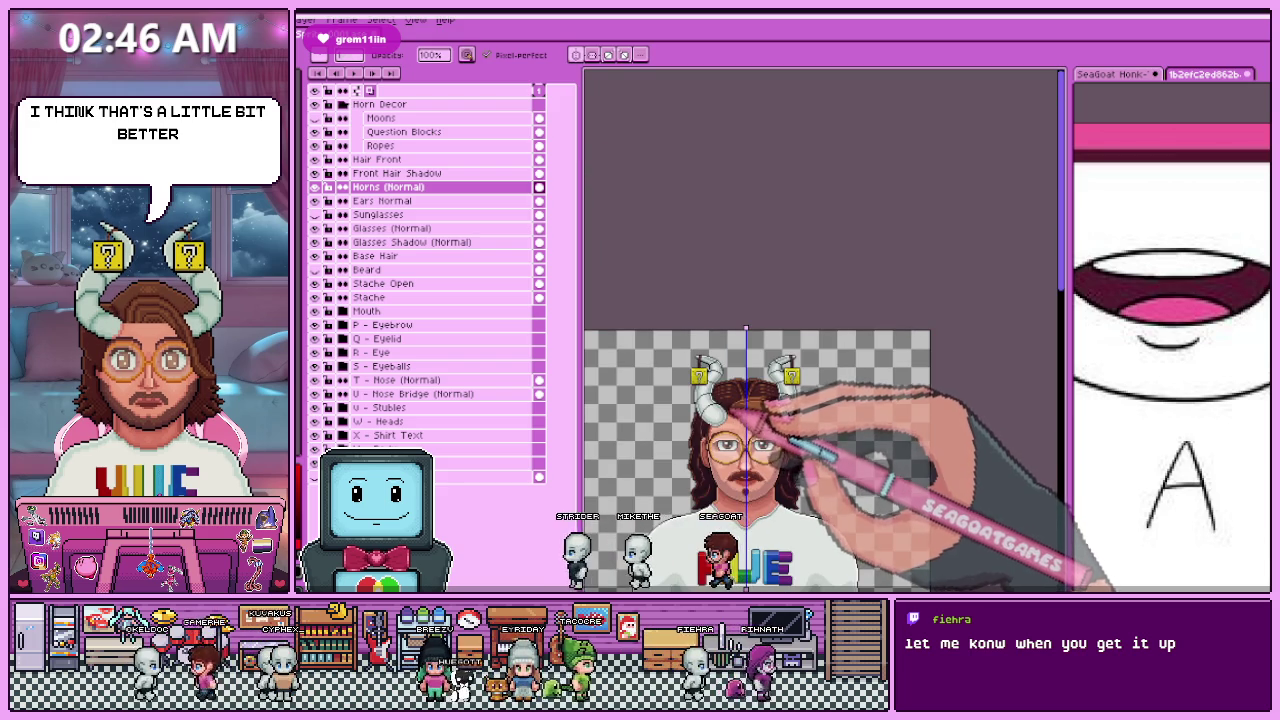
scroll(740, 404, "up", 3)
scroll(714, 257, "up", 2)
scroll(714, 291, "up", 1)
Step: Remove stray outline pixels and zoom in and out to check the horn's stepped curve
key("e")
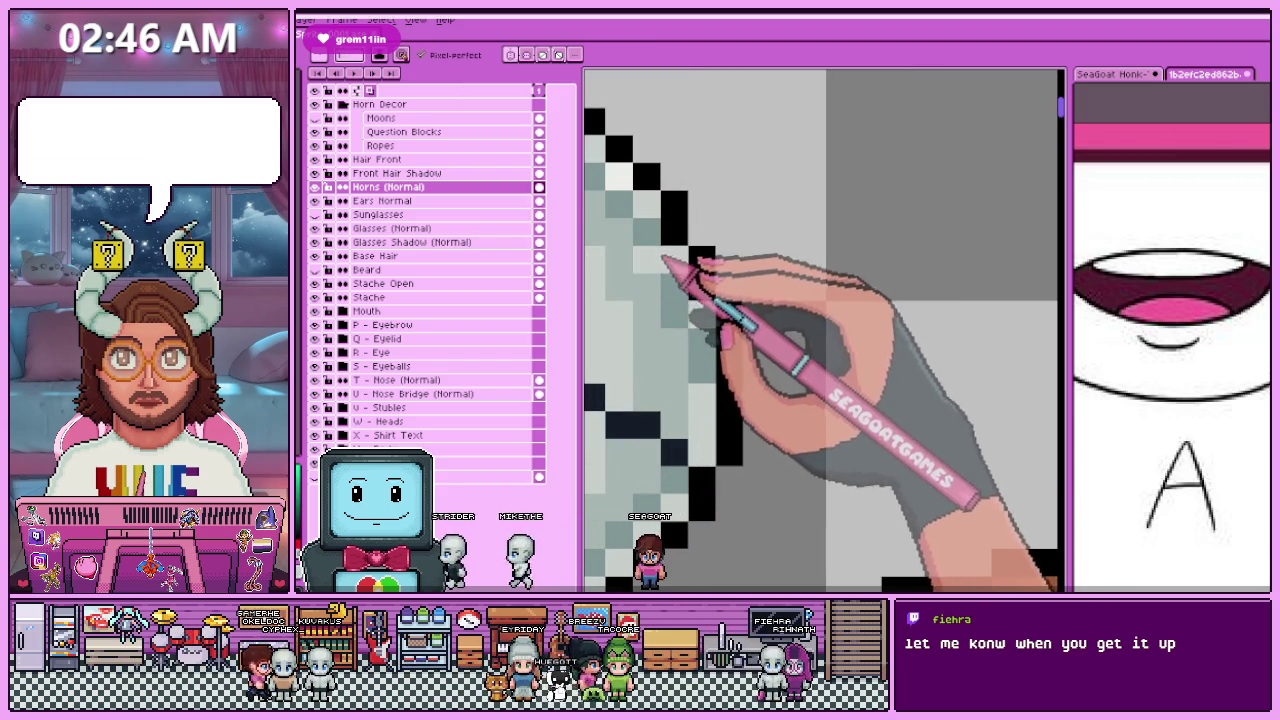
scroll(664, 258, "down", 2)
scroll(663, 300, "down", 1)
scroll(690, 330, "up", 1)
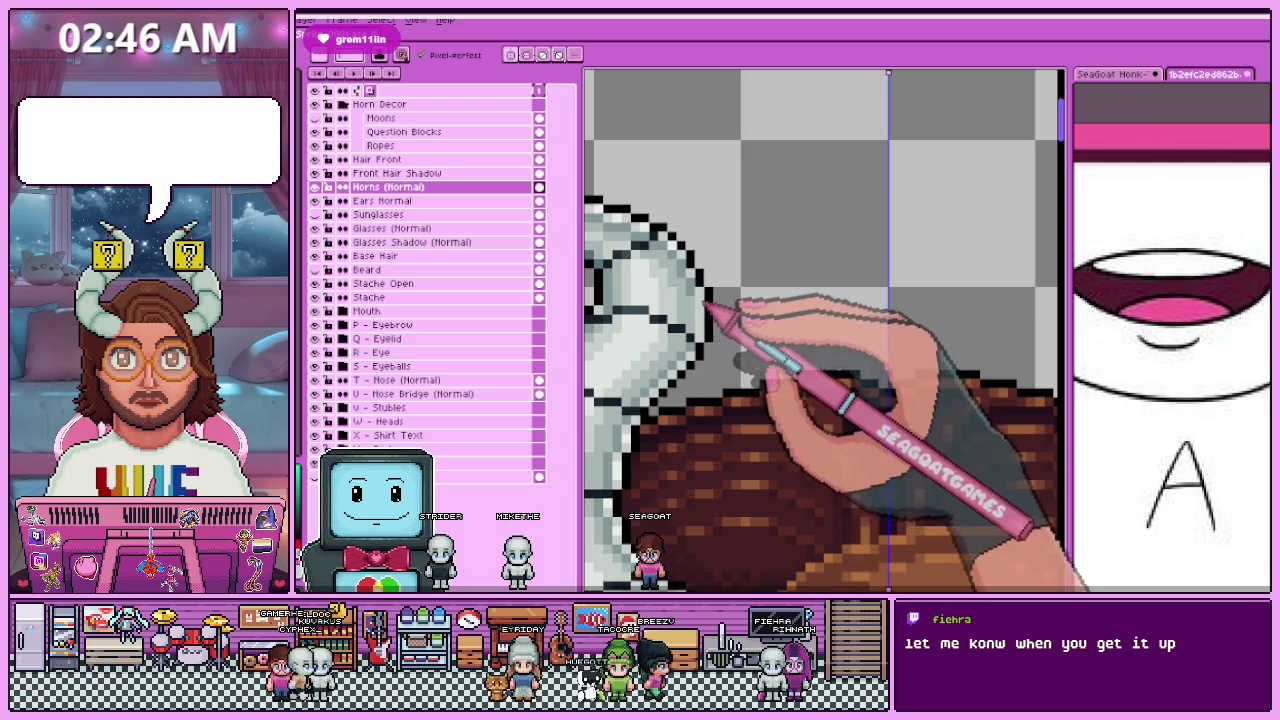
scroll(708, 312, "down", 2)
scroll(714, 360, "down", 2)
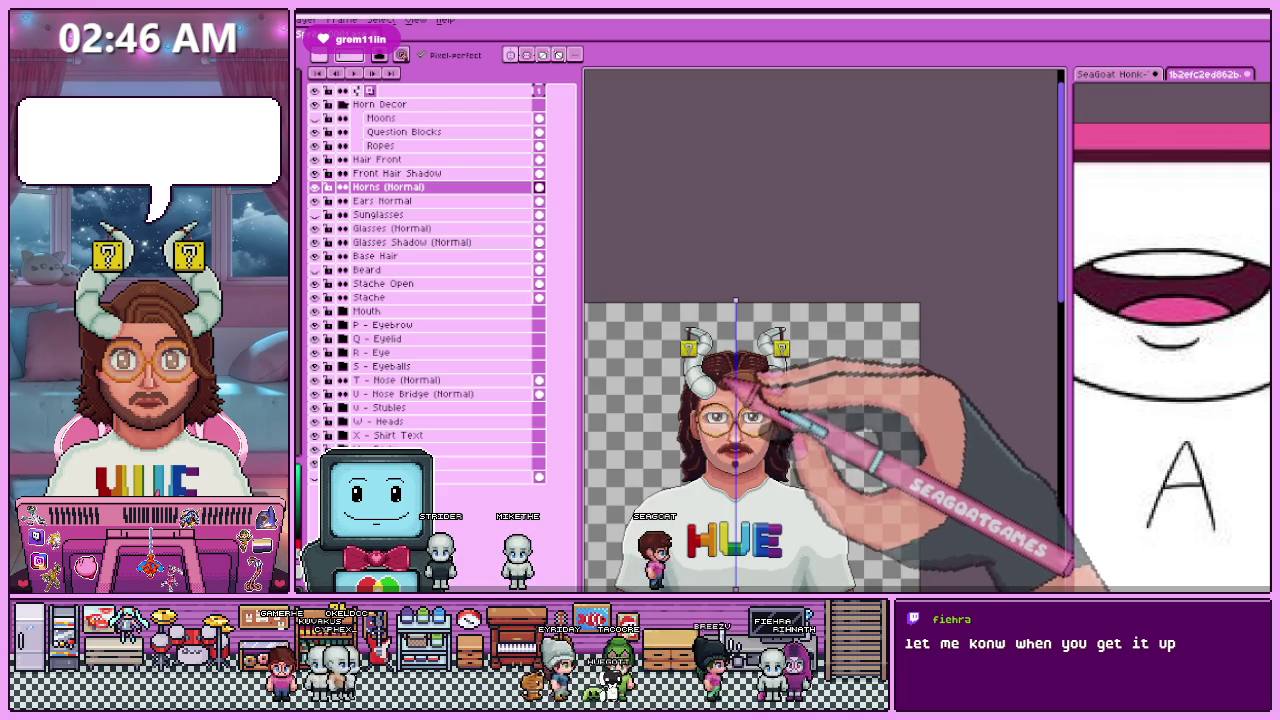
scroll(736, 384, "up", 2)
scroll(749, 360, "up", 2)
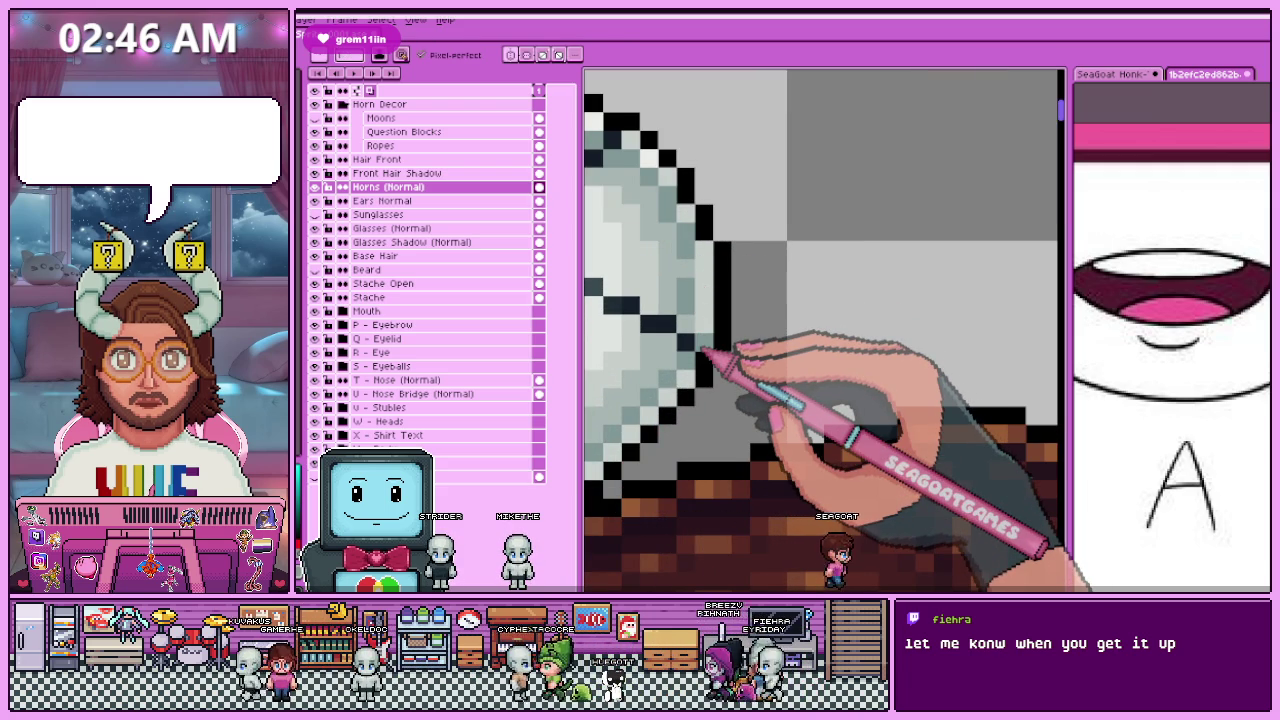
scroll(700, 263, "down", 2)
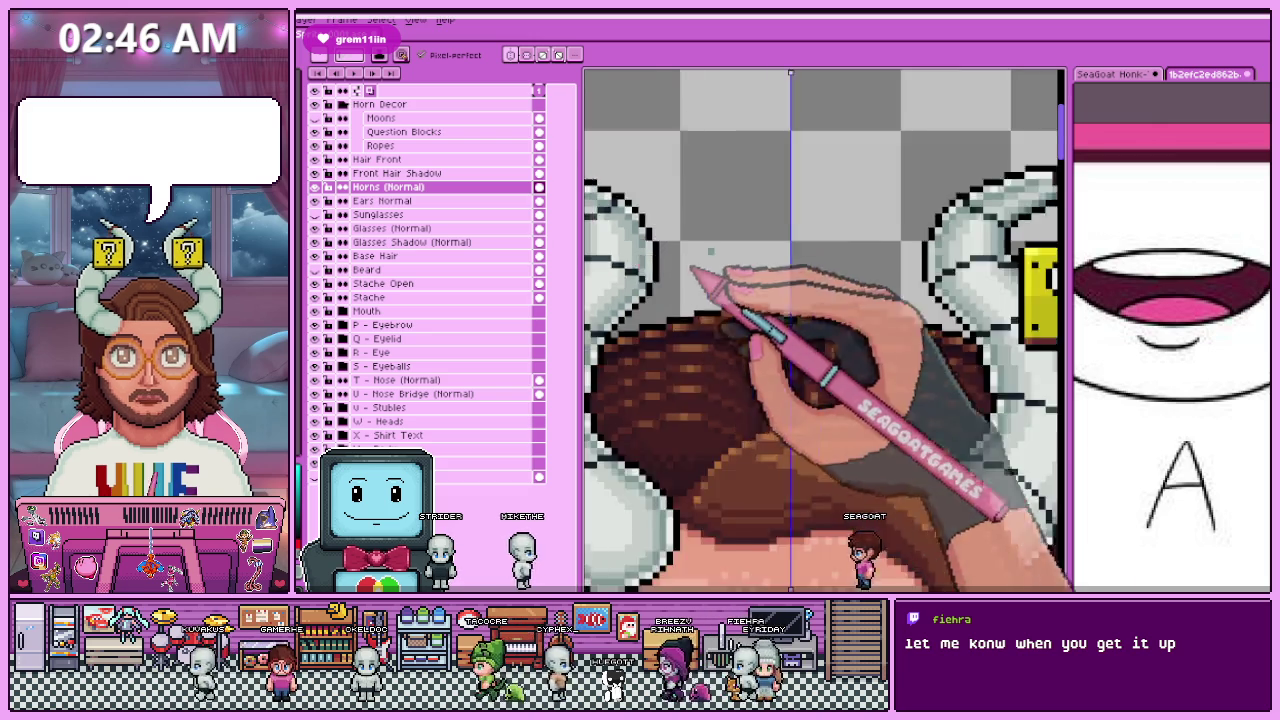
scroll(766, 357, "down", 2)
scroll(768, 364, "down", 1)
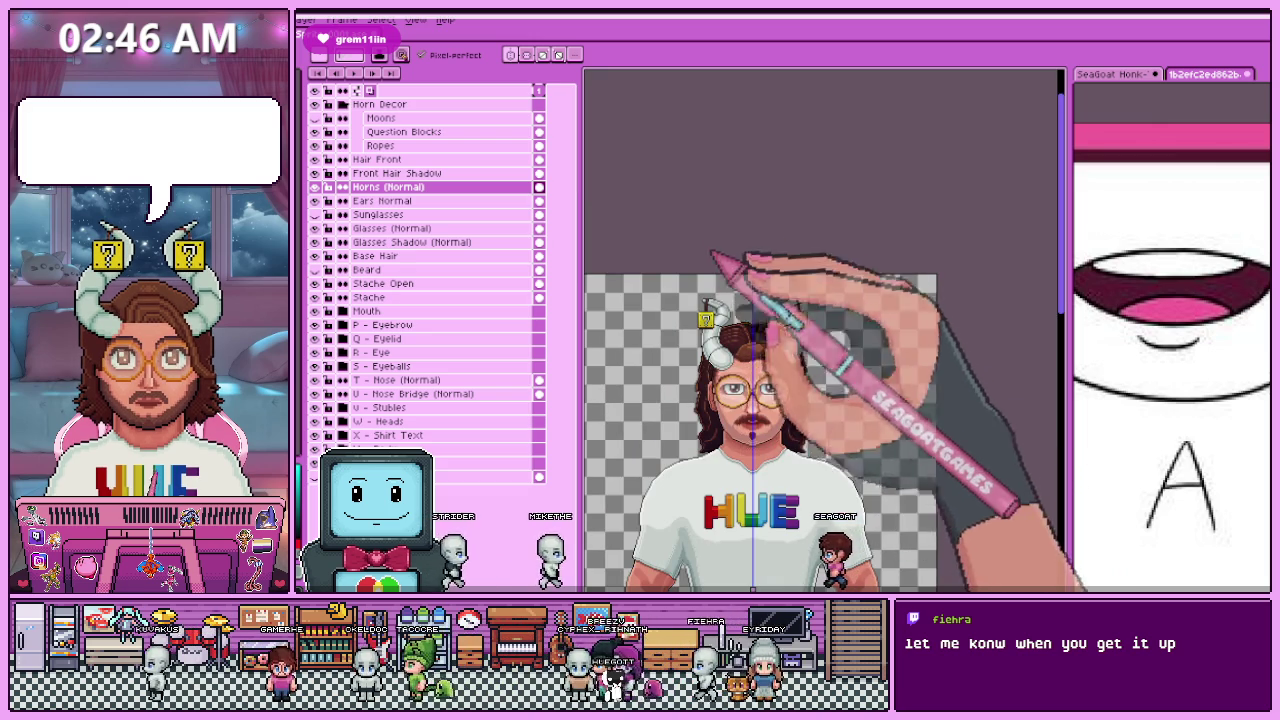
scroll(748, 344, "up", 2)
scroll(740, 344, "up", 1)
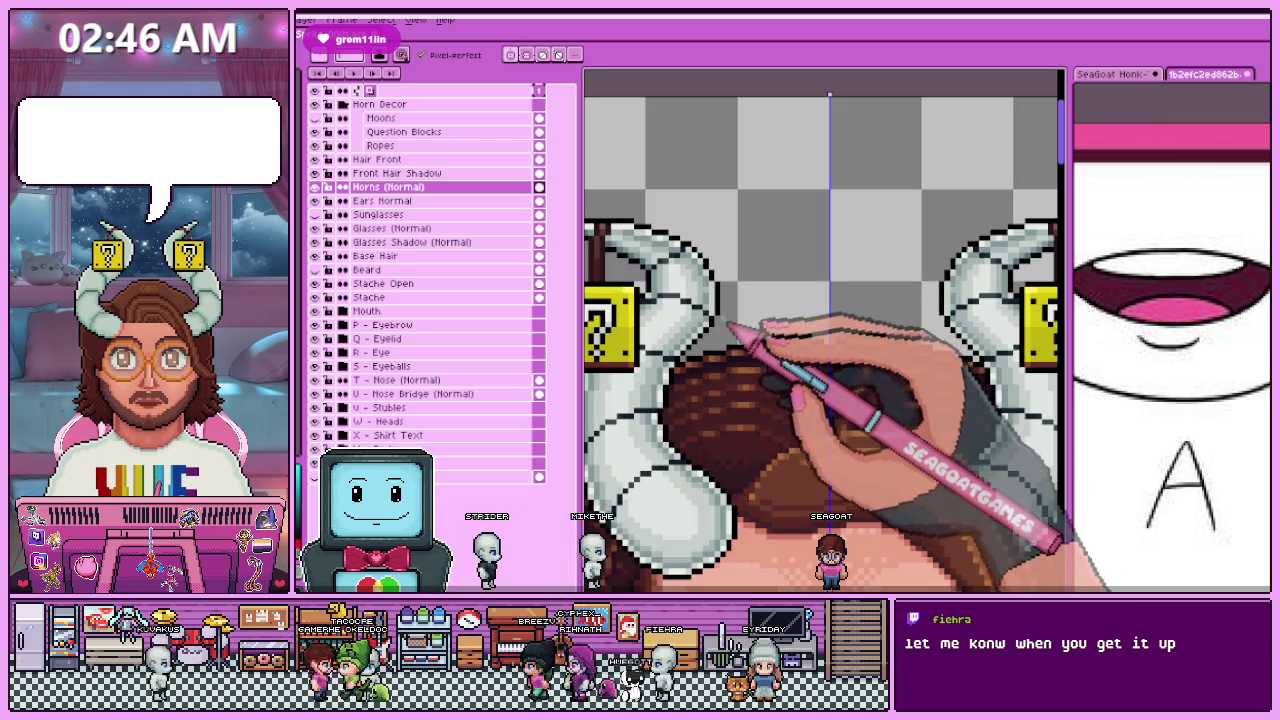
scroll(728, 344, "down", 1)
scroll(728, 312, "up", 1)
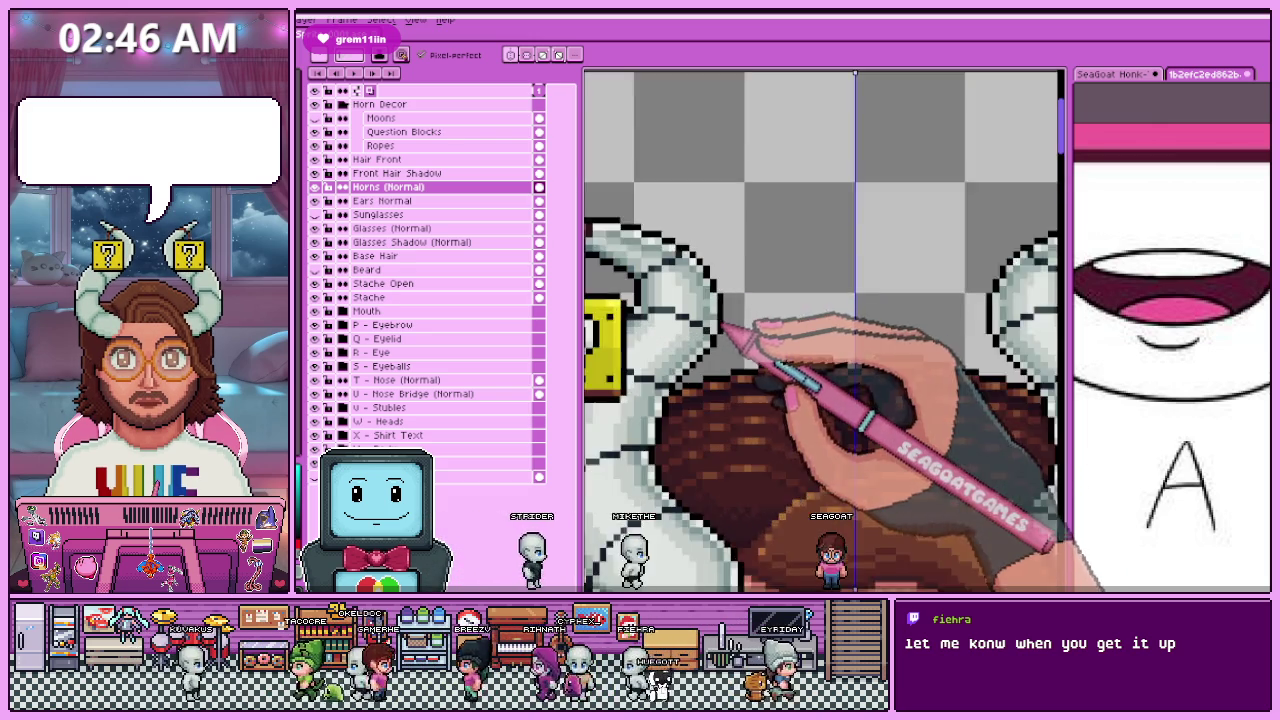
scroll(713, 313, "up", 1)
scroll(713, 340, "down", 2)
scroll(725, 380, "down", 3)
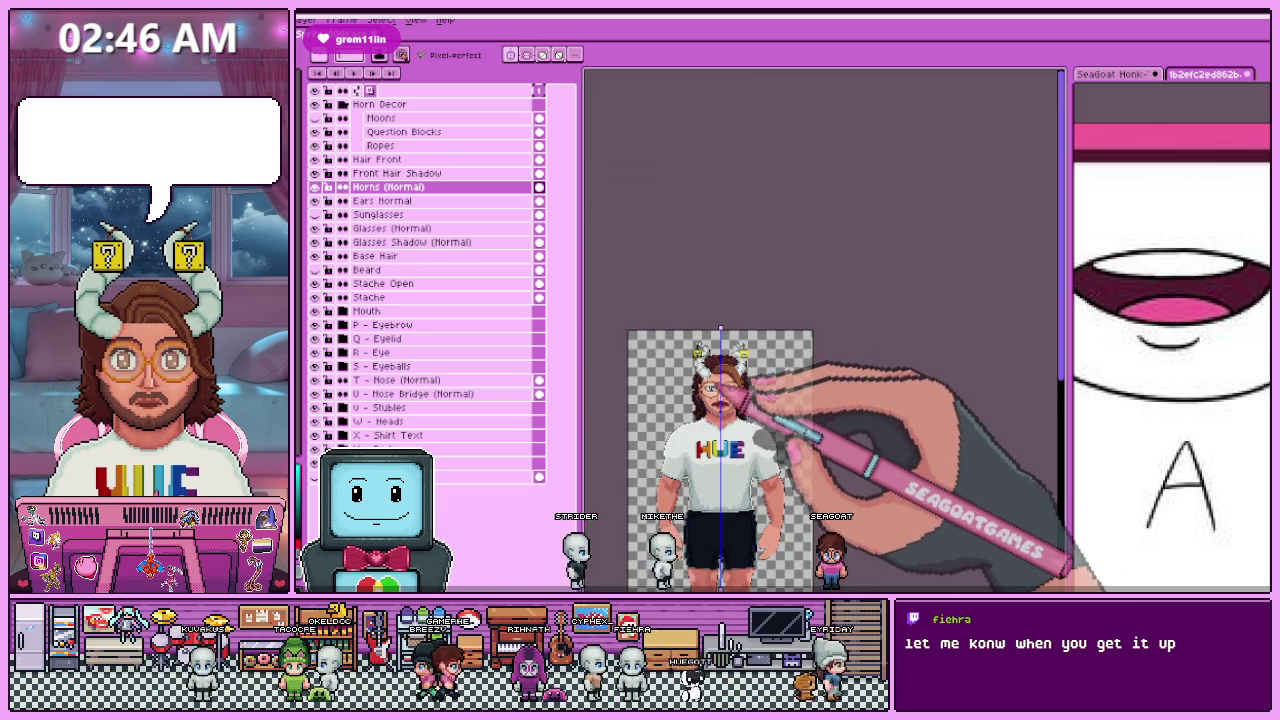
scroll(740, 395, "up", 2)
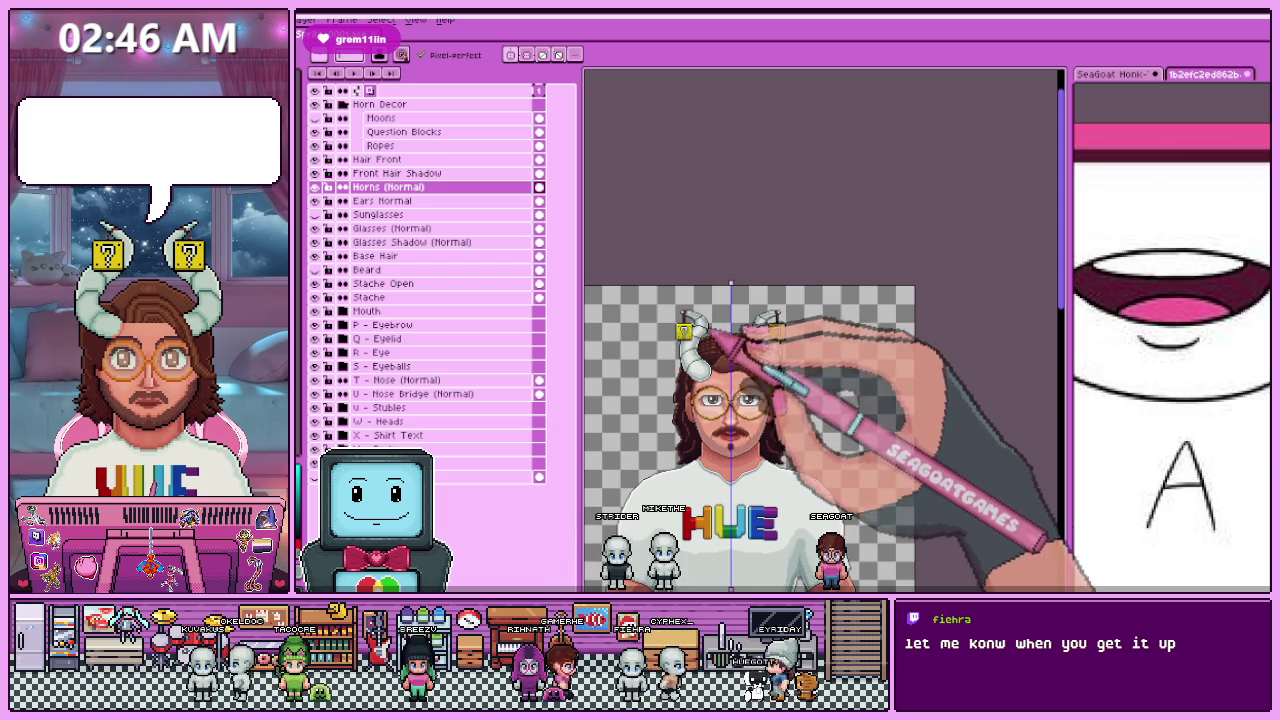
scroll(729, 360, "up", 2)
scroll(685, 332, "up", 1)
scroll(680, 335, "down", 2)
scroll(640, 338, "up", 3)
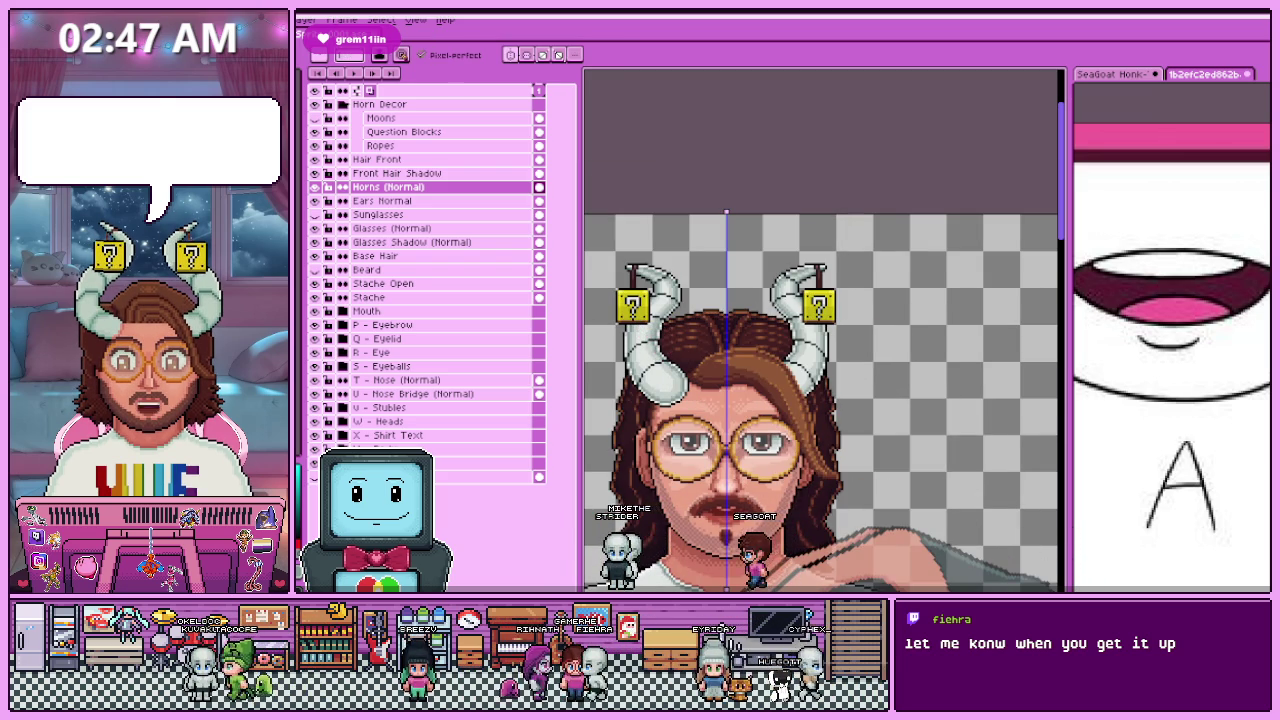
key("minus")
key("minus")
key("plus")
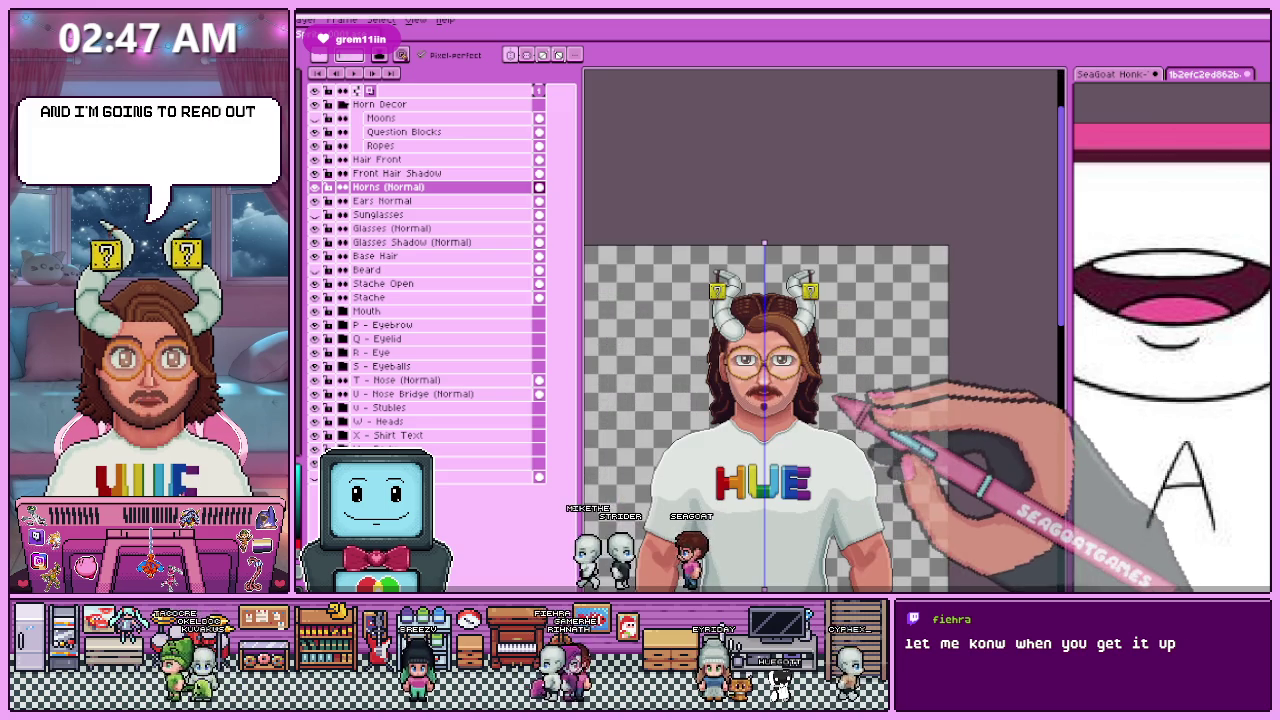